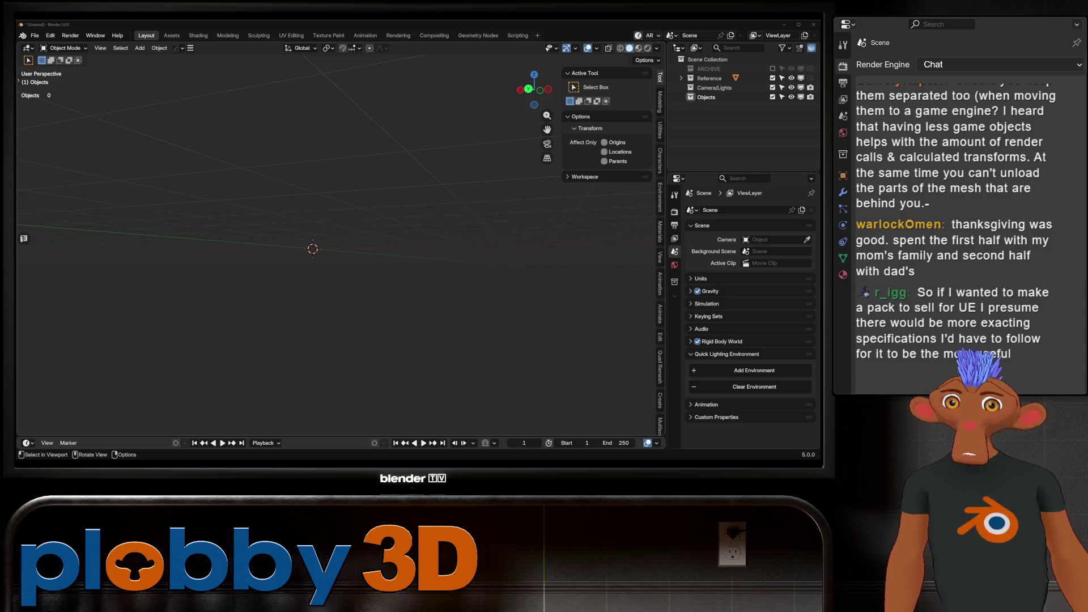
Set the scene's Unit System to None.
{"action": "middle_click_drag", "start_coordinate": [340, 255], "coordinate": [341, 215]}
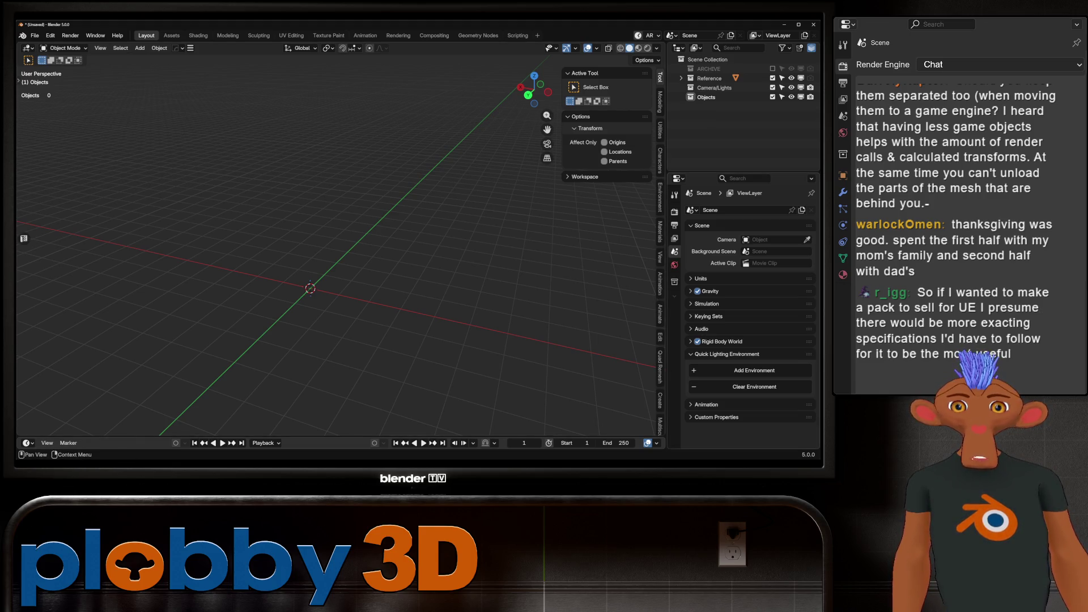
{"action": "left_click", "coordinate": [701, 278]}
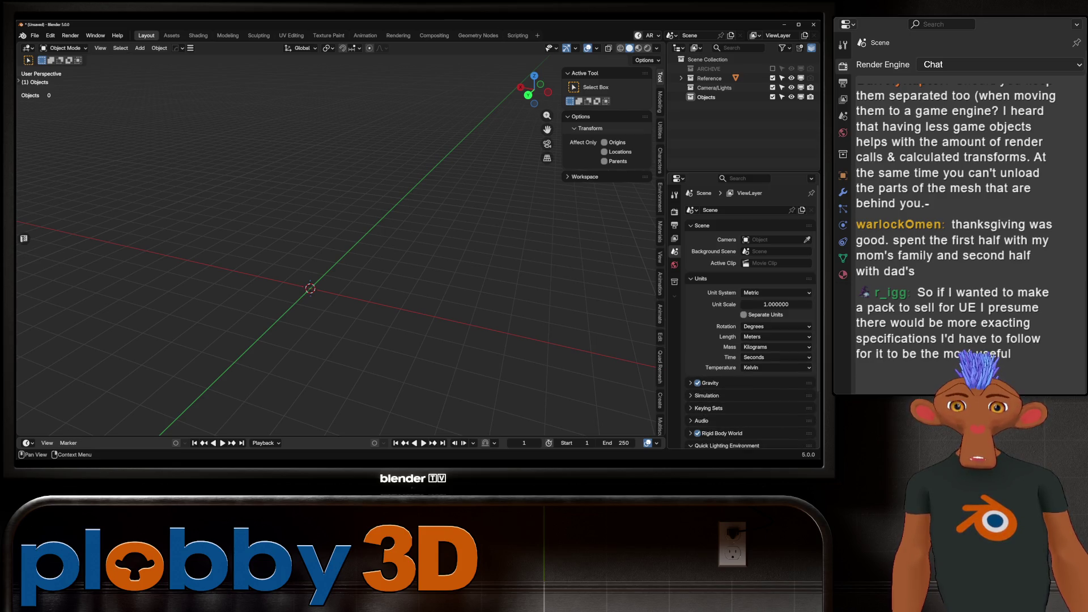
{"action": "left_click", "coordinate": [777, 292]}
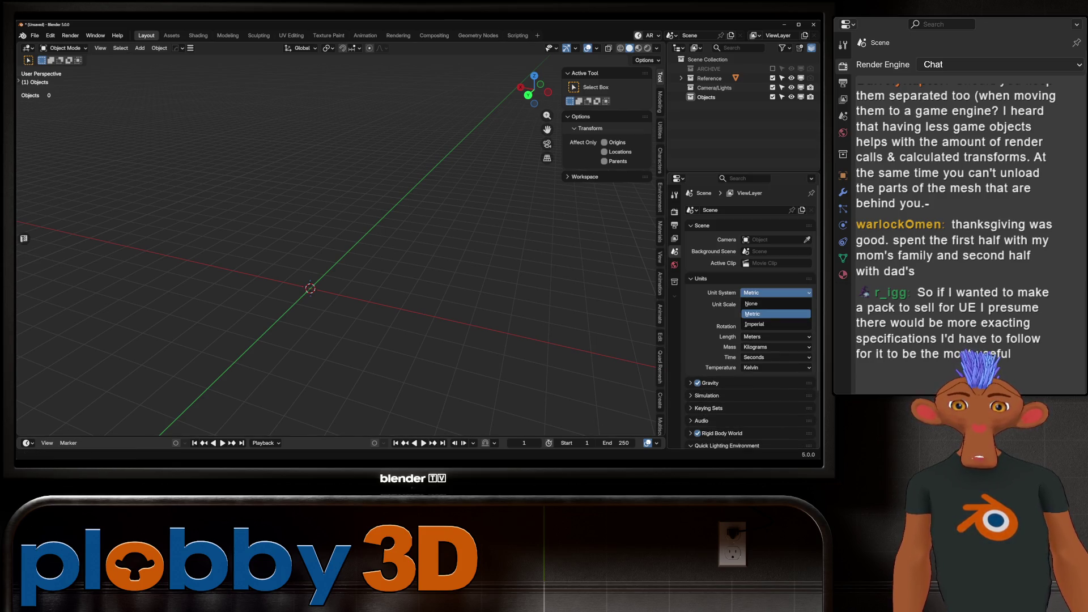
{"action": "left_click", "coordinate": [751, 303]}
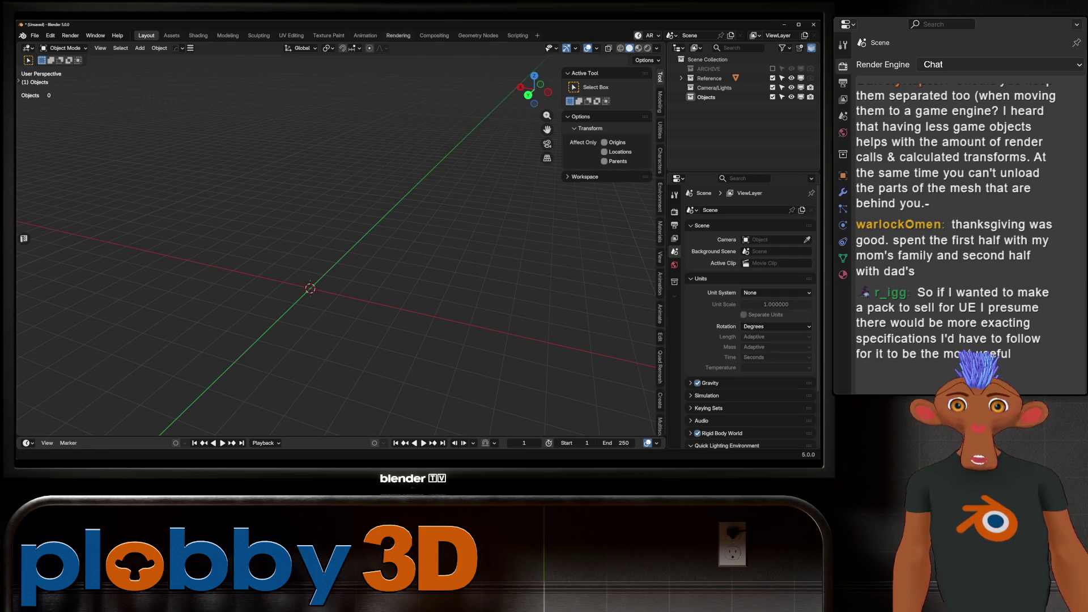
Set the viewport overlay grid Subdivisions to 8.
{"action": "left_click", "coordinate": [597, 48]}
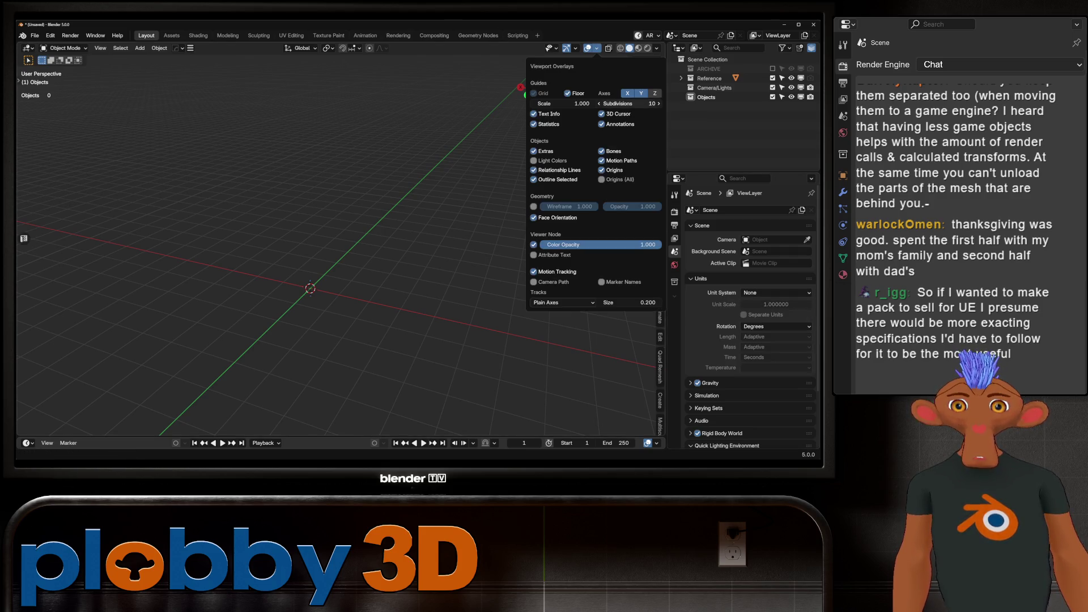
{"action": "left_click", "coordinate": [629, 103]}
{"action": "type", "text": "8"}
{"action": "key", "text": "Return"}
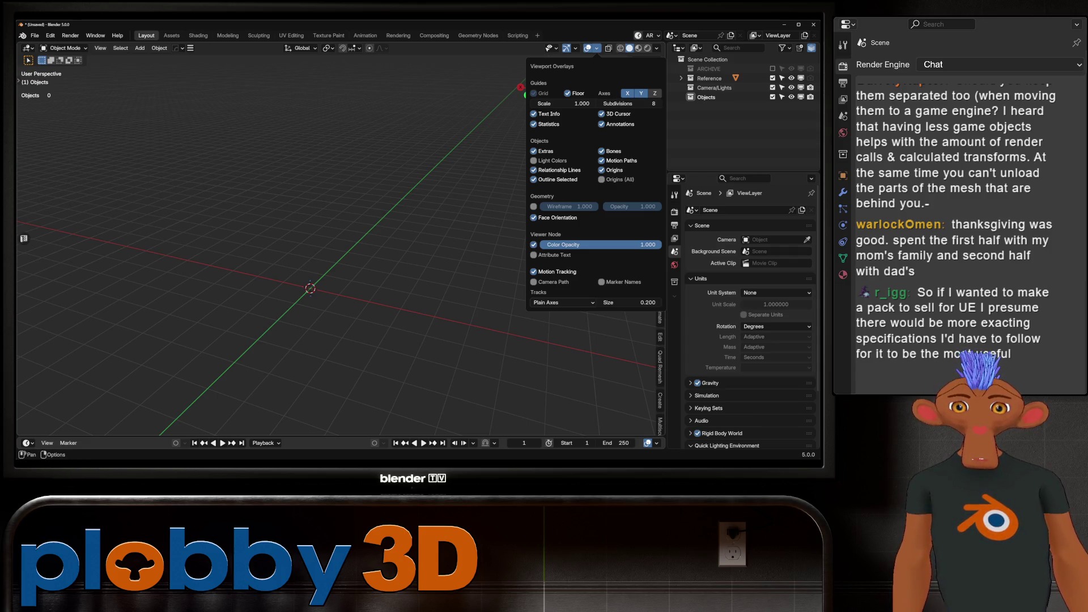
{"action": "middle_click_drag", "start_coordinate": [340, 226], "coordinate": [397, 232]}
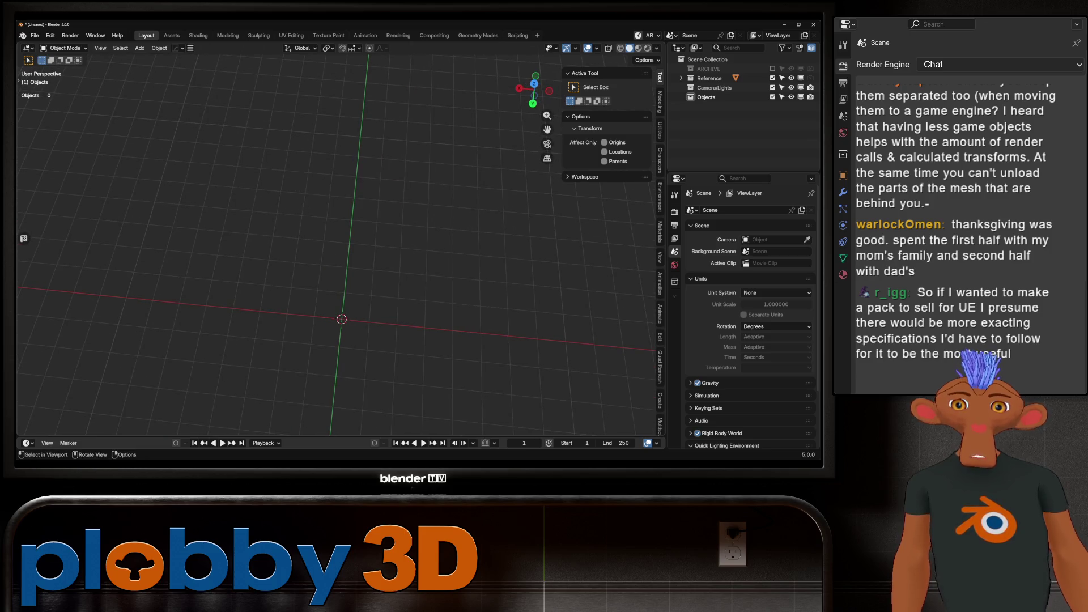
{"action": "scroll", "coordinate": [340, 243], "scroll_direction": "down", "scroll_amount": 2}
{"action": "middle_click_drag", "start_coordinate": [340, 244], "coordinate": [313, 233], "text": "shift"}
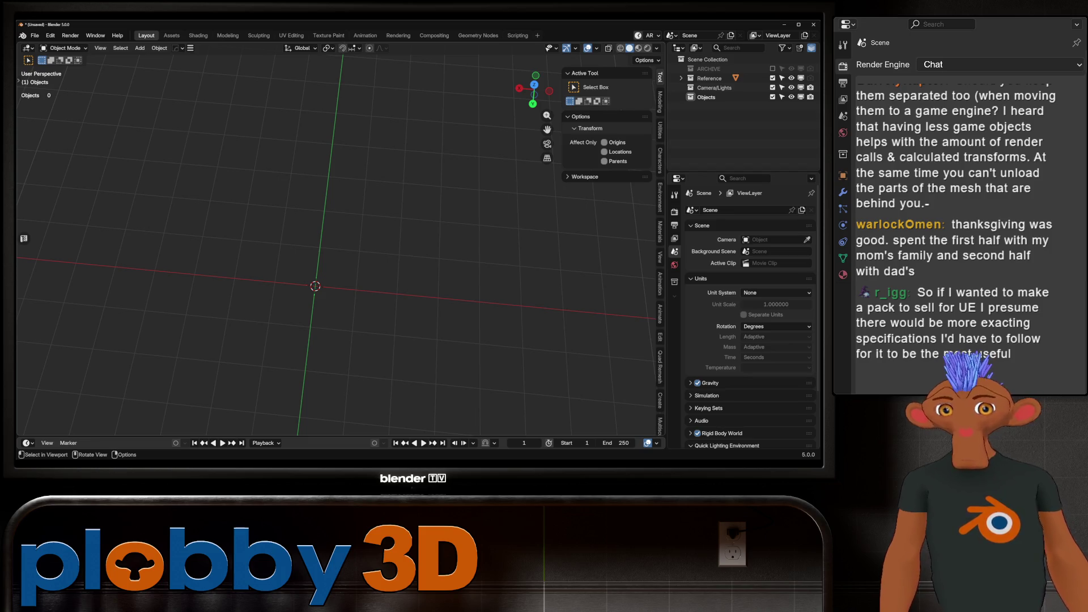
Switch the scene's Unit System back to Metric.
{"action": "left_click", "coordinate": [775, 293]}
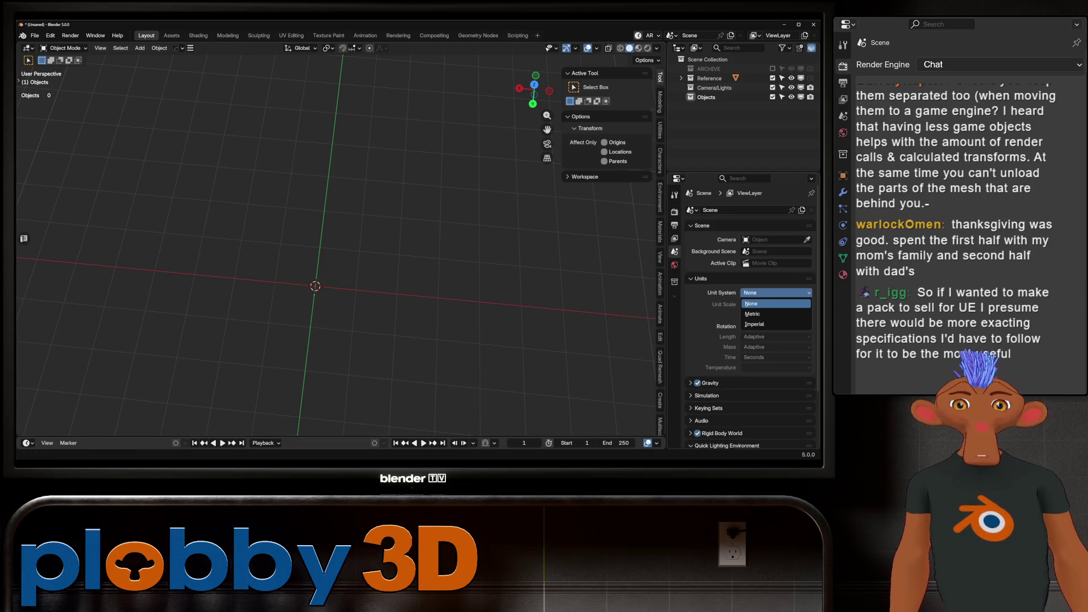
{"action": "left_click", "coordinate": [759, 313]}
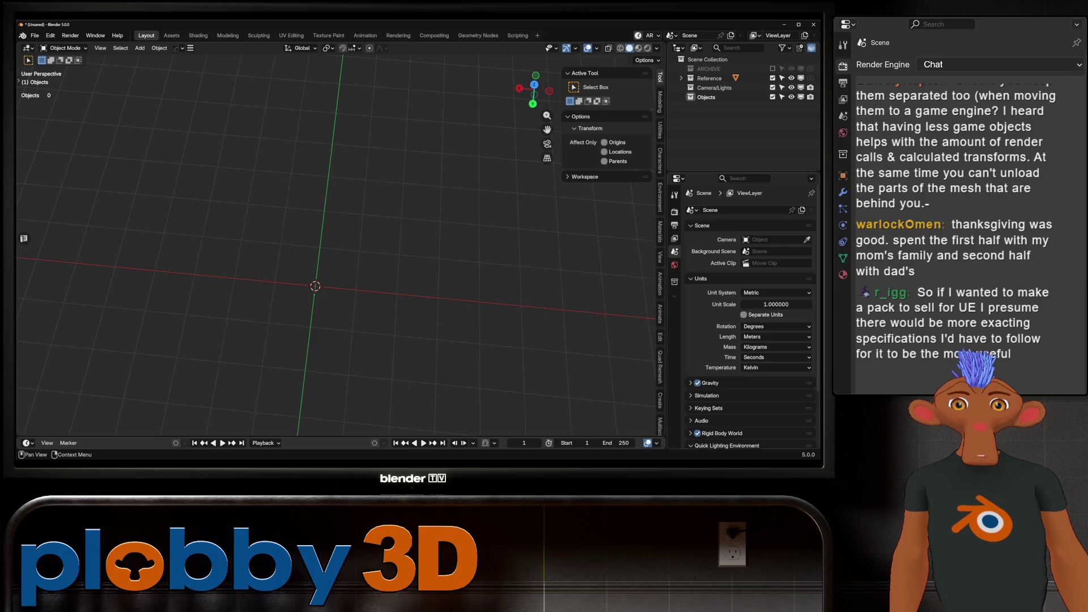
{"action": "left_click", "coordinate": [657, 49]}
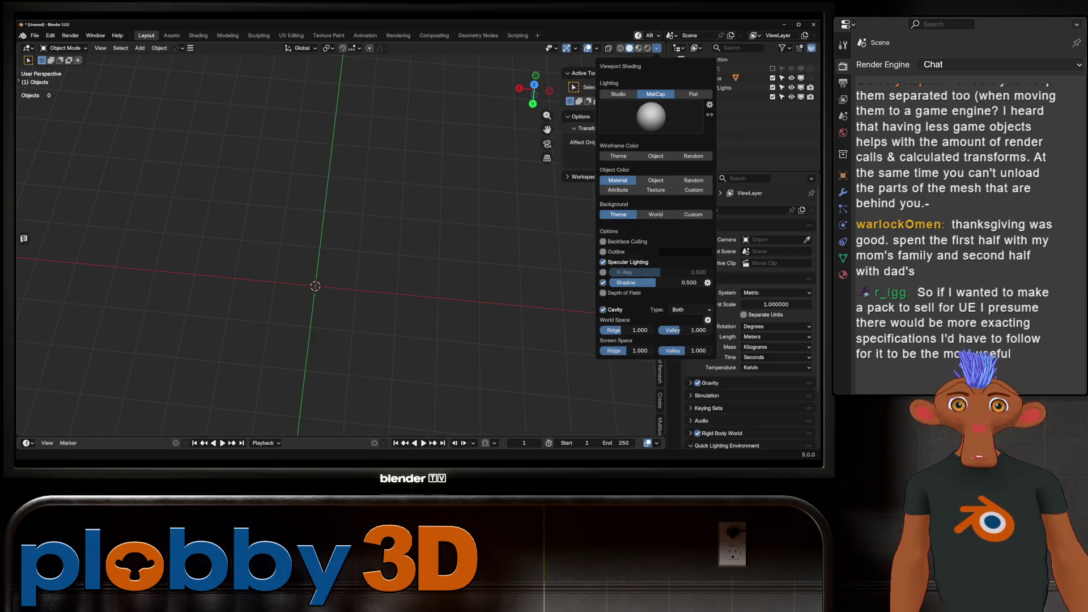
{"action": "left_click", "coordinate": [596, 49]}
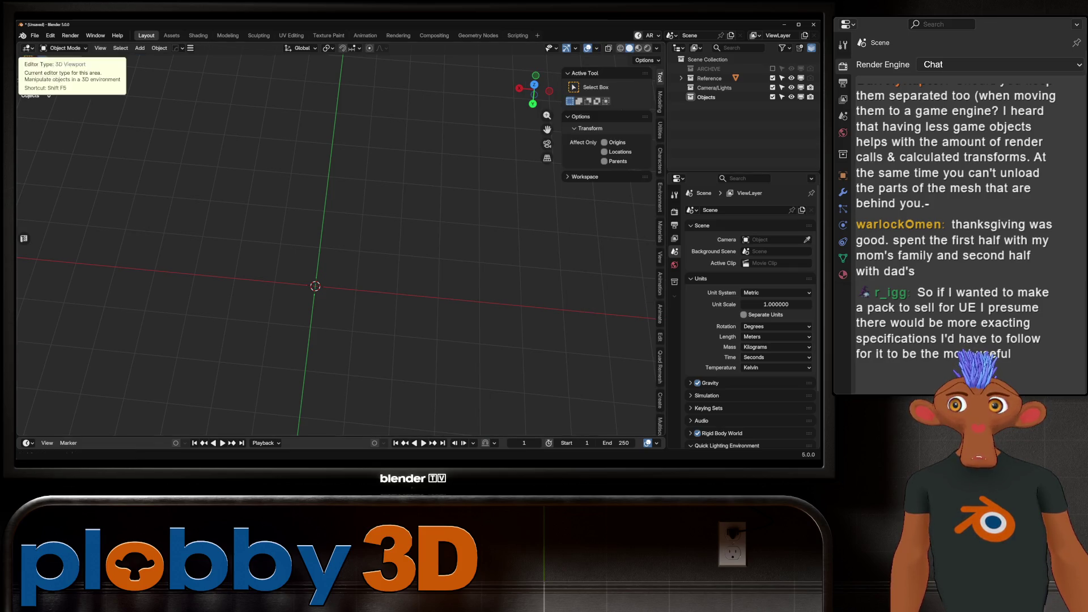
Open the recent rover project file from Open Recent without saving the empty scene.
{"action": "left_click", "coordinate": [34, 35]}
{"action": "mouse_move", "coordinate": [57, 66]}
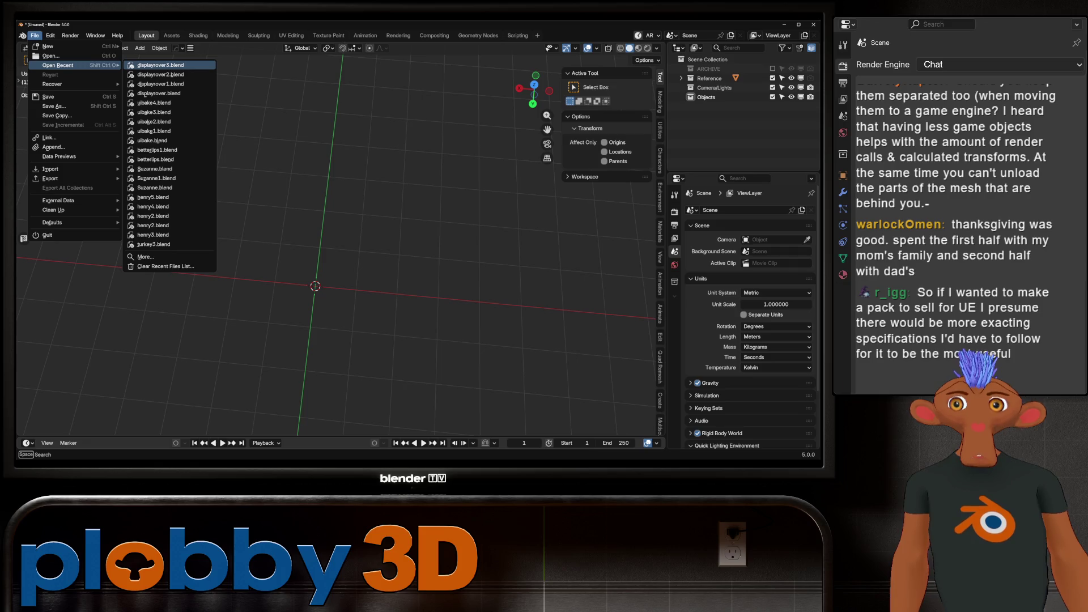
{"action": "left_click", "coordinate": [160, 65]}
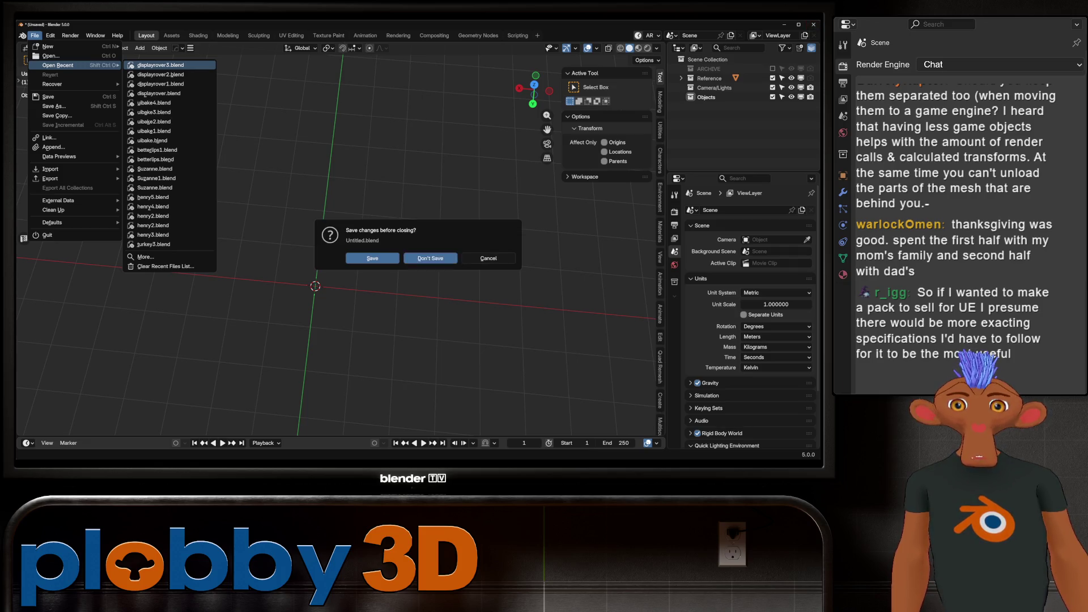
{"action": "key", "text": "alt+Tab"}
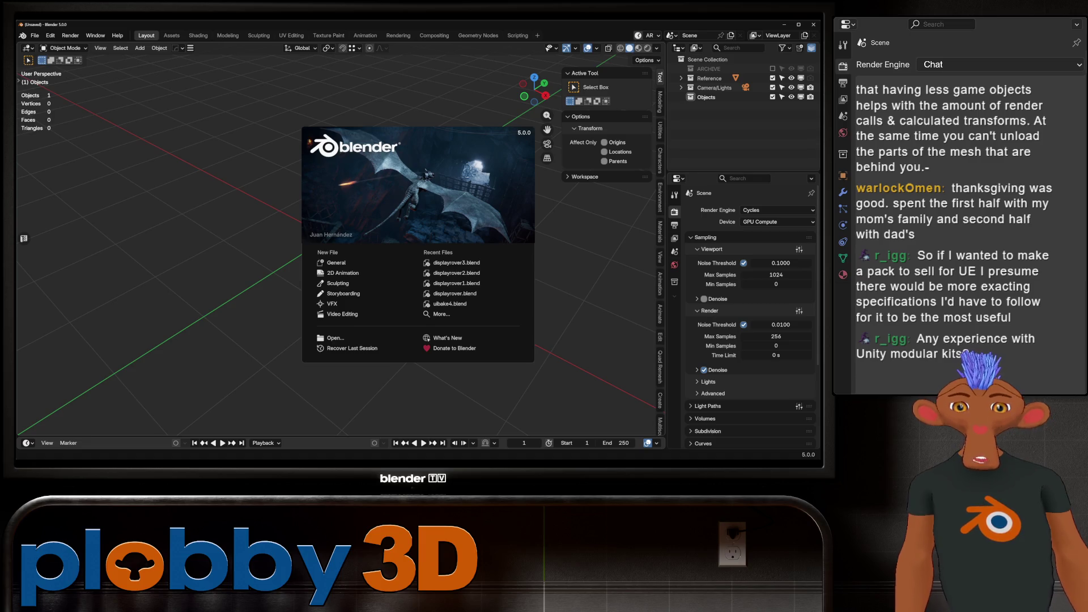
{"action": "key", "text": "alt+space"}
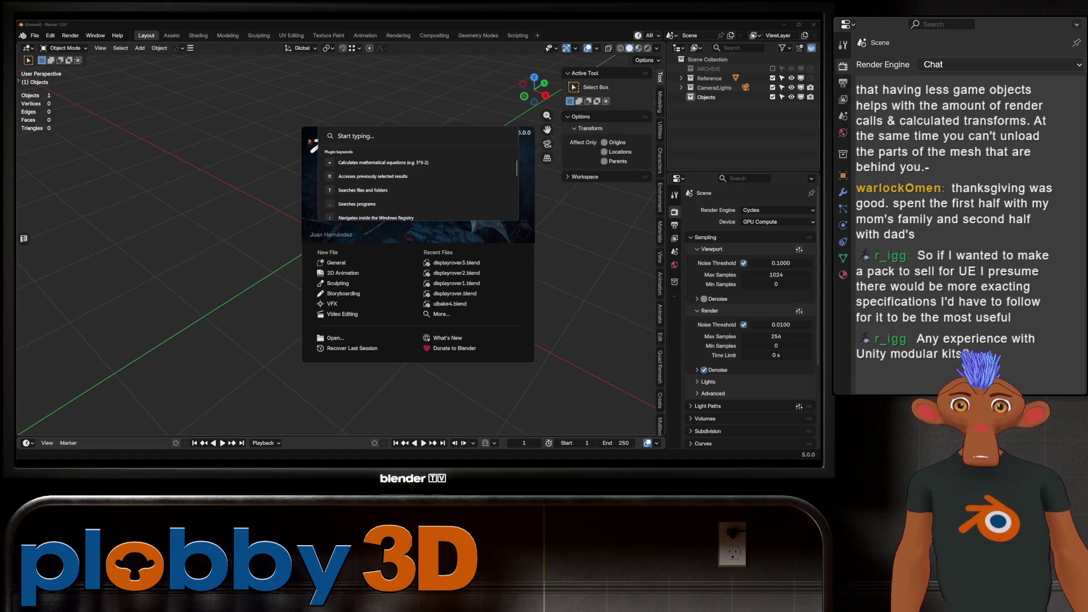
{"action": "type", "text": "unity"}
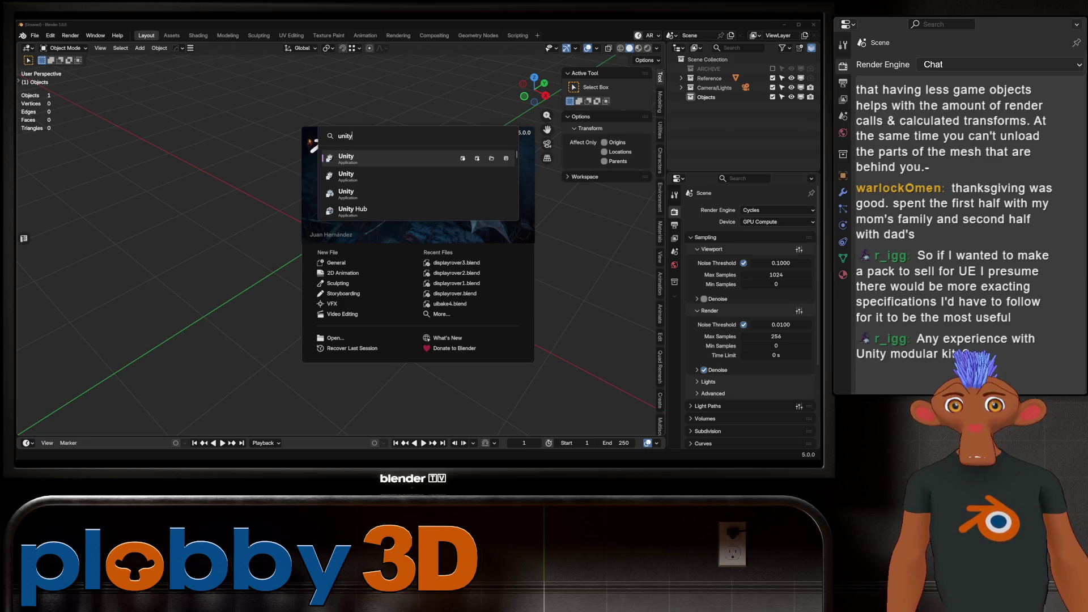
{"action": "key", "text": "Return"}
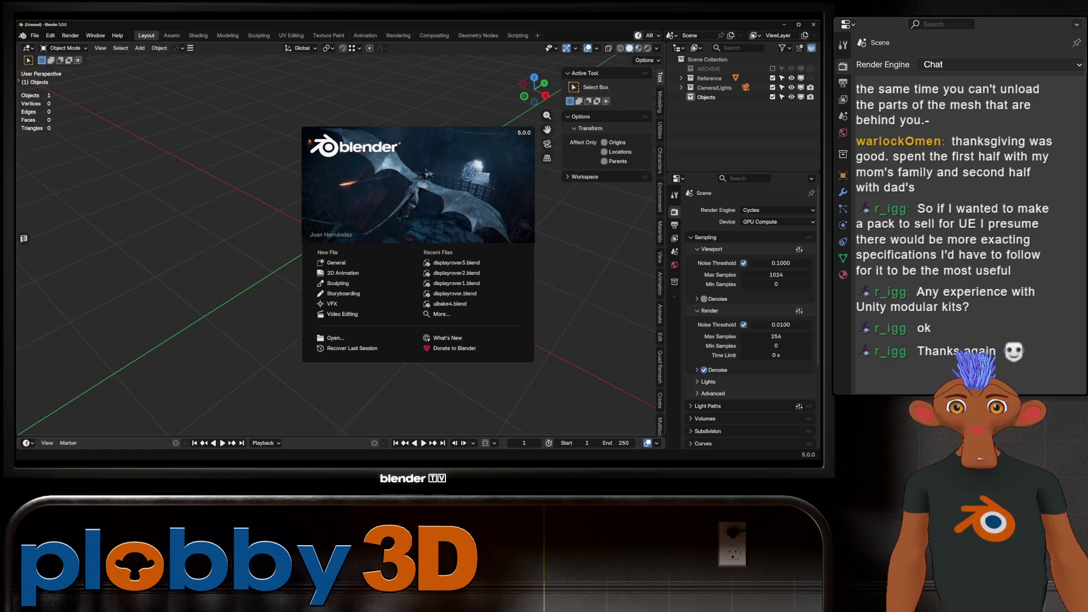
{"action": "left_click", "coordinate": [456, 263]}
In front view, select the blueprint reference image and move it left of the rover.
{"action": "middle_click_drag", "start_coordinate": [457, 263], "coordinate": [408, 258]}
{"action": "scroll", "coordinate": [408, 258], "scroll_direction": "up", "scroll_amount": 3}
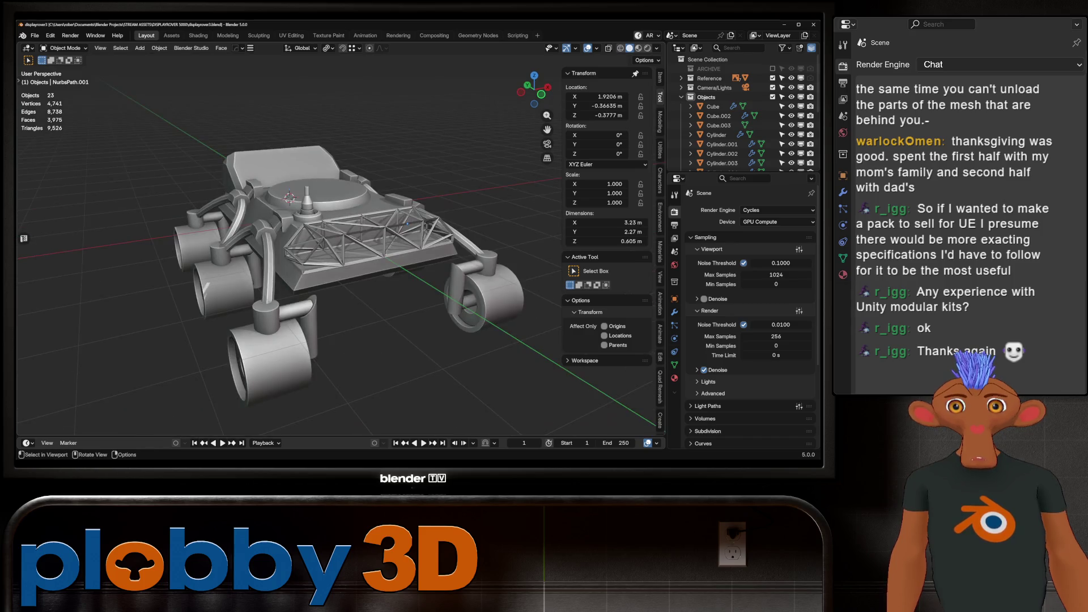
{"action": "key", "text": "KP_1"}
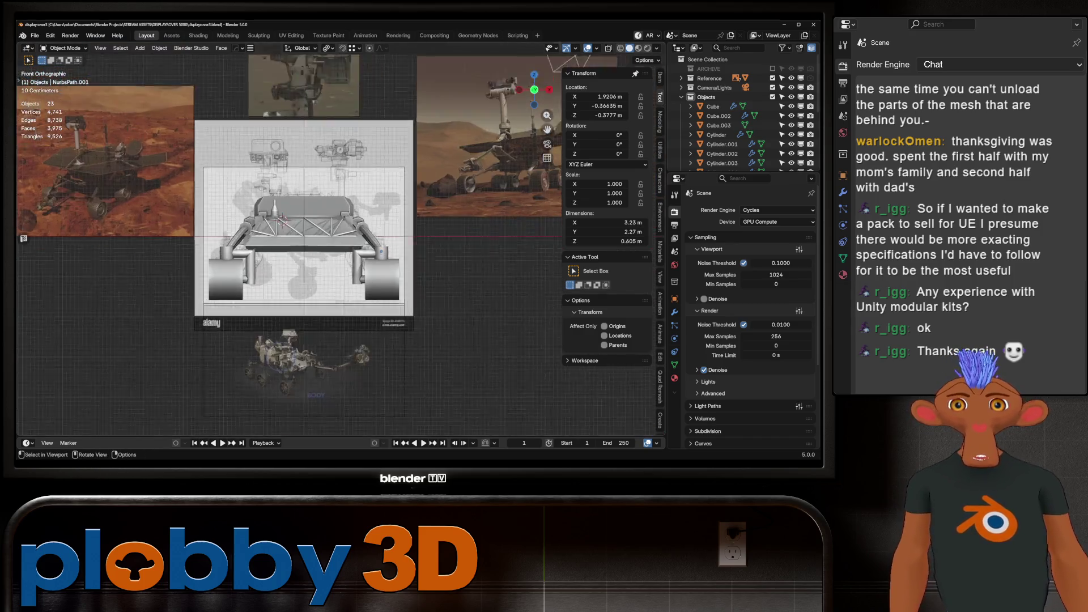
{"action": "scroll", "coordinate": [341, 243], "scroll_direction": "up", "scroll_amount": 4}
{"action": "mouse_move", "coordinate": [266, 170]}
{"action": "middle_mouse_down", "text": "shift"}
{"action": "mouse_move", "coordinate": [286, 118]}
{"action": "mouse_move", "coordinate": [266, 153]}
{"action": "middle_mouse_up", "text": "shift"}
{"action": "left_click", "coordinate": [286, 117]}
{"action": "scroll", "coordinate": [286, 117], "scroll_direction": "down", "scroll_amount": 5}
{"action": "left_click", "coordinate": [266, 153]}
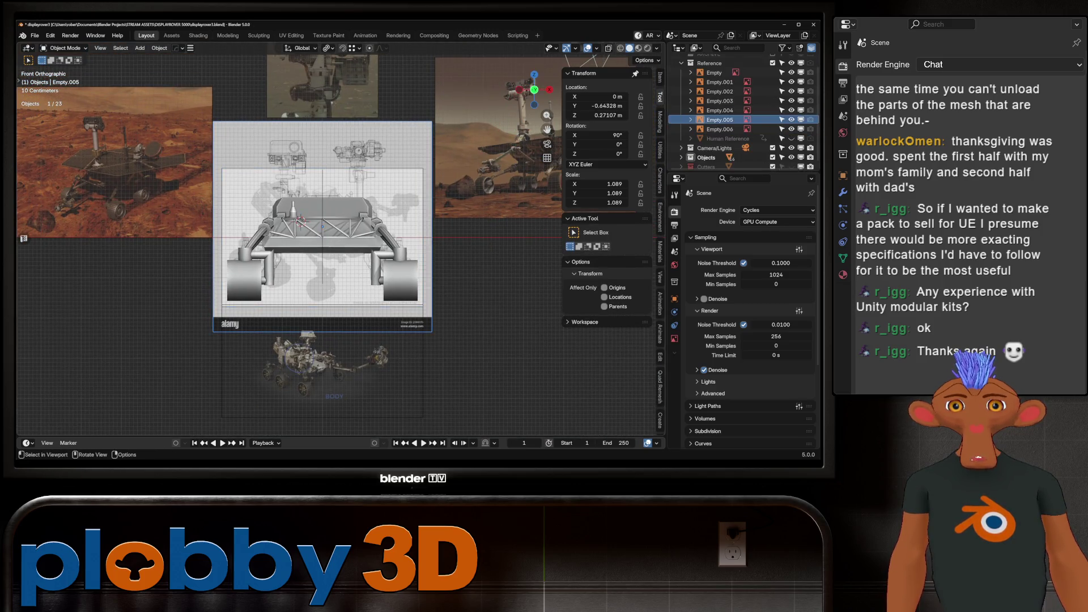
{"action": "key", "text": "g"}
{"action": "left_click", "coordinate": [70, 93]}
{"action": "key", "text": "KP_Decimal"}
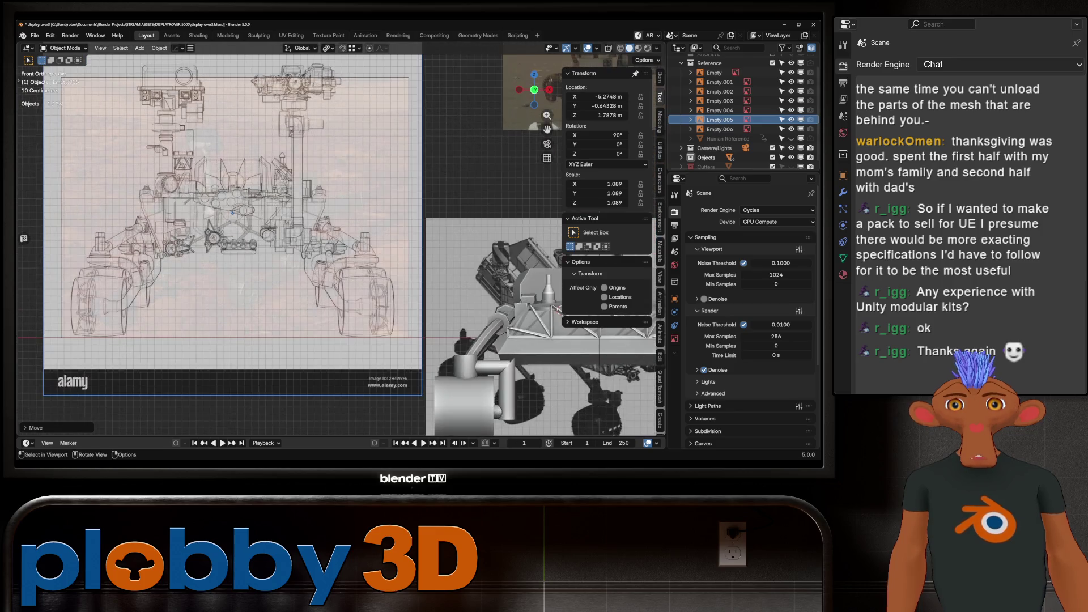
Set the blueprint reference image's Opacity to 1.0.
{"action": "scroll", "coordinate": [254, 128], "scroll_direction": "up", "scroll_amount": 2}
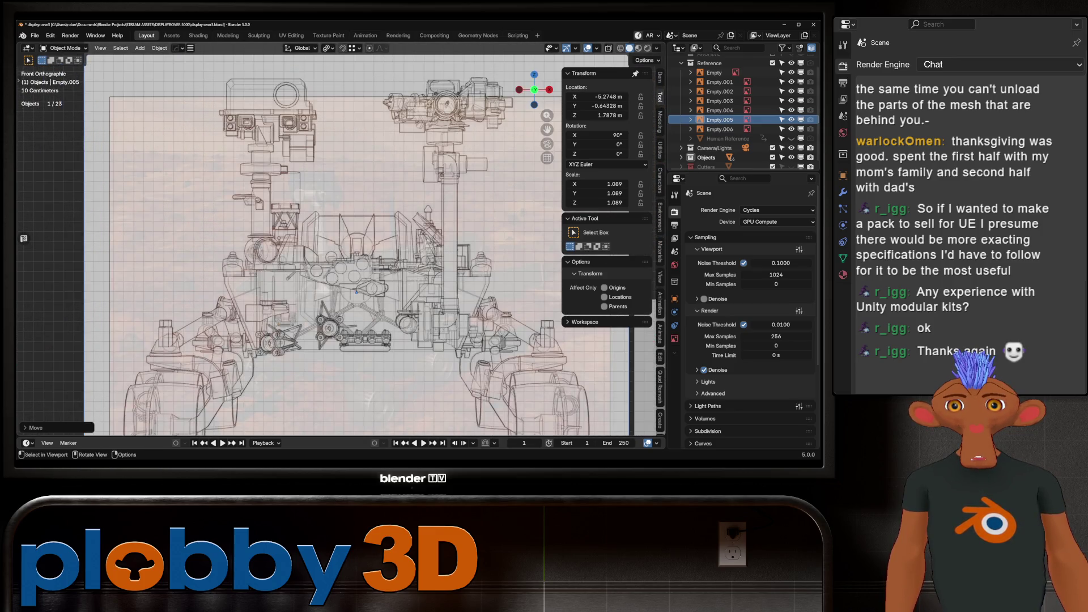
{"action": "scroll", "coordinate": [335, 244], "scroll_direction": "down", "scroll_amount": 3}
{"action": "middle_click_drag", "start_coordinate": [335, 244], "coordinate": [216, 170], "text": "shift"}
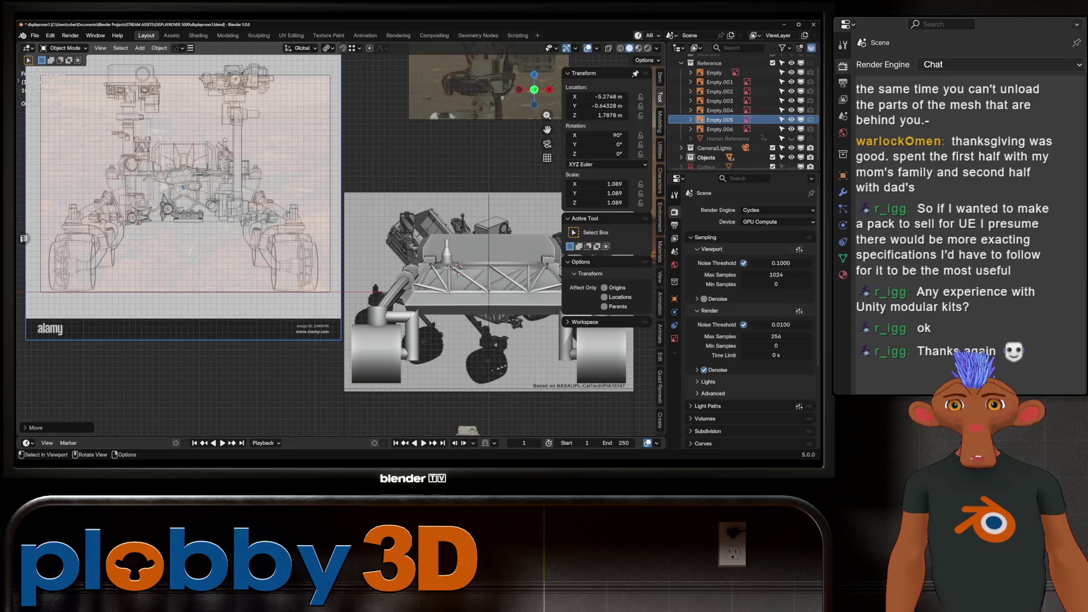
{"action": "middle_click_drag", "start_coordinate": [283, 226], "coordinate": [380, 239], "text": "shift"}
{"action": "key", "text": "g"}
{"action": "key", "text": "Escape"}
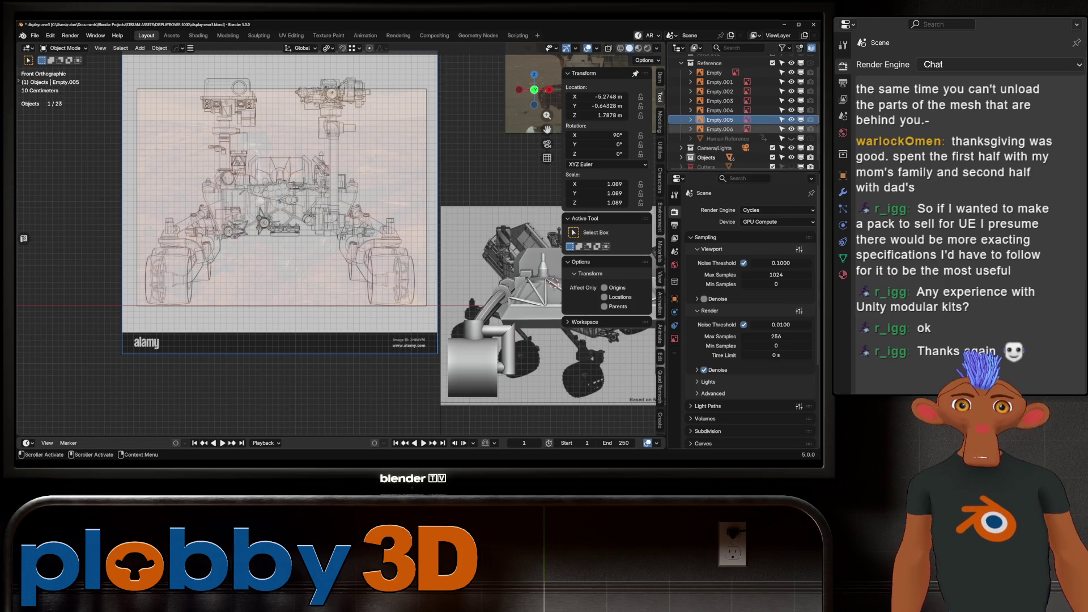
{"action": "left_click", "coordinate": [675, 338]}
{"action": "left_click_drag", "start_coordinate": [759, 320], "coordinate": [808, 320]}
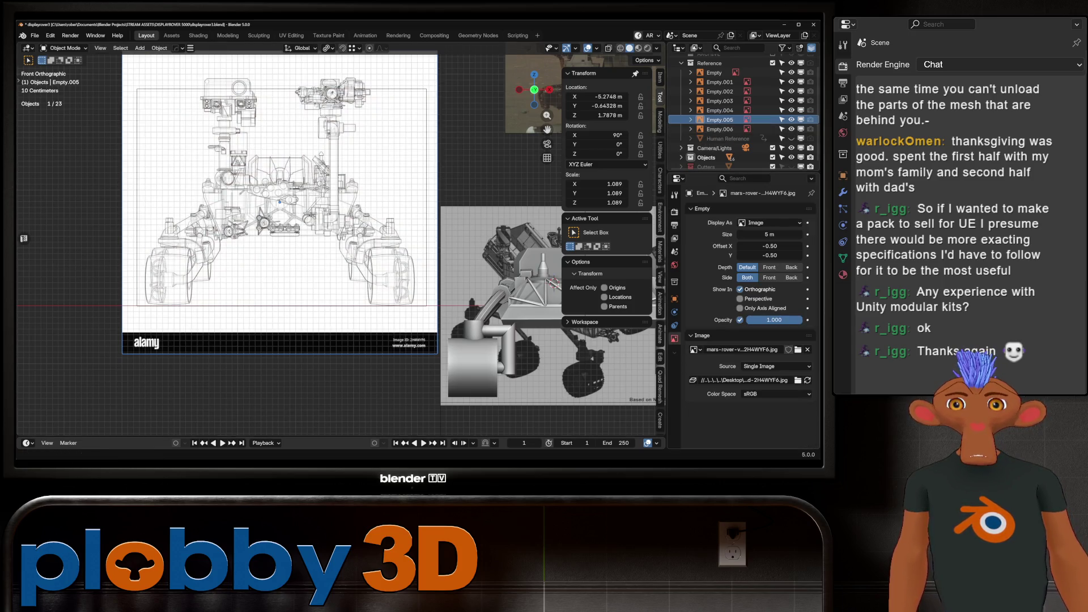
Select the small cylinder on the rover deck and view it from a raised angle.
{"action": "scroll", "coordinate": [239, 172], "scroll_direction": "up", "scroll_amount": 1}
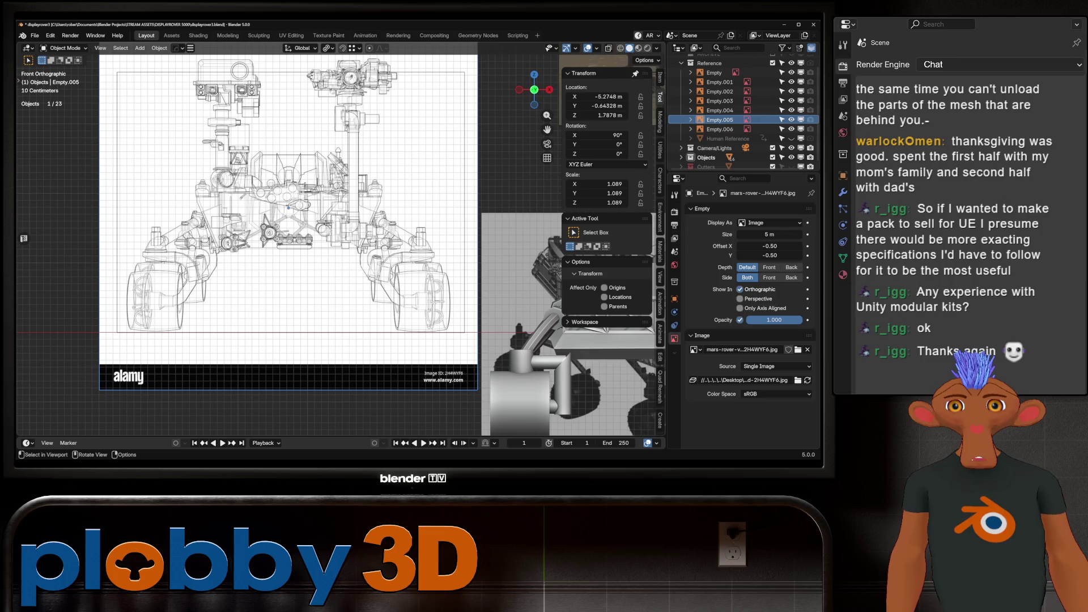
{"action": "scroll", "coordinate": [288, 207], "scroll_direction": "up", "scroll_amount": 1}
{"action": "scroll", "coordinate": [288, 208], "scroll_direction": "down", "scroll_amount": 6}
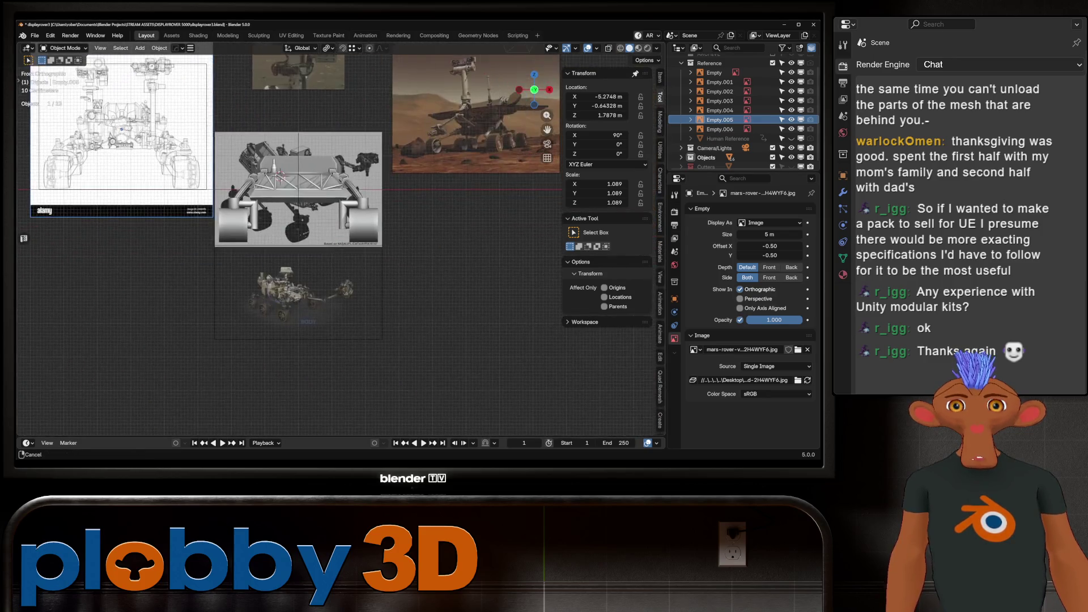
{"action": "scroll", "coordinate": [272, 238], "scroll_direction": "up", "scroll_amount": 3}
{"action": "scroll", "coordinate": [232, 214], "scroll_direction": "up", "scroll_amount": 6}
{"action": "scroll", "coordinate": [204, 225], "scroll_direction": "down", "scroll_amount": 5}
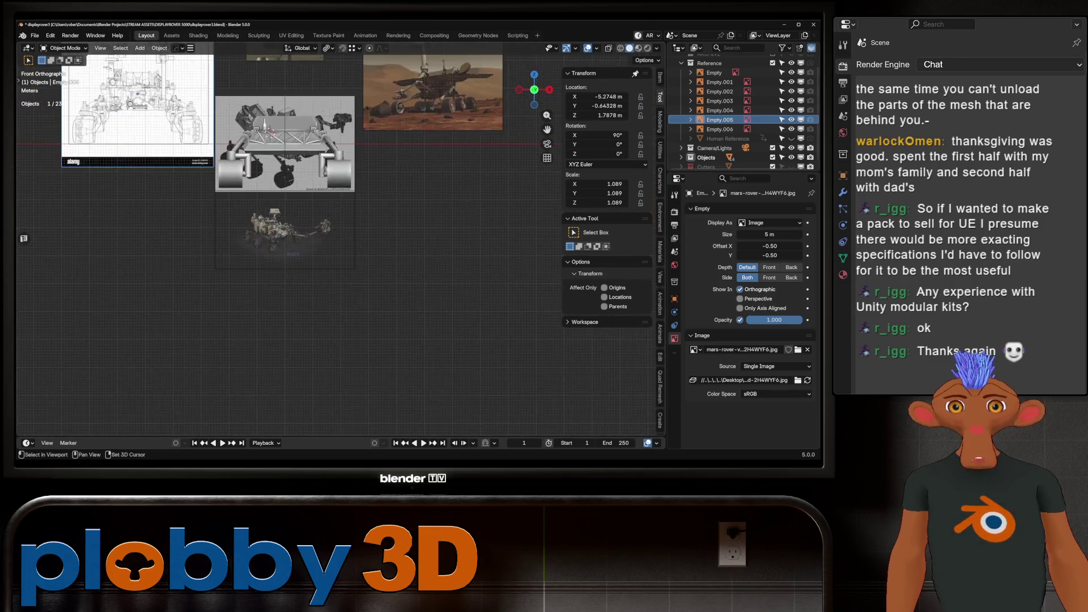
{"action": "scroll", "coordinate": [369, 216], "scroll_direction": "up", "scroll_amount": 5}
{"action": "left_click", "coordinate": [370, 187]}
{"action": "middle_click_drag", "start_coordinate": [368, 215], "coordinate": [351, 295]}
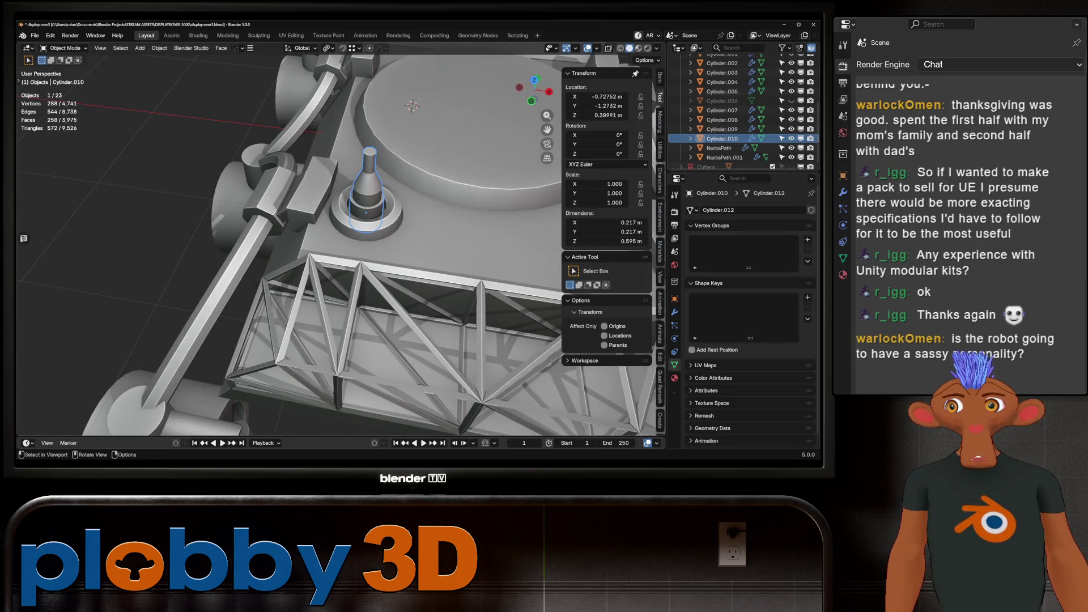
Lift the cone-topped cylinder straight up along Z to 0.927 m, above the ring.
{"action": "scroll", "coordinate": [340, 238], "scroll_direction": "down", "scroll_amount": 5}
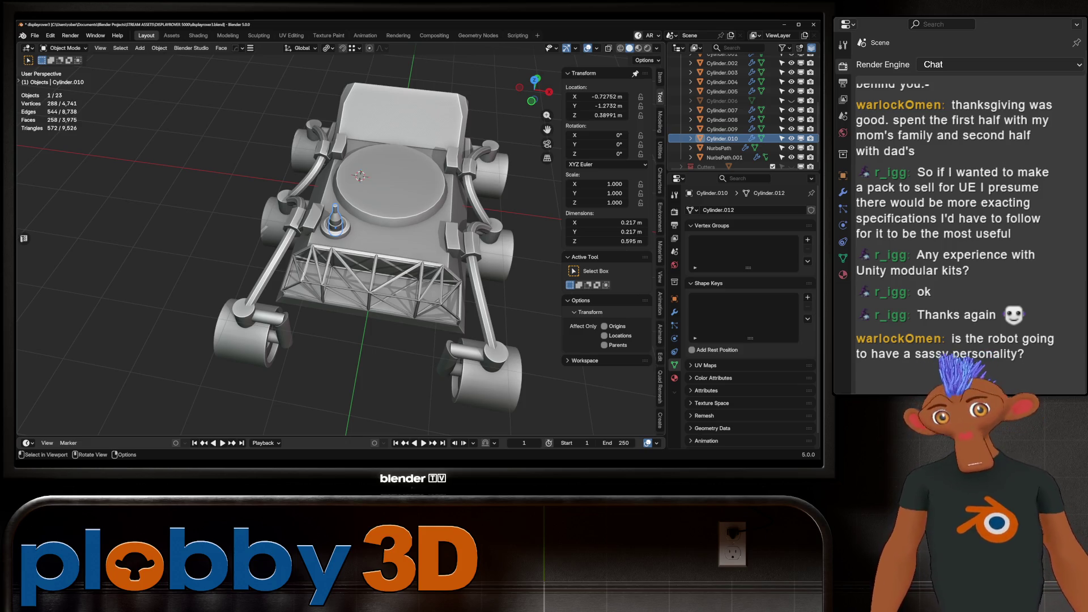
{"action": "mouse_move", "coordinate": [340, 255]}
{"action": "middle_mouse_down"}
{"action": "mouse_move", "coordinate": [317, 294]}
{"action": "mouse_move", "coordinate": [284, 295]}
{"action": "mouse_move", "coordinate": [272, 226]}
{"action": "mouse_move", "coordinate": [193, 238]}
{"action": "middle_mouse_up"}
{"action": "key", "text": "KP_Decimal"}
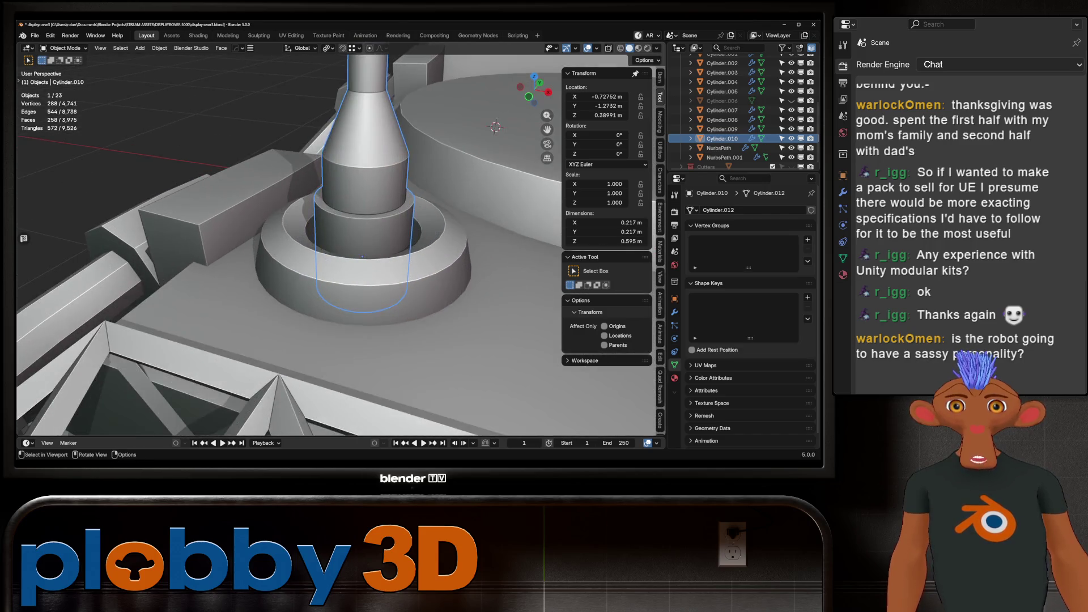
{"action": "middle_click_drag", "start_coordinate": [363, 256], "coordinate": [343, 271], "text": "shift"}
{"action": "scroll", "coordinate": [340, 238], "scroll_direction": "down", "scroll_amount": 5}
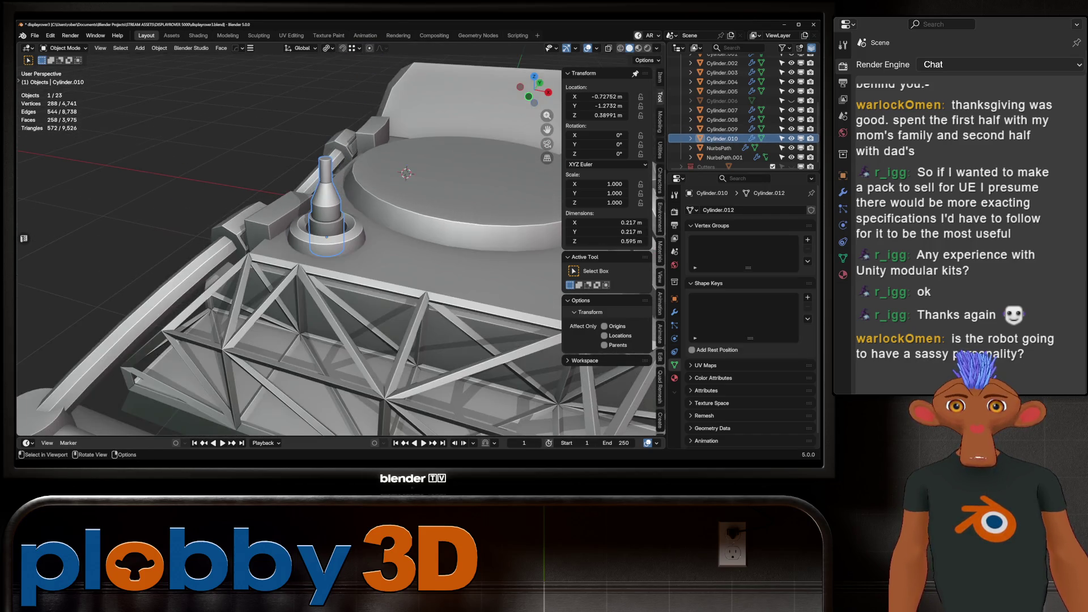
{"action": "key", "text": "g"}
{"action": "key", "text": "z"}
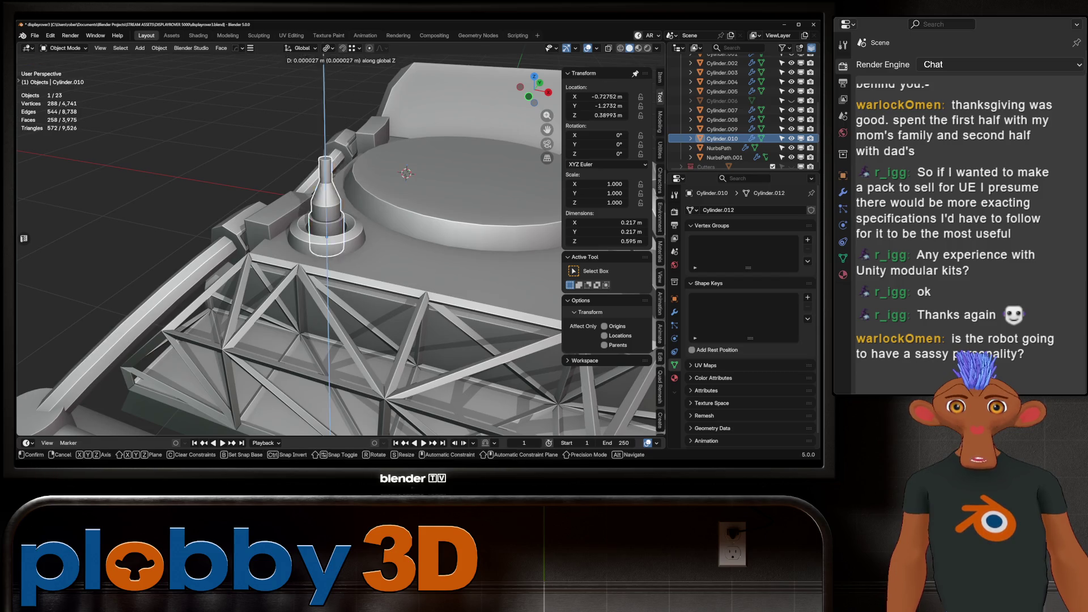
{"action": "key", "text": "Return"}
Shrink the cylinder to 0.241 scale, then open the ring Cylinder.009 in Edit Mode.
{"action": "key", "text": "s"}
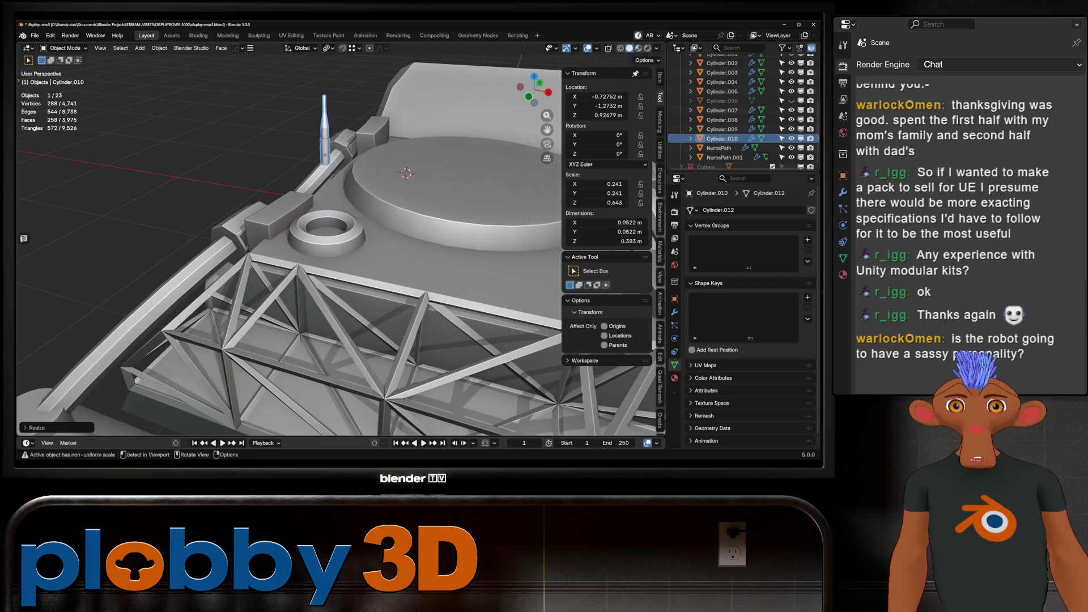
{"action": "left_click", "coordinate": [334, 135]}
{"action": "right_click", "coordinate": [335, 135]}
{"action": "key", "text": "Escape"}
{"action": "scroll", "coordinate": [410, 138], "scroll_direction": "up", "scroll_amount": 4}
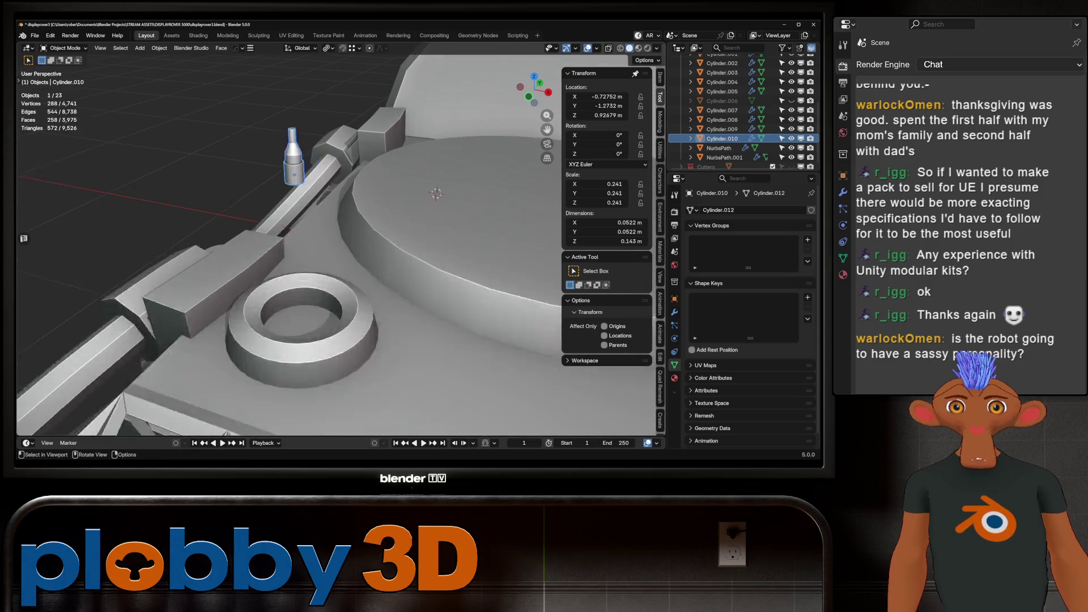
{"action": "key", "text": "s"}
{"action": "key", "text": "Escape"}
{"action": "left_click", "coordinate": [363, 341]}
{"action": "key", "text": "Tab"}
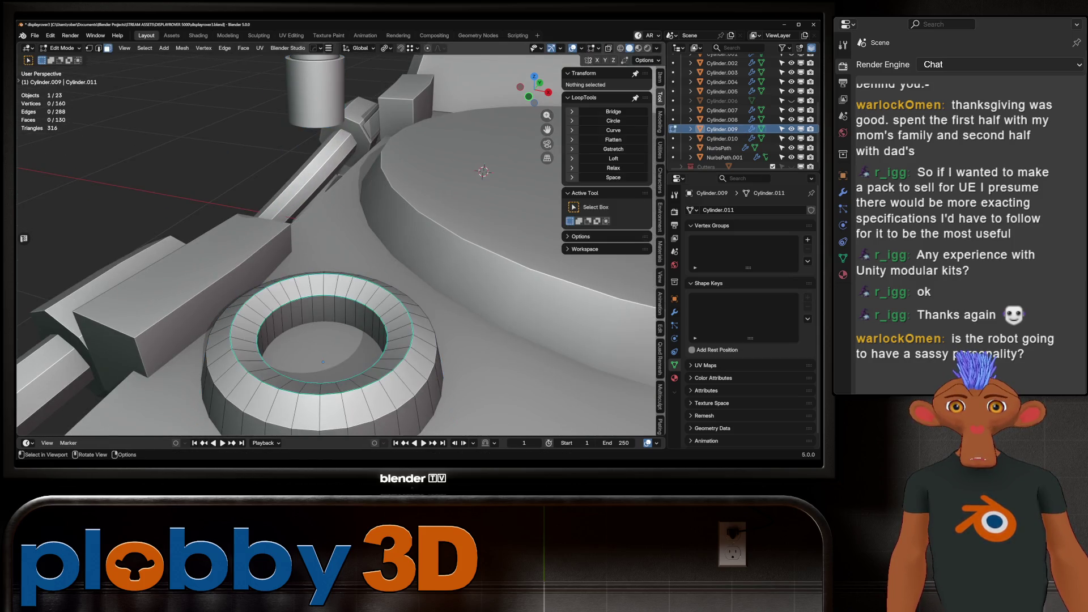
Lift the ring's sunken inner face along Z to the top rim using X-ray, then exit Edit Mode.
{"action": "left_click", "coordinate": [387, 274], "text": "alt"}
{"action": "left_click", "coordinate": [387, 274]}
{"action": "mouse_move", "coordinate": [387, 274]}
{"action": "middle_mouse_down"}
{"action": "mouse_move", "coordinate": [356, 294]}
{"action": "mouse_move", "coordinate": [356, 267]}
{"action": "mouse_move", "coordinate": [355, 283]}
{"action": "middle_mouse_up"}
{"action": "key", "text": "alt+z"}
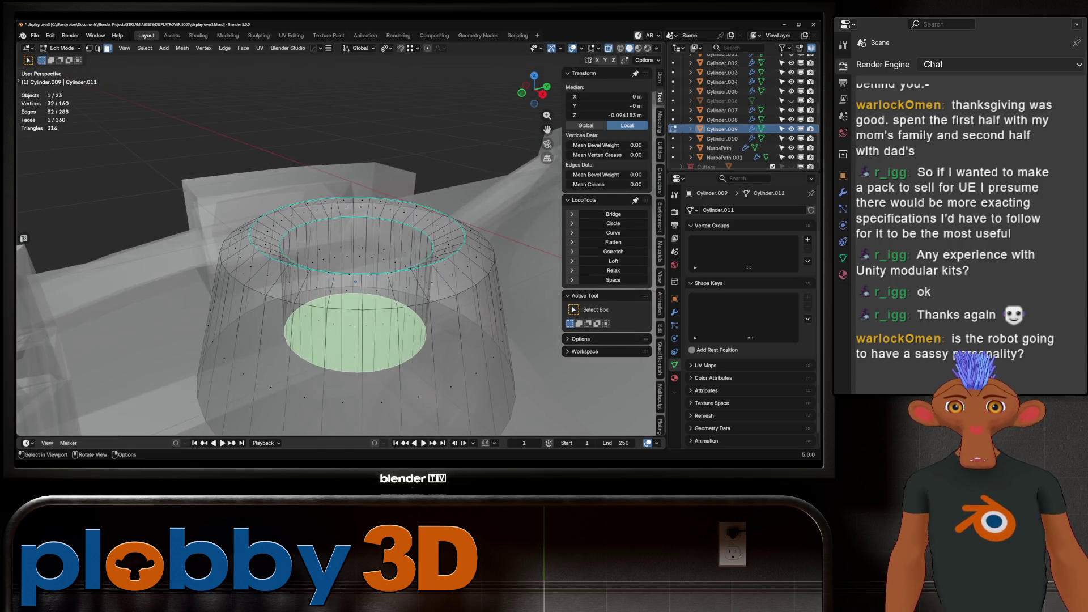
{"action": "key", "text": "g"}
{"action": "key", "text": "z"}
{"action": "key", "text": "Return"}
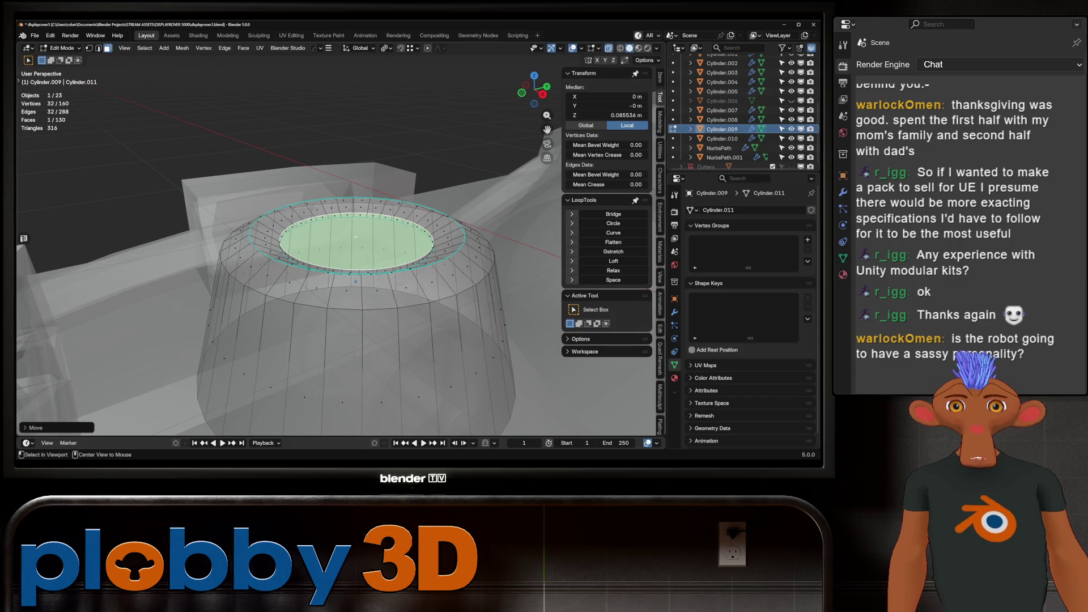
{"action": "key", "text": "alt+Tab"}
{"action": "key", "text": "Escape"}
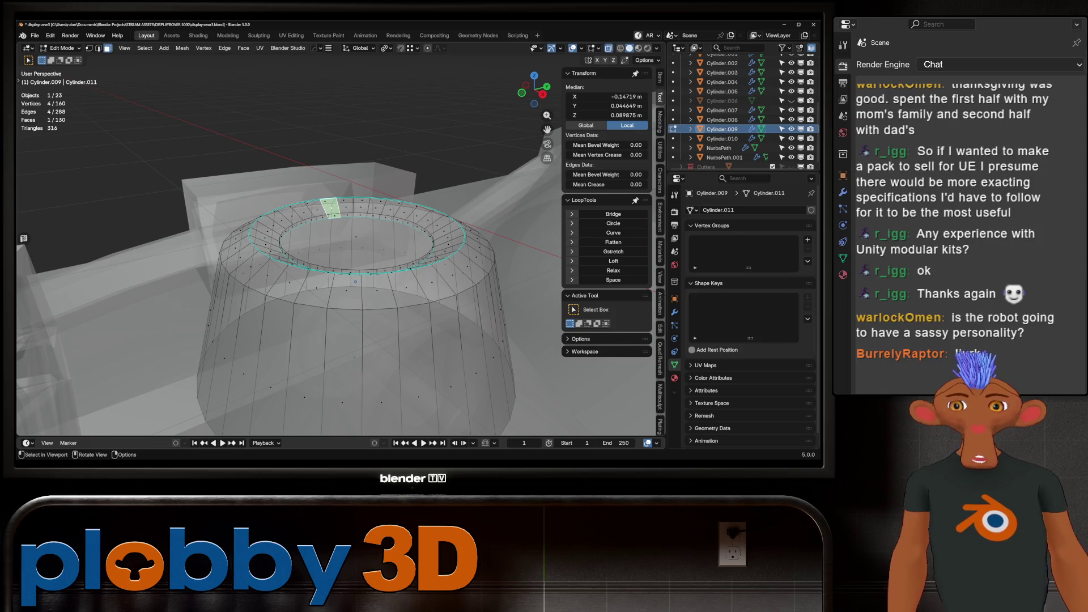
{"action": "key", "text": "alt+z"}
{"action": "key", "text": "Tab"}
{"action": "key", "text": "Tab"}
{"action": "middle_click_drag", "start_coordinate": [356, 282], "coordinate": [385, 255]}
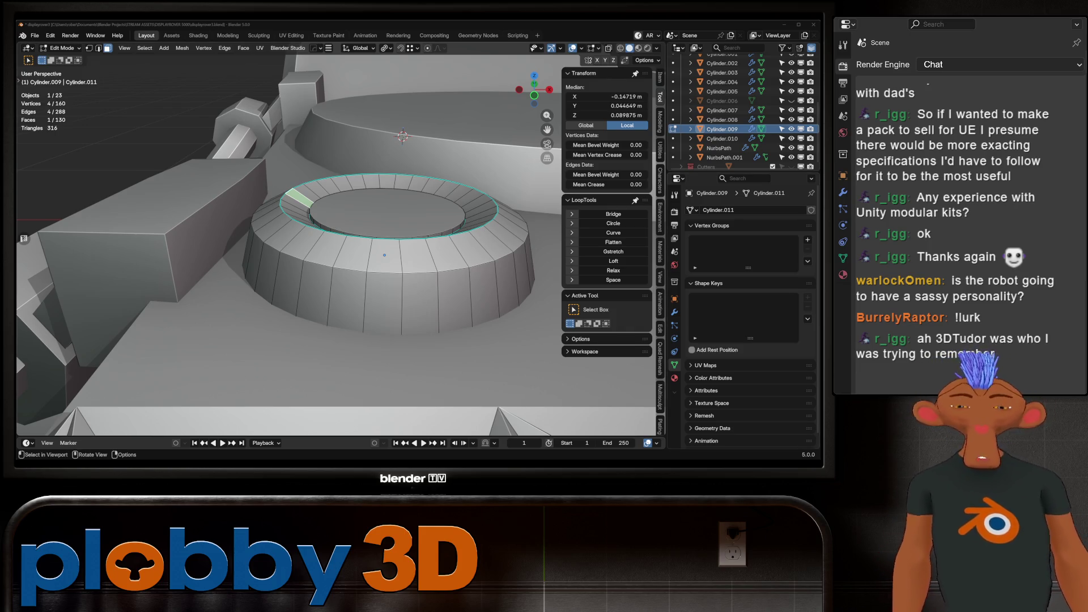
Enlarge the ring's inner cap face and extrude the top faces up into a first step.
{"action": "left_click", "coordinate": [385, 213]}
{"action": "middle_click_drag", "start_coordinate": [385, 212], "coordinate": [348, 276]}
{"action": "key", "text": "s"}
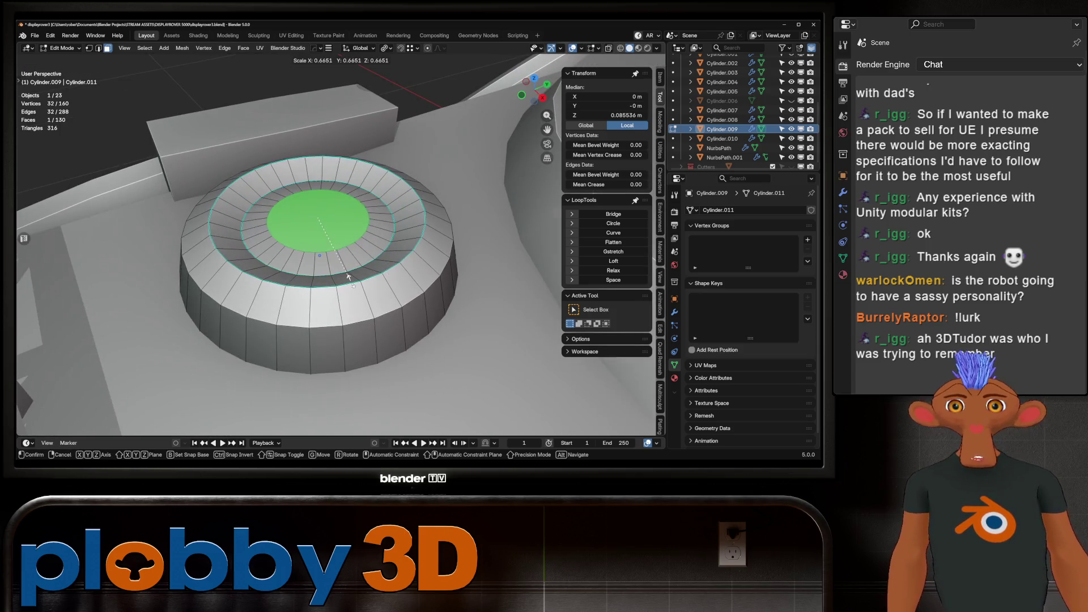
{"action": "left_click", "coordinate": [389, 341]}
{"action": "middle_click_drag", "start_coordinate": [348, 276], "coordinate": [272, 281]}
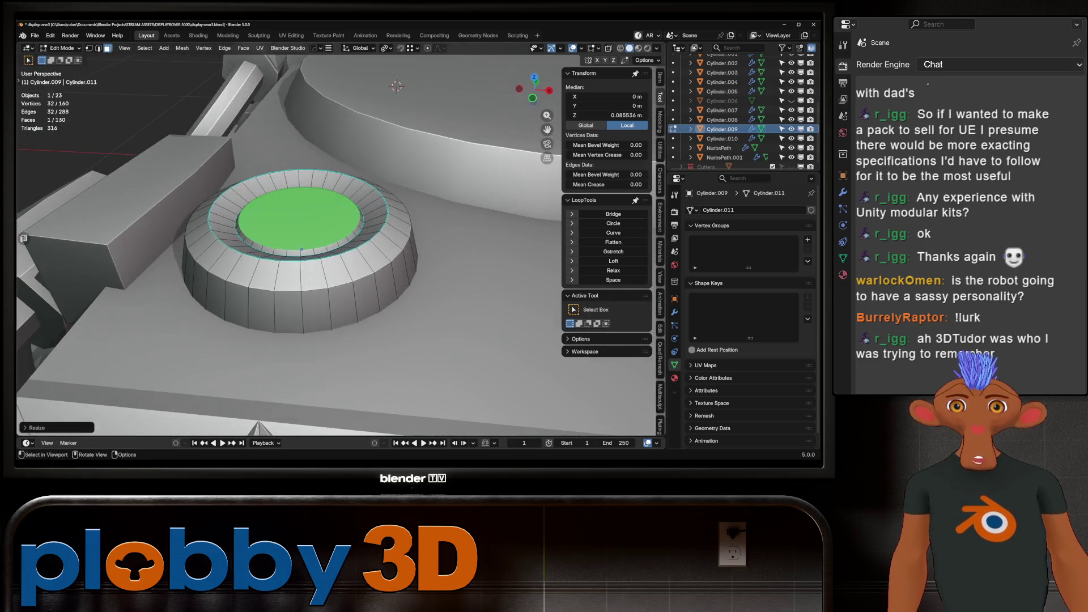
{"action": "scroll", "coordinate": [340, 244], "scroll_direction": "up", "scroll_amount": 3}
{"action": "key", "text": "ctrl+KP_Add"}
{"action": "key", "text": "e"}
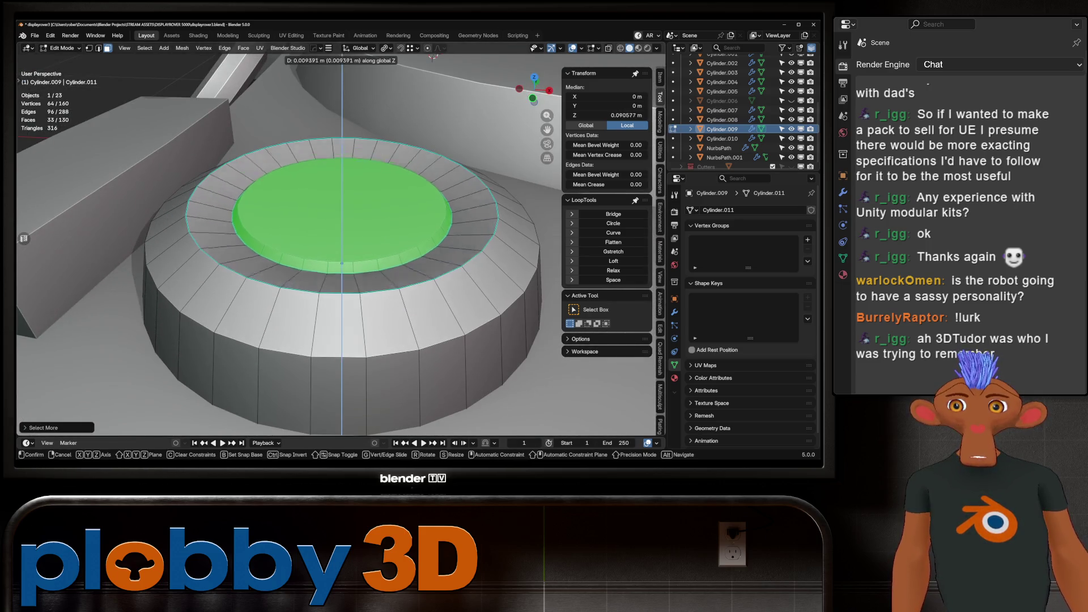
{"action": "left_click", "coordinate": [342, 266]}
Scale the top faces narrower and extrude a second tier raised slightly higher.
{"action": "middle_click_drag", "start_coordinate": [342, 266], "coordinate": [374, 261]}
{"action": "key", "text": "s"}
{"action": "key", "text": "shift+z"}
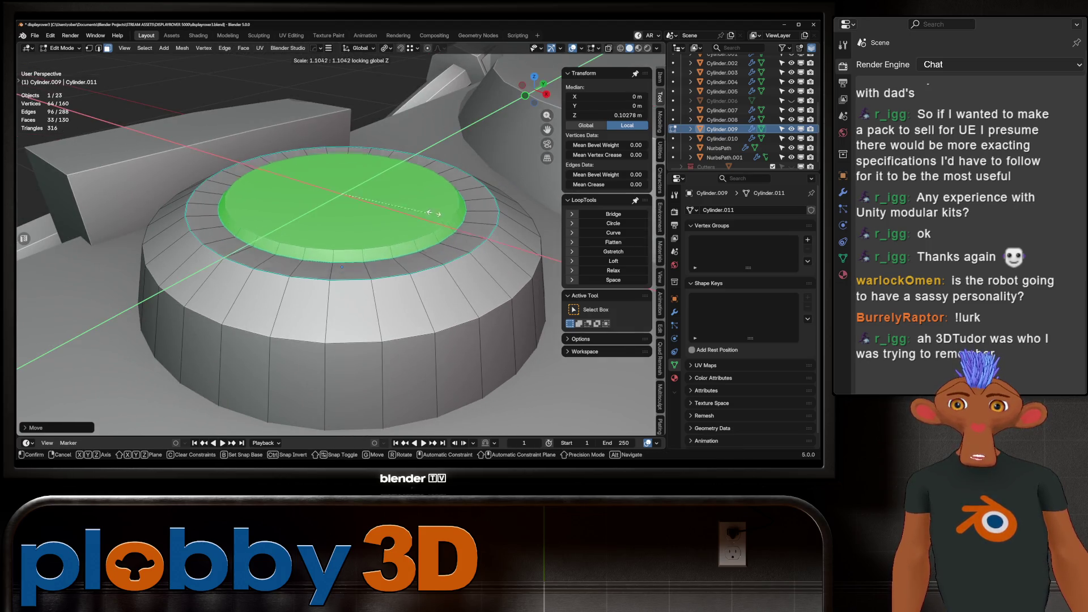
{"action": "left_click", "coordinate": [476, 196]}
{"action": "key", "text": "e"}
{"action": "key", "text": "Return"}
{"action": "key", "text": "g"}
{"action": "key", "text": "z"}
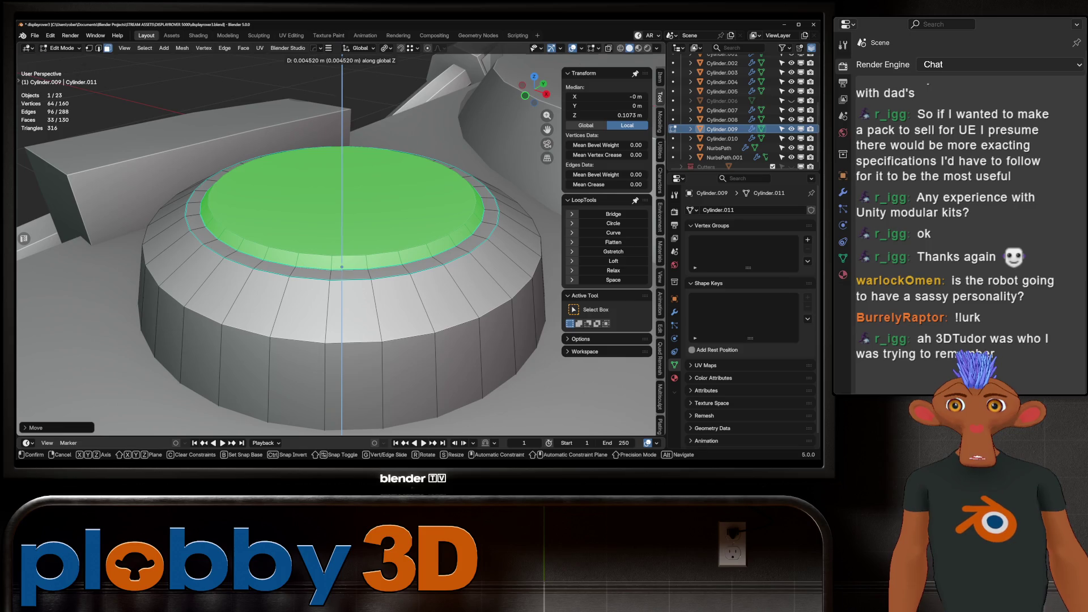
{"action": "key", "text": "Return"}
Select the ring of rim faces around the base and return to Object Mode.
{"action": "left_click", "coordinate": [218, 250], "text": "alt"}
{"action": "left_click", "coordinate": [199, 238], "text": "alt"}
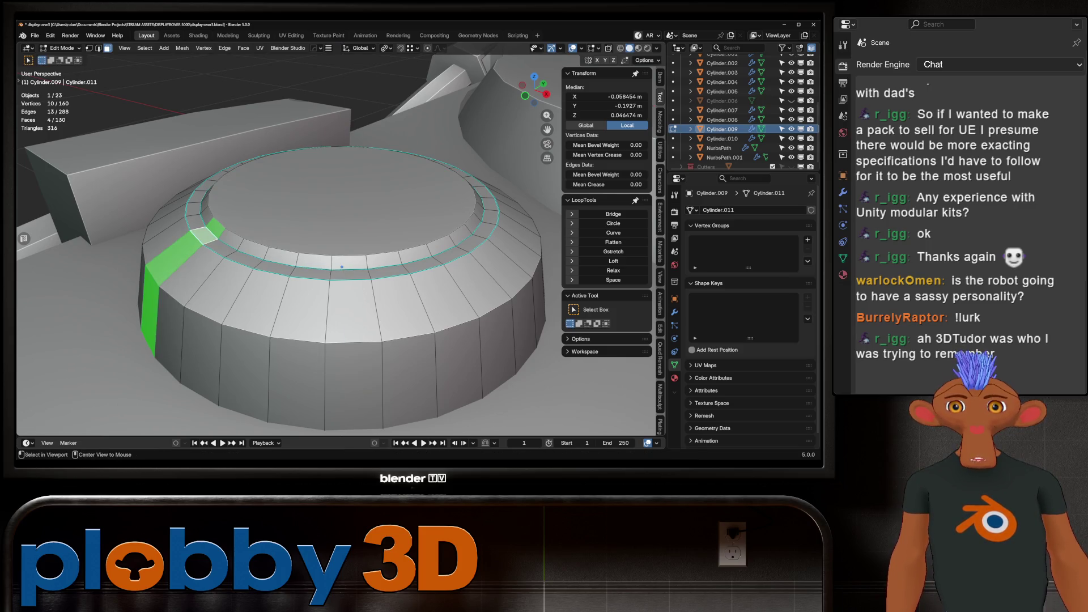
{"action": "left_click", "coordinate": [203, 235], "text": "alt"}
{"action": "key", "text": "Tab"}
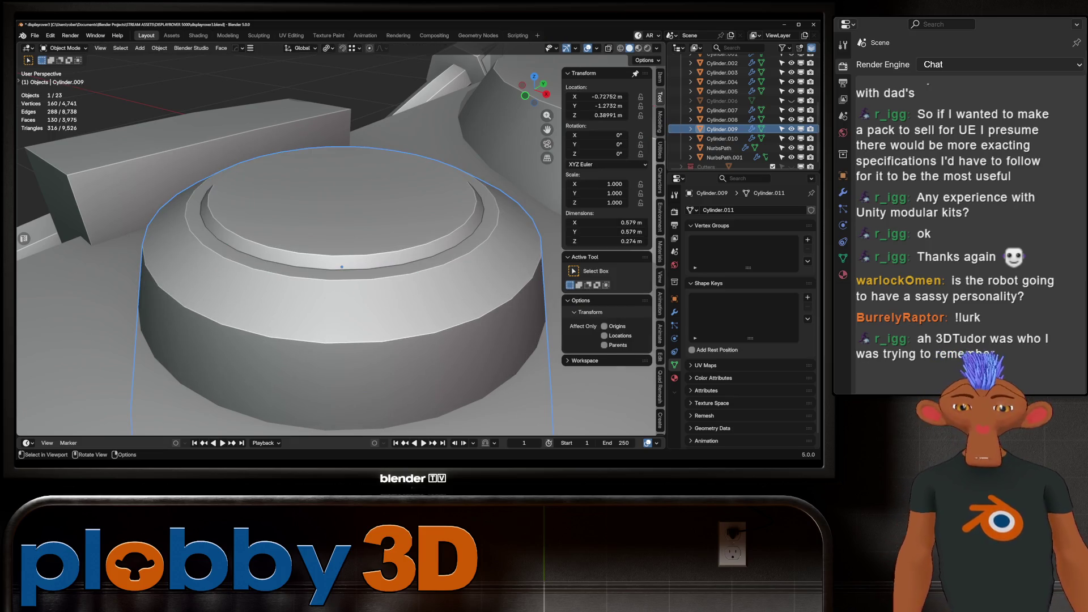
{"action": "scroll", "coordinate": [289, 244], "scroll_direction": "down", "scroll_amount": 3}
{"action": "middle_click_drag", "start_coordinate": [290, 243], "coordinate": [318, 216]}
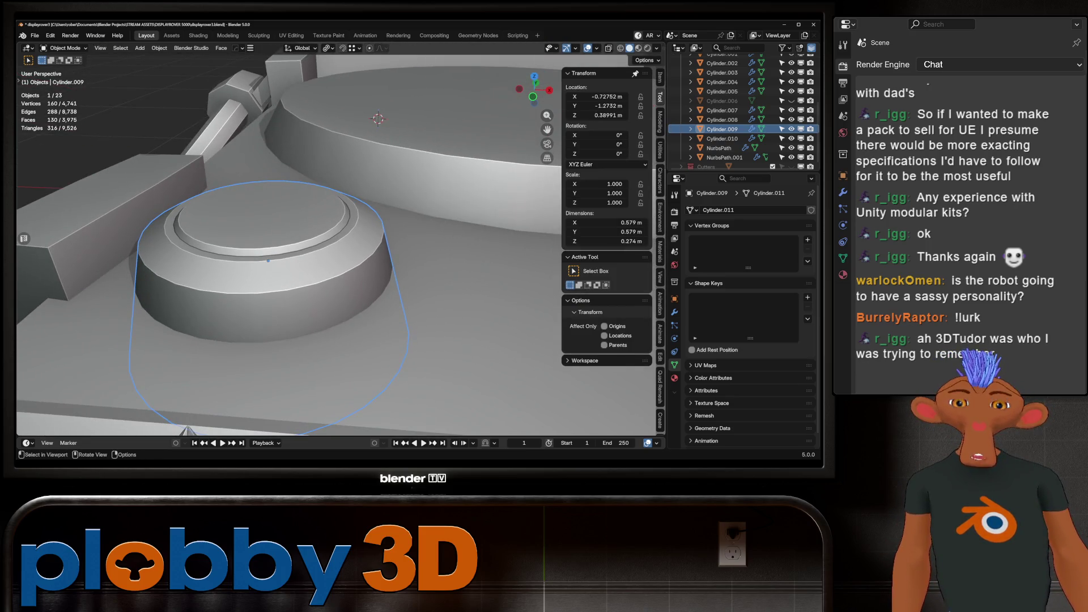
Snap the 3D cursor to the centre of the base's top inner face.
{"action": "key", "text": "Tab"}
{"action": "scroll", "coordinate": [255, 244], "scroll_direction": "up", "scroll_amount": 3}
{"action": "left_click", "coordinate": [238, 267], "text": "alt"}
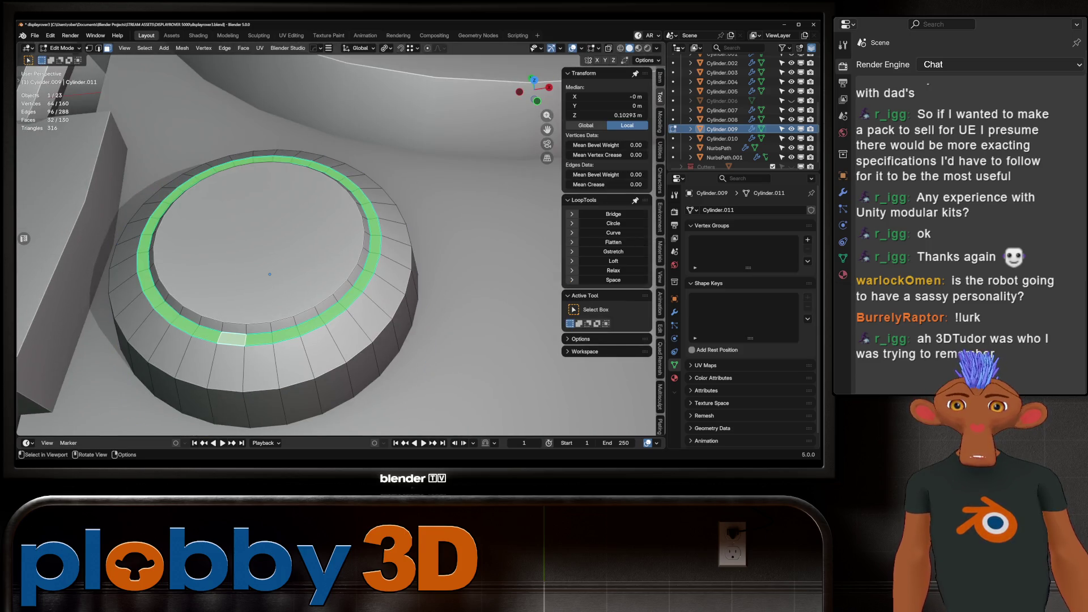
{"action": "key", "text": "q"}
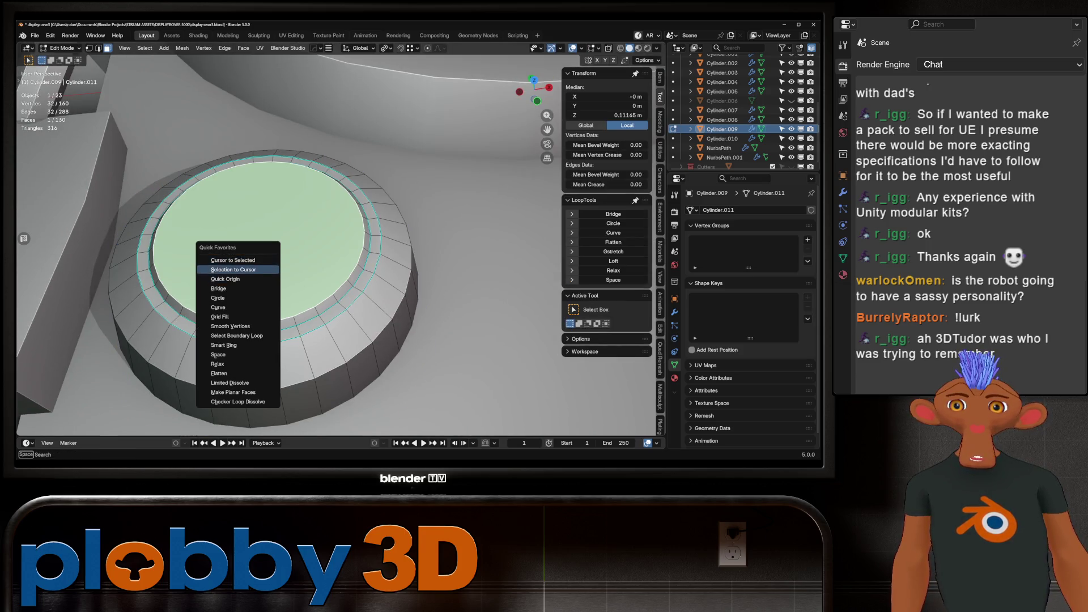
{"action": "left_click", "coordinate": [232, 260]}
{"action": "key", "text": "Tab"}
{"action": "scroll", "coordinate": [232, 260], "scroll_direction": "down", "scroll_amount": 3}
{"action": "scroll", "coordinate": [420, 259], "scroll_direction": "up", "scroll_amount": 2}
{"action": "key", "text": "shift+a"}
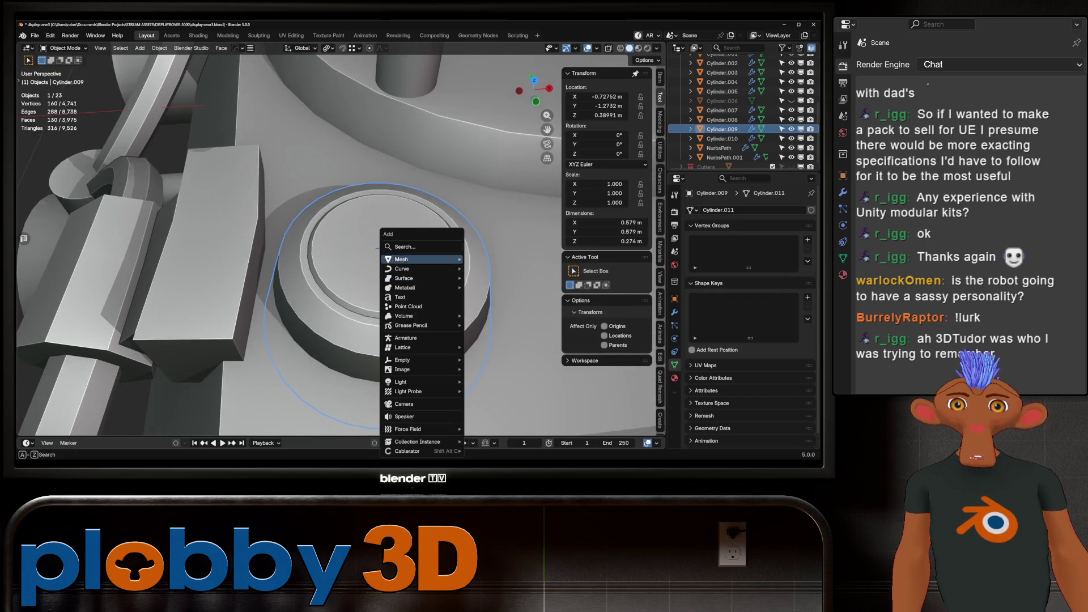
Add a circle mesh at the 3D cursor and rotate it 90° on Y to stand upright.
{"action": "mouse_move", "coordinate": [419, 259]}
{"action": "scroll", "coordinate": [507, 113], "scroll_direction": "up", "scroll_amount": 3}
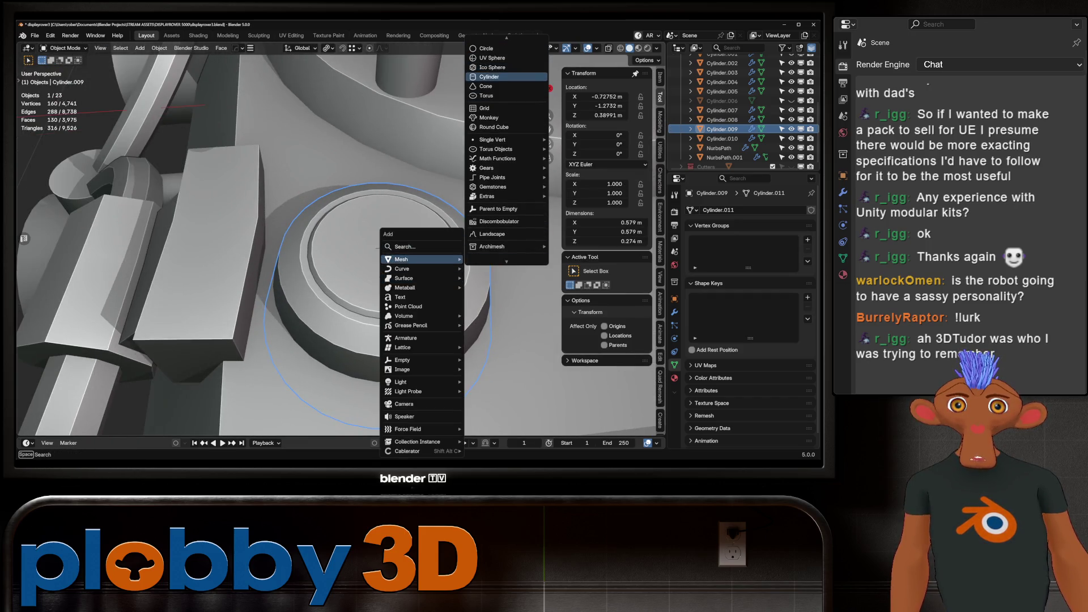
{"action": "left_click", "coordinate": [505, 49]}
{"action": "mouse_move", "coordinate": [504, 49]}
{"action": "middle_mouse_down"}
{"action": "mouse_move", "coordinate": [431, 170]}
{"action": "mouse_move", "coordinate": [397, 141]}
{"action": "middle_mouse_up"}
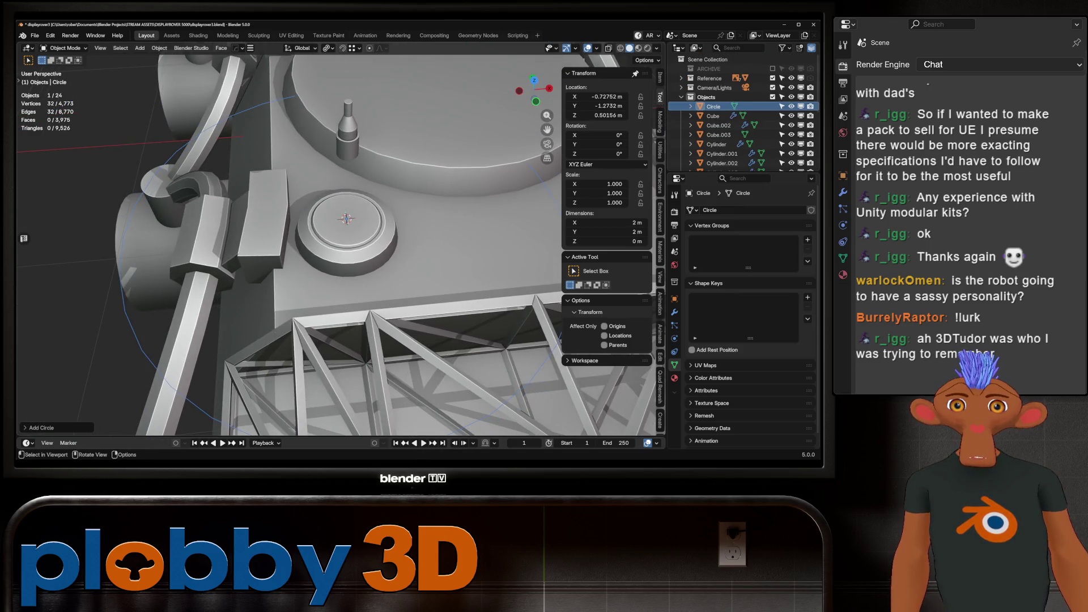
{"action": "key", "text": "r"}
{"action": "key", "text": "y"}
{"action": "key", "text": "9"}
{"action": "key", "text": "0"}
{"action": "key", "text": "Return"}
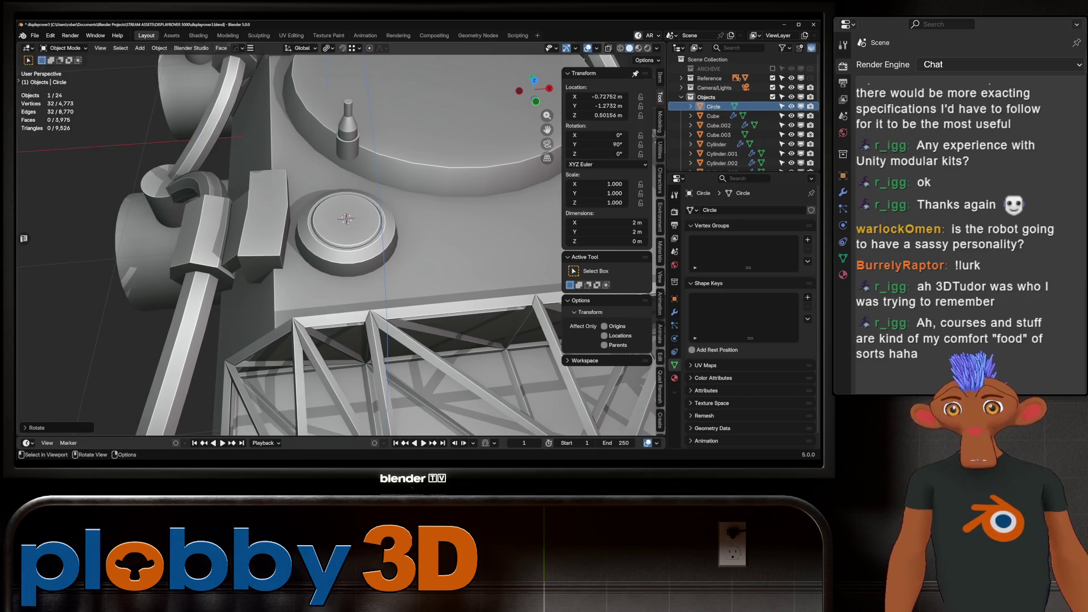
Shrink the upright circle down to about 0.110 scale.
{"action": "middle_click_drag", "start_coordinate": [340, 238], "coordinate": [312, 193]}
{"action": "key", "text": "KP_3"}
{"action": "scroll", "coordinate": [318, 239], "scroll_direction": "down", "scroll_amount": 4}
{"action": "key", "text": "s"}
{"action": "key", "text": "Return"}
{"action": "mouse_move", "coordinate": [317, 239]}
{"action": "middle_mouse_down"}
{"action": "mouse_move", "coordinate": [317, 220]}
{"action": "mouse_move", "coordinate": [319, 249]}
{"action": "mouse_move", "coordinate": [319, 227]}
{"action": "middle_mouse_up"}
{"action": "key", "text": "s"}
{"action": "left_click", "coordinate": [318, 226]}
{"action": "scroll", "coordinate": [317, 227], "scroll_direction": "up", "scroll_amount": 5}
{"action": "scroll", "coordinate": [318, 239], "scroll_direction": "up", "scroll_amount": 3}
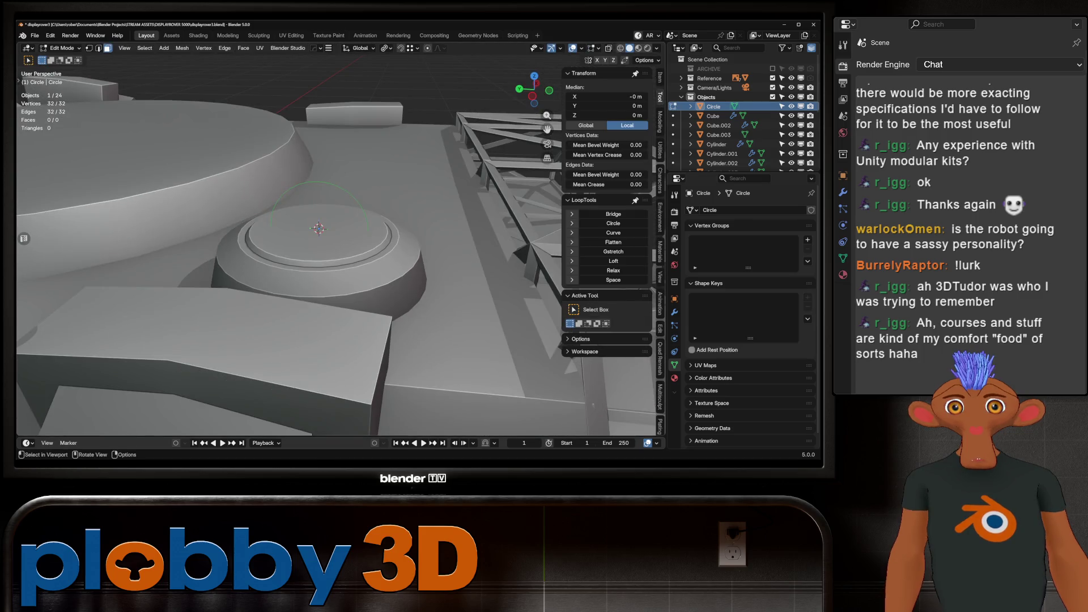
In a side orthographic view, join the circle's end vertices and delete its lower half of vertices.
{"action": "key", "text": "KP_5"}
{"action": "key", "text": "Tab"}
{"action": "key", "text": "KP_3"}
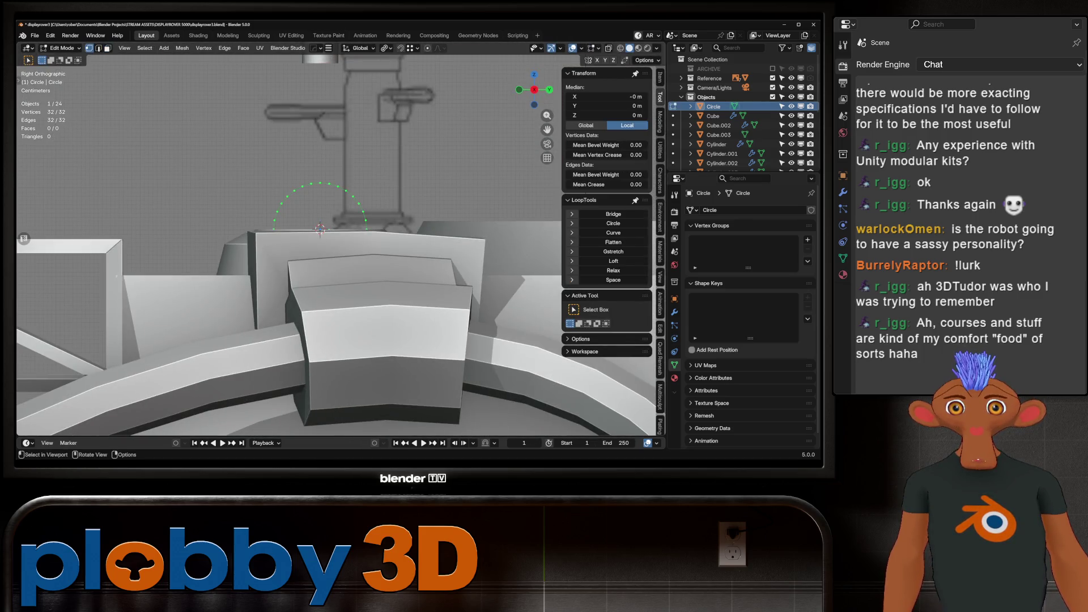
{"action": "left_click", "coordinate": [274, 229]}
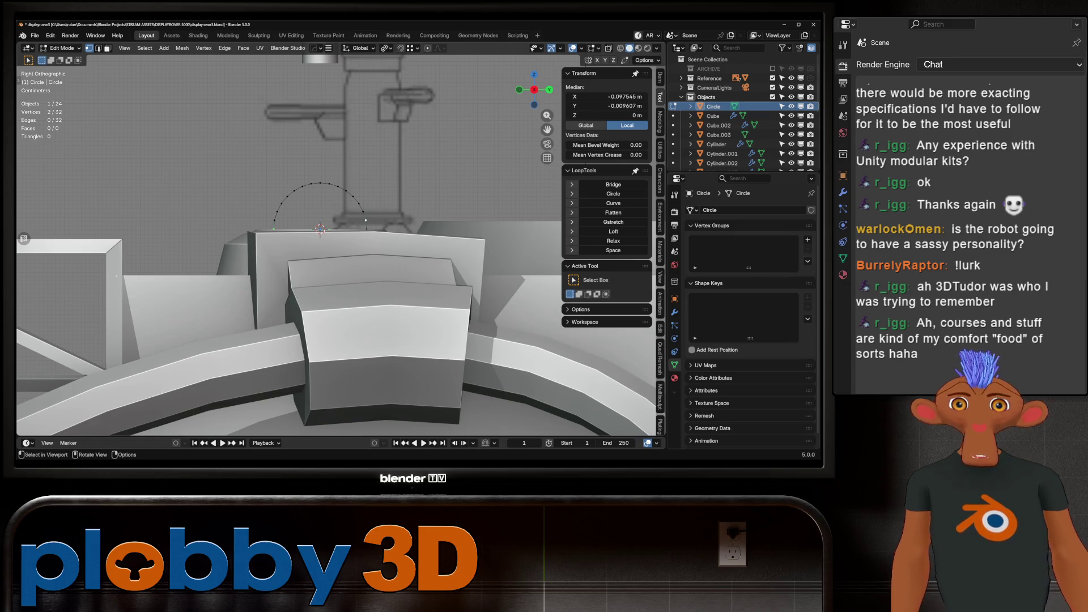
{"action": "left_click", "coordinate": [367, 229], "text": "shift"}
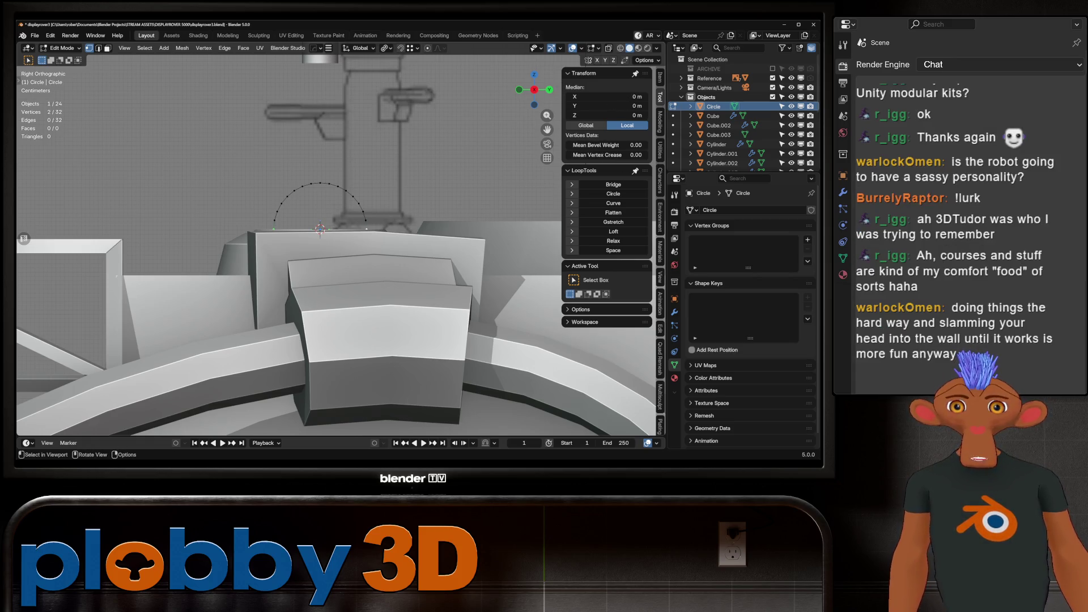
{"action": "key", "text": "f"}
{"action": "right_click", "coordinate": [328, 246]}
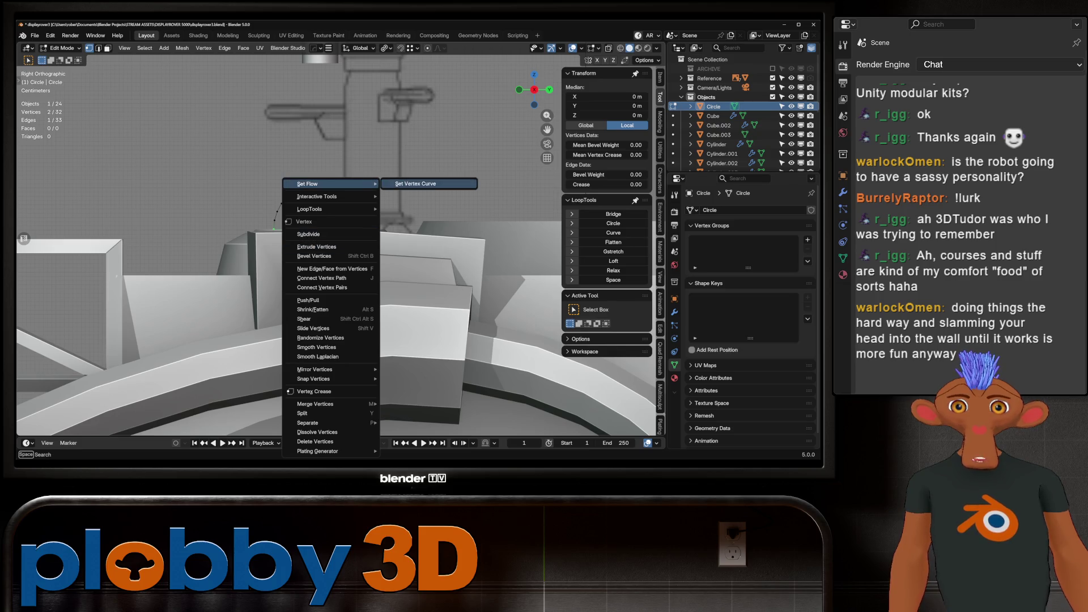
{"action": "key", "text": "Escape"}
{"action": "key", "text": "alt+z"}
{"action": "mouse_move", "coordinate": [438, 364]}
{"action": "left_mouse_down"}
{"action": "mouse_move", "coordinate": [212, 266]}
{"action": "mouse_move", "coordinate": [205, 234]}
{"action": "left_mouse_up"}
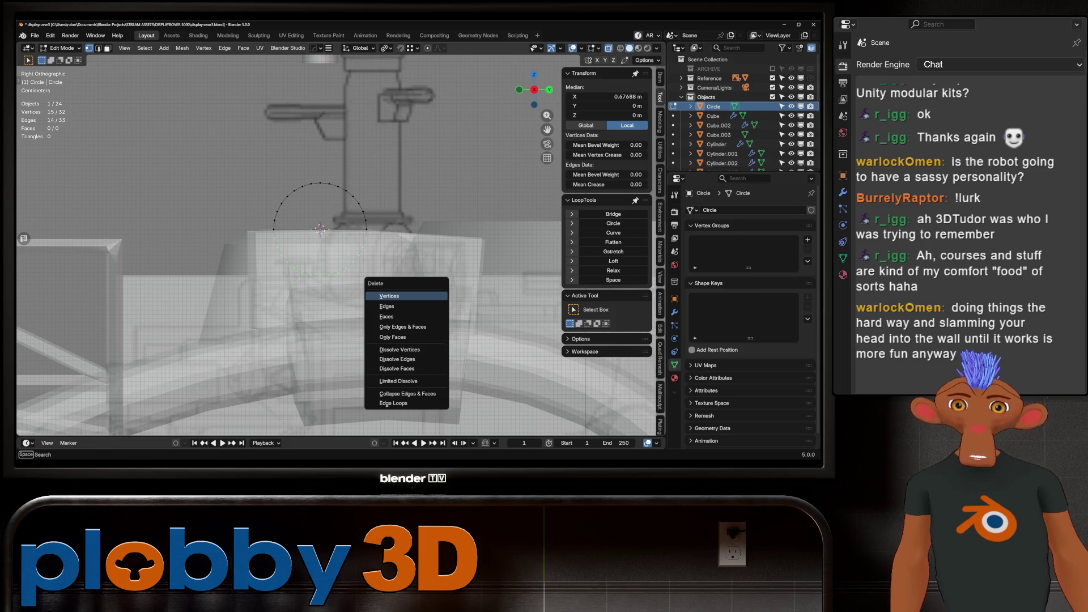
{"action": "key", "text": "Return"}
{"action": "key", "text": "alt+z"}
Fill the half-circle outline with a face to make a solid half-disc.
{"action": "middle_click_drag", "start_coordinate": [317, 238], "coordinate": [329, 284]}
{"action": "key", "text": "ctrl+r"}
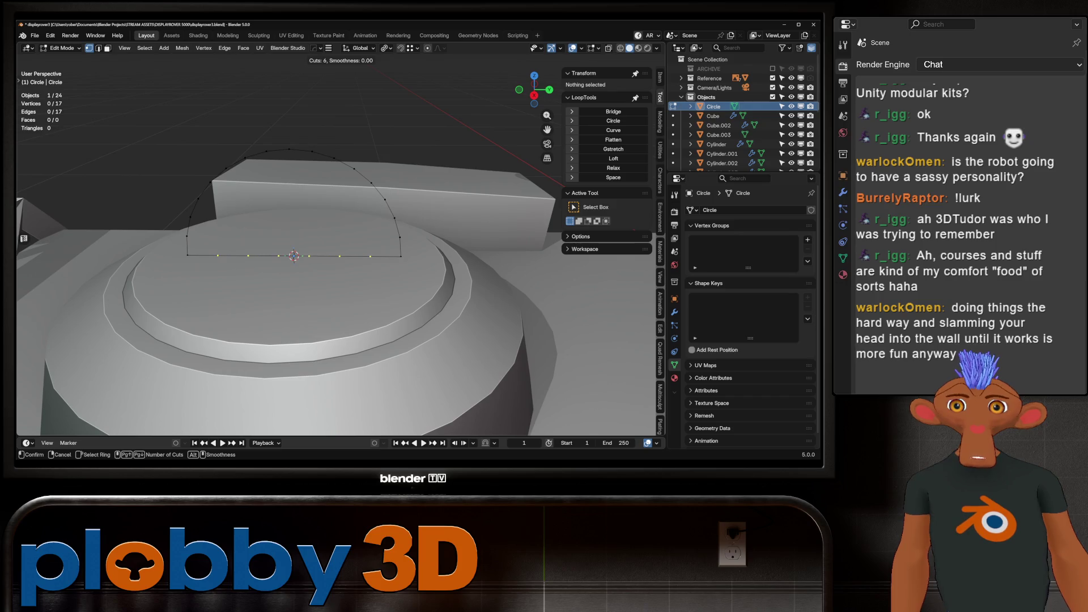
{"action": "key", "text": "Escape"}
{"action": "scroll", "coordinate": [318, 238], "scroll_direction": "down", "scroll_amount": 3}
{"action": "middle_click_drag", "start_coordinate": [318, 238], "coordinate": [352, 205]}
{"action": "key", "text": "a"}
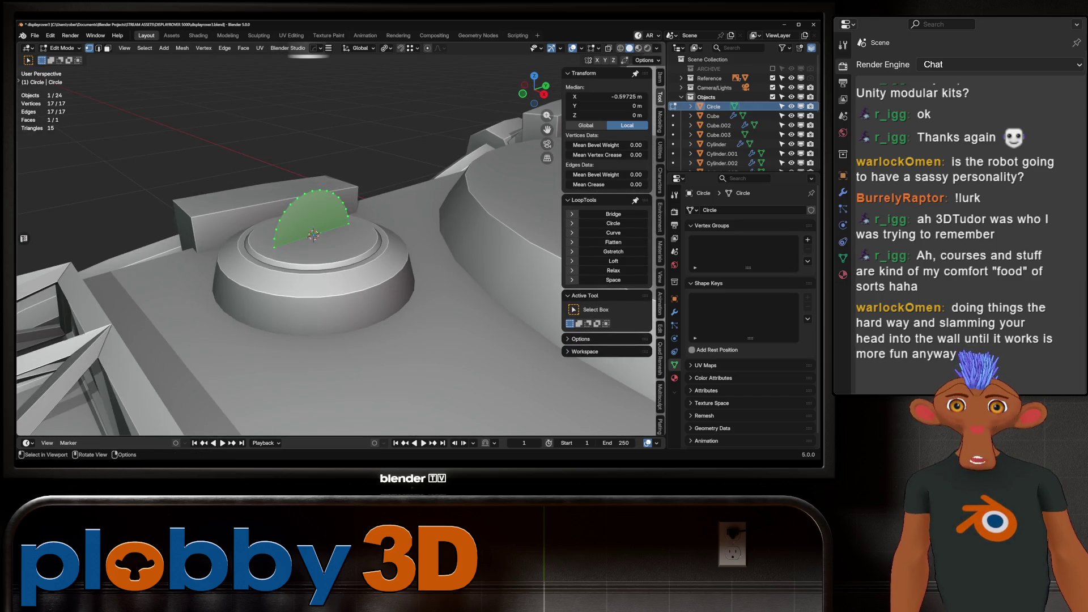
{"action": "middle_click_drag", "start_coordinate": [317, 238], "coordinate": [284, 238]}
{"action": "key", "text": "Tab"}
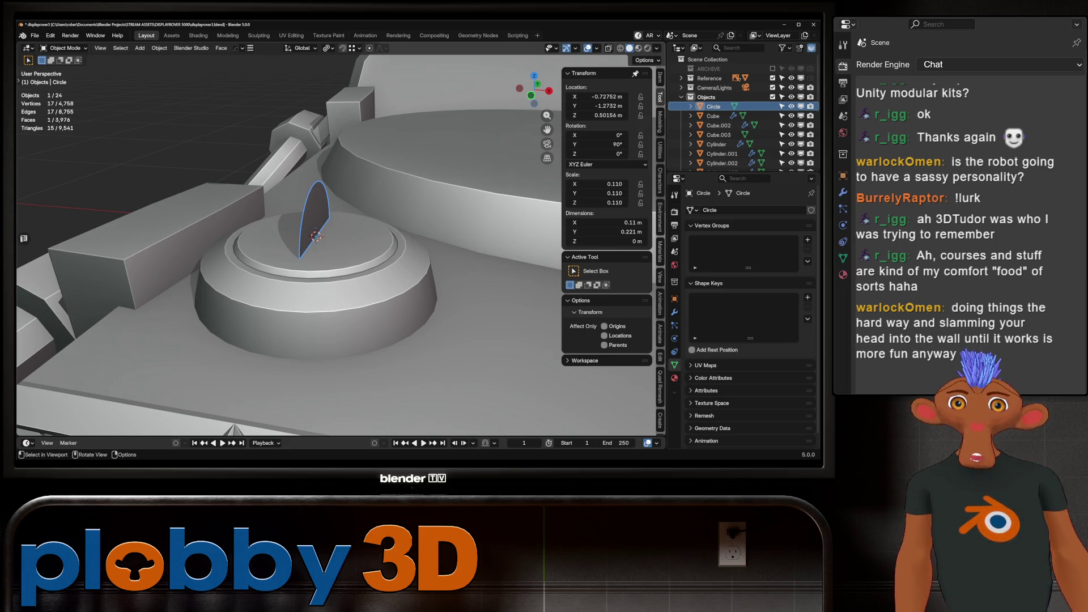
Shift the half-disc mesh along X and extrude its face to give it thickness.
{"action": "key", "text": "Tab"}
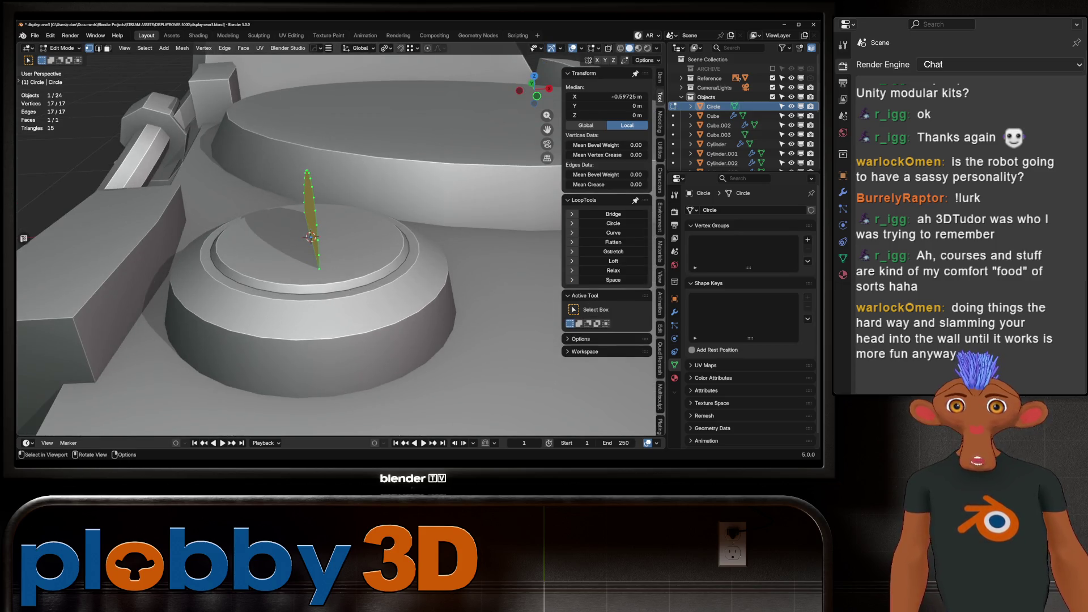
{"action": "key", "text": "g"}
{"action": "key", "text": "x"}
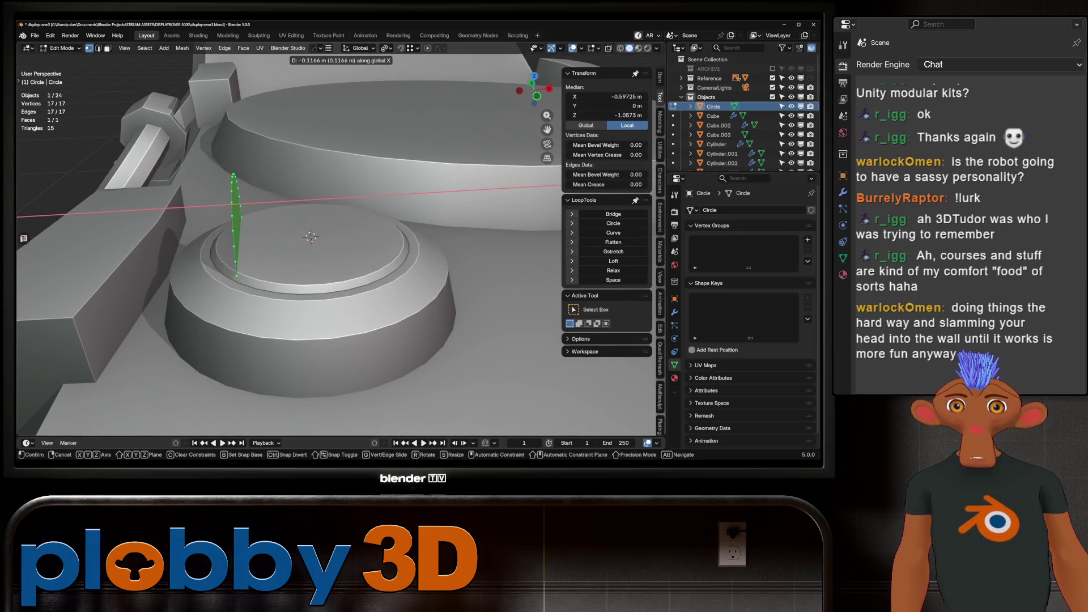
{"action": "key", "text": "Return"}
{"action": "key", "text": "e"}
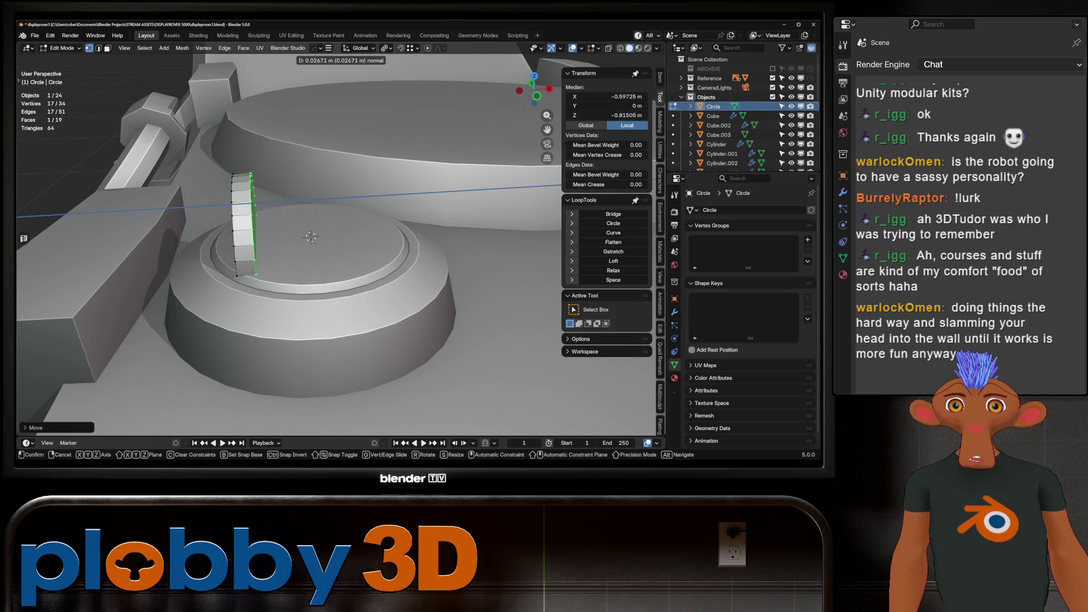
{"action": "key", "text": "Return"}
Scale the half-disc object down to 0.1 to form a small bracket.
{"action": "key", "text": "Tab"}
{"action": "key", "text": "s"}
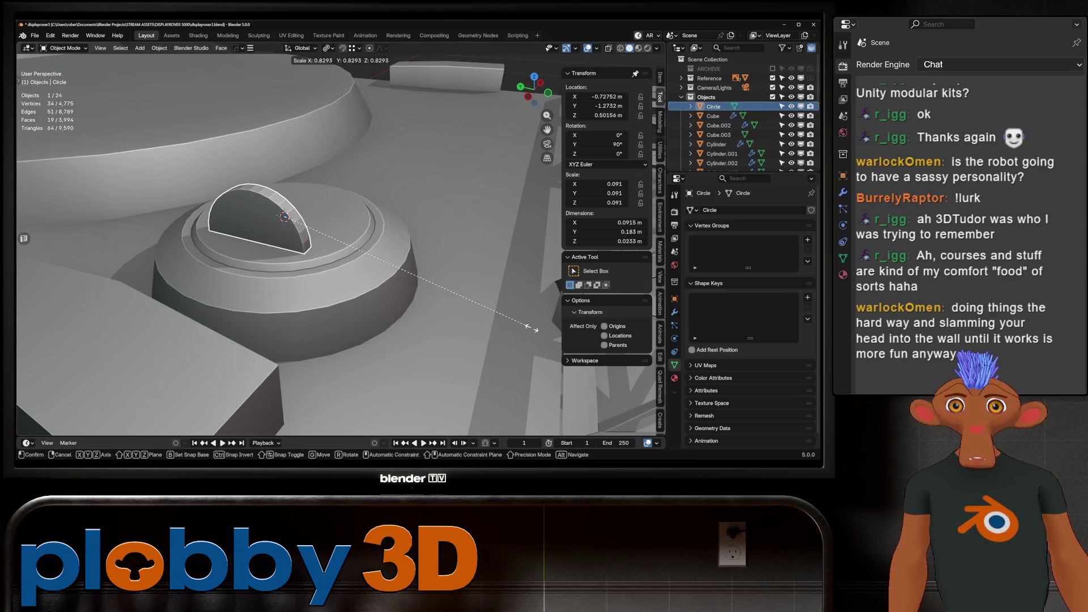
{"action": "key", "text": "Return"}
{"action": "mouse_move", "coordinate": [340, 255]}
{"action": "middle_mouse_down"}
{"action": "mouse_move", "coordinate": [374, 238]}
{"action": "mouse_move", "coordinate": [351, 253]}
{"action": "mouse_move", "coordinate": [272, 256]}
{"action": "middle_mouse_up"}
{"action": "key", "text": "shift+a"}
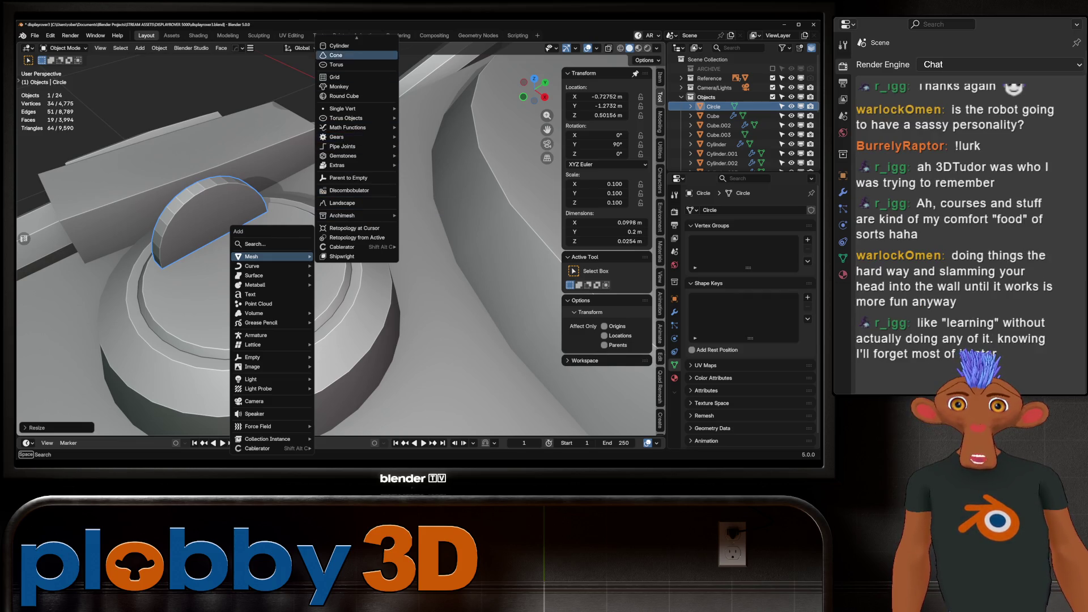
Add a cylinder, rotate it 90° on Y, and scale it by 0.1 then 0.6.
{"action": "left_click", "coordinate": [340, 81]}
{"action": "type", "text": "r"}
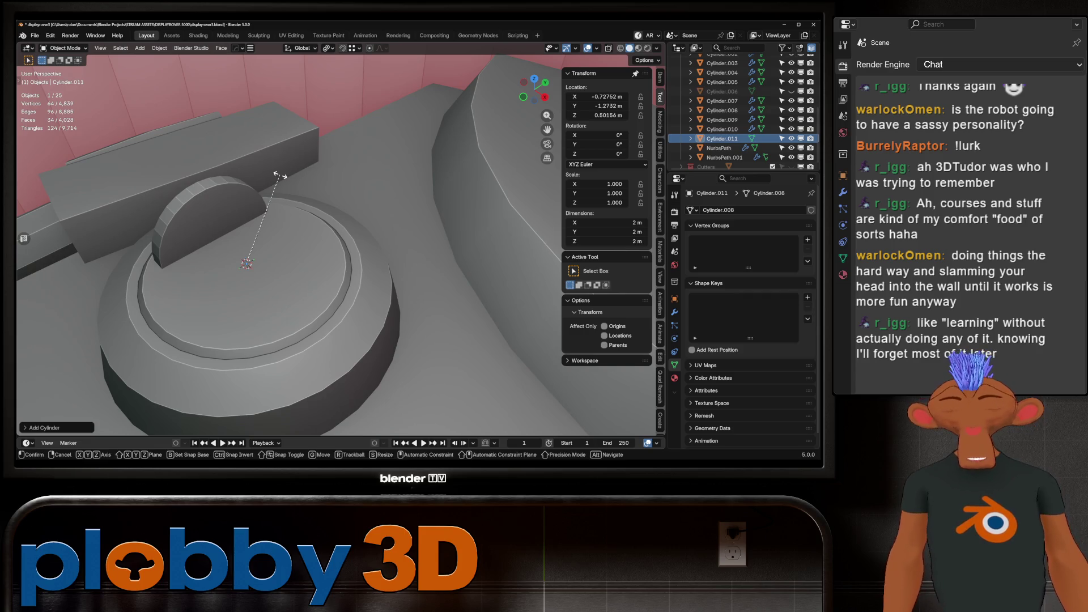
{"action": "type", "text": "y90"}
{"action": "key", "text": "Return"}
{"action": "type", "text": "s.1"}
{"action": "key", "text": "Return"}
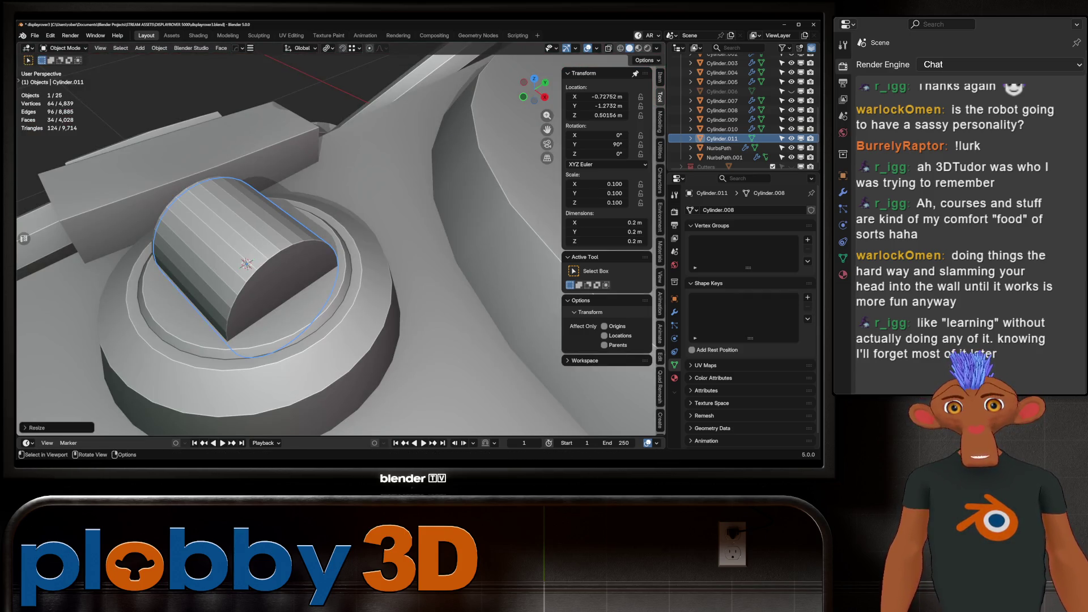
{"action": "type", "text": "s.6"}
{"action": "key", "text": "Return"}
{"action": "middle_click_drag", "start_coordinate": [340, 255], "coordinate": [431, 238]}
{"action": "key", "text": "KP_Decimal"}
Move the cylinder's mesh along X so it sits beside the bracket.
{"action": "key", "text": "Tab"}
{"action": "key", "text": "alt+a"}
{"action": "key", "text": "a"}
{"action": "key", "text": "g"}
{"action": "key", "text": "x"}
{"action": "key", "text": "Return"}
{"action": "middle_click_drag", "start_coordinate": [340, 255], "coordinate": [425, 238]}
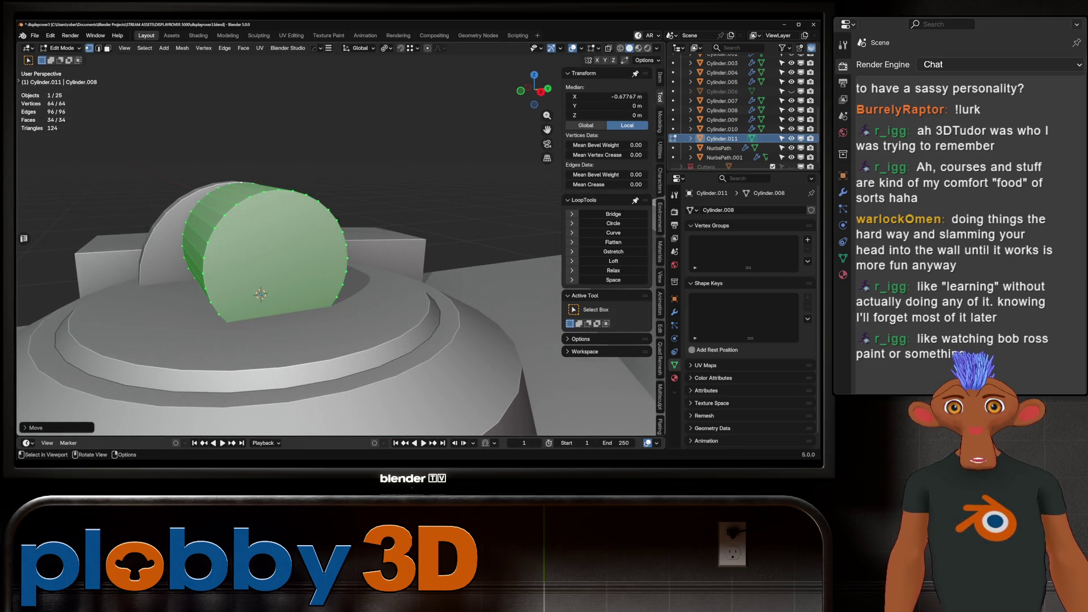
{"action": "key", "text": "Tab"}
Shrink the cylinder to 0.041 scale and reposition its mesh.
{"action": "key", "text": "s"}
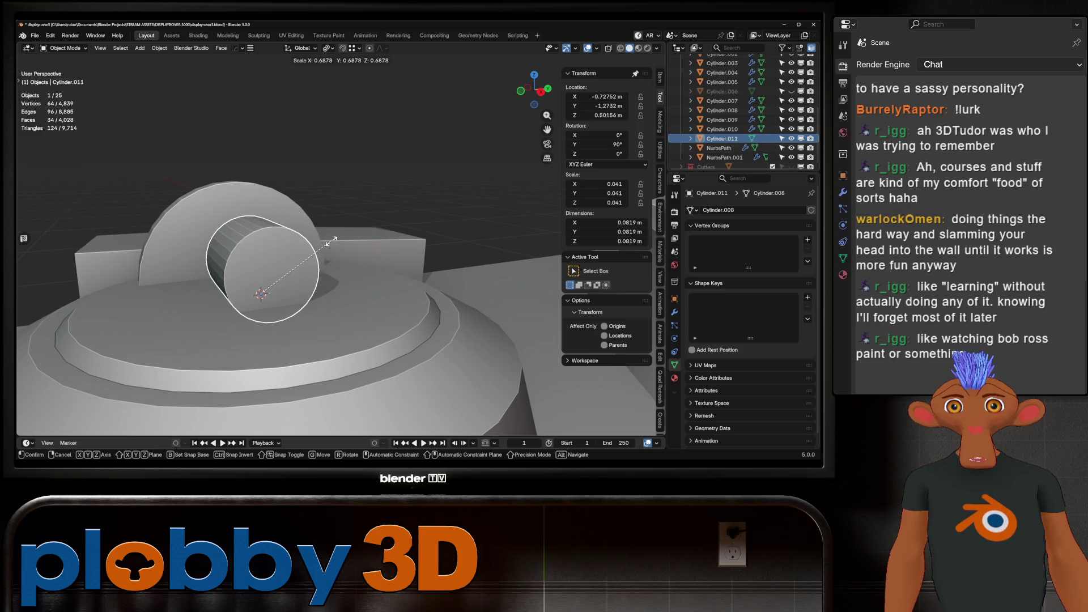
{"action": "key", "text": "Return"}
{"action": "key", "text": "Tab"}
{"action": "key", "text": "g"}
{"action": "key", "text": "Return"}
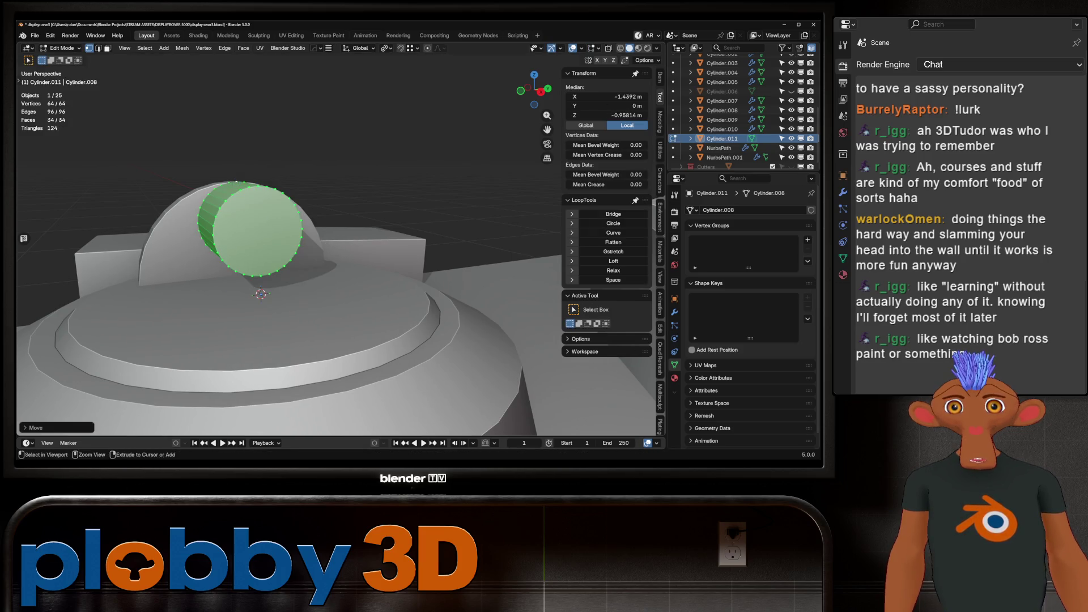
{"action": "middle_click_drag", "start_coordinate": [340, 255], "coordinate": [368, 244]}
{"action": "mouse_move", "coordinate": [287, 255]}
{"action": "middle_mouse_down"}
{"action": "mouse_move", "coordinate": [311, 238]}
{"action": "mouse_move", "coordinate": [294, 216]}
{"action": "mouse_move", "coordinate": [300, 227]}
{"action": "mouse_move", "coordinate": [312, 215]}
{"action": "middle_mouse_up"}
{"action": "key", "text": "Tab"}
{"action": "key", "text": "Tab"}
Lengthen the cylinder by sliding its end-cap face along X.
{"action": "key", "text": "alt+a"}
{"action": "left_click", "coordinate": [303, 238]}
{"action": "key", "text": "g"}
{"action": "key", "text": "x"}
{"action": "key", "text": "Return"}
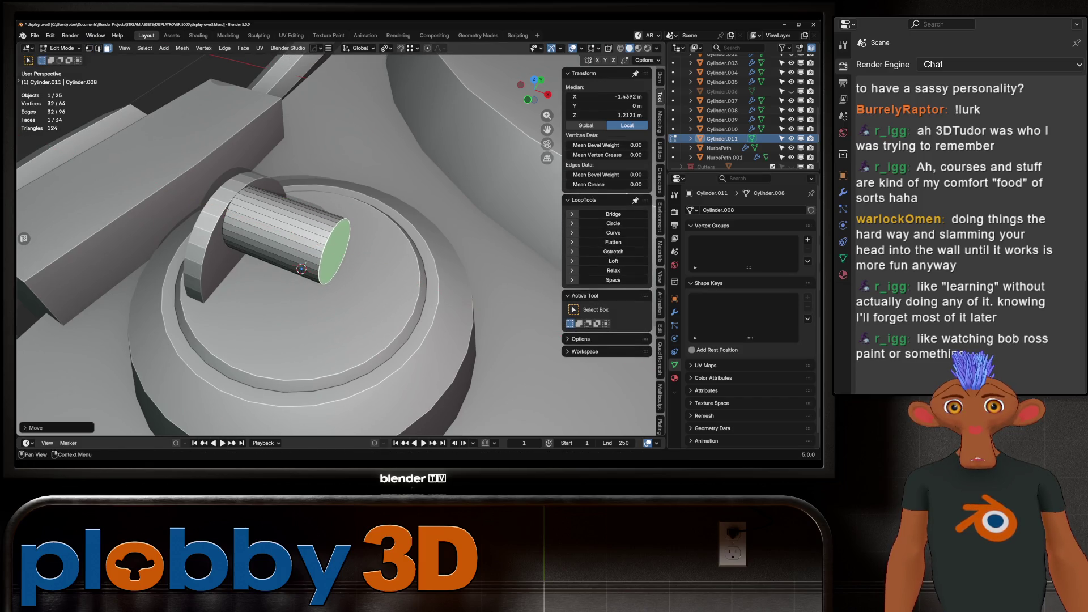
{"action": "key", "text": "Tab"}
{"action": "middle_click_drag", "start_coordinate": [306, 243], "coordinate": [325, 215]}
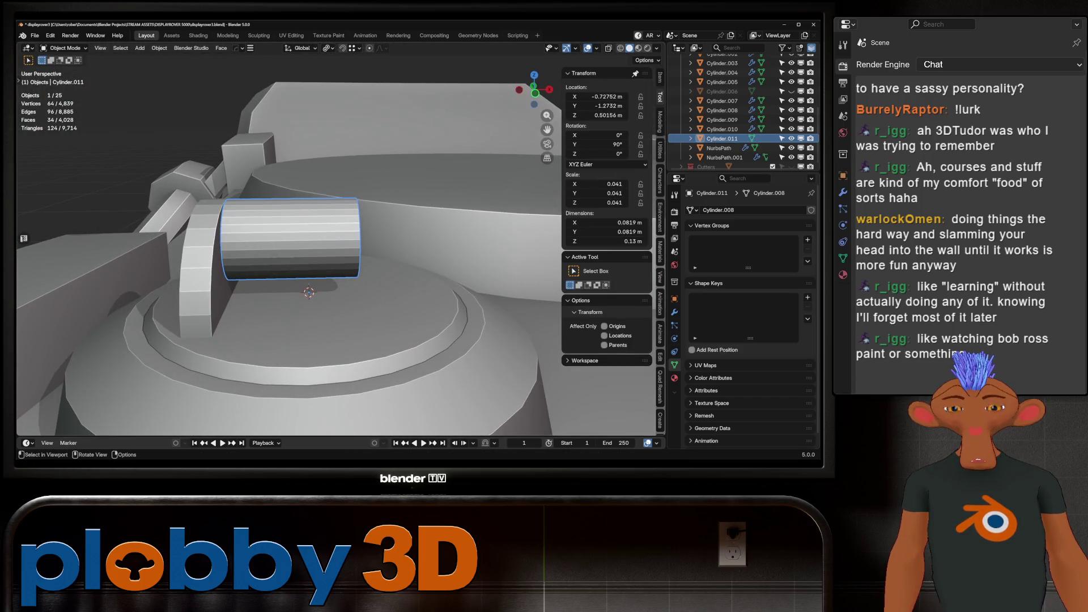
Mirror the half-disc bracket to the cylinder's other end with the HardOps Mirror gizmo.
{"action": "left_click", "coordinate": [196, 266]}
{"action": "key", "text": "alt+x"}
{"action": "left_click", "coordinate": [241, 294]}
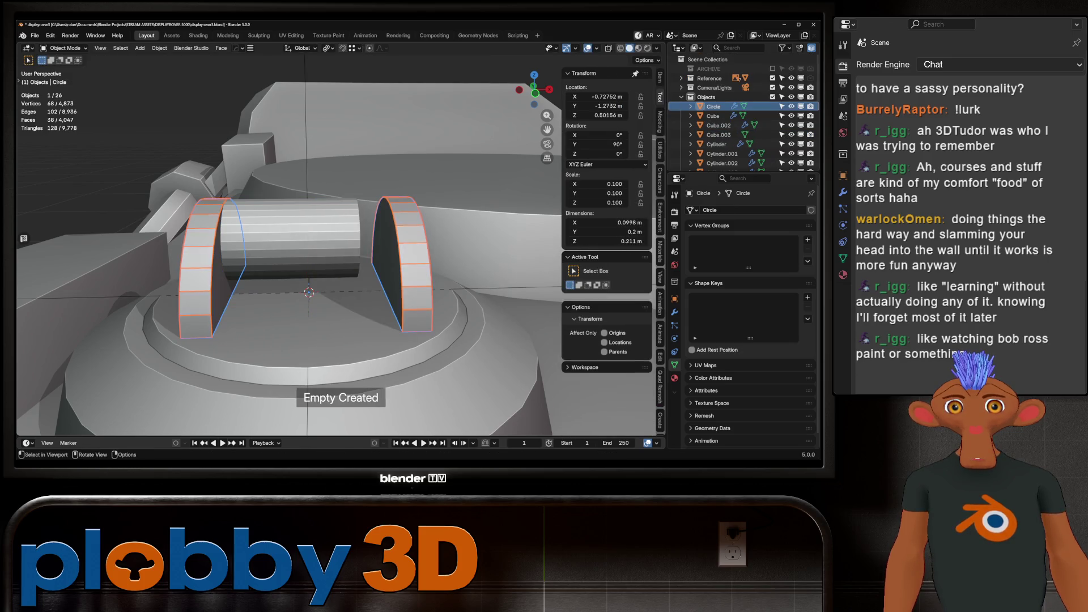
Mirror the horizontal cylinder across toward the second bracket with the HardOps gizmo.
{"action": "middle_click_drag", "start_coordinate": [241, 294], "coordinate": [269, 249]}
{"action": "left_click", "coordinate": [269, 249]}
{"action": "key", "text": "alt+x"}
{"action": "left_click", "coordinate": [220, 290]}
{"action": "middle_click_drag", "start_coordinate": [220, 290], "coordinate": [278, 275]}
Slide the bracket inward along X, shortening the axle span to 0.126 m.
{"action": "key", "text": "Tab"}
{"action": "key", "text": "Tab"}
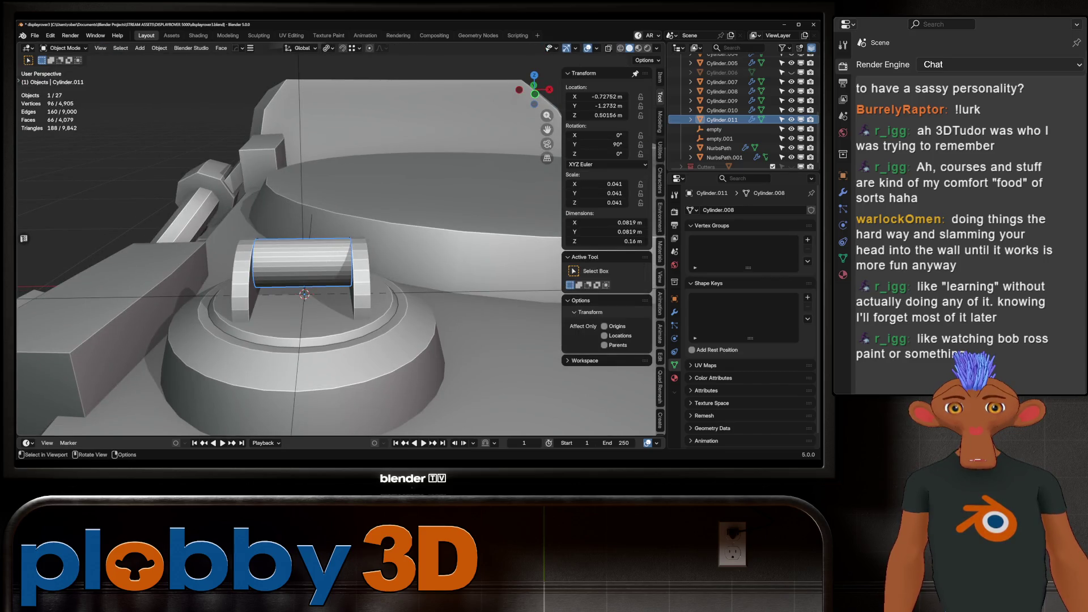
{"action": "key", "text": "s"}
{"action": "key", "text": "x"}
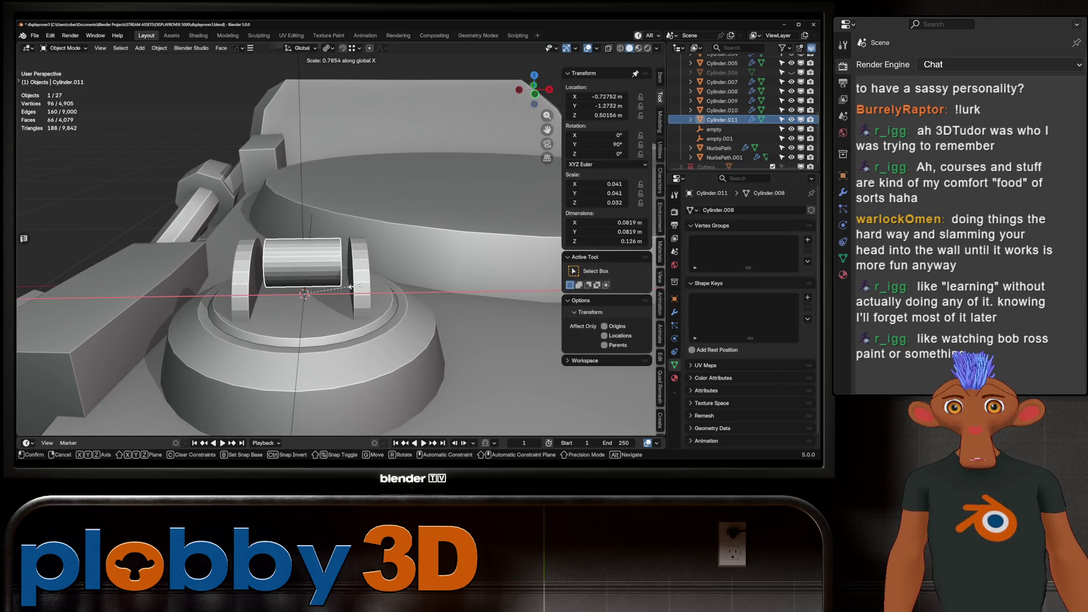
{"action": "key", "text": "Escape"}
{"action": "key", "text": "ctrl+z"}
{"action": "key", "text": "g"}
{"action": "key", "text": "x"}
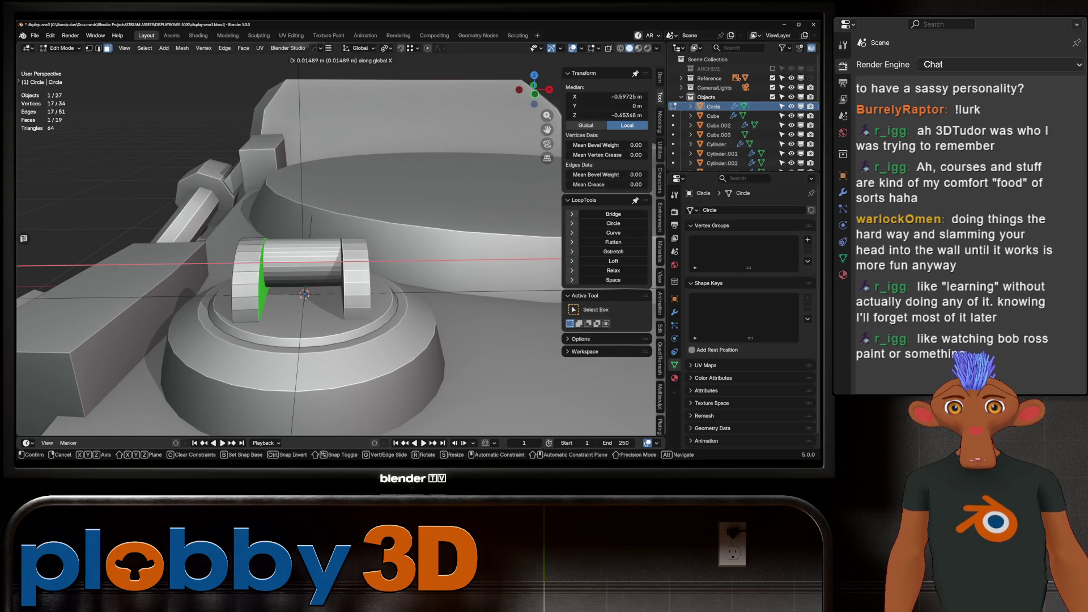
{"action": "key", "text": "Escape"}
{"action": "key", "text": "Tab"}
Select the bottle-shaped part and switch to the front orthographic view.
{"action": "scroll", "coordinate": [340, 243], "scroll_direction": "down", "scroll_amount": 5}
{"action": "mouse_move", "coordinate": [340, 244]}
{"action": "middle_mouse_down"}
{"action": "mouse_move", "coordinate": [306, 258]}
{"action": "mouse_move", "coordinate": [422, 261]}
{"action": "middle_mouse_up"}
{"action": "scroll", "coordinate": [340, 255], "scroll_direction": "up", "scroll_amount": 6}
{"action": "mouse_move", "coordinate": [340, 255]}
{"action": "middle_mouse_down"}
{"action": "mouse_move", "coordinate": [346, 227]}
{"action": "mouse_move", "coordinate": [306, 187]}
{"action": "middle_mouse_up"}
{"action": "left_click", "coordinate": [302, 195]}
{"action": "scroll", "coordinate": [306, 192], "scroll_direction": "down", "scroll_amount": 3}
{"action": "key", "text": "KP_1"}
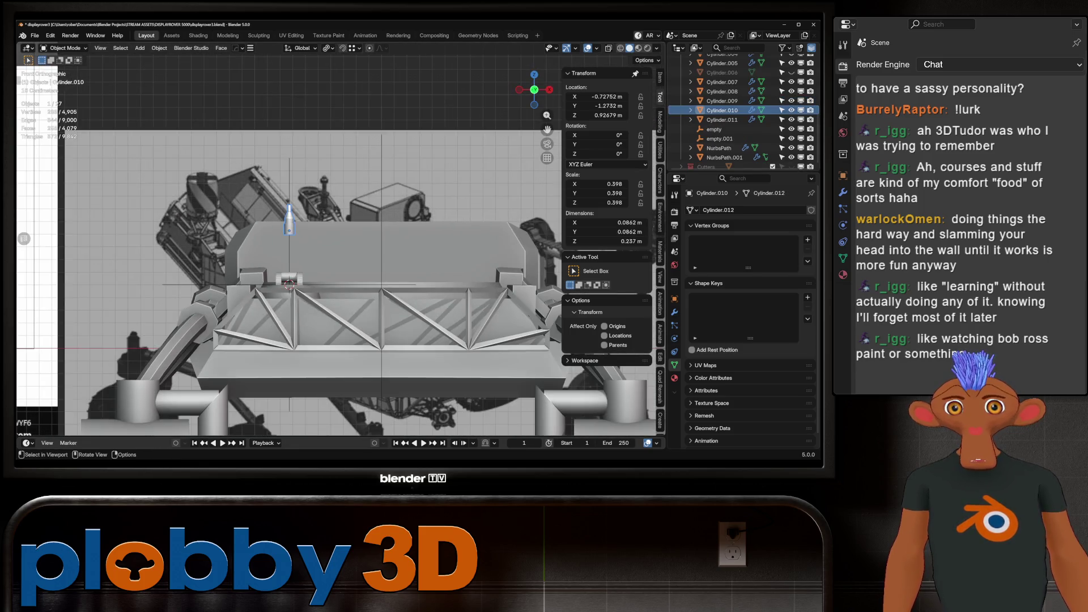
{"action": "key", "text": "shift+z"}
{"action": "scroll", "coordinate": [274, 233], "scroll_direction": "up", "scroll_amount": 8}
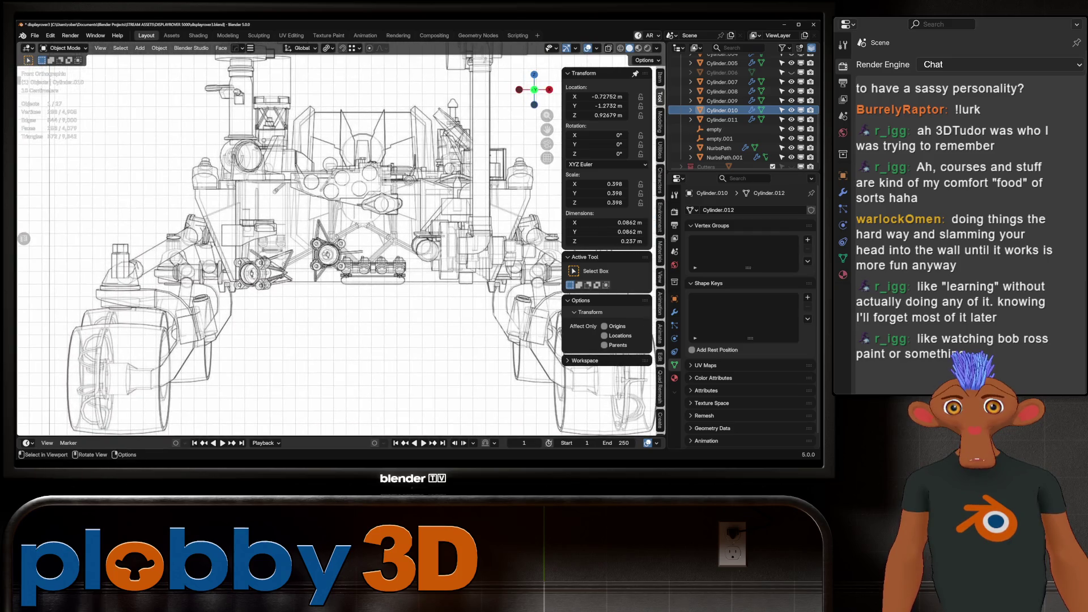
{"action": "scroll", "coordinate": [284, 238], "scroll_direction": "down", "scroll_amount": 8}
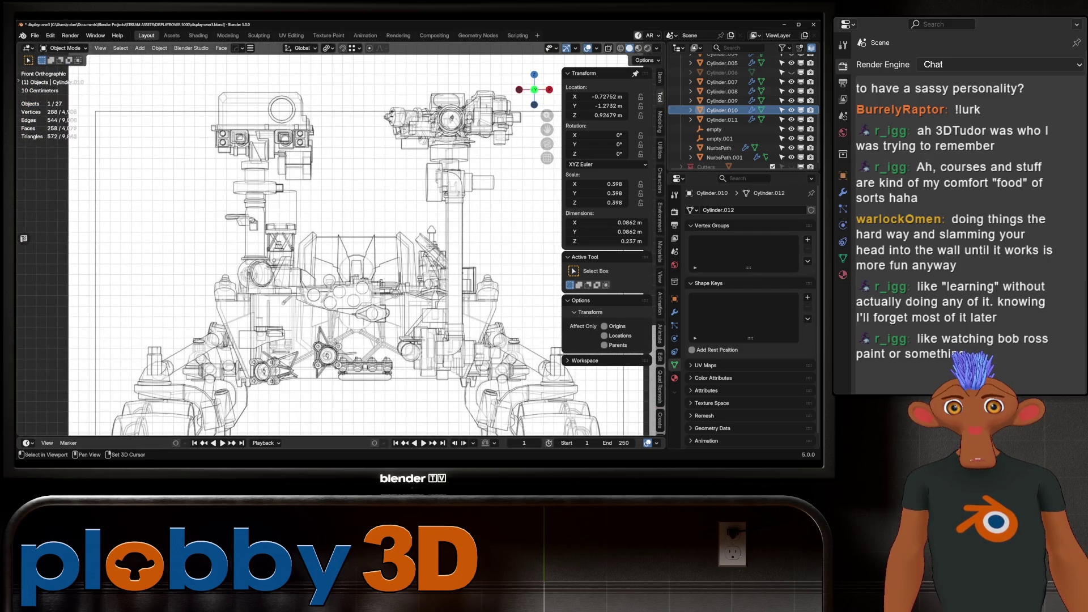
{"action": "scroll", "coordinate": [329, 244], "scroll_direction": "up", "scroll_amount": 3}
{"action": "scroll", "coordinate": [328, 244], "scroll_direction": "down", "scroll_amount": 10}
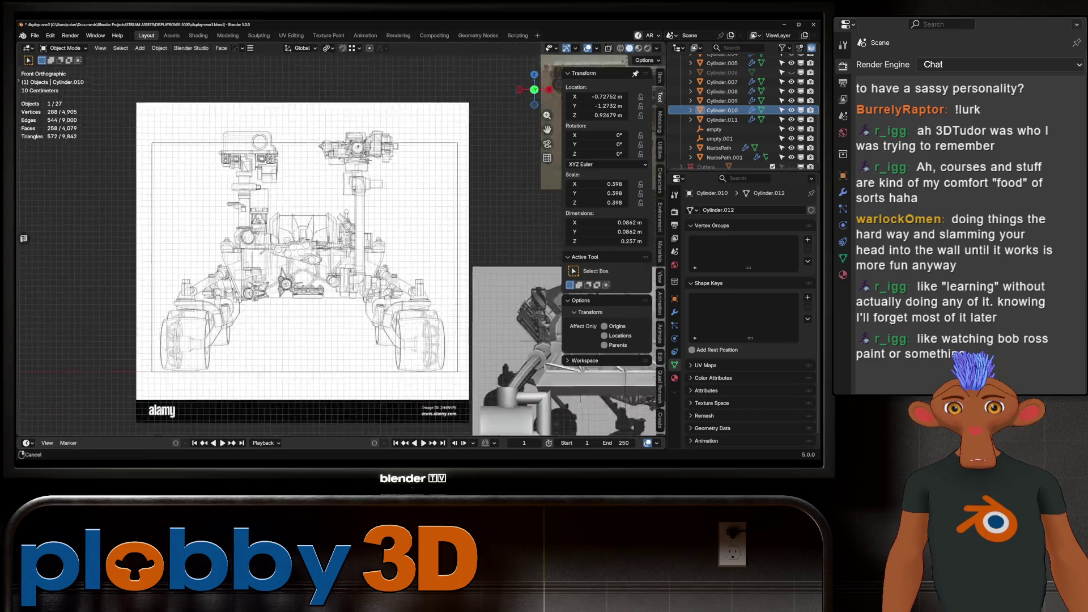
{"action": "scroll", "coordinate": [329, 255], "scroll_direction": "up", "scroll_amount": 10}
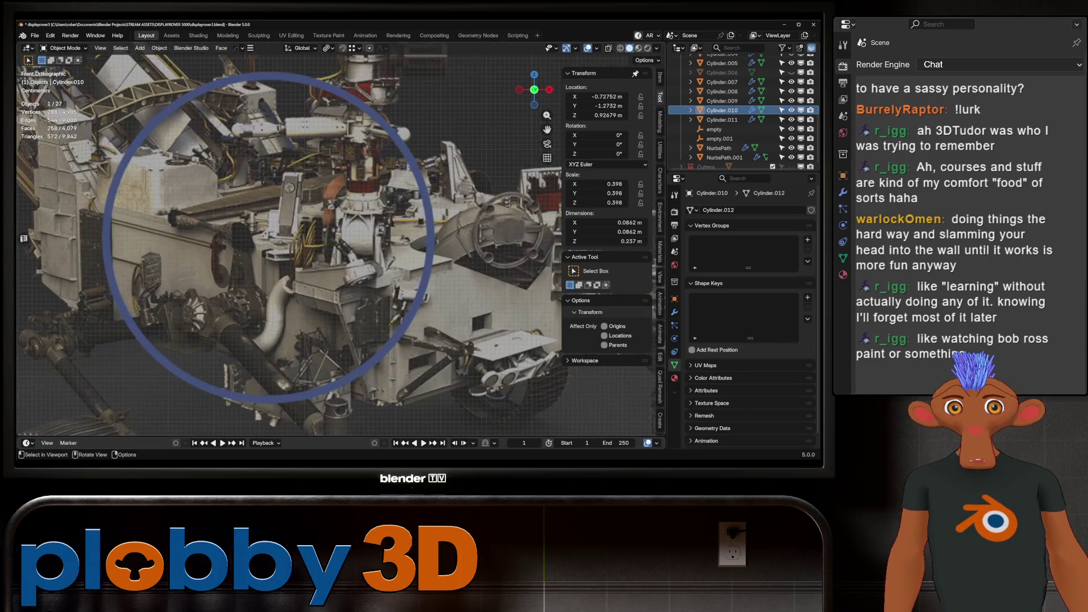
{"action": "scroll", "coordinate": [334, 244], "scroll_direction": "down", "scroll_amount": 8}
{"action": "scroll", "coordinate": [335, 244], "scroll_direction": "up", "scroll_amount": 10}
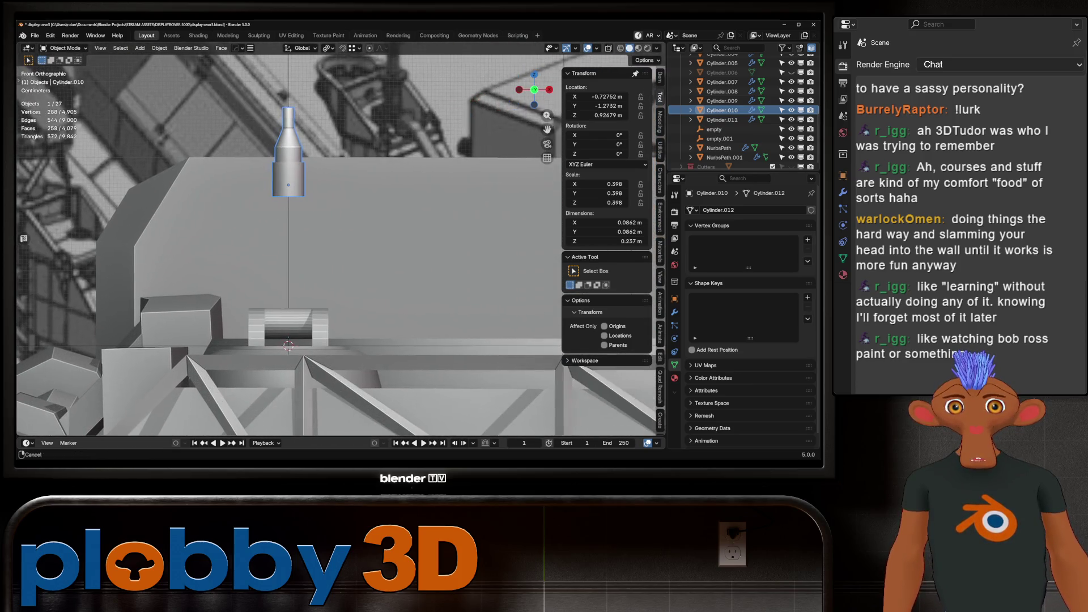
{"action": "mouse_move", "coordinate": [334, 244]}
{"action": "middle_mouse_down"}
{"action": "mouse_move", "coordinate": [306, 233]}
{"action": "mouse_move", "coordinate": [346, 238]}
{"action": "mouse_move", "coordinate": [340, 210]}
{"action": "middle_mouse_up"}
Lower the bottle-shaped part onto the barrel along Z and shrink it uniformly.
{"action": "key", "text": "g"}
{"action": "key", "text": "z"}
{"action": "key", "text": "Return"}
{"action": "scroll", "coordinate": [335, 244], "scroll_direction": "up", "scroll_amount": 2}
{"action": "middle_click_drag", "start_coordinate": [340, 284], "coordinate": [357, 305]}
{"action": "key", "text": "s"}
{"action": "key", "text": "shift+z"}
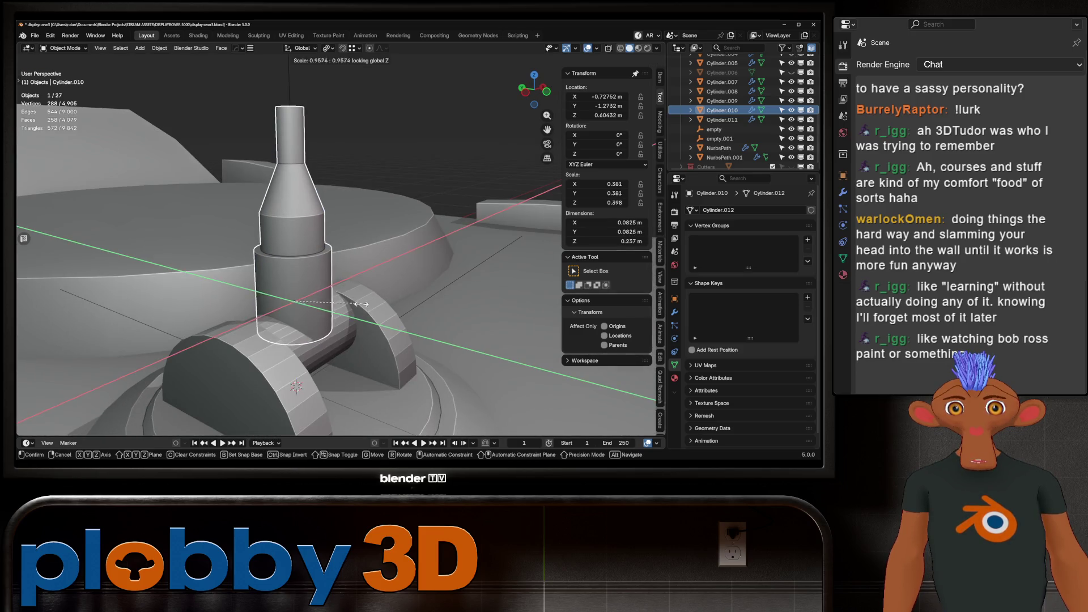
{"action": "key", "text": "shift+z"}
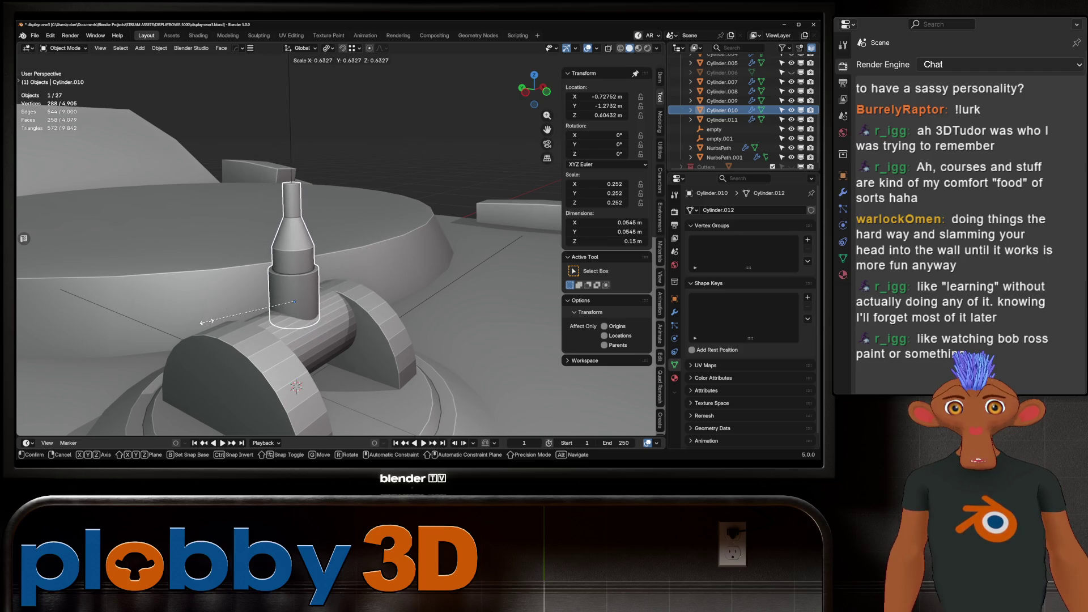
{"action": "left_click", "coordinate": [207, 322]}
{"action": "middle_click_drag", "start_coordinate": [207, 321], "coordinate": [241, 309]}
In Edit Mode, scale the bottle's top cap section evenly and adjust its height.
{"action": "key", "text": "Tab"}
{"action": "left_click", "coordinate": [252, 221]}
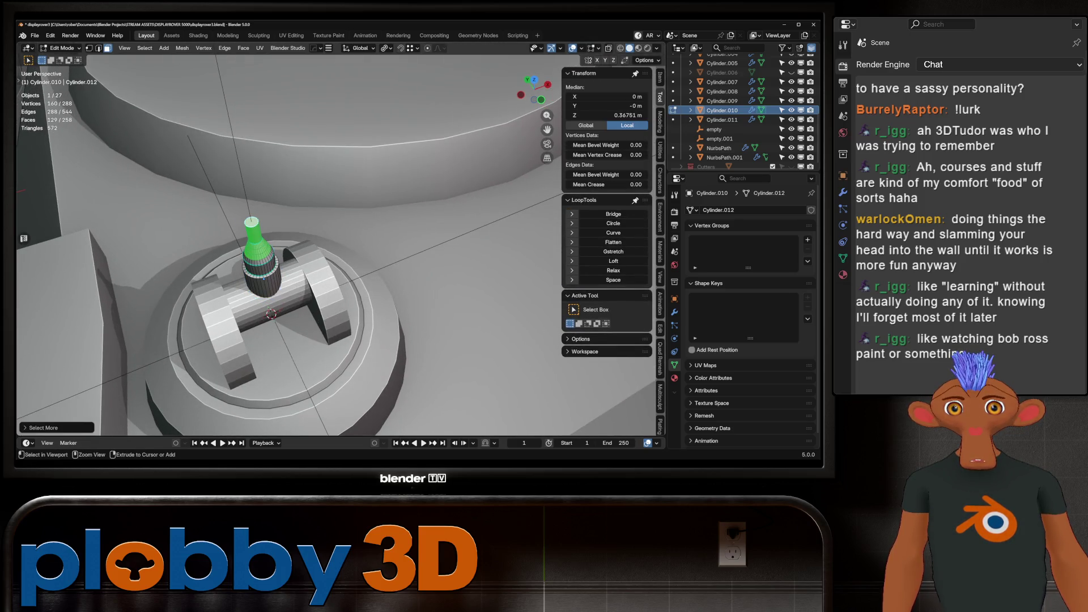
{"action": "middle_click_drag", "start_coordinate": [244, 216], "coordinate": [226, 156]}
{"action": "key", "text": "s"}
{"action": "key", "text": "shift+z"}
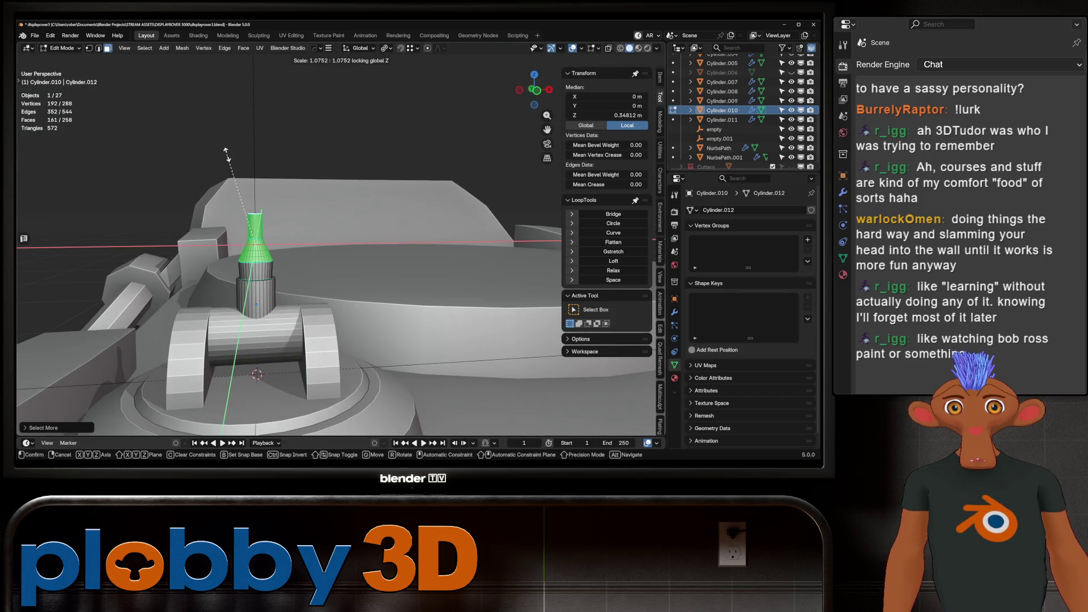
{"action": "key", "text": "Escape"}
{"action": "key", "text": "s"}
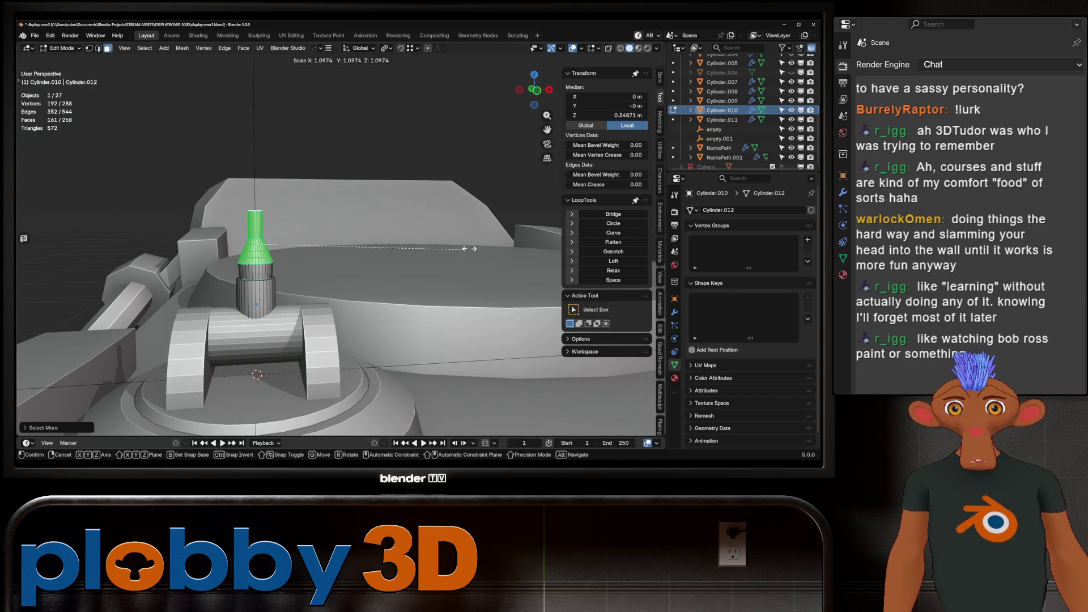
{"action": "left_click", "coordinate": [78, 229]}
{"action": "key", "text": "g"}
{"action": "key", "text": "z"}
{"action": "key", "text": "Return"}
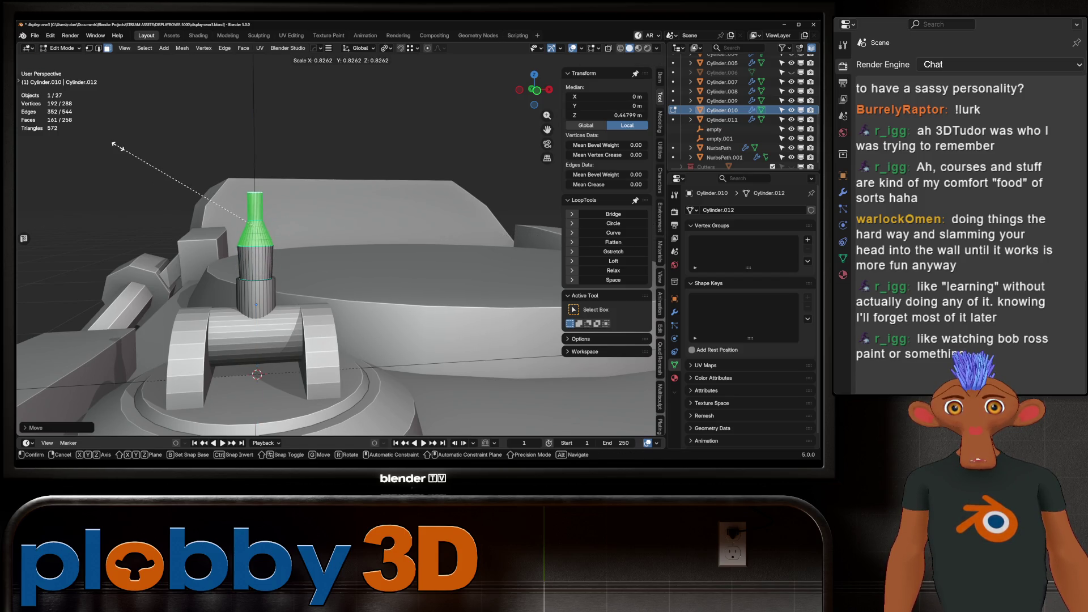
{"action": "key", "text": "ctrl+z"}
{"action": "key", "text": "ctrl+z"}
{"action": "key", "text": "ctrl+z"}
Dissolve one edge loop on the tapered cone to simplify the column.
{"action": "mouse_move", "coordinate": [340, 255]}
{"action": "middle_mouse_down"}
{"action": "mouse_move", "coordinate": [374, 244]}
{"action": "mouse_move", "coordinate": [397, 255]}
{"action": "mouse_move", "coordinate": [352, 252]}
{"action": "mouse_move", "coordinate": [397, 255]}
{"action": "mouse_move", "coordinate": [374, 257]}
{"action": "middle_mouse_up"}
{"action": "scroll", "coordinate": [340, 243], "scroll_direction": "up", "scroll_amount": 3}
{"action": "scroll", "coordinate": [340, 244], "scroll_direction": "down", "scroll_amount": 3}
{"action": "scroll", "coordinate": [340, 244], "scroll_direction": "up", "scroll_amount": 4}
{"action": "scroll", "coordinate": [249, 156], "scroll_direction": "up", "scroll_amount": 5}
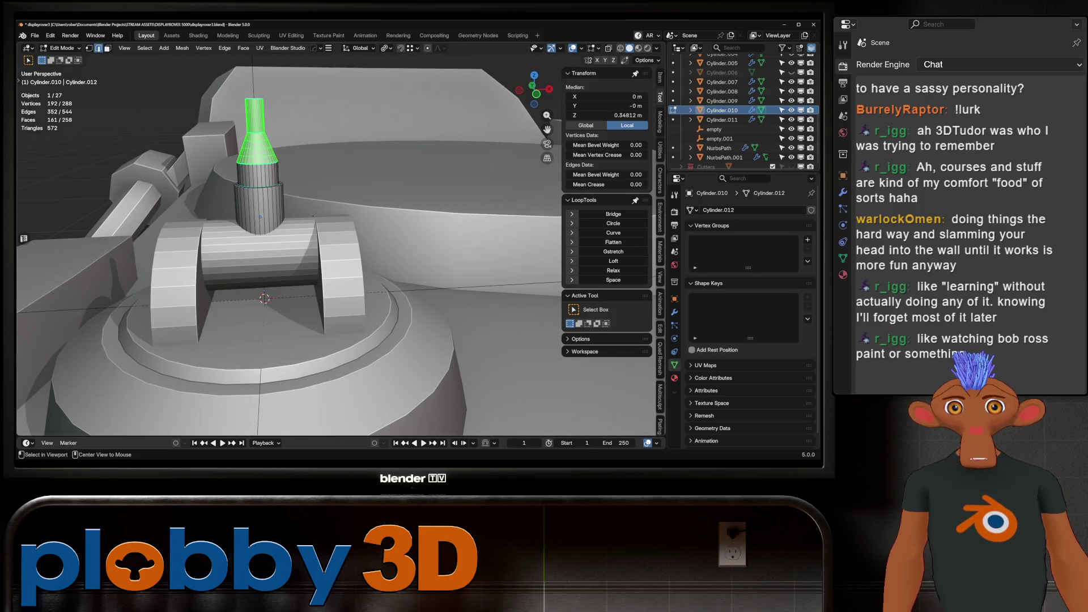
{"action": "left_click", "coordinate": [267, 168], "text": "alt"}
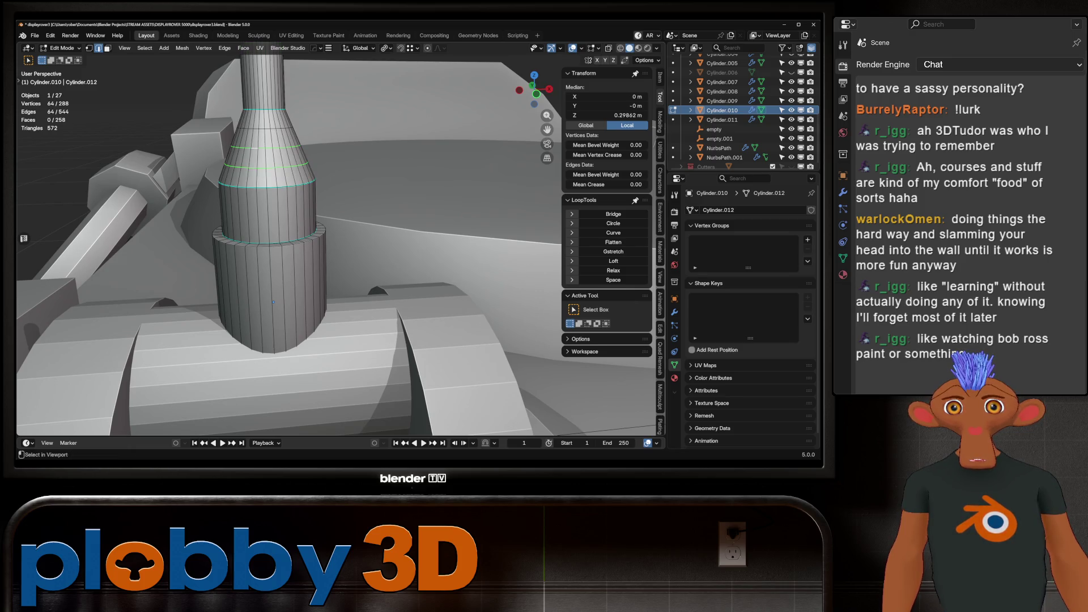
{"action": "key", "text": "x"}
{"action": "left_click", "coordinate": [283, 216]}
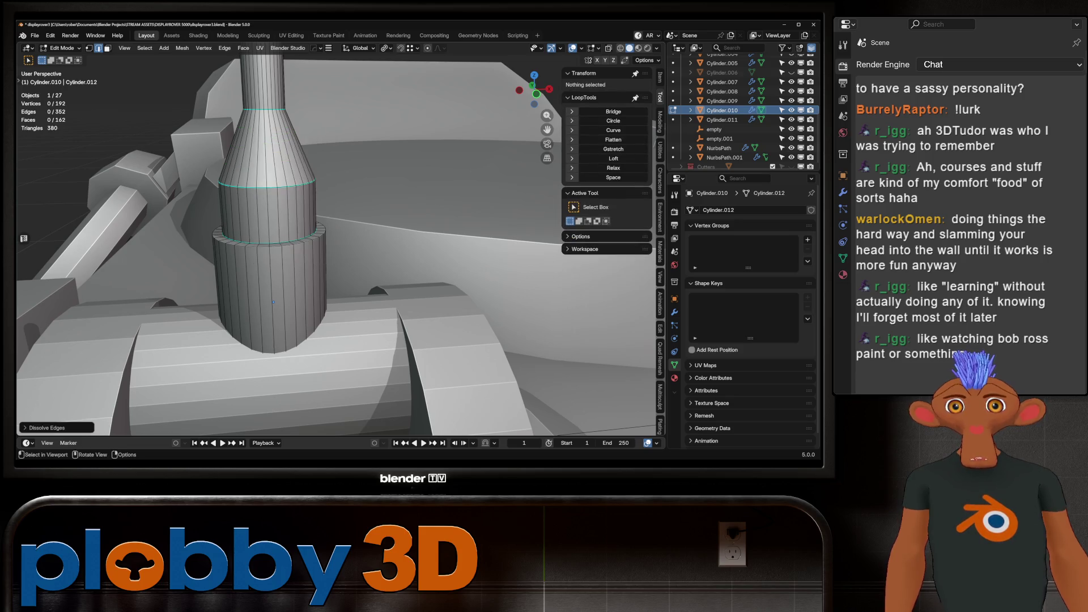
{"action": "middle_click_drag", "start_coordinate": [283, 216], "coordinate": [283, 267]}
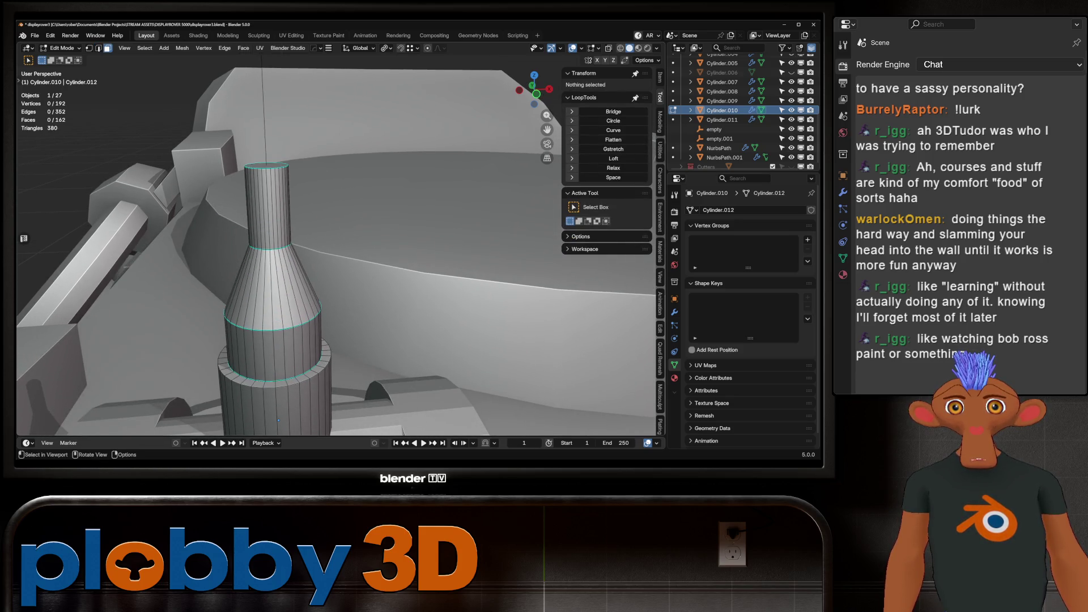
Narrow the column's top edge loop horizontally (Shift+Z) and lower it along Z.
{"action": "left_click", "coordinate": [266, 166], "text": "alt"}
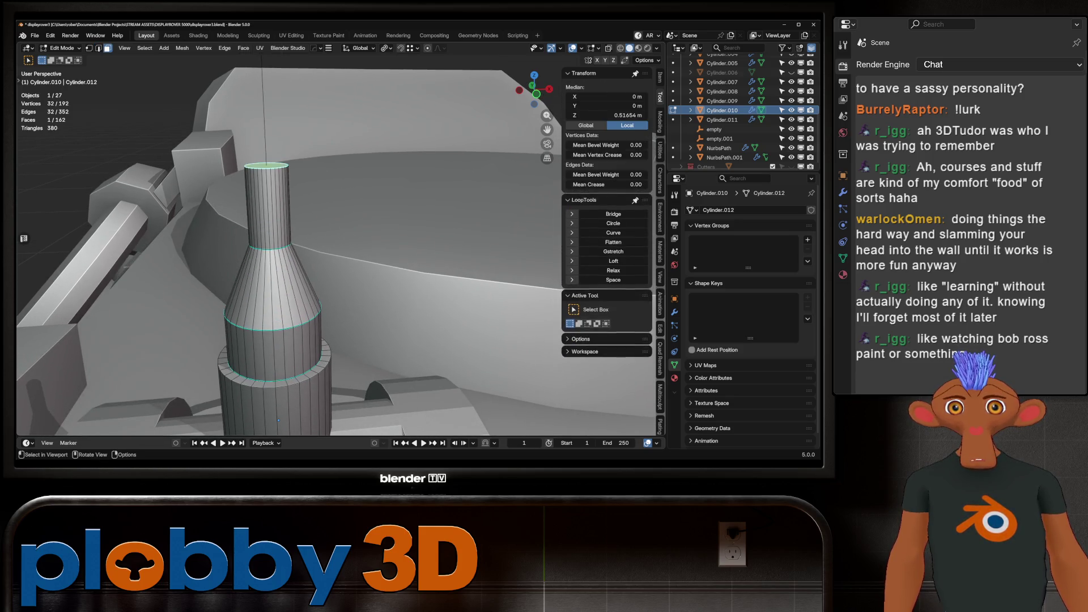
{"action": "scroll", "coordinate": [284, 226], "scroll_direction": "down", "scroll_amount": 5}
{"action": "scroll", "coordinate": [561, 143], "scroll_direction": "up", "scroll_amount": 5}
{"action": "scroll", "coordinate": [561, 143], "scroll_direction": "down", "scroll_amount": 4}
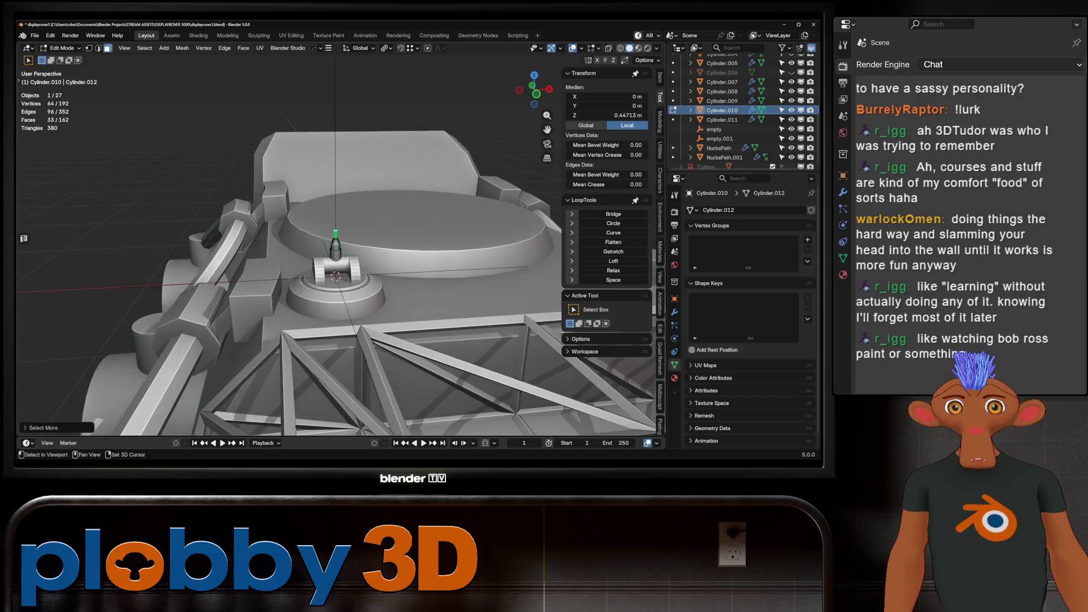
{"action": "middle_click_drag", "start_coordinate": [561, 143], "coordinate": [562, 143]}
{"action": "key", "text": "s"}
{"action": "key", "text": "shift+z"}
{"action": "left_click", "coordinate": [561, 166]}
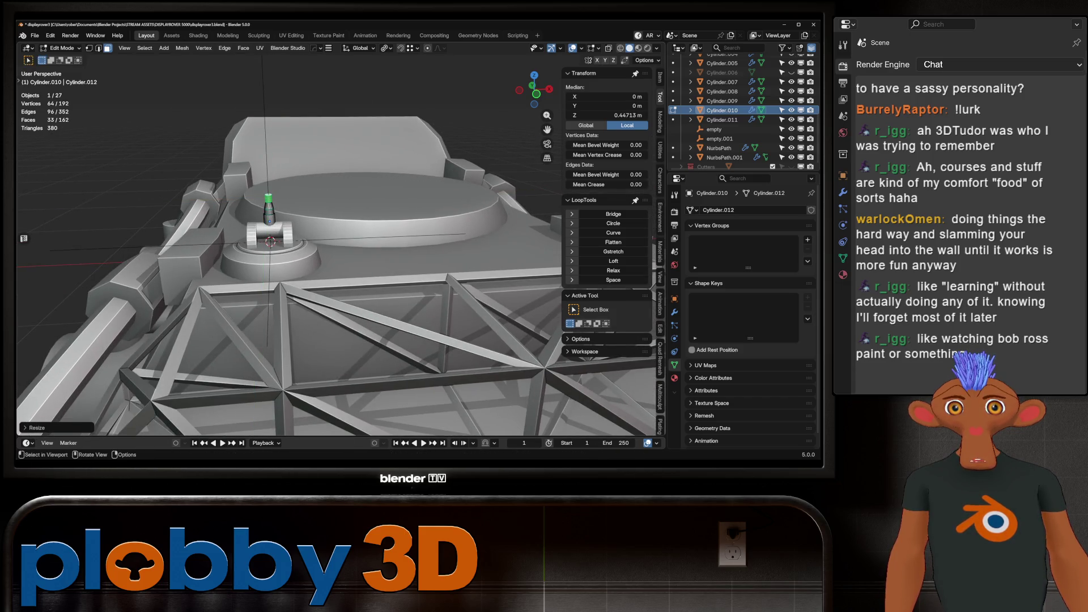
{"action": "scroll", "coordinate": [561, 166], "scroll_direction": "up", "scroll_amount": 4}
{"action": "key", "text": "g"}
{"action": "key", "text": "z"}
{"action": "key", "text": "Return"}
Return to Object Mode and view the rover from a high three-quarter angle.
{"action": "key", "text": "Tab"}
{"action": "scroll", "coordinate": [340, 255], "scroll_direction": "down", "scroll_amount": 3}
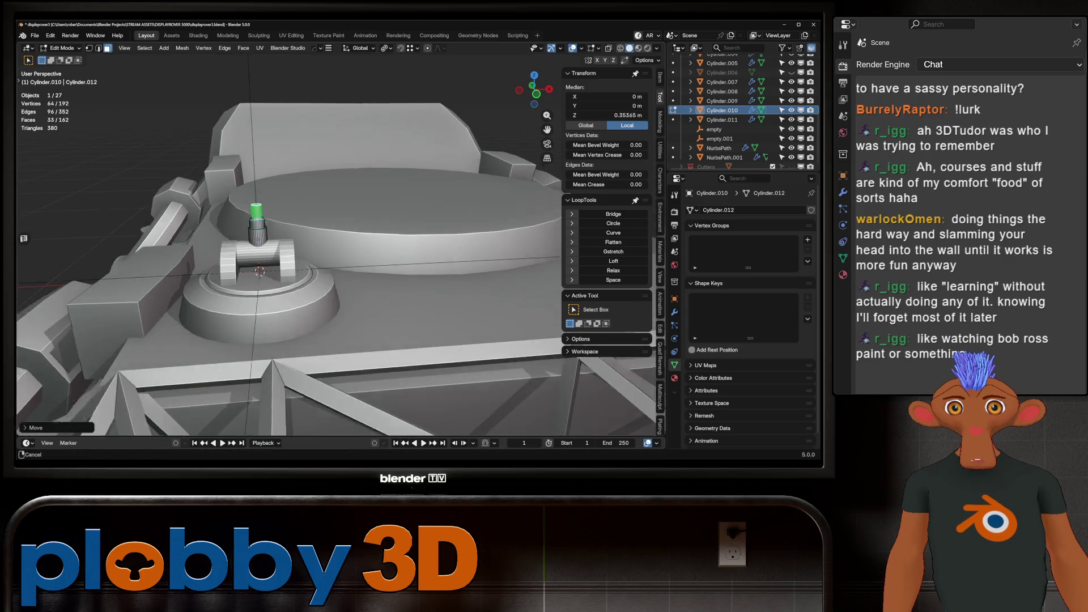
{"action": "middle_click_drag", "start_coordinate": [340, 255], "coordinate": [363, 232]}
{"action": "scroll", "coordinate": [334, 243], "scroll_direction": "down", "scroll_amount": 4}
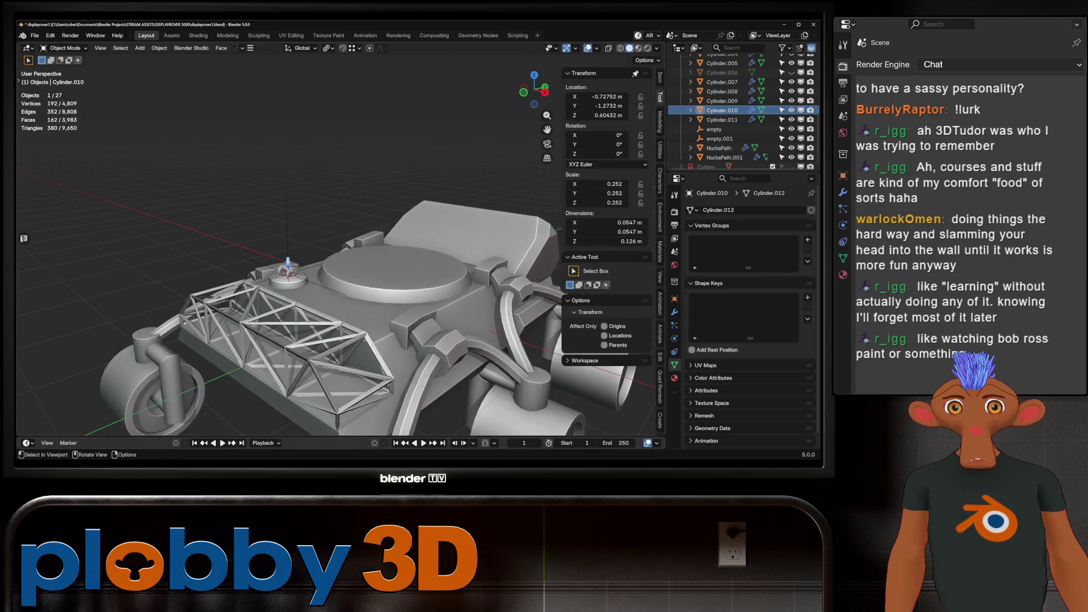
{"action": "middle_click_drag", "start_coordinate": [340, 284], "coordinate": [363, 227]}
{"action": "mouse_move", "coordinate": [284, 255]}
{"action": "middle_mouse_down"}
{"action": "mouse_move", "coordinate": [341, 204]}
{"action": "mouse_move", "coordinate": [346, 249]}
{"action": "middle_mouse_up"}
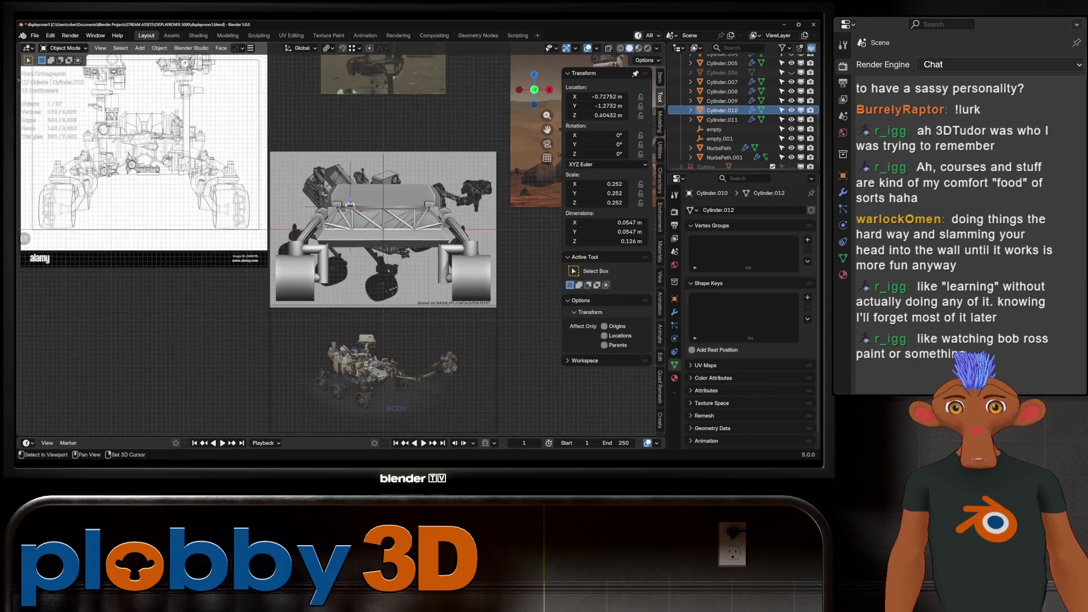
{"action": "scroll", "coordinate": [340, 238], "scroll_direction": "up", "scroll_amount": 3}
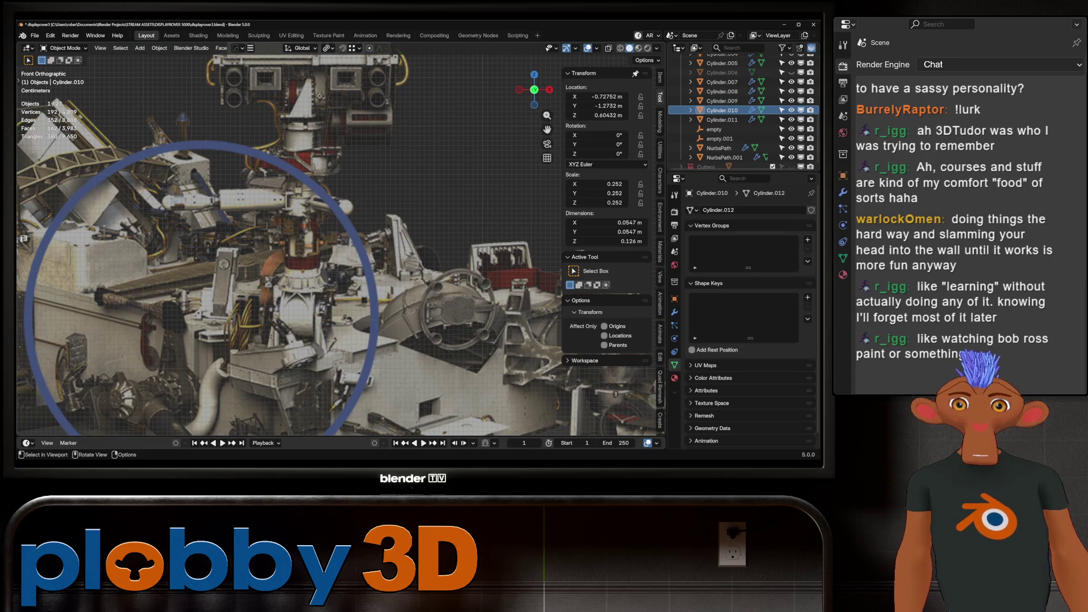
{"action": "scroll", "coordinate": [323, 292], "scroll_direction": "down", "scroll_amount": 4}
{"action": "key", "text": "alt+Tab"}
{"action": "mouse_move", "coordinate": [323, 292]}
{"action": "middle_mouse_down"}
{"action": "mouse_move", "coordinate": [351, 267]}
{"action": "mouse_move", "coordinate": [328, 227]}
{"action": "middle_mouse_up"}
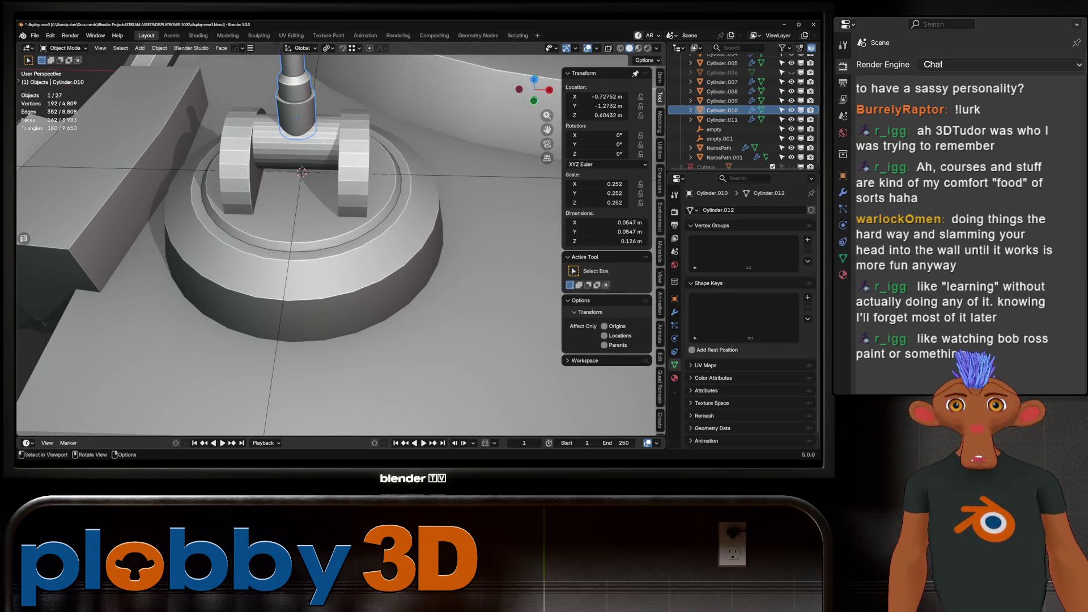
Scale the column horizontally, then lower its selected vertices along Z in Edit Mode.
{"action": "key", "text": "s"}
{"action": "key", "text": "shift+z"}
{"action": "key", "text": "Return"}
{"action": "key", "text": "Tab"}
{"action": "middle_click_drag", "start_coordinate": [341, 255], "coordinate": [323, 227]}
{"action": "scroll", "coordinate": [328, 238], "scroll_direction": "up", "scroll_amount": 4}
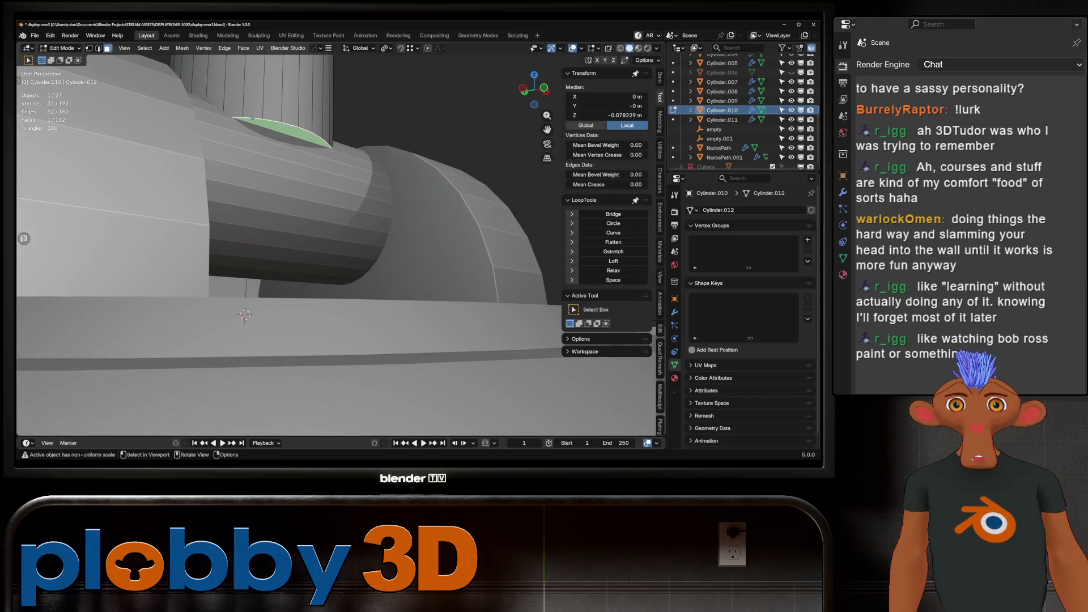
{"action": "key", "text": "g"}
{"action": "key", "text": "z"}
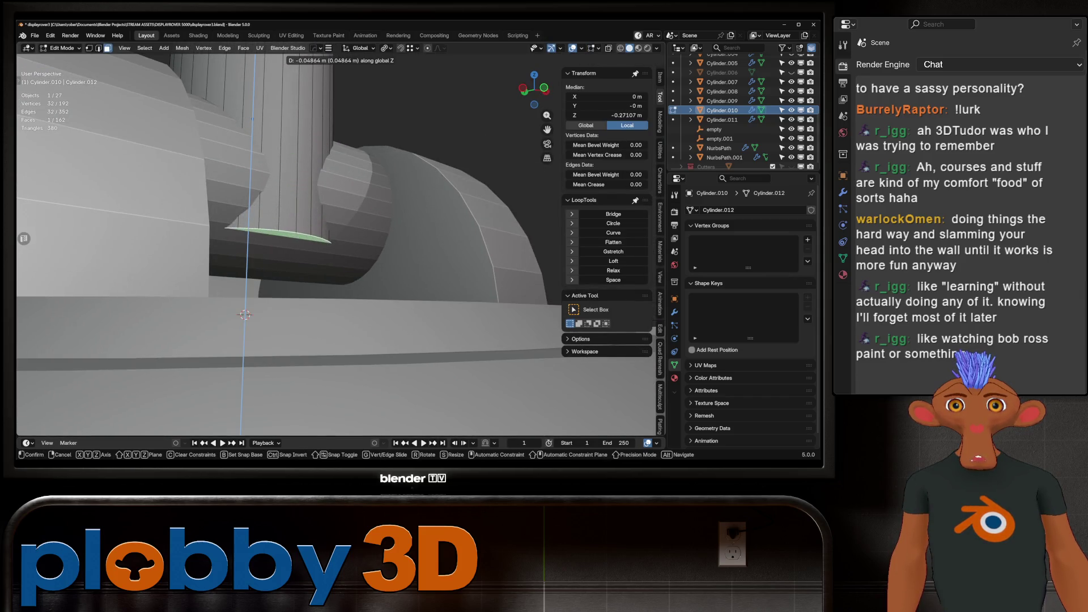
{"action": "key", "text": "Return"}
{"action": "key", "text": "Tab"}
Make the column thinner while keeping its height fixed.
{"action": "key", "text": "s"}
{"action": "key", "text": "shift+z"}
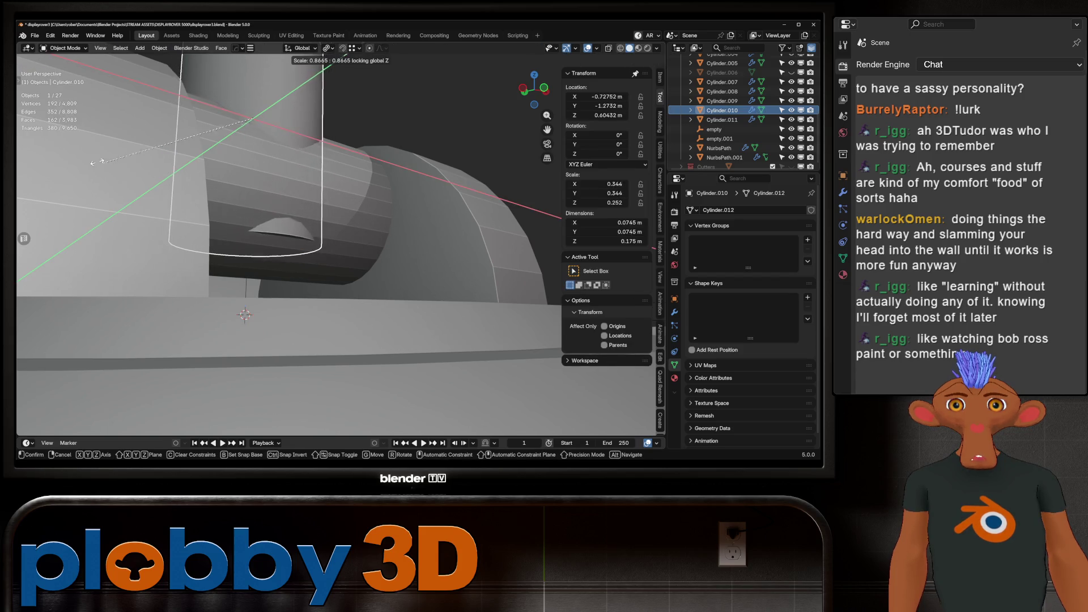
{"action": "left_click", "coordinate": [418, 109]}
{"action": "scroll", "coordinate": [418, 109], "scroll_direction": "down", "scroll_amount": 5}
{"action": "middle_click_drag", "start_coordinate": [419, 109], "coordinate": [346, 187]}
Select the column's top rings and raise them along Z into a tall mast.
{"action": "key", "text": "alt+a"}
{"action": "scroll", "coordinate": [346, 187], "scroll_direction": "up", "scroll_amount": 4}
{"action": "key", "text": "Tab"}
{"action": "key", "text": "KP_Decimal"}
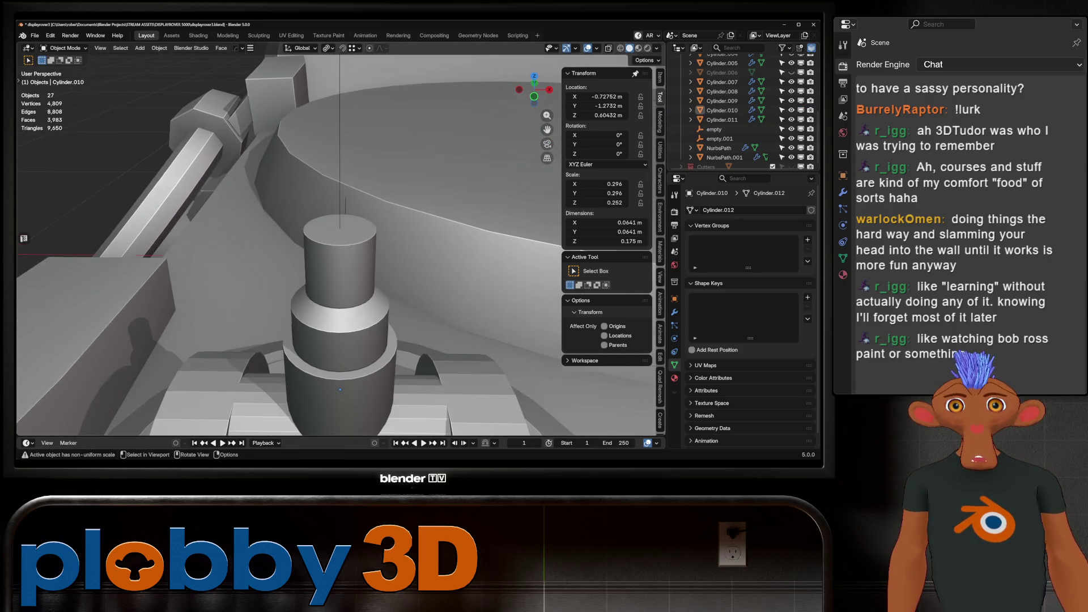
{"action": "scroll", "coordinate": [335, 244], "scroll_direction": "down", "scroll_amount": 3}
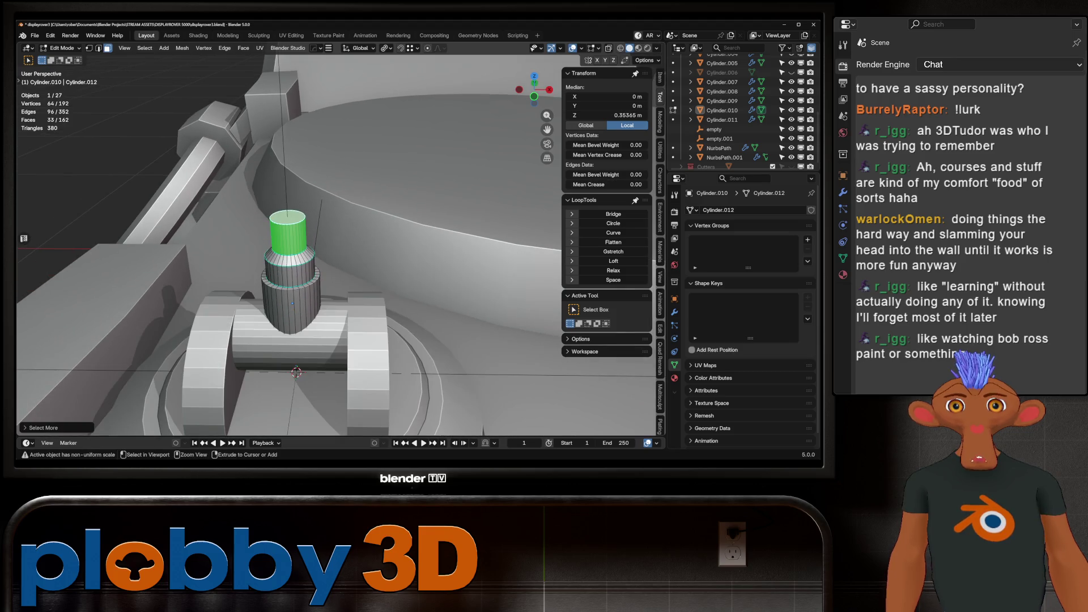
{"action": "key", "text": "ctrl+KP_Add"}
{"action": "scroll", "coordinate": [317, 244], "scroll_direction": "down", "scroll_amount": 4}
{"action": "key", "text": "g"}
{"action": "key", "text": "z"}
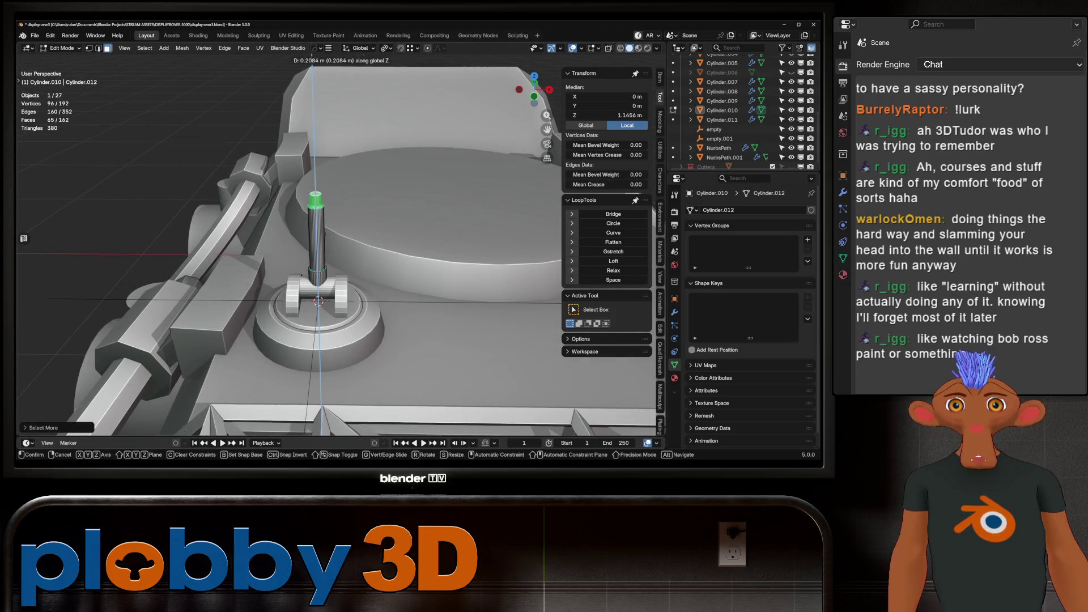
{"action": "key", "text": "Return"}
{"action": "mouse_move", "coordinate": [340, 255]}
{"action": "middle_mouse_down"}
{"action": "mouse_move", "coordinate": [374, 250]}
{"action": "mouse_move", "coordinate": [340, 255]}
{"action": "mouse_move", "coordinate": [369, 227]}
{"action": "mouse_move", "coordinate": [352, 209]}
{"action": "middle_mouse_up"}
{"action": "key", "text": "Tab"}
{"action": "key", "text": "Tab"}
Place the 3D cursor on the top of the mast column.
{"action": "key", "text": "q"}
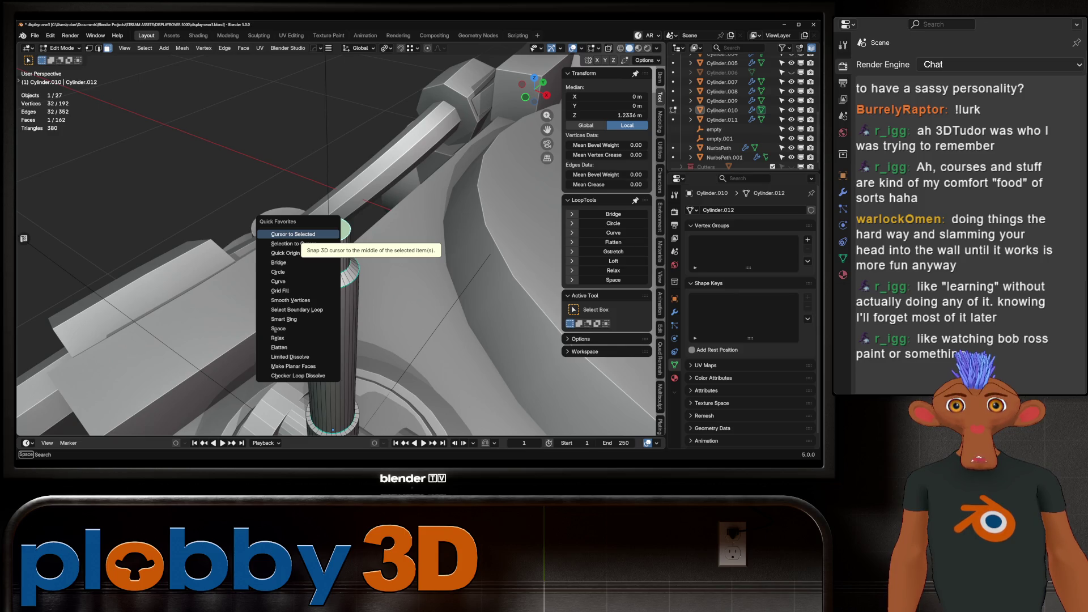
{"action": "left_click", "coordinate": [298, 234]}
{"action": "key", "text": "Tab"}
{"action": "key", "text": "shift+a"}
Add a cube at the mast top and shrink it to a small block.
{"action": "mouse_move", "coordinate": [371, 220]}
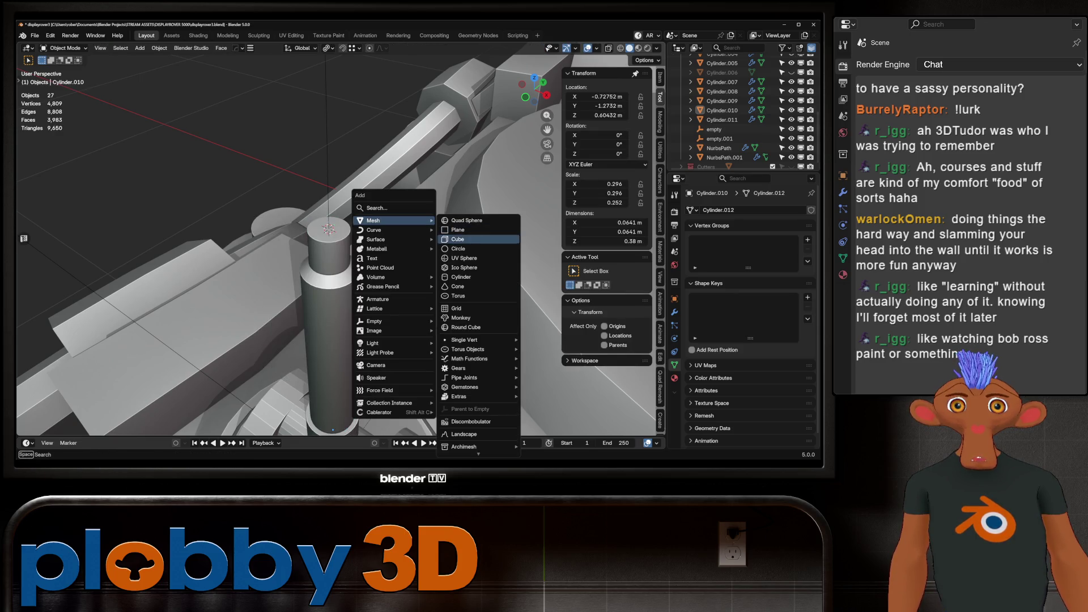
{"action": "left_click", "coordinate": [458, 240]}
{"action": "key", "text": "s"}
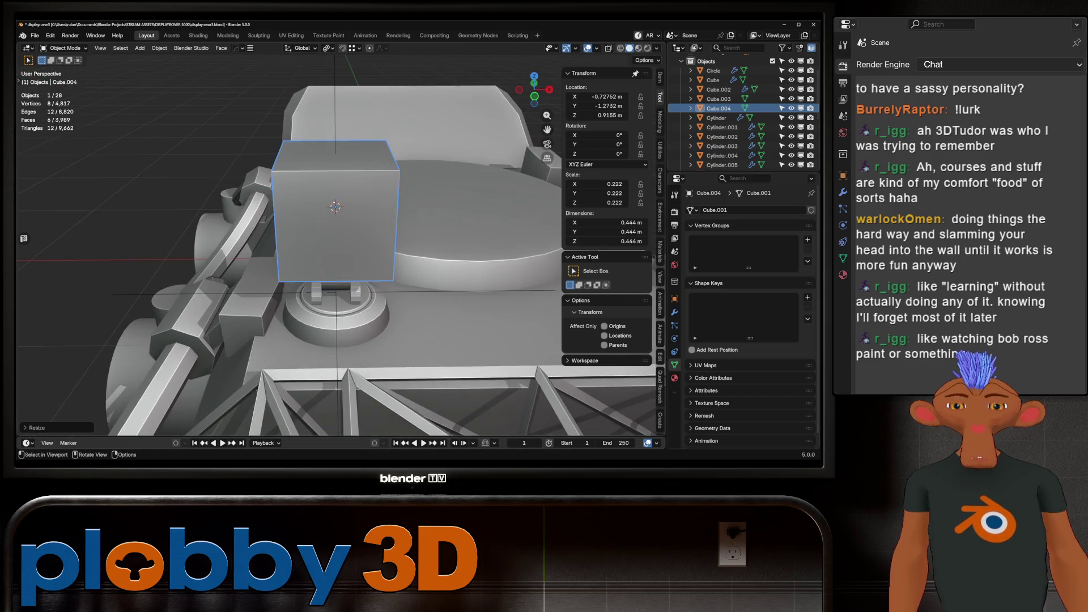
{"action": "scroll", "coordinate": [340, 255], "scroll_direction": "down", "scroll_amount": 2}
{"action": "key", "text": "s"}
{"action": "key", "text": "Return"}
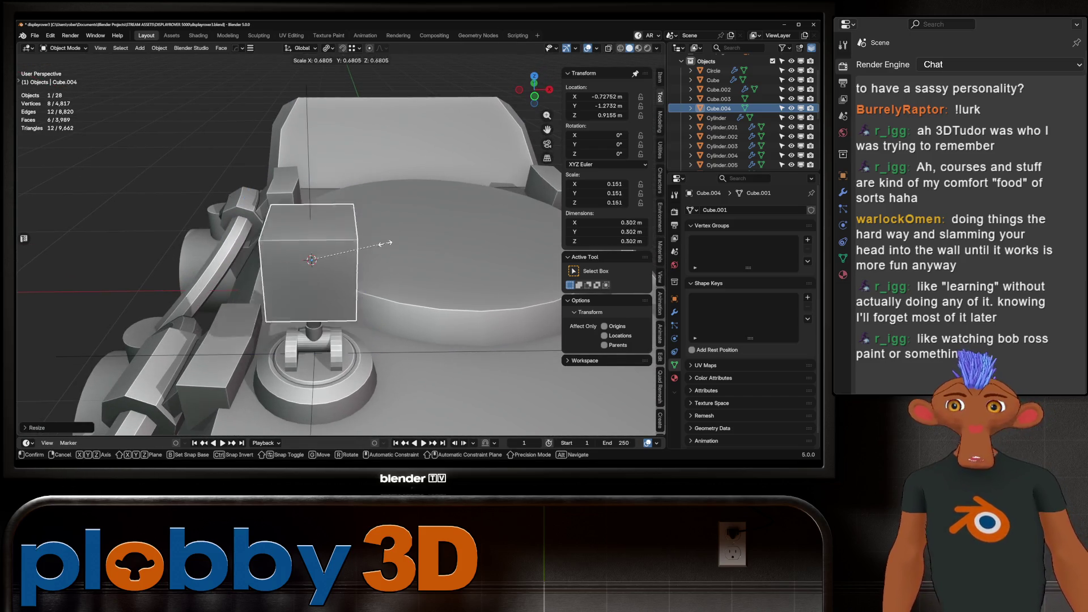
{"action": "middle_click_drag", "start_coordinate": [340, 255], "coordinate": [385, 255]}
{"action": "key", "text": "ctrl+z"}
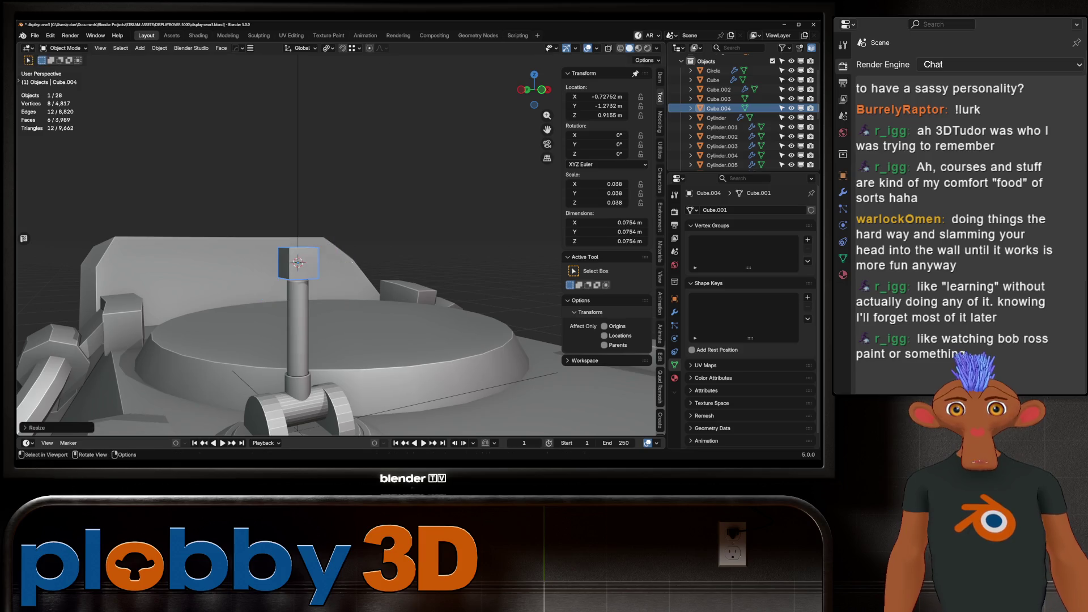
Raise the cube along Z, enlarge it slightly, and seat it above the column.
{"action": "key", "text": "g"}
{"action": "key", "text": "z"}
{"action": "key", "text": "Return"}
{"action": "middle_click_drag", "start_coordinate": [317, 255], "coordinate": [346, 249]}
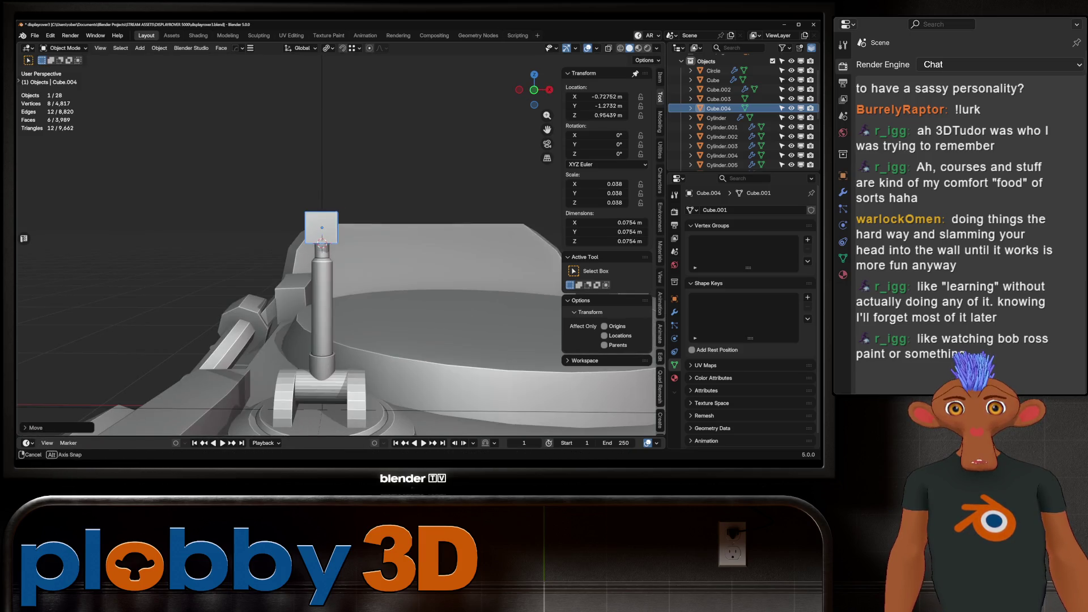
{"action": "key", "text": "s"}
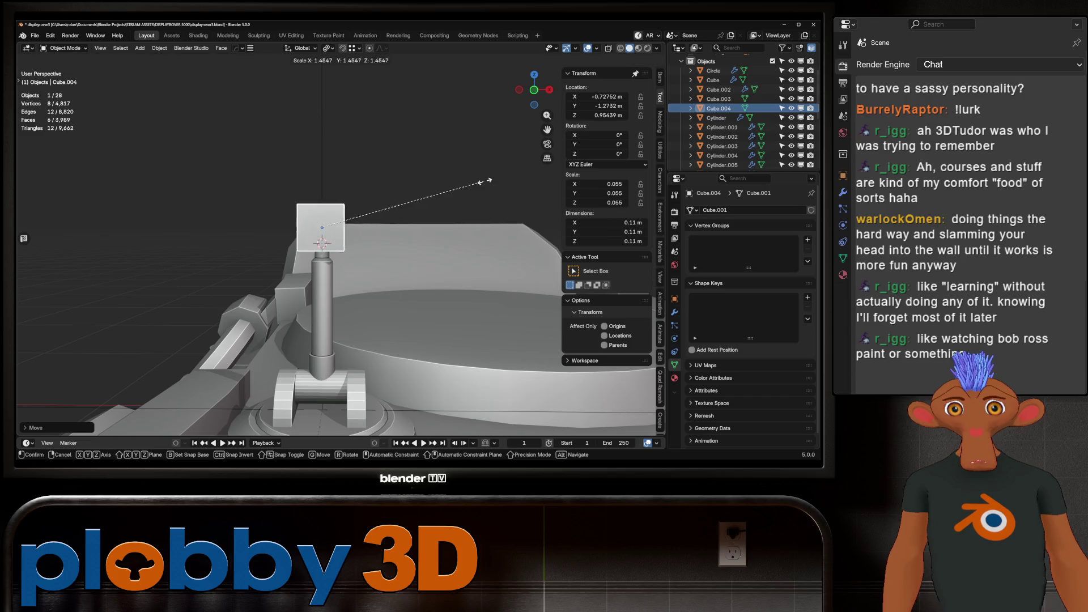
{"action": "key", "text": "Return"}
{"action": "key", "text": "g"}
{"action": "key", "text": "z"}
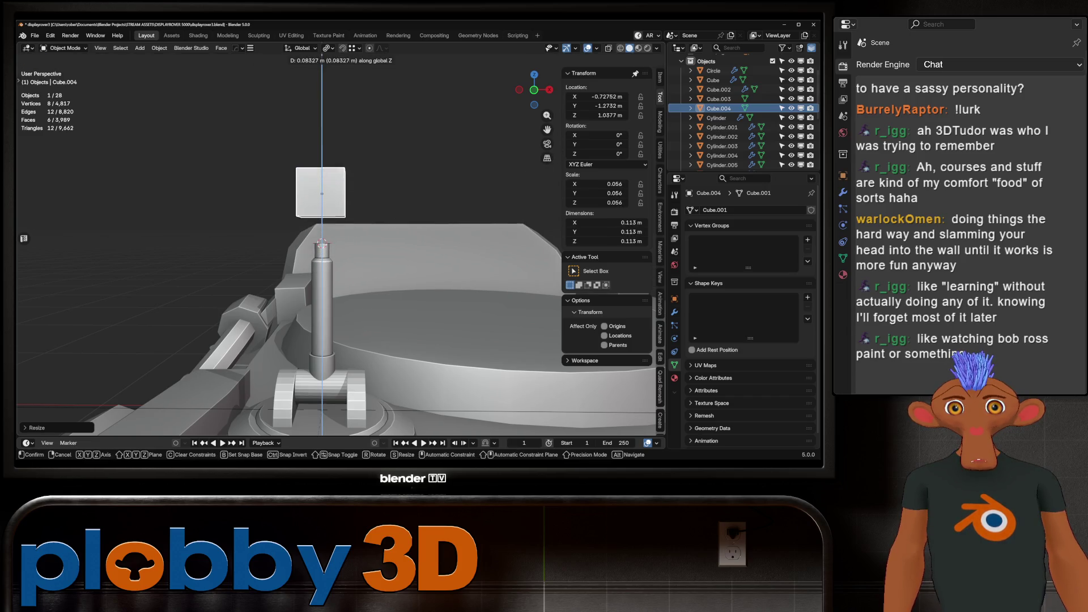
{"action": "key", "text": "Return"}
{"action": "mouse_move", "coordinate": [317, 255]}
{"action": "middle_mouse_down"}
{"action": "mouse_move", "coordinate": [351, 249]}
{"action": "mouse_move", "coordinate": [300, 258]}
{"action": "middle_mouse_up"}
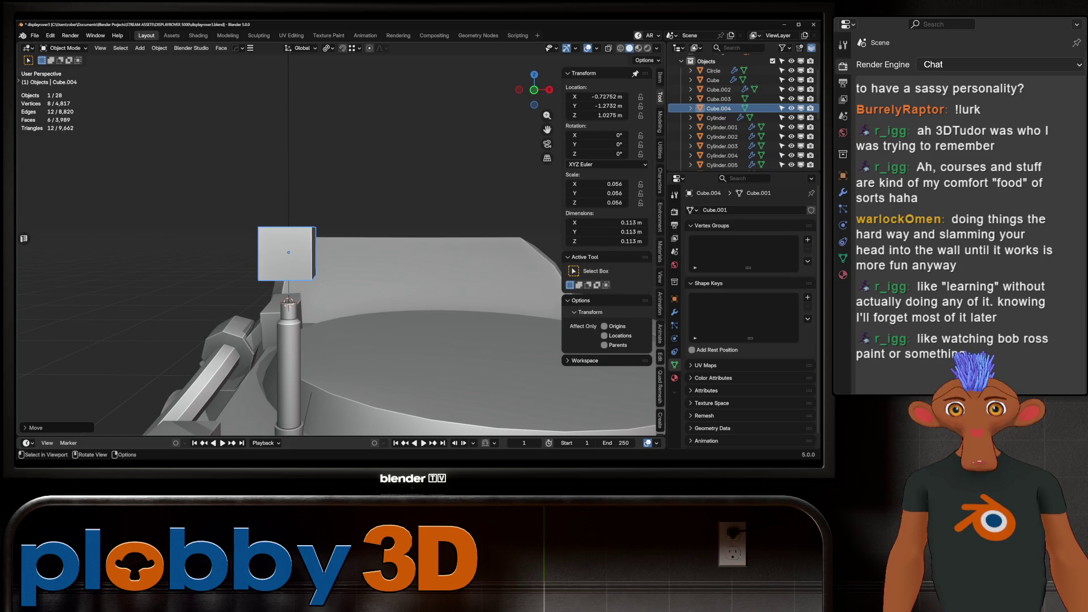
Select an edge loop on the column in Edit Mode, then return to Object Mode.
{"action": "left_click", "coordinate": [289, 340]}
{"action": "scroll", "coordinate": [289, 340], "scroll_direction": "up", "scroll_amount": 2}
{"action": "key", "text": "Tab"}
{"action": "left_click", "coordinate": [289, 325], "text": "alt"}
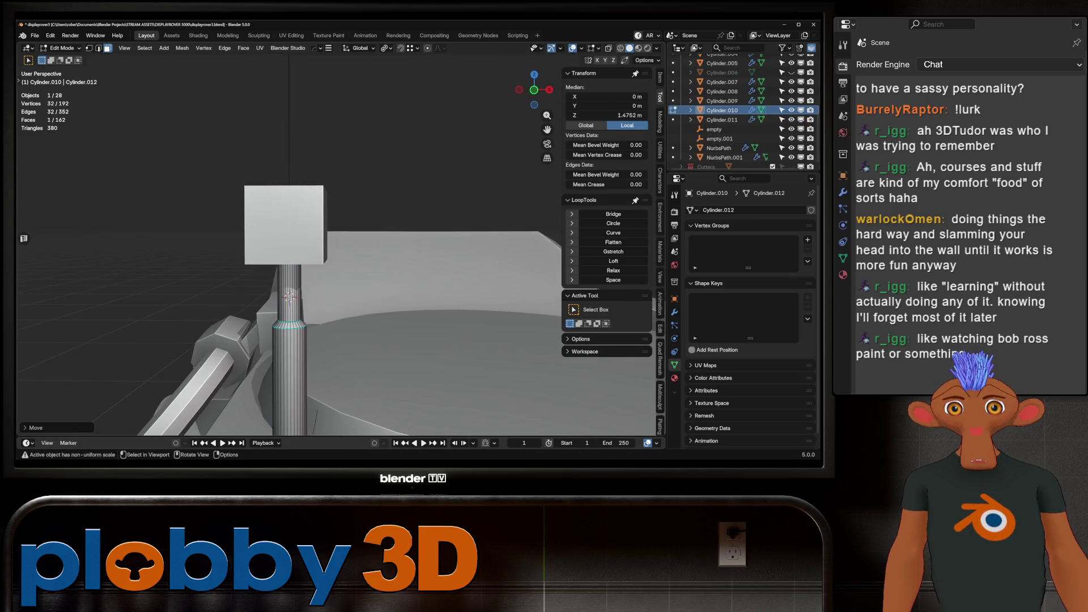
{"action": "key", "text": "Tab"}
{"action": "scroll", "coordinate": [289, 294], "scroll_direction": "down", "scroll_amount": 3}
Widen the camera box along X to about 0.228 m.
{"action": "left_click", "coordinate": [306, 259]}
{"action": "key", "text": "s"}
{"action": "key", "text": "x"}
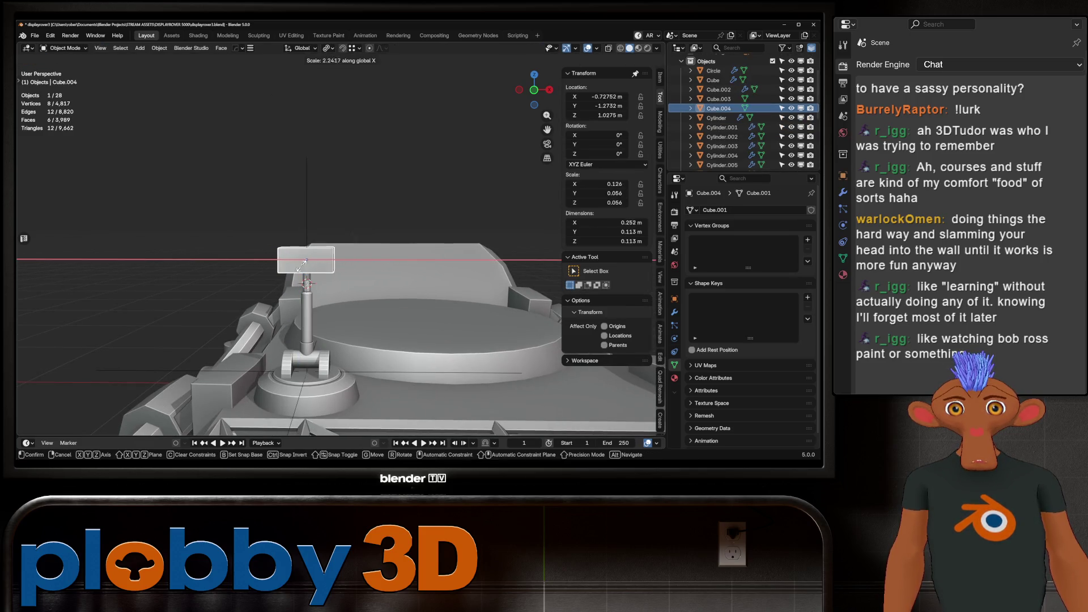
{"action": "left_click", "coordinate": [276, 279]}
{"action": "middle_click_drag", "start_coordinate": [276, 279], "coordinate": [340, 286]}
{"action": "scroll", "coordinate": [334, 285], "scroll_direction": "up", "scroll_amount": 2}
Scale all box geometry with Shift+X so depth and height become about 0.156 m.
{"action": "key", "text": "Tab"}
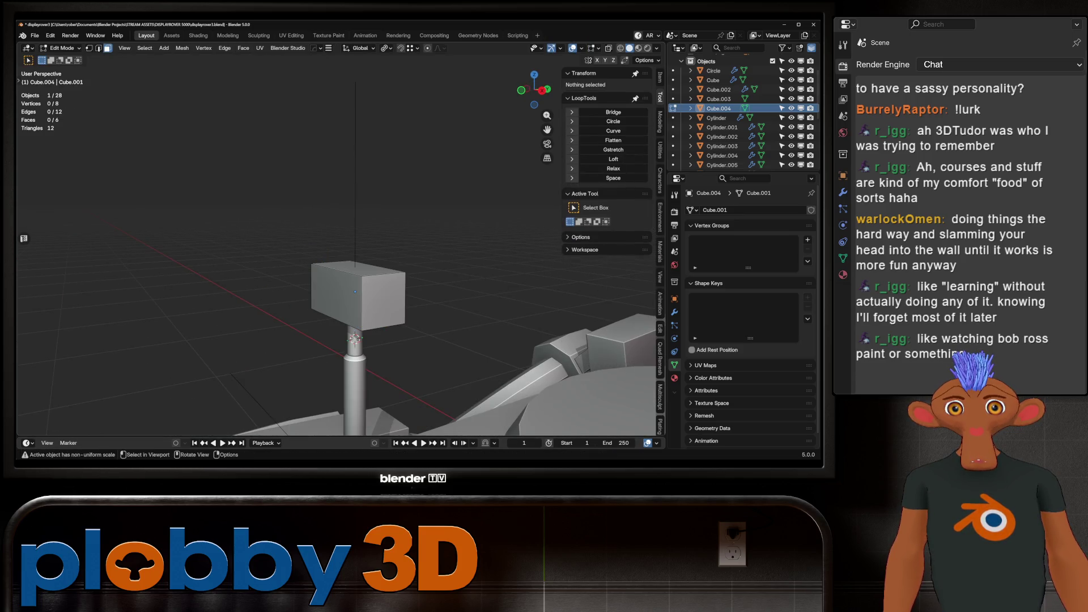
{"action": "right_click", "coordinate": [335, 285]}
{"action": "key", "text": "Escape"}
{"action": "mouse_move", "coordinate": [335, 285]}
{"action": "middle_mouse_down"}
{"action": "mouse_move", "coordinate": [377, 283]}
{"action": "mouse_move", "coordinate": [335, 244]}
{"action": "mouse_move", "coordinate": [397, 233]}
{"action": "middle_mouse_up"}
{"action": "key", "text": "a"}
{"action": "key", "text": "s"}
{"action": "key", "text": "shift+z"}
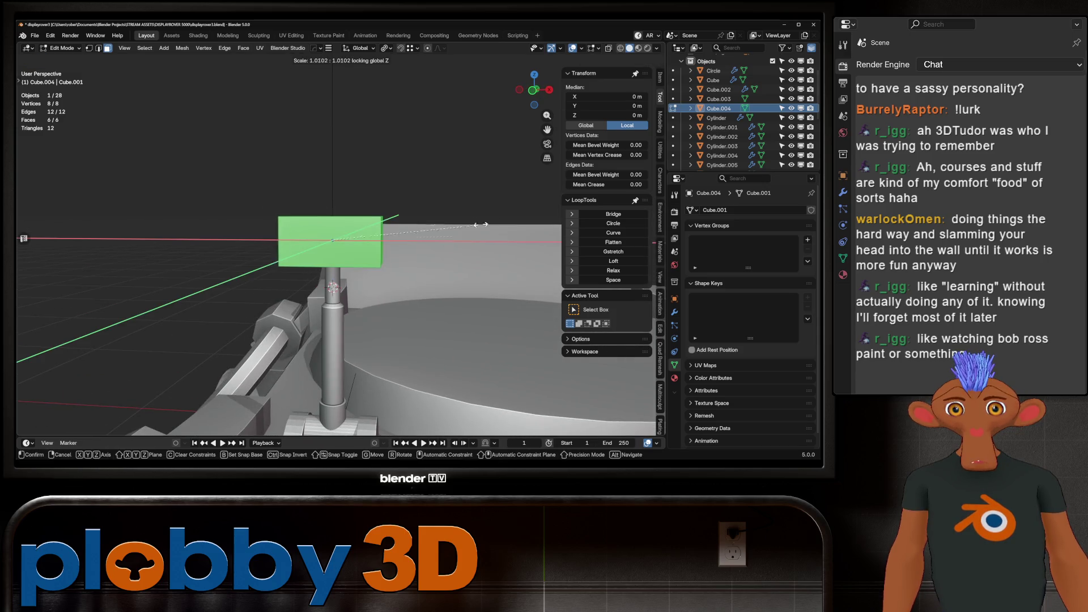
{"action": "key", "text": "Escape"}
{"action": "key", "text": "s"}
{"action": "key", "text": "shift+x"}
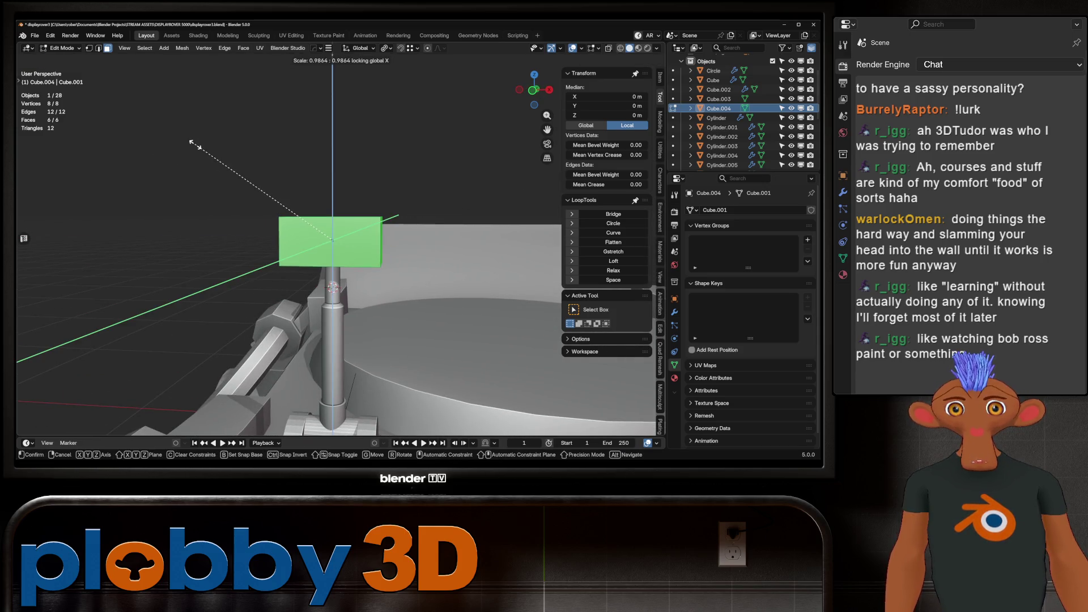
{"action": "middle_click_drag", "start_coordinate": [439, 366], "coordinate": [513, 252], "text": "alt"}
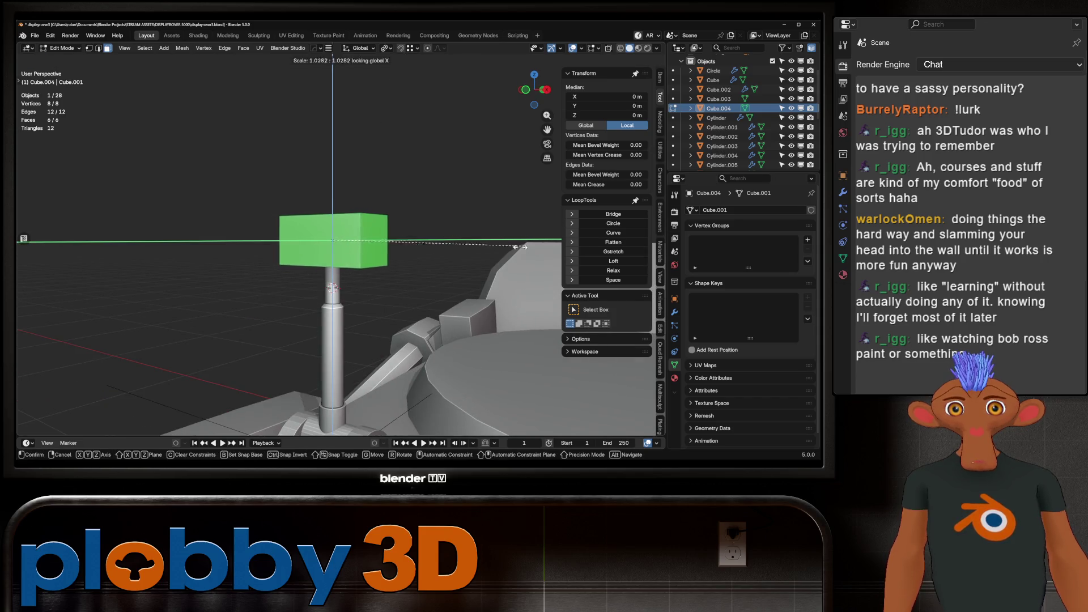
{"action": "left_click", "coordinate": [481, 373]}
{"action": "mouse_move", "coordinate": [482, 373]}
{"action": "middle_mouse_down"}
{"action": "mouse_move", "coordinate": [442, 340]}
{"action": "mouse_move", "coordinate": [411, 394]}
{"action": "middle_mouse_up"}
{"action": "scroll", "coordinate": [442, 340], "scroll_direction": "down", "scroll_amount": 5}
{"action": "key", "text": "Tab"}
Select the empty at the mast base, frame it, then select the half-round bracket mesh.
{"action": "key", "text": "alt+a"}
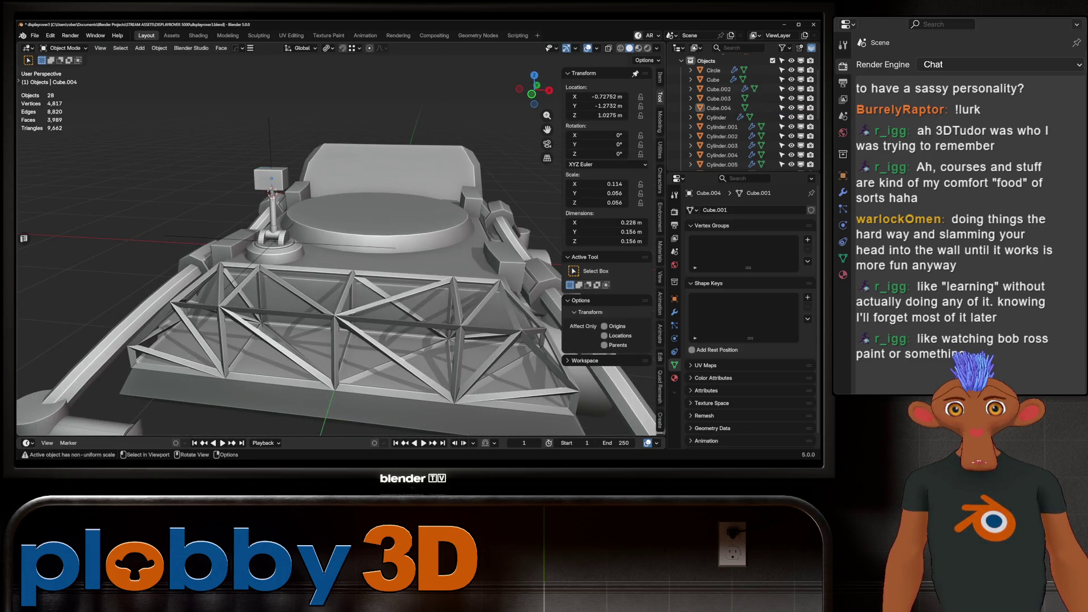
{"action": "scroll", "coordinate": [737, 114], "scroll_direction": "down", "scroll_amount": 5}
{"action": "left_click", "coordinate": [714, 129]}
{"action": "mouse_move", "coordinate": [340, 255]}
{"action": "middle_mouse_down"}
{"action": "mouse_move", "coordinate": [340, 170]}
{"action": "mouse_move", "coordinate": [351, 176]}
{"action": "mouse_move", "coordinate": [340, 267]}
{"action": "mouse_move", "coordinate": [375, 258]}
{"action": "mouse_move", "coordinate": [340, 250]}
{"action": "middle_mouse_up"}
{"action": "key", "text": "KP_Decimal"}
{"action": "left_click", "coordinate": [363, 255]}
Fill the half-circle edge loop with a face and bevel it into a chamfered rim.
{"action": "key", "text": "Tab"}
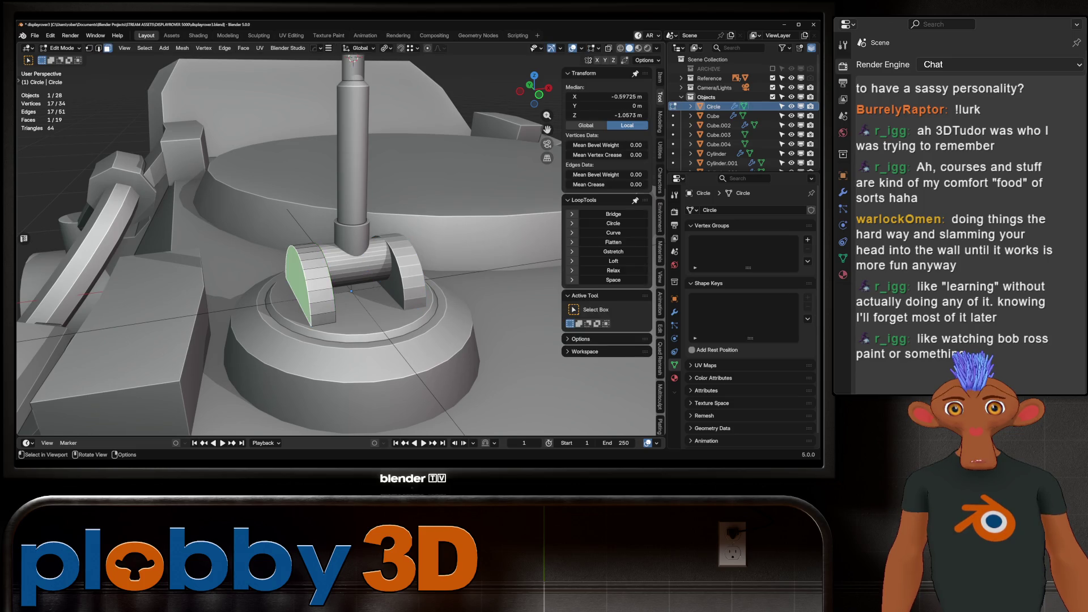
{"action": "key", "text": "ctrl+b"}
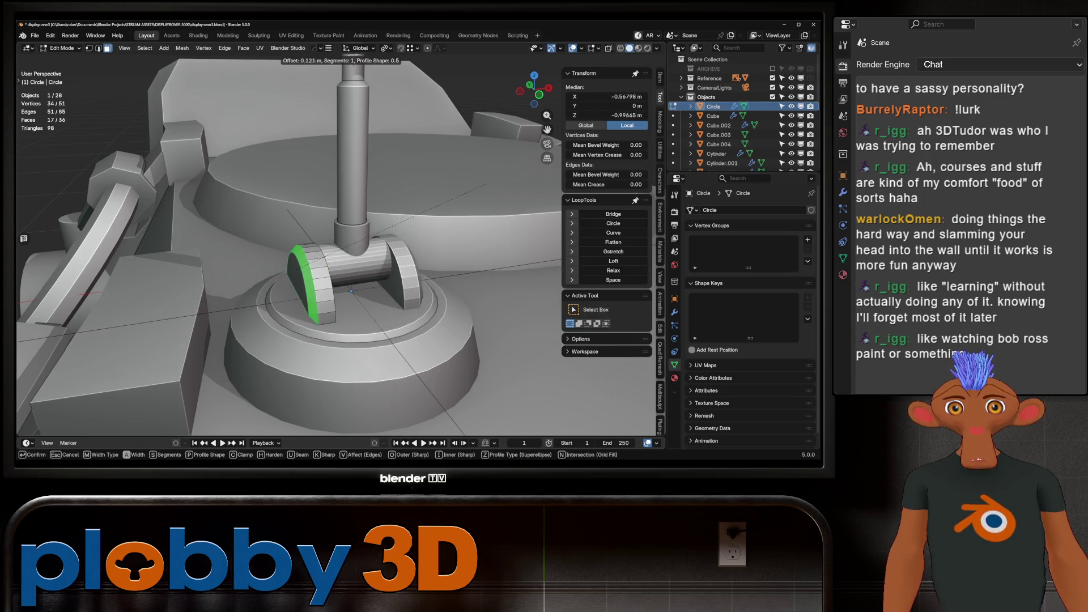
{"action": "key", "text": "Escape"}
{"action": "key", "text": "f"}
{"action": "middle_click_drag", "start_coordinate": [340, 255], "coordinate": [363, 243]}
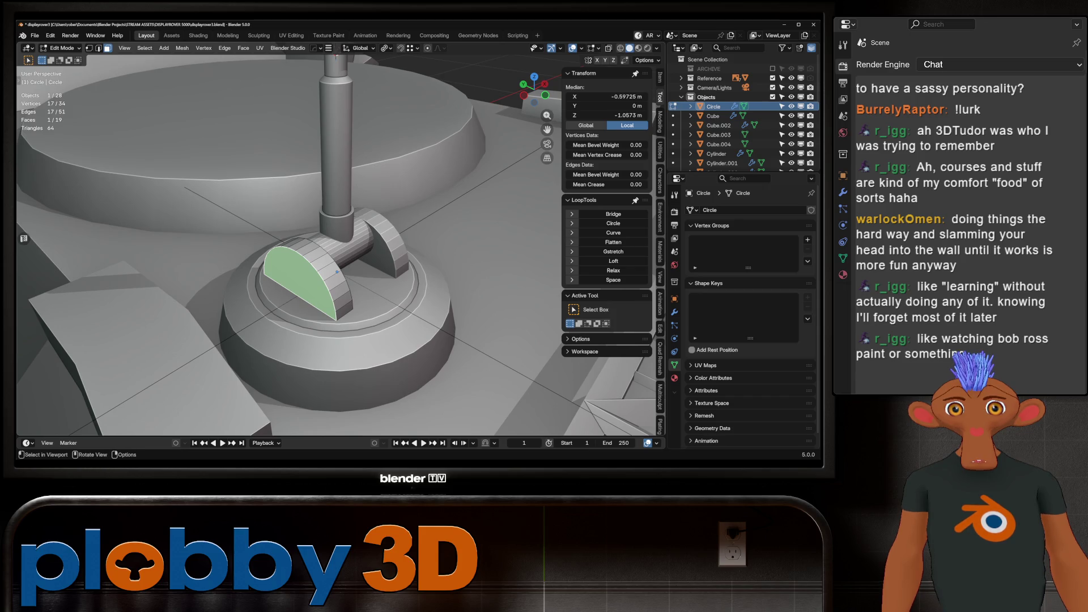
{"action": "key", "text": "ctrl+b"}
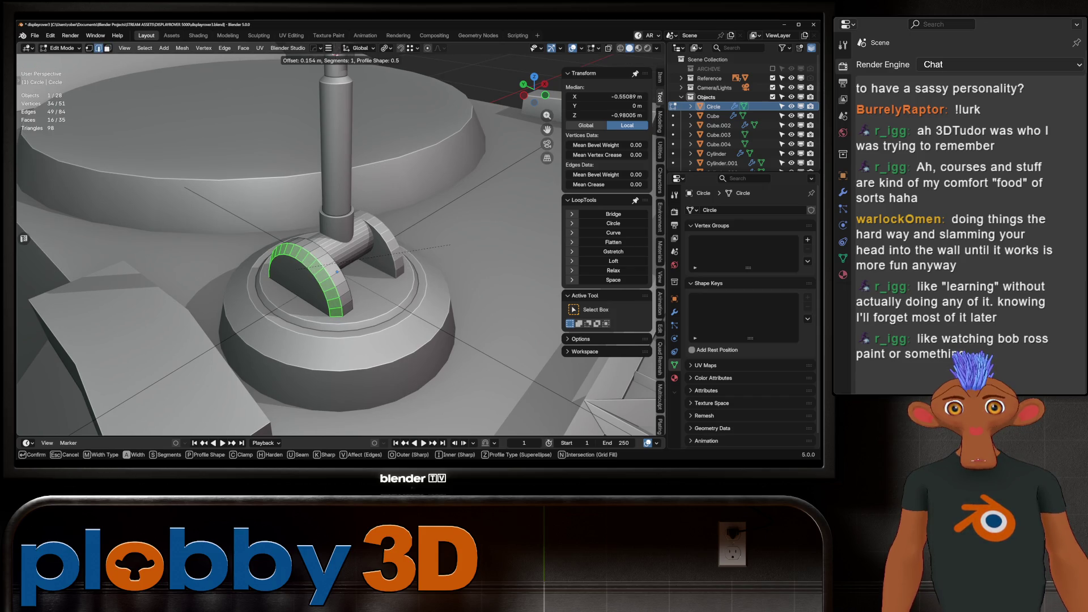
{"action": "key", "text": "Return"}
{"action": "key", "text": "Tab"}
Deselect the bracket and select the mast's round base cylinder.
{"action": "scroll", "coordinate": [451, 245], "scroll_direction": "down", "scroll_amount": 5}
{"action": "middle_click_drag", "start_coordinate": [451, 245], "coordinate": [413, 215]}
{"action": "key", "text": "alt+a"}
{"action": "middle_click_drag", "start_coordinate": [340, 255], "coordinate": [362, 227]}
{"action": "scroll", "coordinate": [341, 255], "scroll_direction": "up", "scroll_amount": 6}
{"action": "left_click", "coordinate": [266, 340], "text": "shift"}
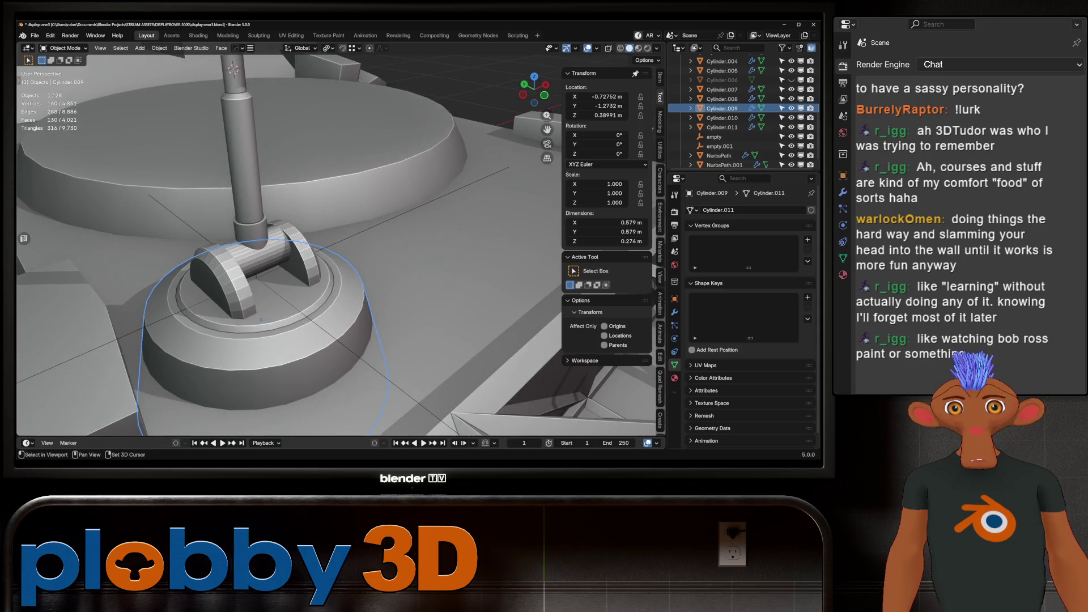
Select the upper mast cylinders together with the base cylinder.
{"action": "scroll", "coordinate": [737, 114], "scroll_direction": "down", "scroll_amount": 1}
{"action": "left_click", "coordinate": [714, 130], "text": "ctrl"}
{"action": "middle_click_drag", "start_coordinate": [318, 255], "coordinate": [340, 243]}
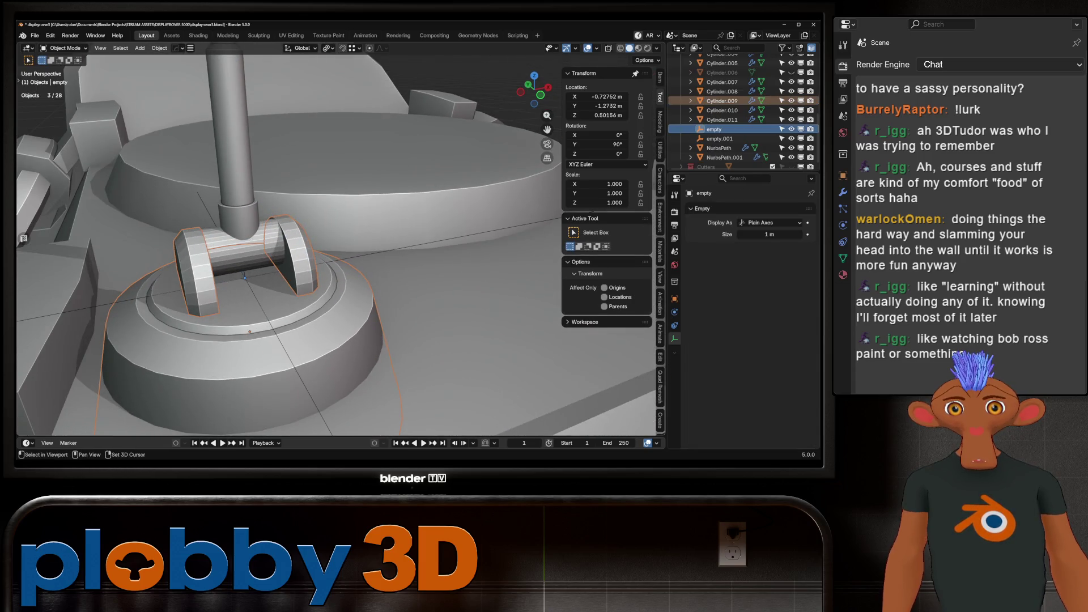
{"action": "left_click", "coordinate": [235, 142], "text": "shift"}
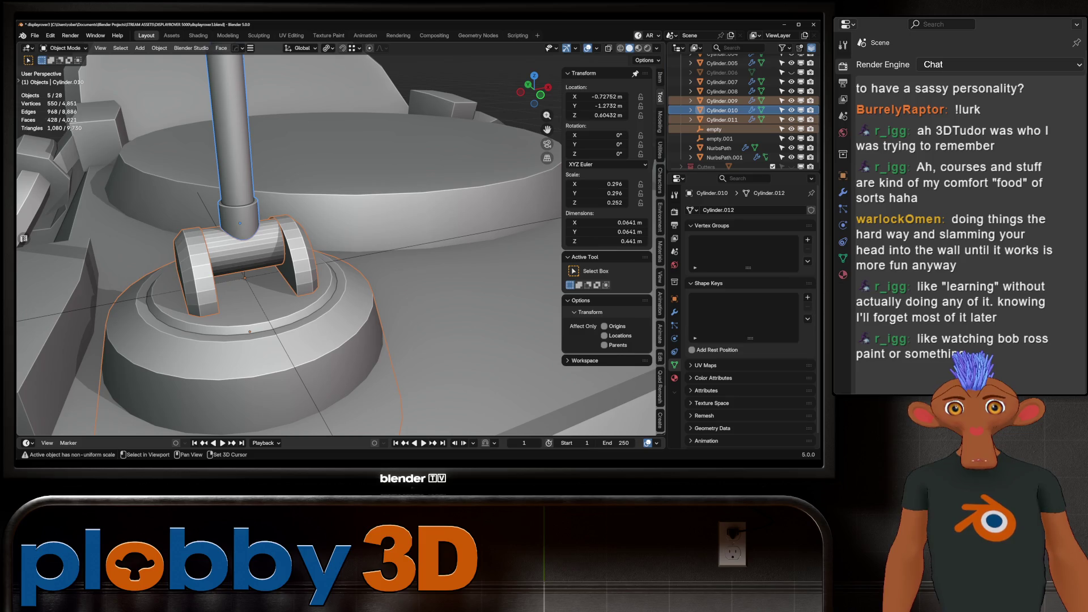
{"action": "mouse_move", "coordinate": [340, 255]}
{"action": "middle_mouse_down"}
{"action": "mouse_move", "coordinate": [340, 227]}
{"action": "mouse_move", "coordinate": [340, 255]}
{"action": "middle_mouse_up"}
{"action": "left_click", "coordinate": [215, 334]}
{"action": "scroll", "coordinate": [736, 113], "scroll_direction": "down", "scroll_amount": 1}
{"action": "left_click", "coordinate": [722, 119]}
{"action": "scroll", "coordinate": [737, 113], "scroll_direction": "up", "scroll_amount": 1}
{"action": "left_click", "coordinate": [722, 108], "text": "ctrl"}
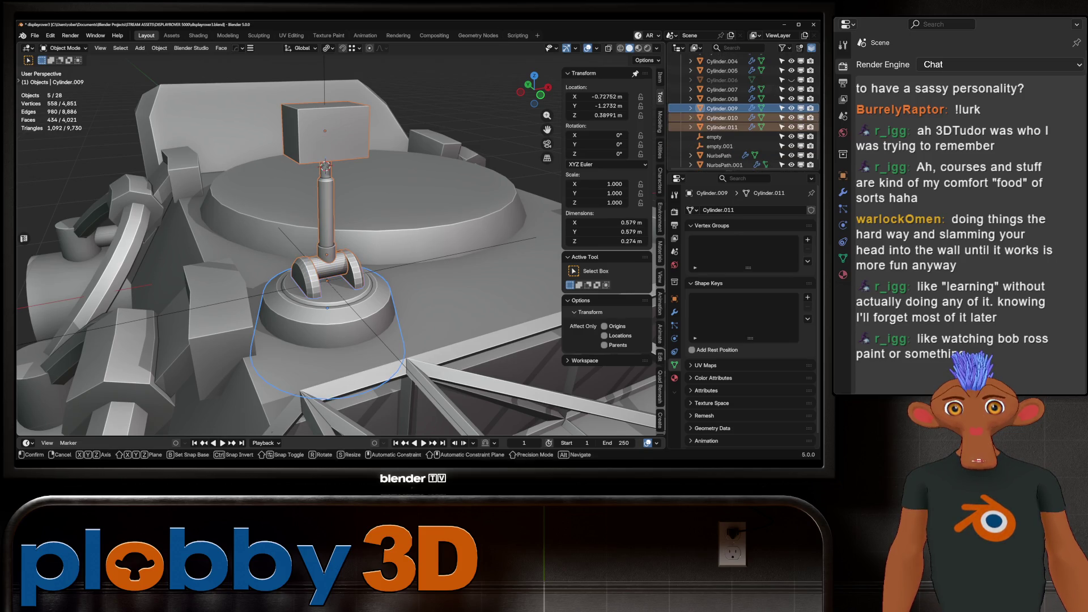
Raise the selected mast cylinders slightly along Z.
{"action": "key", "text": "g"}
{"action": "key", "text": "z"}
{"action": "key", "text": "Return"}
{"action": "mouse_move", "coordinate": [340, 255]}
{"action": "middle_mouse_down"}
{"action": "mouse_move", "coordinate": [294, 238]}
{"action": "mouse_move", "coordinate": [284, 249]}
{"action": "middle_mouse_up"}
In X-ray edge mode, lower the base cylinder's edge ring to flatten it to about 0.14 m.
{"action": "key", "text": "Tab"}
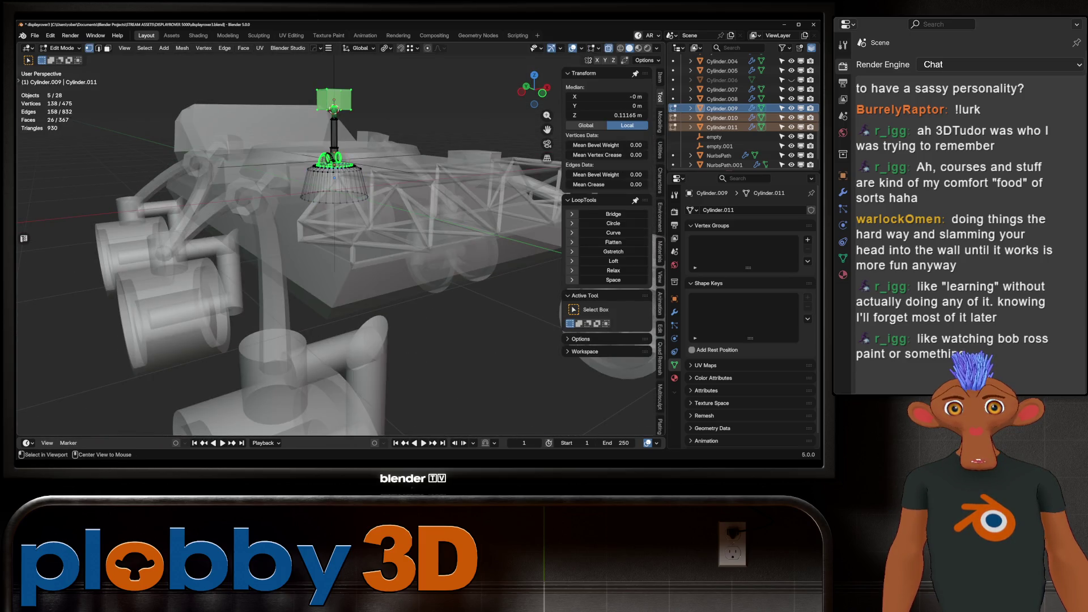
{"action": "key", "text": "alt+z"}
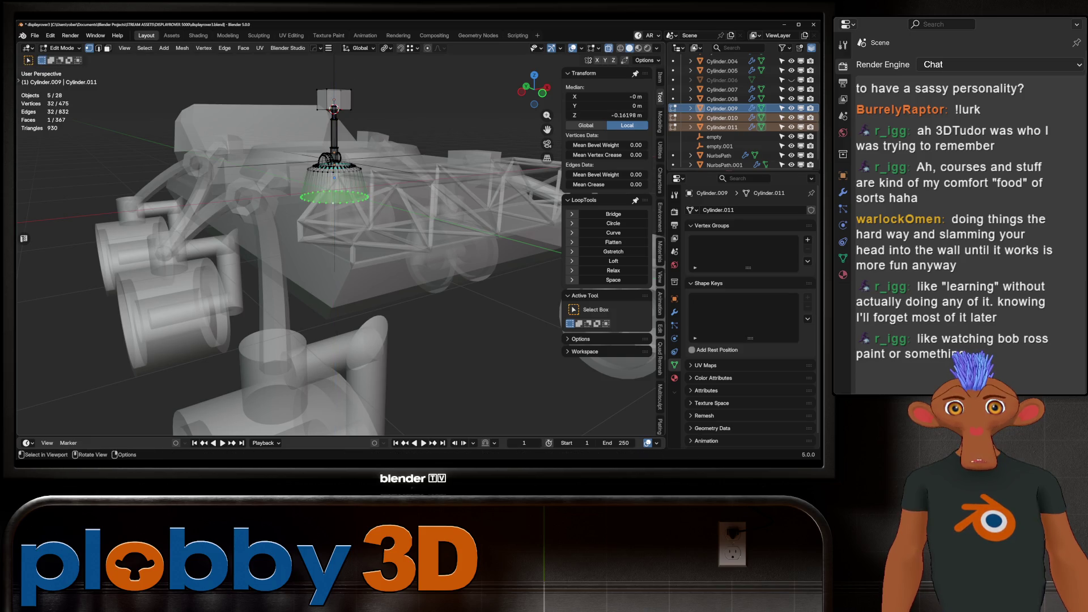
{"action": "key", "text": "2"}
{"action": "key", "text": "alt+a"}
{"action": "left_click", "coordinate": [336, 168], "text": "alt"}
{"action": "key", "text": "g"}
{"action": "key", "text": "z"}
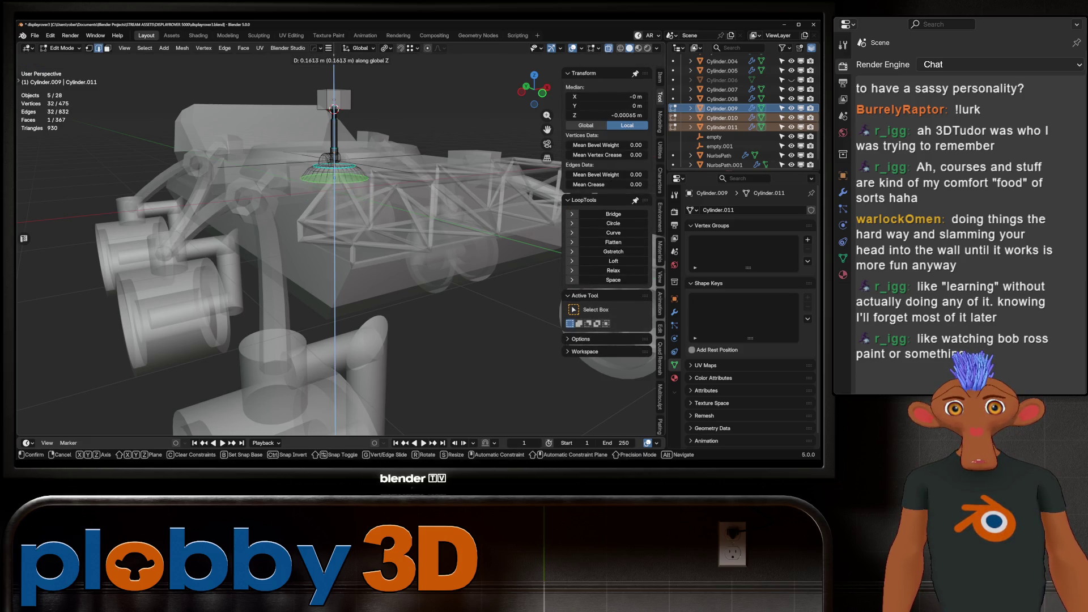
{"action": "key", "text": "Return"}
Return to Object Mode without X-ray and frame the whole rover from above.
{"action": "key", "text": "Tab"}
{"action": "key", "text": "alt+z"}
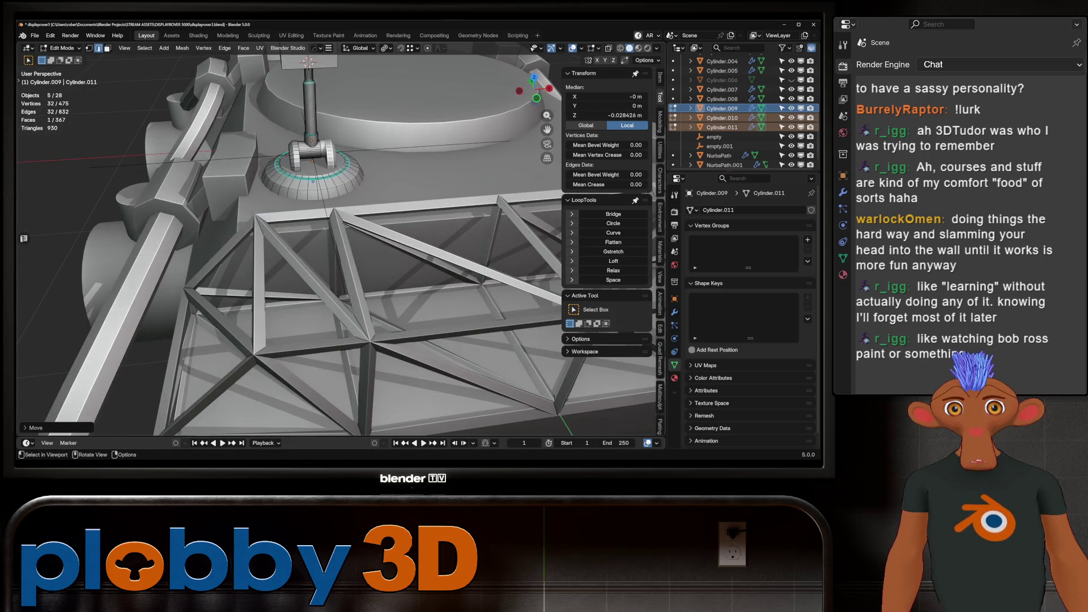
{"action": "key", "text": "Home"}
{"action": "key", "text": "alt+a"}
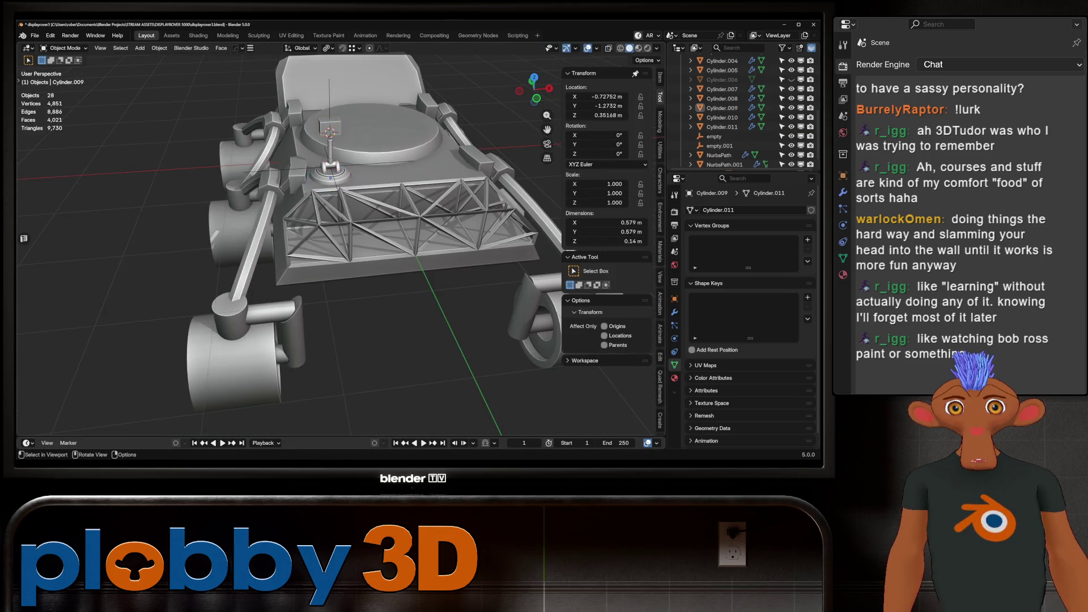
{"action": "mouse_move", "coordinate": [317, 255]}
{"action": "middle_mouse_down"}
{"action": "mouse_move", "coordinate": [306, 227]}
{"action": "mouse_move", "coordinate": [362, 244]}
{"action": "mouse_move", "coordinate": [283, 238]}
{"action": "mouse_move", "coordinate": [250, 216]}
{"action": "mouse_move", "coordinate": [272, 204]}
{"action": "mouse_move", "coordinate": [266, 215]}
{"action": "mouse_move", "coordinate": [283, 210]}
{"action": "mouse_move", "coordinate": [238, 215]}
{"action": "mouse_move", "coordinate": [284, 221]}
{"action": "mouse_move", "coordinate": [334, 193]}
{"action": "middle_mouse_up"}
Switch to the front orthographic view and pan across the rover reference images.
{"action": "scroll", "coordinate": [318, 244], "scroll_direction": "up", "scroll_amount": 5}
{"action": "scroll", "coordinate": [283, 238], "scroll_direction": "down", "scroll_amount": 6}
{"action": "scroll", "coordinate": [272, 204], "scroll_direction": "up", "scroll_amount": 5}
{"action": "scroll", "coordinate": [267, 216], "scroll_direction": "down", "scroll_amount": 4}
{"action": "scroll", "coordinate": [266, 216], "scroll_direction": "up", "scroll_amount": 4}
{"action": "scroll", "coordinate": [284, 209], "scroll_direction": "down", "scroll_amount": 5}
{"action": "scroll", "coordinate": [255, 215], "scroll_direction": "up", "scroll_amount": 4}
{"action": "scroll", "coordinate": [255, 215], "scroll_direction": "down", "scroll_amount": 4}
{"action": "scroll", "coordinate": [300, 204], "scroll_direction": "up", "scroll_amount": 5}
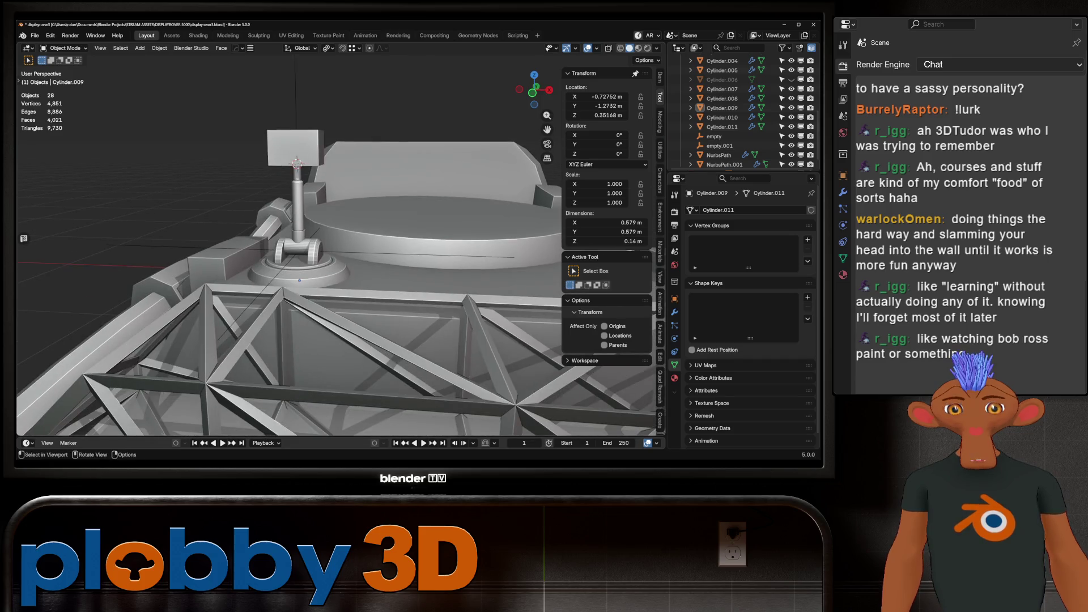
{"action": "key", "text": "KP_1"}
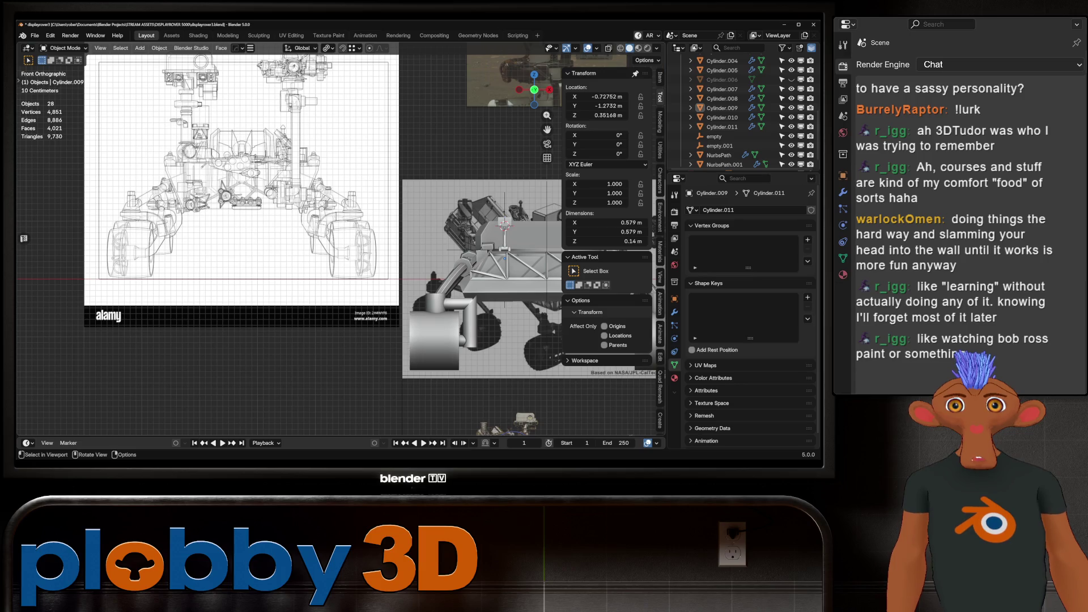
{"action": "middle_click_drag", "start_coordinate": [284, 227], "coordinate": [273, 315], "text": "shift"}
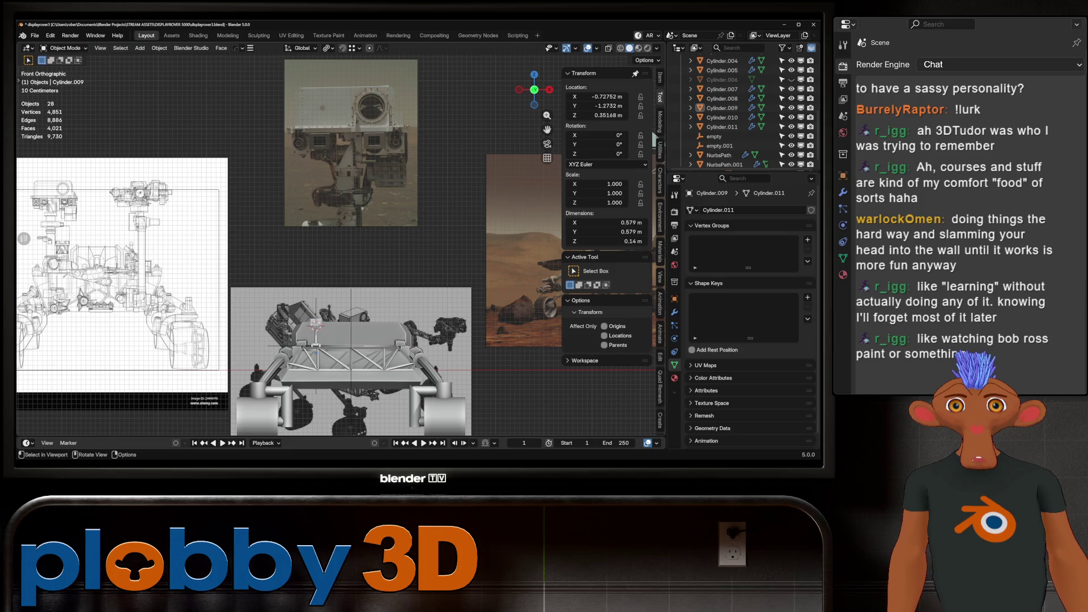
Select the mast-head reference photo Empty.003 and make the Human Reference figure visible.
{"action": "scroll", "coordinate": [323, 292], "scroll_direction": "up", "scroll_amount": 3}
{"action": "key", "text": "KP_Decimal"}
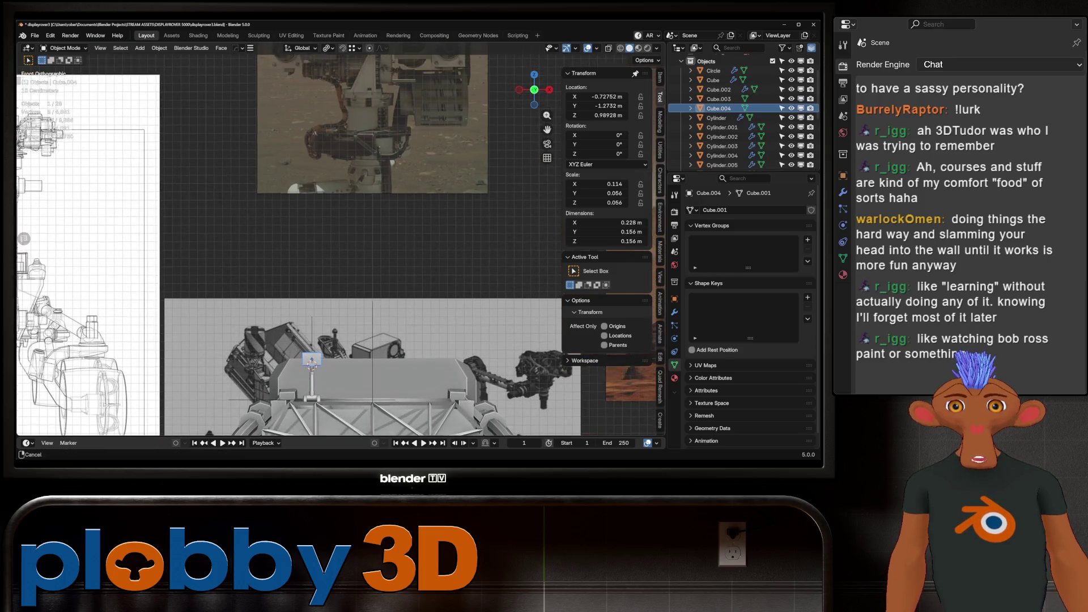
{"action": "scroll", "coordinate": [340, 255], "scroll_direction": "down", "scroll_amount": 4}
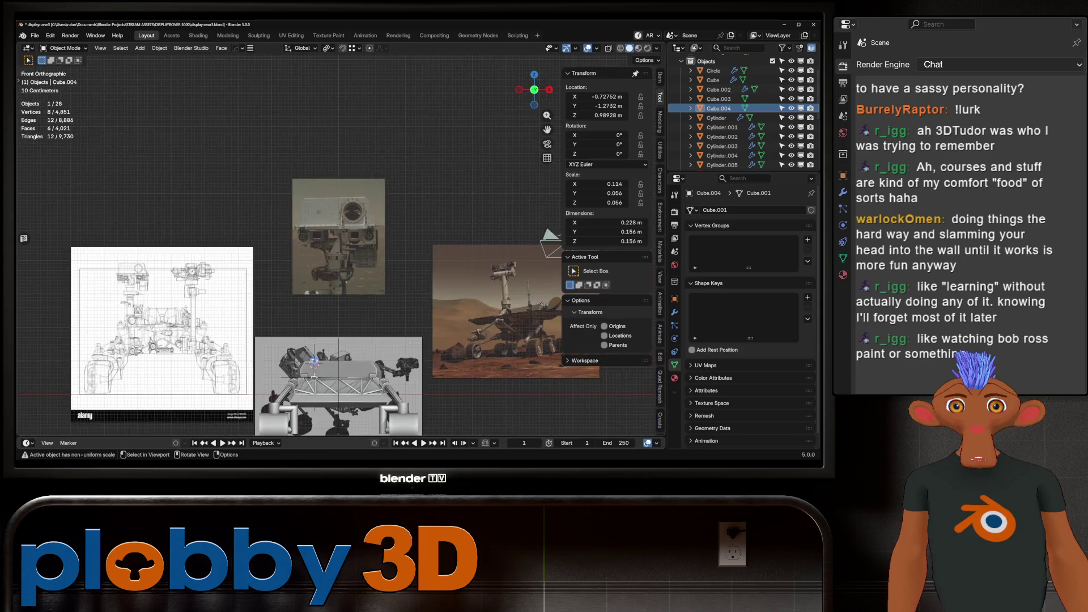
{"action": "left_click", "coordinate": [370, 187]}
{"action": "left_click", "coordinate": [791, 153]}
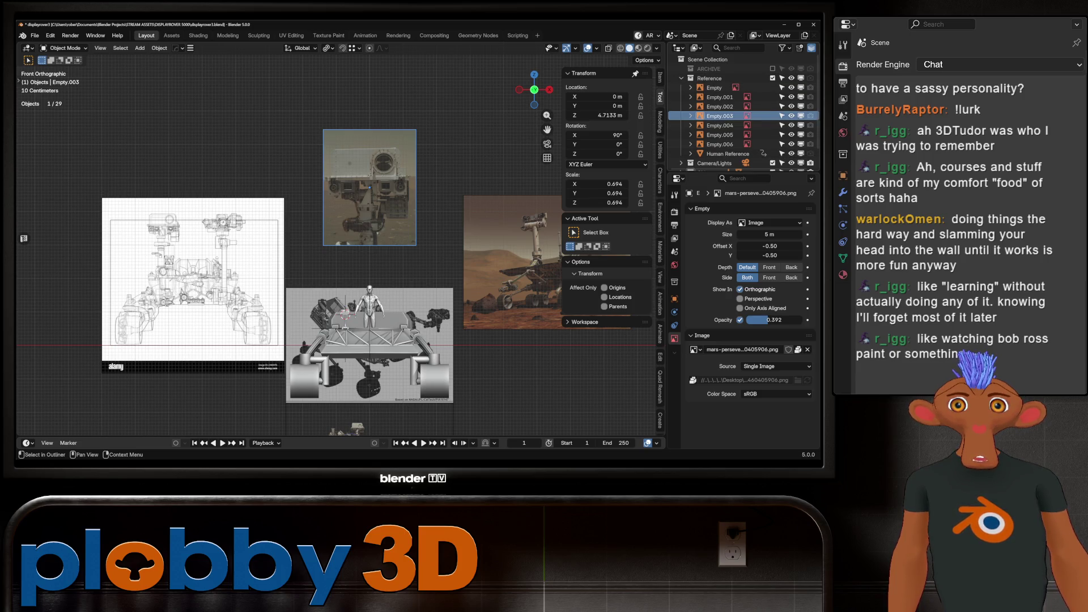
Shrink the mast-head reference photo to about 0.136 scale and reposition it.
{"action": "key", "text": "s"}
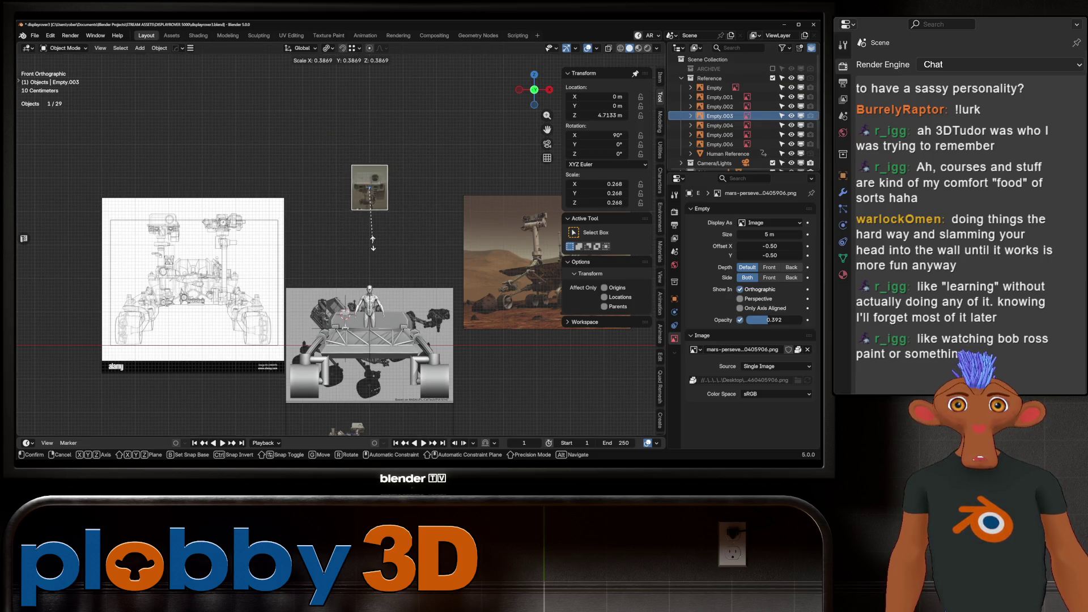
{"action": "left_click", "coordinate": [385, 211]}
{"action": "key", "text": "g"}
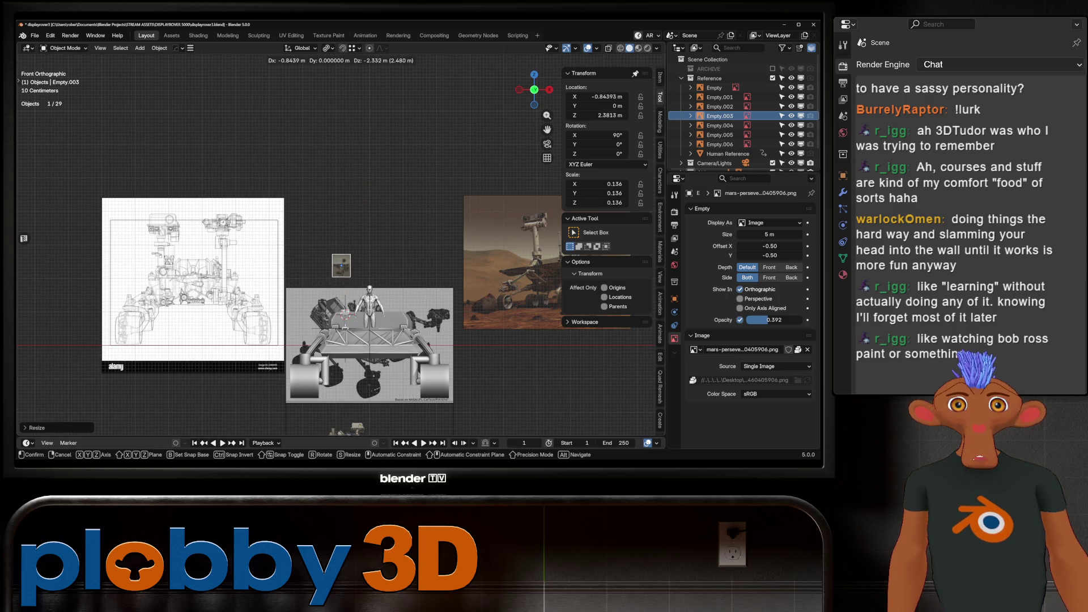
{"action": "key", "text": "Return"}
{"action": "key", "text": "KP_Decimal"}
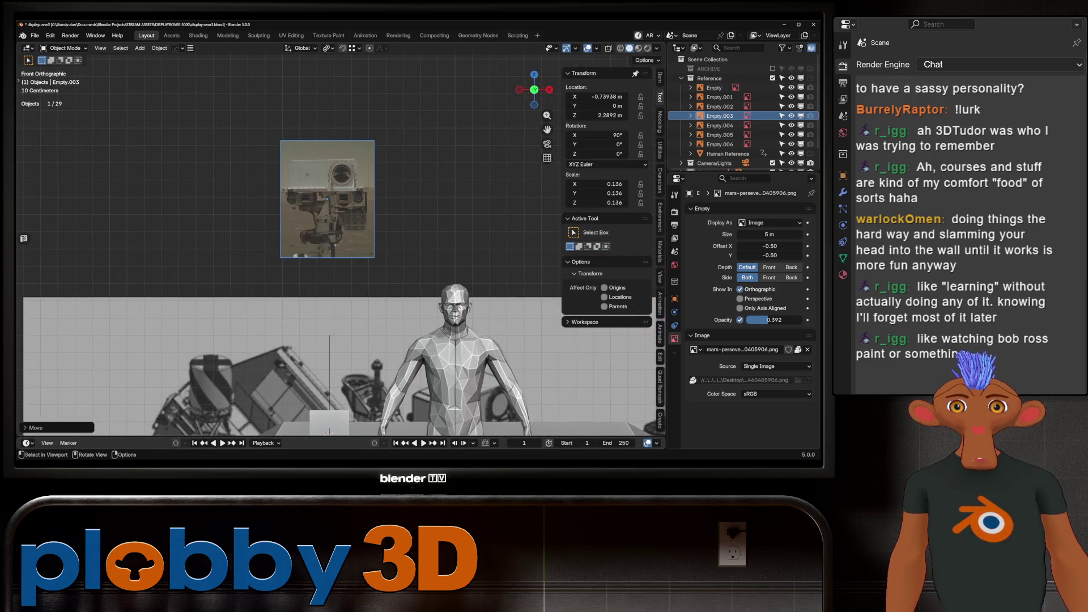
{"action": "left_click_drag", "start_coordinate": [329, 423], "coordinate": [329, 194]}
{"action": "scroll", "coordinate": [329, 194], "scroll_direction": "up", "scroll_amount": 4}
Lower the photo along Z to about 2.176 m so it sits behind the camera box.
{"action": "left_click", "coordinate": [329, 194]}
{"action": "key", "text": "g"}
{"action": "key", "text": "z"}
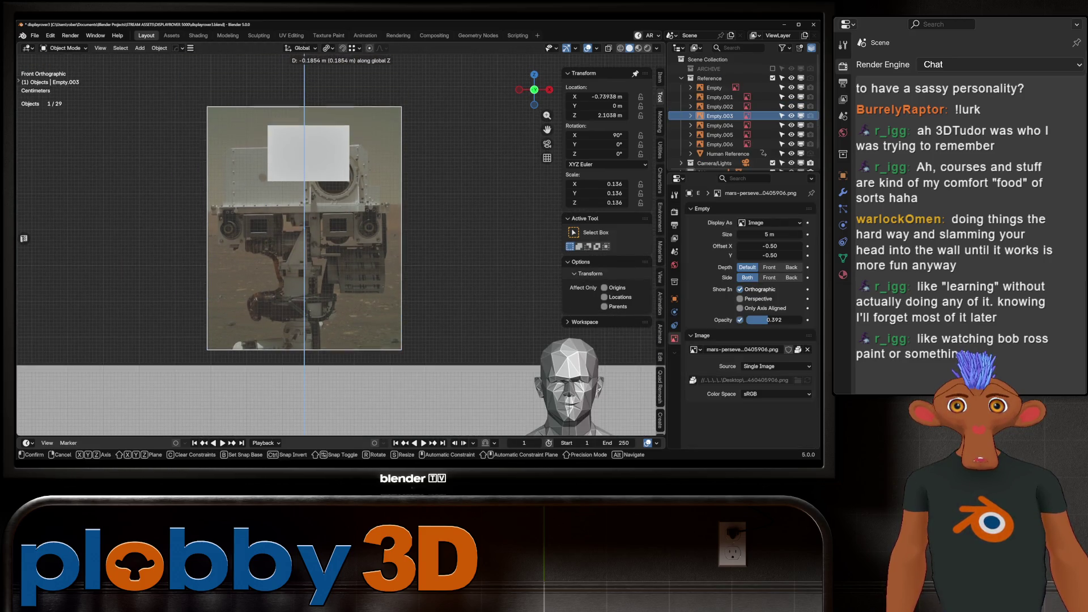
{"action": "left_click", "coordinate": [304, 205]}
{"action": "middle_click_drag", "start_coordinate": [304, 205], "coordinate": [330, 194], "text": "shift"}
{"action": "key", "text": "s"}
{"action": "key", "text": "Escape"}
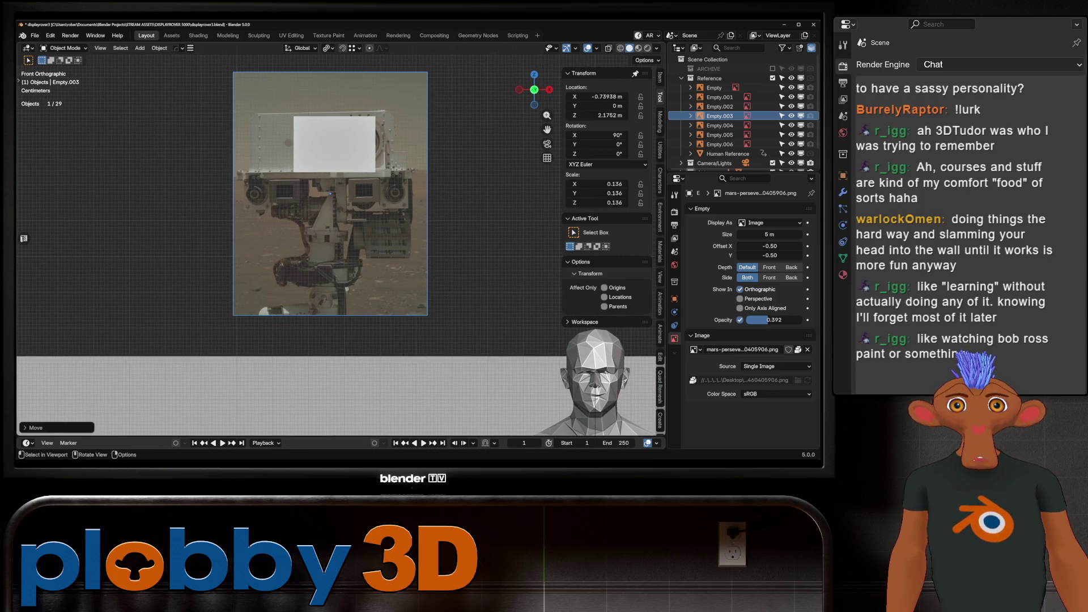
{"action": "left_click", "coordinate": [334, 144]}
Widen the box along X and shift the rover reference image sideways along X.
{"action": "key", "text": "s"}
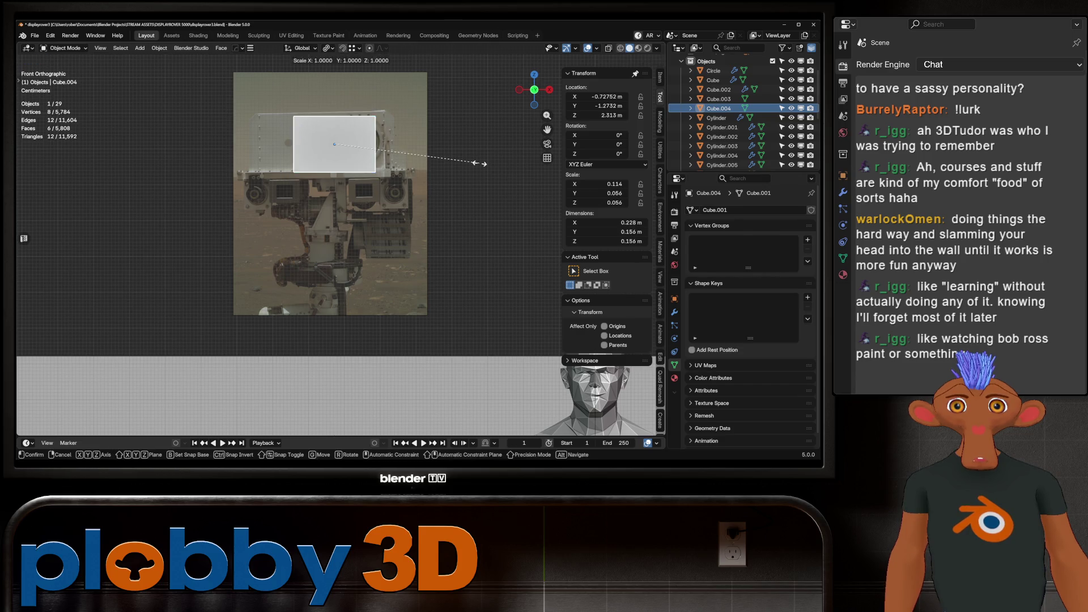
{"action": "key", "text": "x"}
{"action": "key", "text": "Return"}
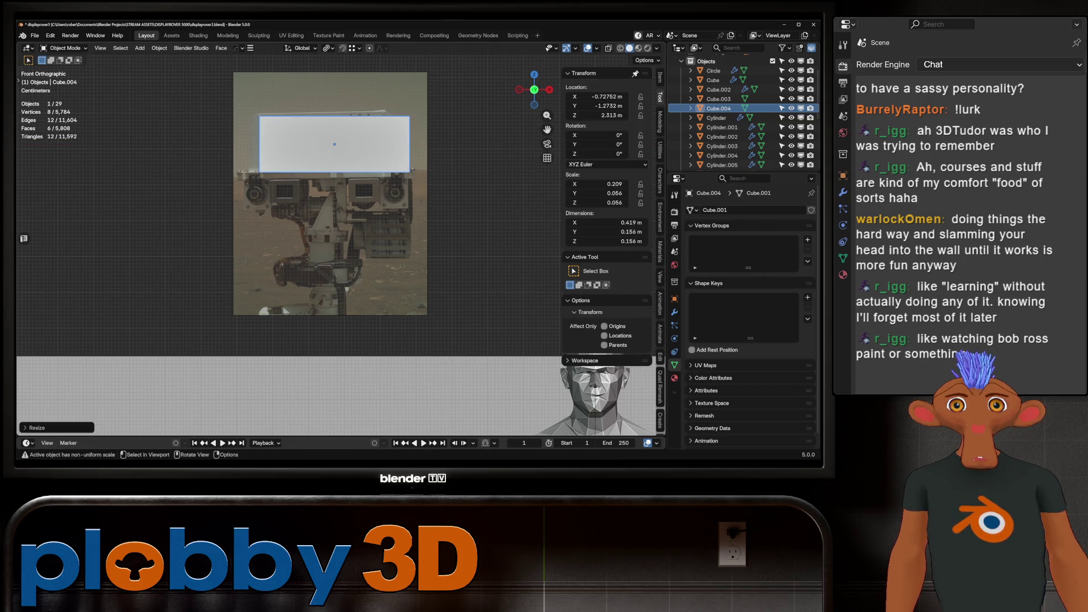
{"action": "left_click", "coordinate": [330, 238]}
{"action": "key", "text": "g"}
{"action": "key", "text": "x"}
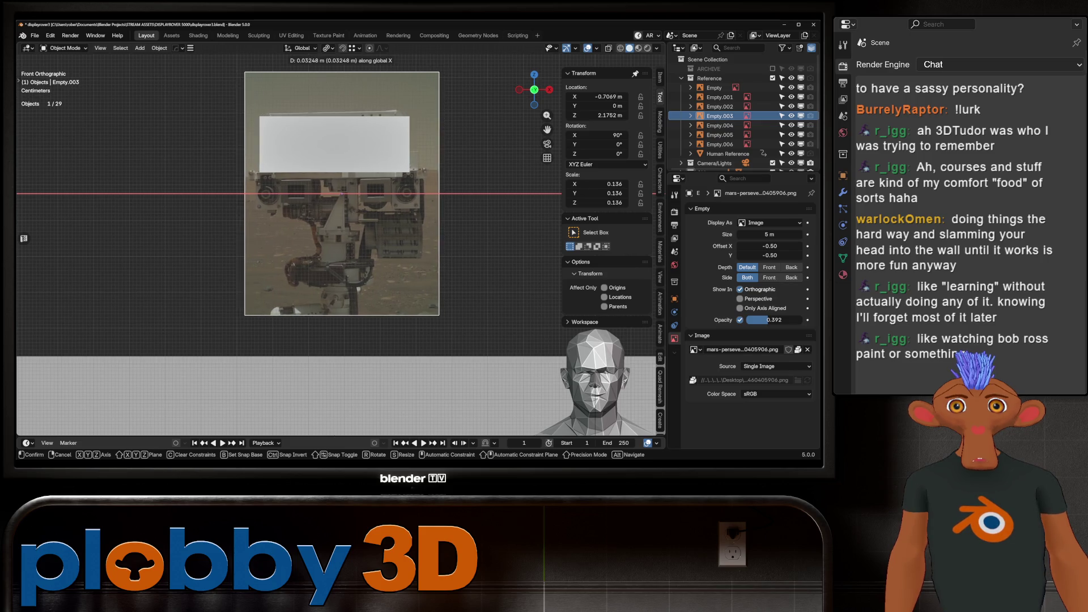
{"action": "key", "text": "Return"}
Adjust the box width, scale its height to 0.18 m, and apply rotation and scale.
{"action": "left_click", "coordinate": [289, 159]}
{"action": "key", "text": "s"}
{"action": "key", "text": "x"}
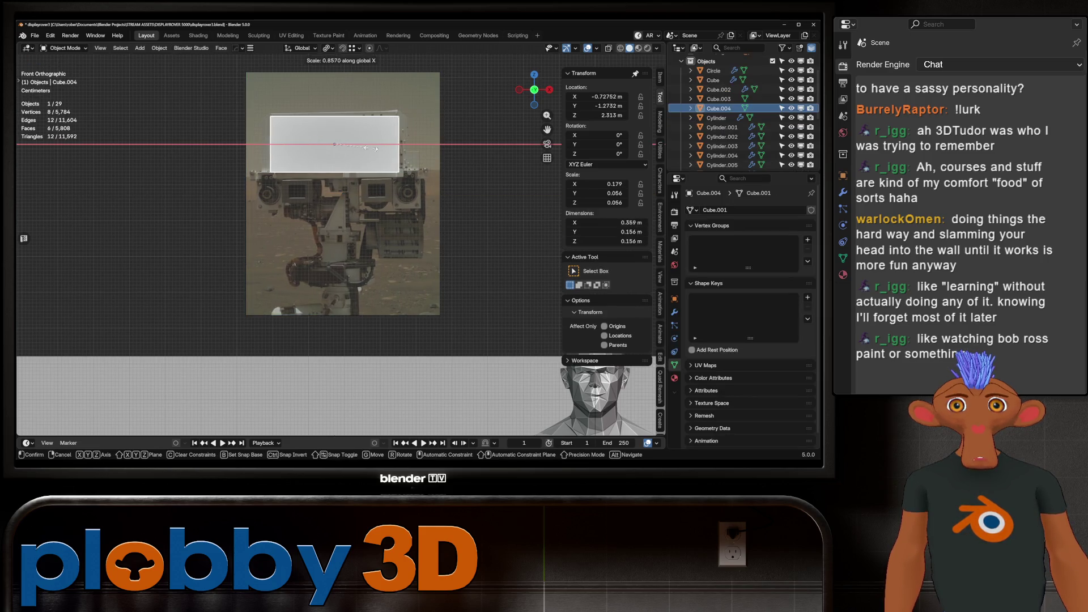
{"action": "key", "text": "Return"}
{"action": "key", "text": "s"}
{"action": "key", "text": "z"}
{"action": "key", "text": "Return"}
{"action": "key", "text": "ctrl+a"}
{"action": "left_click", "coordinate": [395, 182]}
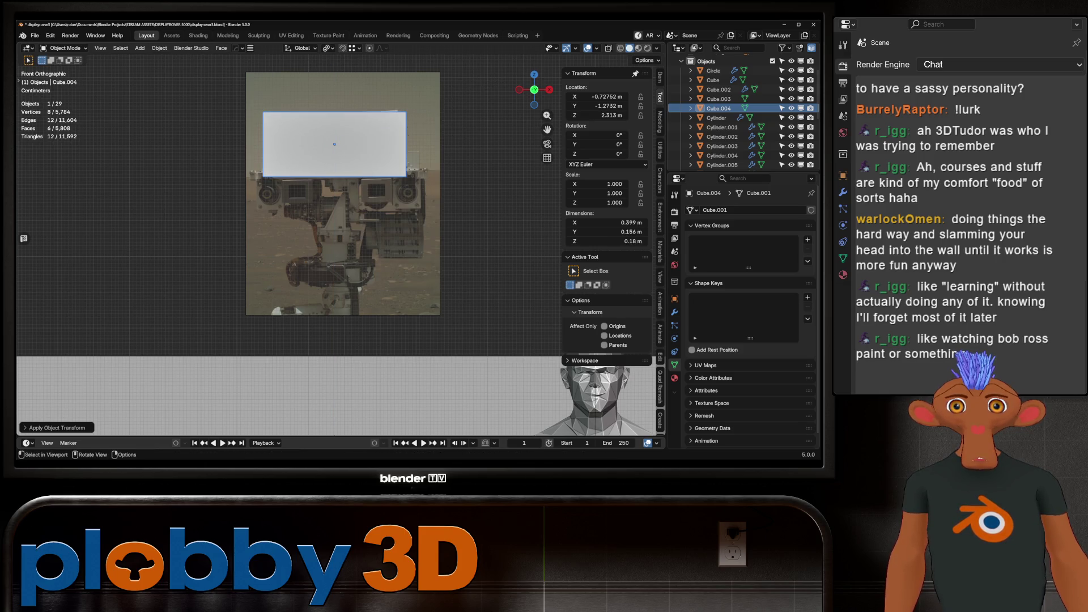
{"action": "left_click", "coordinate": [395, 187]}
{"action": "mouse_move", "coordinate": [395, 187]}
{"action": "middle_mouse_down"}
{"action": "mouse_move", "coordinate": [352, 215]}
{"action": "mouse_move", "coordinate": [358, 203]}
{"action": "mouse_move", "coordinate": [393, 196]}
{"action": "middle_mouse_up"}
Scale the box's depth along Y to 0.181 m and apply the scale.
{"action": "left_click", "coordinate": [205, 217]}
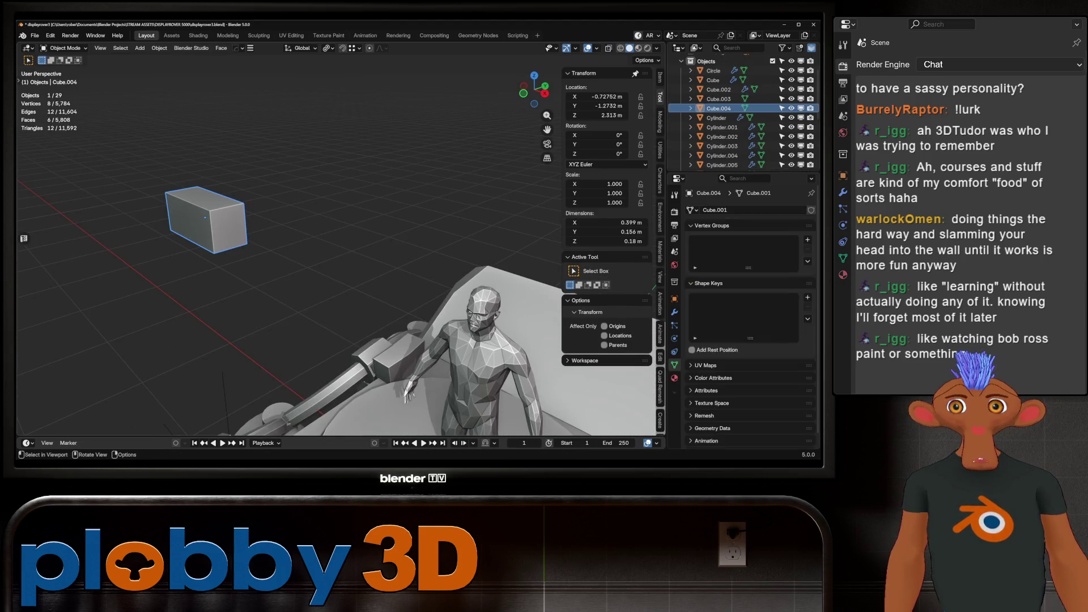
{"action": "key", "text": "s"}
{"action": "key", "text": "y"}
{"action": "left_click", "coordinate": [501, 170]}
{"action": "key", "text": "ctrl+a"}
{"action": "left_click", "coordinate": [385, 186]}
Frame the box in front view and adjust the rover reference image's opacity.
{"action": "key", "text": "KP_1"}
{"action": "key", "text": "KP_Decimal"}
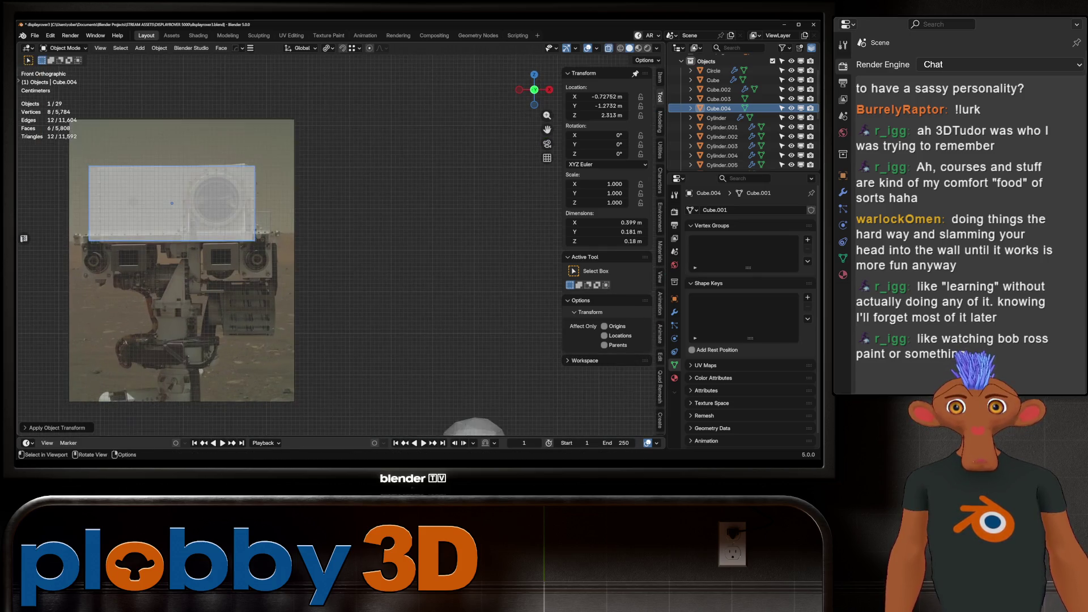
{"action": "key", "text": "KP_5"}
{"action": "scroll", "coordinate": [294, 203], "scroll_direction": "down", "scroll_amount": 3}
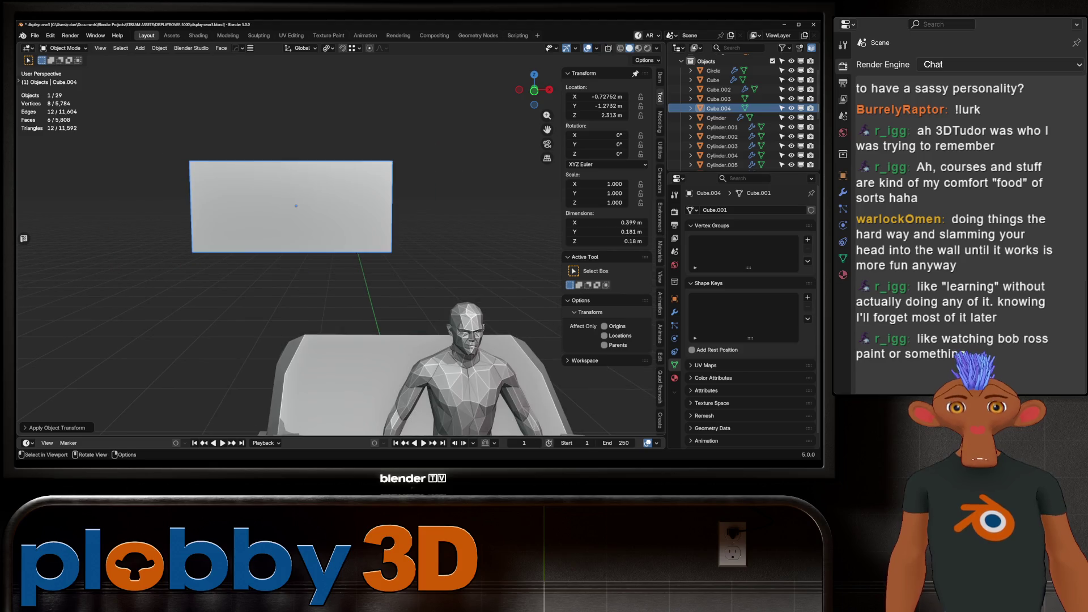
{"action": "key", "text": "KP_1"}
{"action": "left_click", "coordinate": [719, 116]}
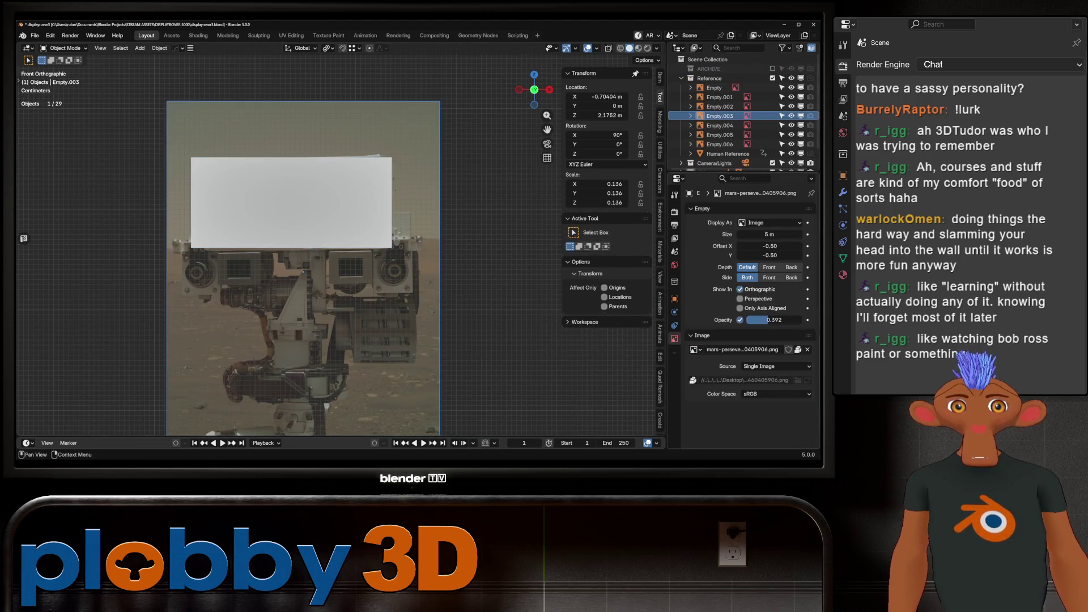
{"action": "left_click_drag", "start_coordinate": [760, 320], "coordinate": [793, 320]}
Test a vertical move of the box, keep its original height, and enter Edit Mode.
{"action": "left_click", "coordinate": [291, 202]}
{"action": "key", "text": "g"}
{"action": "key", "text": "z"}
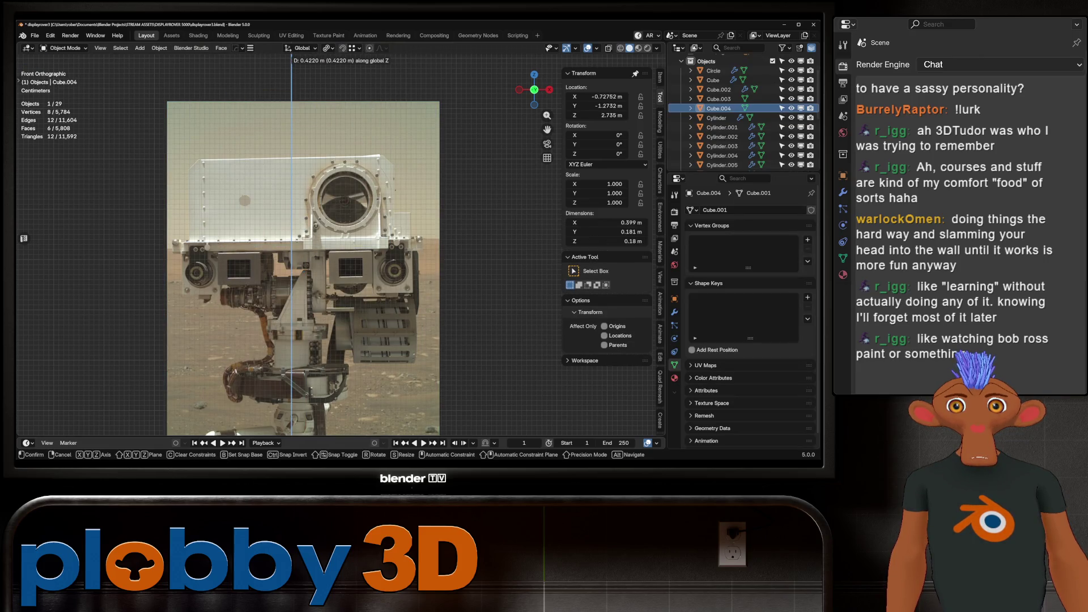
{"action": "key", "text": "Escape"}
{"action": "key", "text": "Tab"}
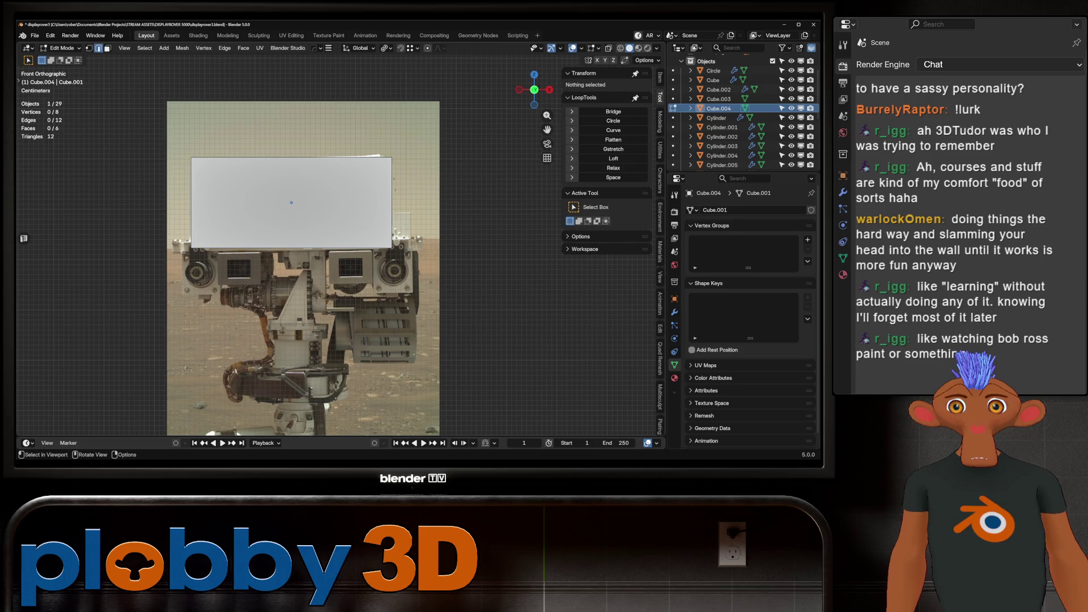
Inset the box's bottom face and extrude the border region in place.
{"action": "middle_click_drag", "start_coordinate": [291, 227], "coordinate": [306, 204]}
{"action": "key", "text": "3"}
{"action": "left_click", "coordinate": [290, 259]}
{"action": "right_click", "coordinate": [346, 247]}
{"action": "left_click", "coordinate": [374, 286]}
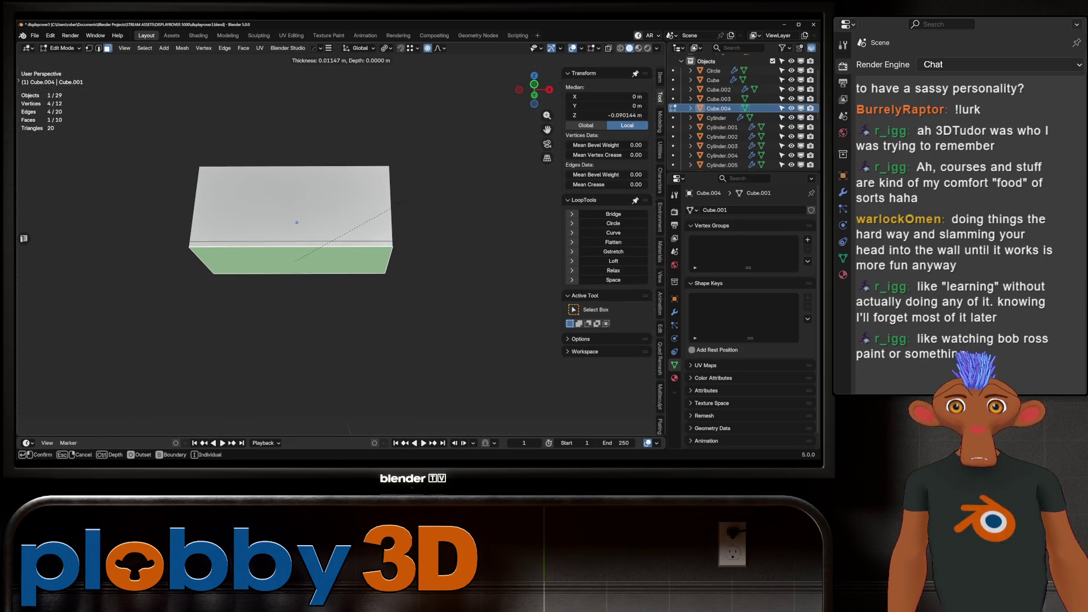
{"action": "left_click", "coordinate": [403, 208]}
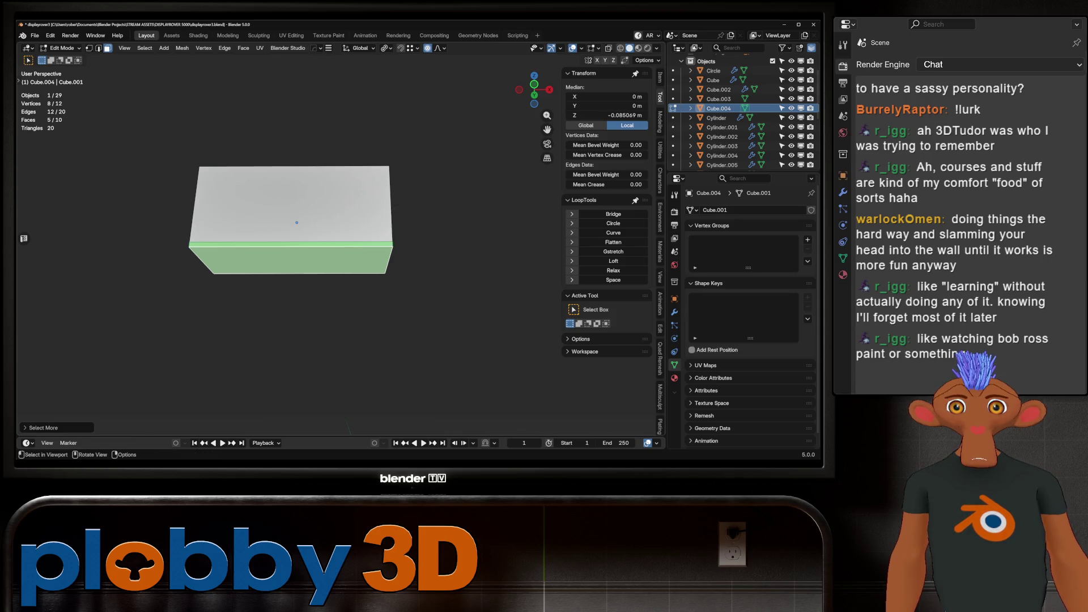
{"action": "key", "text": "e"}
{"action": "key", "text": "Escape"}
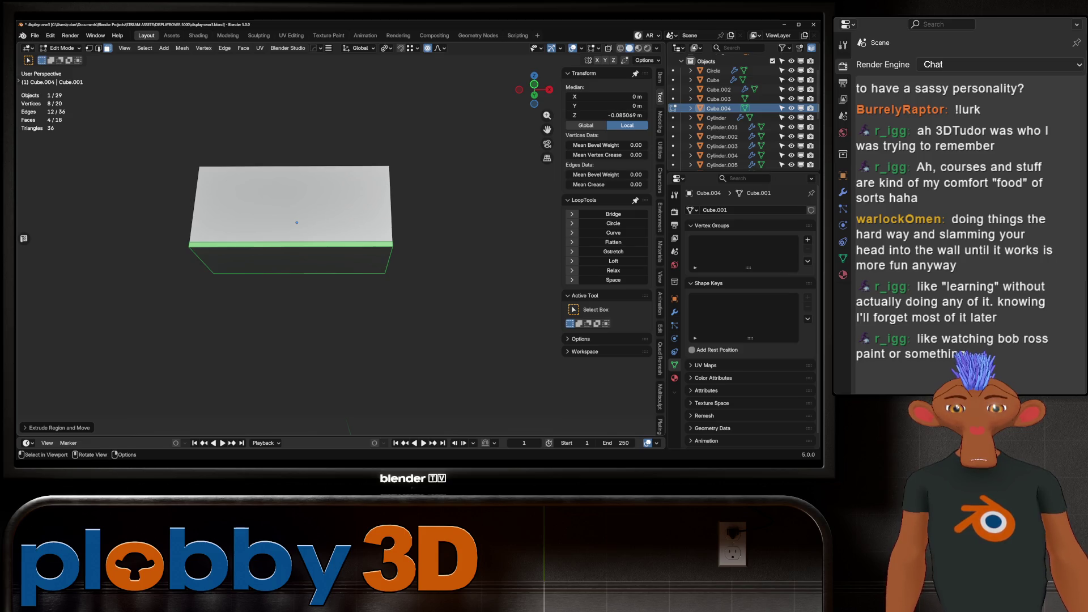
Push the base rim faces outward with Alt+S to form a flared lip.
{"action": "key", "text": "i"}
{"action": "key", "text": "Escape"}
{"action": "key", "text": "alt+s"}
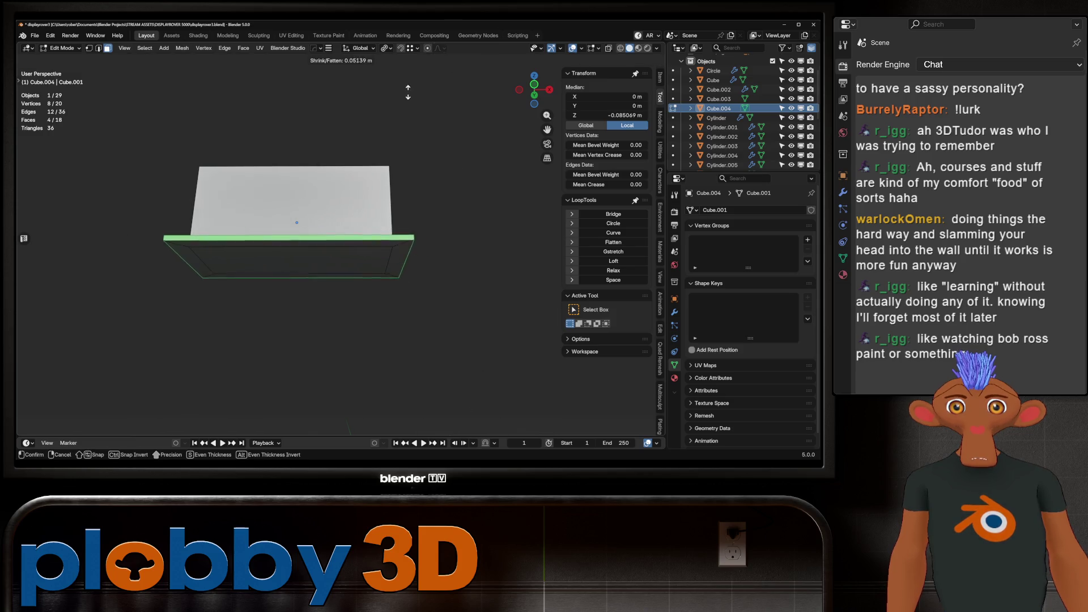
{"action": "left_click", "coordinate": [481, 383]}
{"action": "mouse_move", "coordinate": [481, 382]}
{"action": "middle_mouse_down"}
{"action": "mouse_move", "coordinate": [476, 430]}
{"action": "mouse_move", "coordinate": [476, 351]}
{"action": "middle_mouse_up"}
Inspect the box from the front and around its edges, then leave Edit Mode.
{"action": "key", "text": "KP_1"}
{"action": "key", "text": "KP_Decimal"}
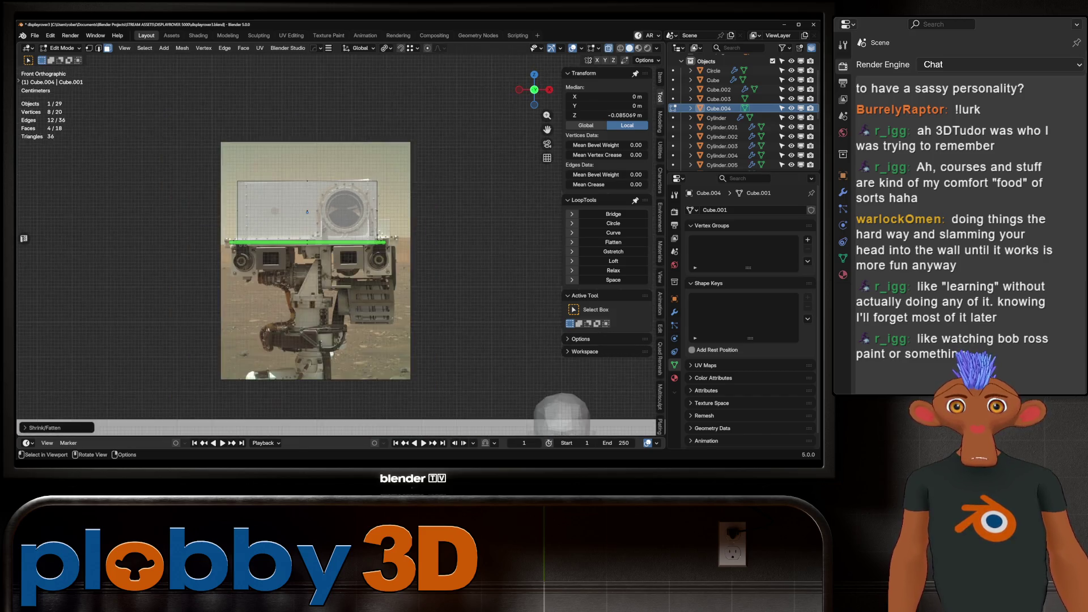
{"action": "scroll", "coordinate": [237, 205], "scroll_direction": "down", "scroll_amount": 2}
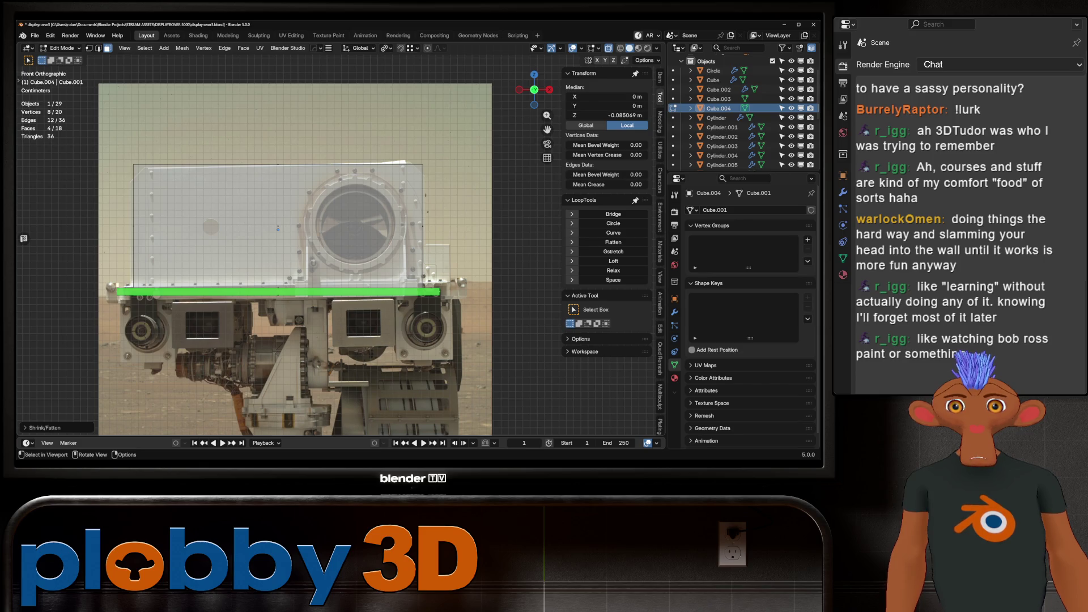
{"action": "scroll", "coordinate": [358, 282], "scroll_direction": "down", "scroll_amount": 2}
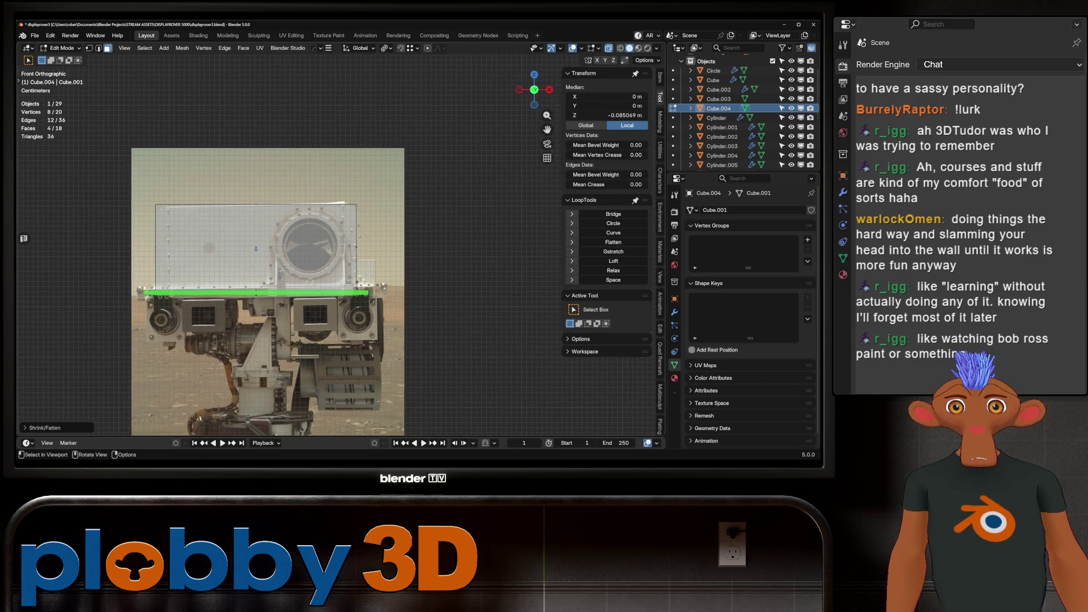
{"action": "middle_click_drag", "start_coordinate": [303, 244], "coordinate": [267, 267]}
{"action": "key", "text": "2"}
{"action": "left_click", "coordinate": [343, 222]}
{"action": "mouse_move", "coordinate": [343, 222]}
{"action": "middle_mouse_down"}
{"action": "mouse_move", "coordinate": [205, 287]}
{"action": "mouse_move", "coordinate": [247, 275]}
{"action": "middle_mouse_up"}
{"action": "key", "text": "KP_1"}
{"action": "key", "text": "Tab"}
{"action": "key", "text": "Tab"}
Add one centred horizontal and one centred vertical loop cut across the box.
{"action": "key", "text": "ctrl+r"}
{"action": "left_click", "coordinate": [246, 271]}
{"action": "right_click", "coordinate": [247, 271]}
{"action": "key", "text": "ctrl+r"}
{"action": "left_click", "coordinate": [315, 333]}
{"action": "right_click", "coordinate": [318, 332]}
{"action": "middle_click_drag", "start_coordinate": [246, 275], "coordinate": [252, 272]}
{"action": "left_click", "coordinate": [252, 272]}
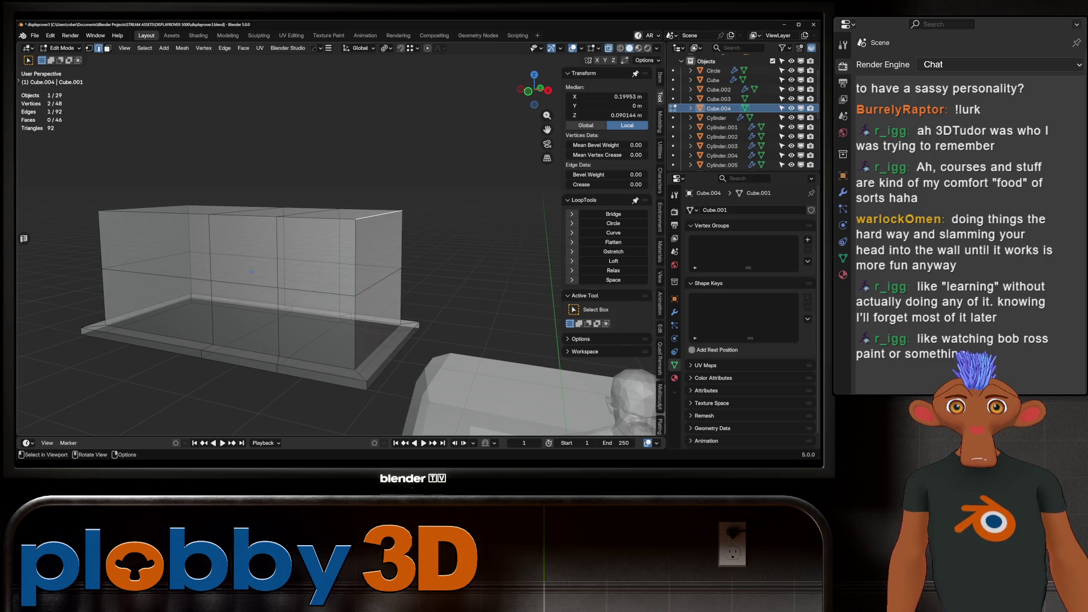
Chamfer the box's top corners and bevel the lens-centre vertex into an opening.
{"action": "key", "text": "KP_1"}
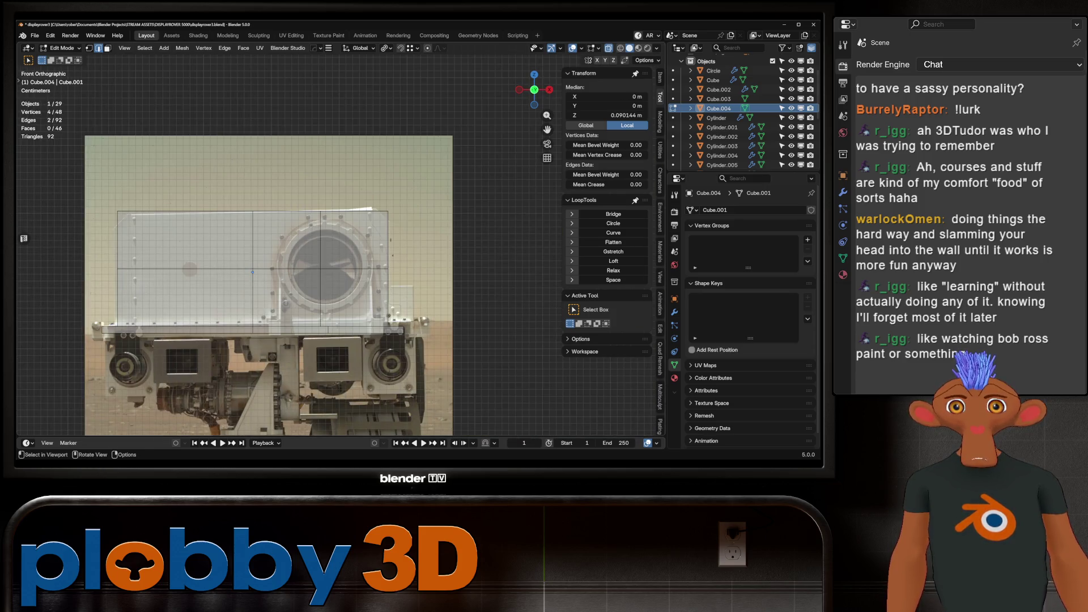
{"action": "key", "text": "ctrl+b"}
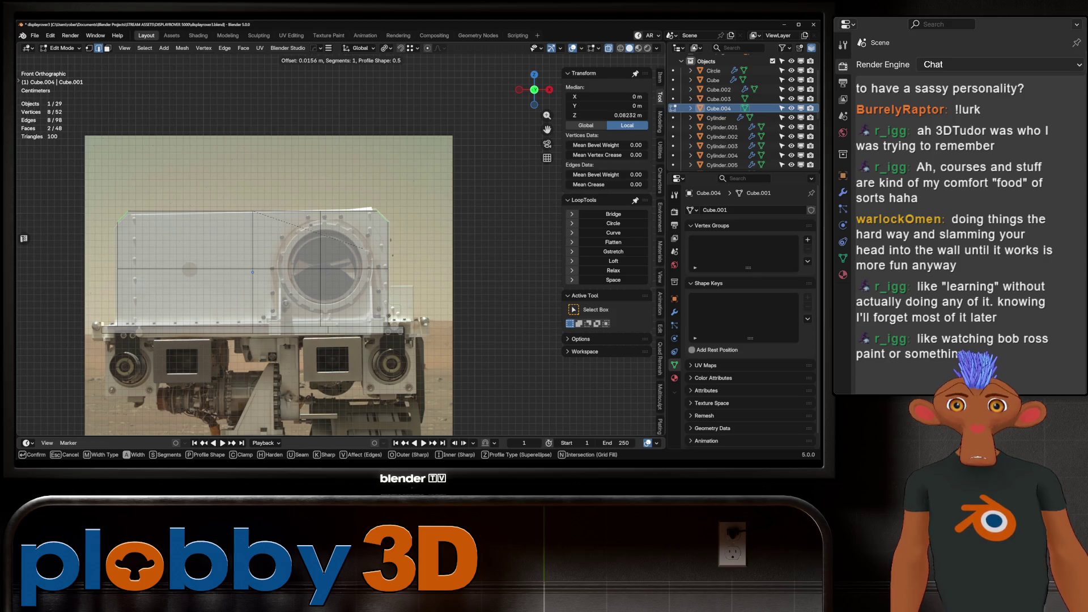
{"action": "key", "text": "Return"}
{"action": "left_click", "coordinate": [320, 268]}
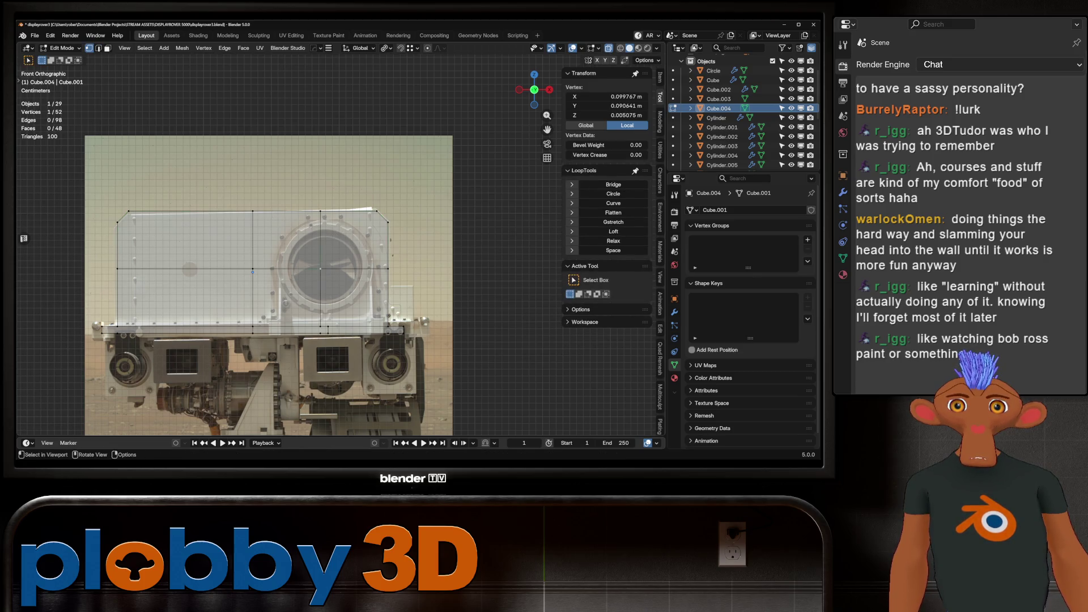
{"action": "key", "text": "ctrl+shift+b"}
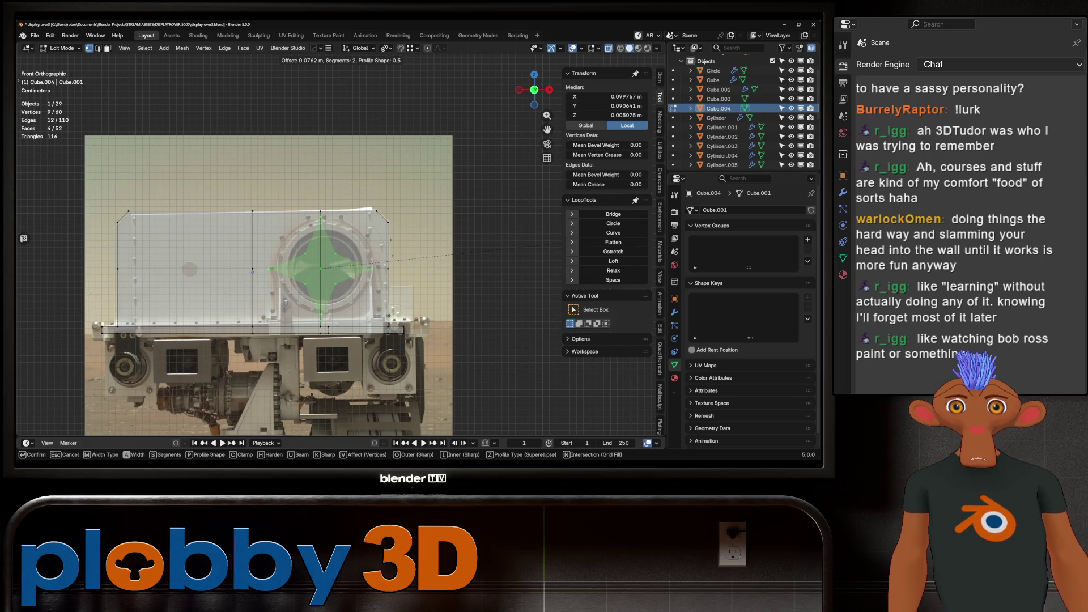
{"action": "key", "text": "Return"}
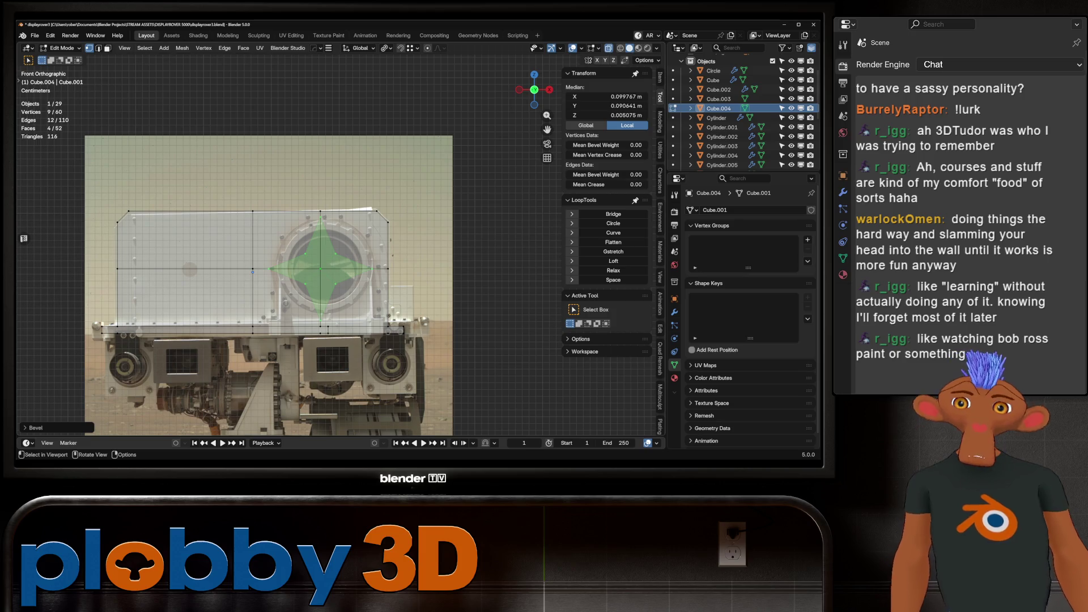
Round the opening loop into a circle and move it over the reference lens, undoing the resize.
{"action": "right_click", "coordinate": [408, 258]}
{"action": "left_click", "coordinate": [408, 298]}
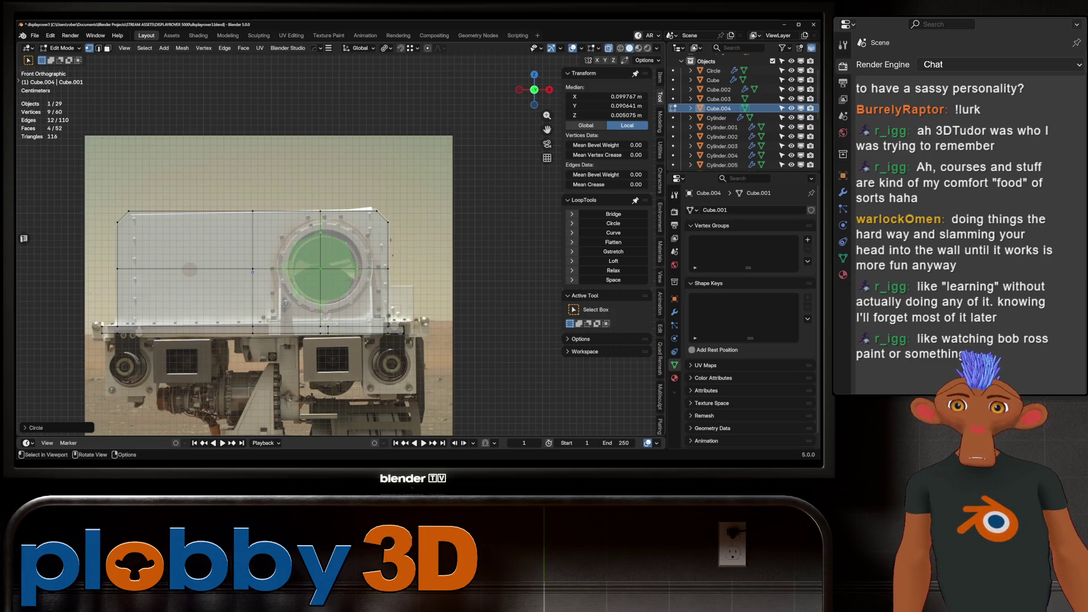
{"action": "key", "text": "g"}
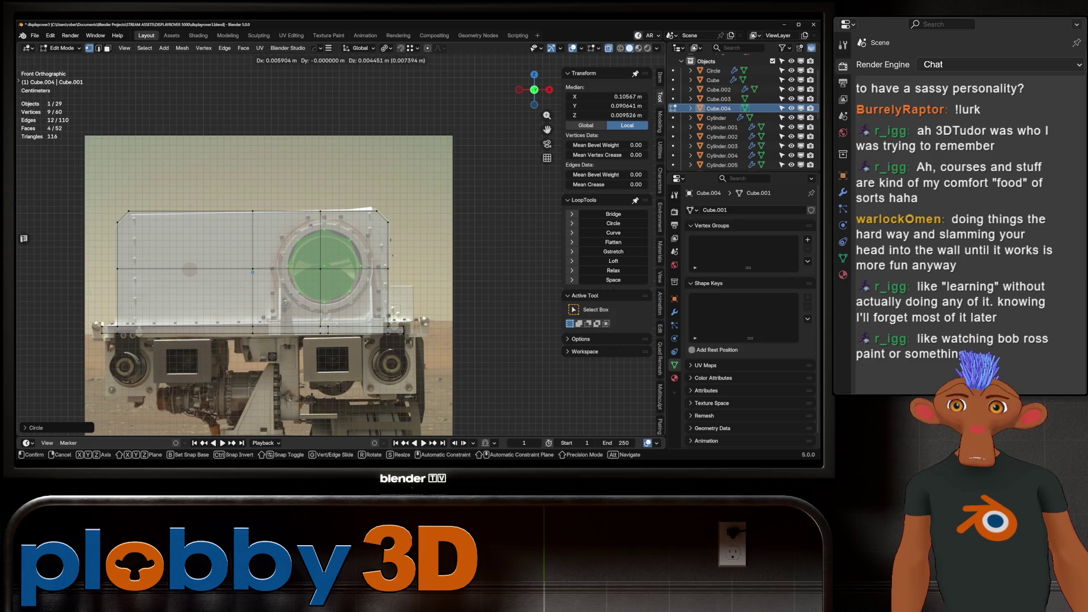
{"action": "left_click", "coordinate": [407, 254]}
{"action": "key", "text": "s"}
{"action": "left_click", "coordinate": [88, 261]}
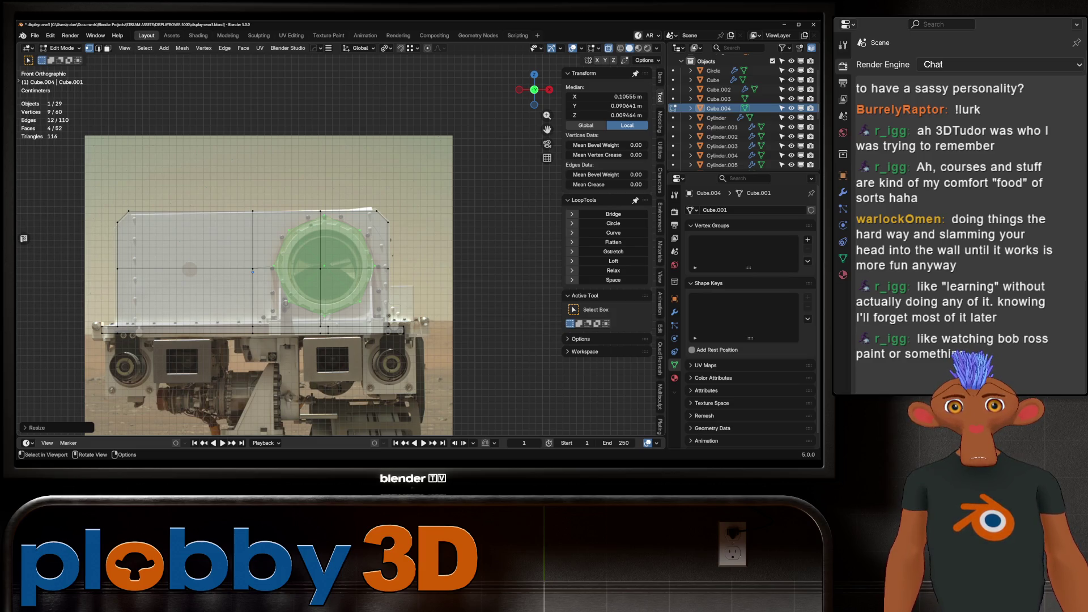
{"action": "key", "text": "ctrl+z"}
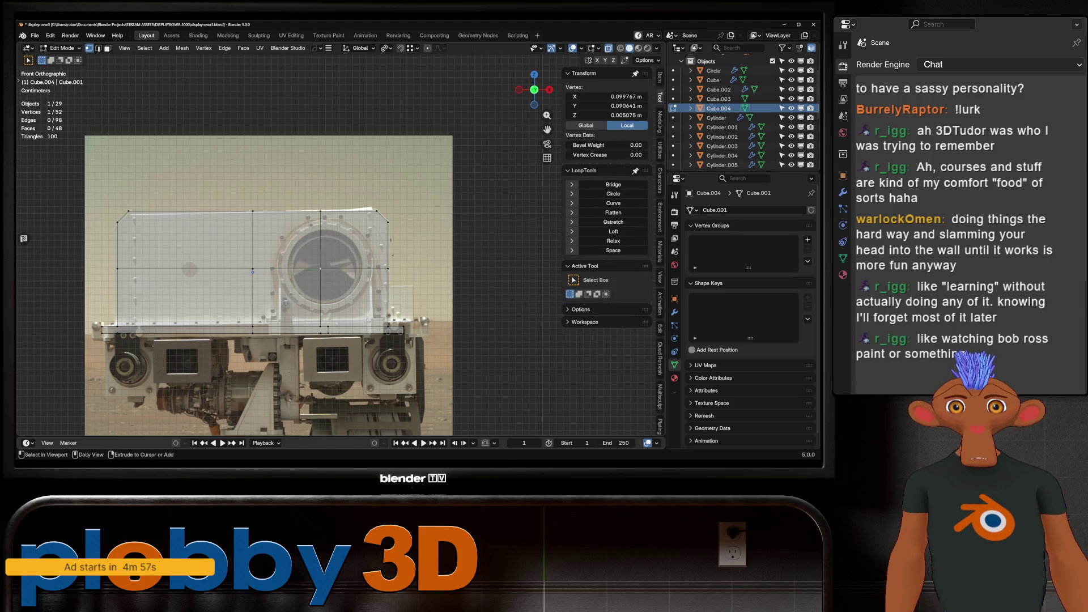
Cancel the ring bevel, re-round the loop and dissolve its inner faces into one circular face.
{"action": "key", "text": "ctrl+b"}
{"action": "scroll", "coordinate": [510, 255], "scroll_direction": "up", "scroll_amount": 1}
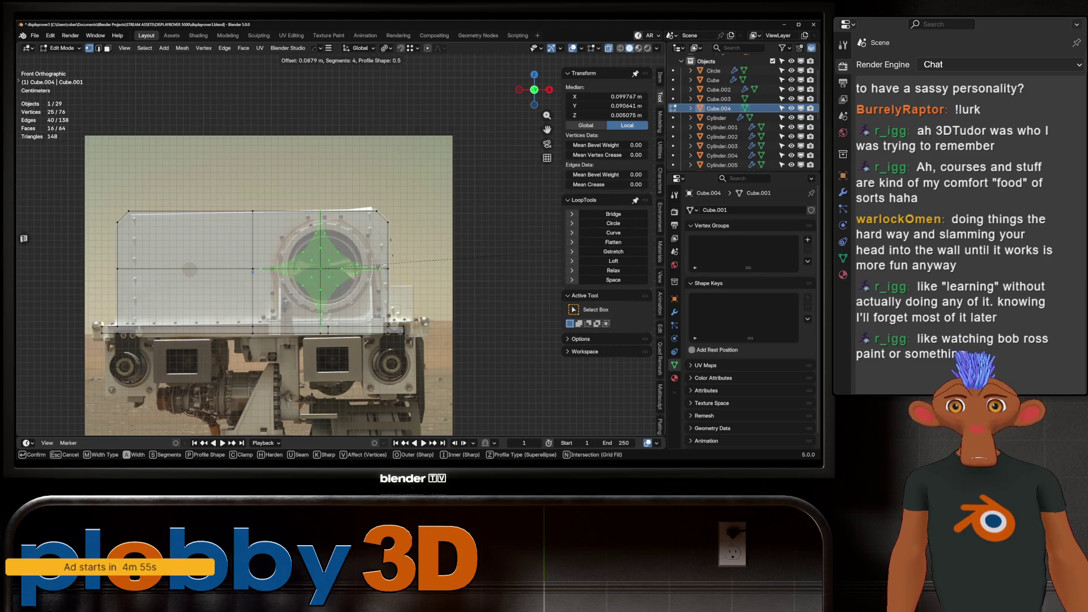
{"action": "right_click", "coordinate": [385, 312]}
{"action": "left_click", "coordinate": [385, 312]}
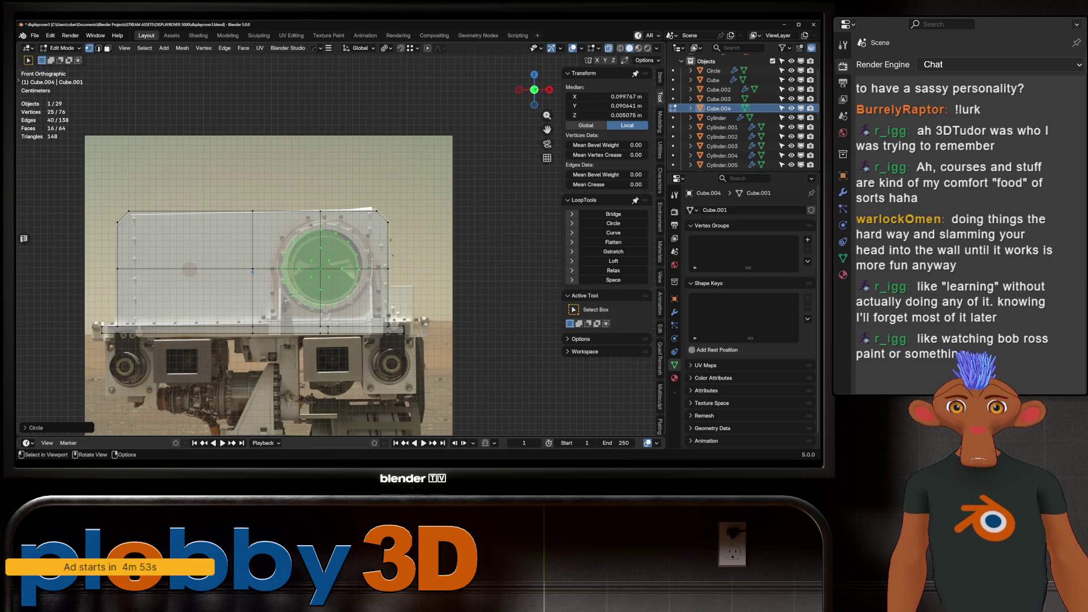
{"action": "key", "text": "ctrl+x"}
Compare the box against the reference in front view, cancelling a Z rotation in Object Mode.
{"action": "middle_click_drag", "start_coordinate": [255, 272], "coordinate": [294, 266]}
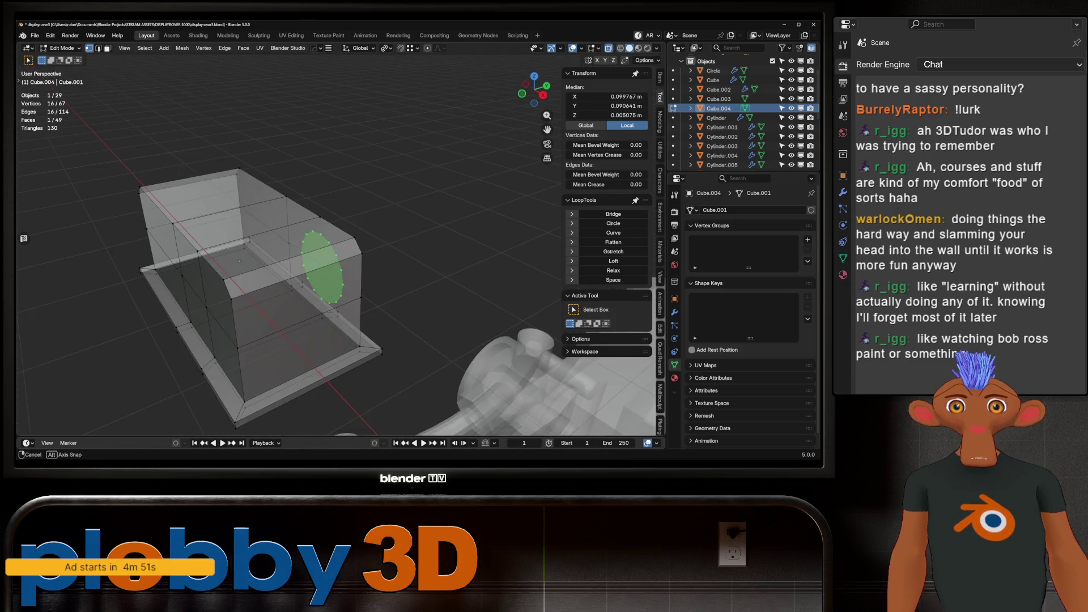
{"action": "key", "text": "KP_1"}
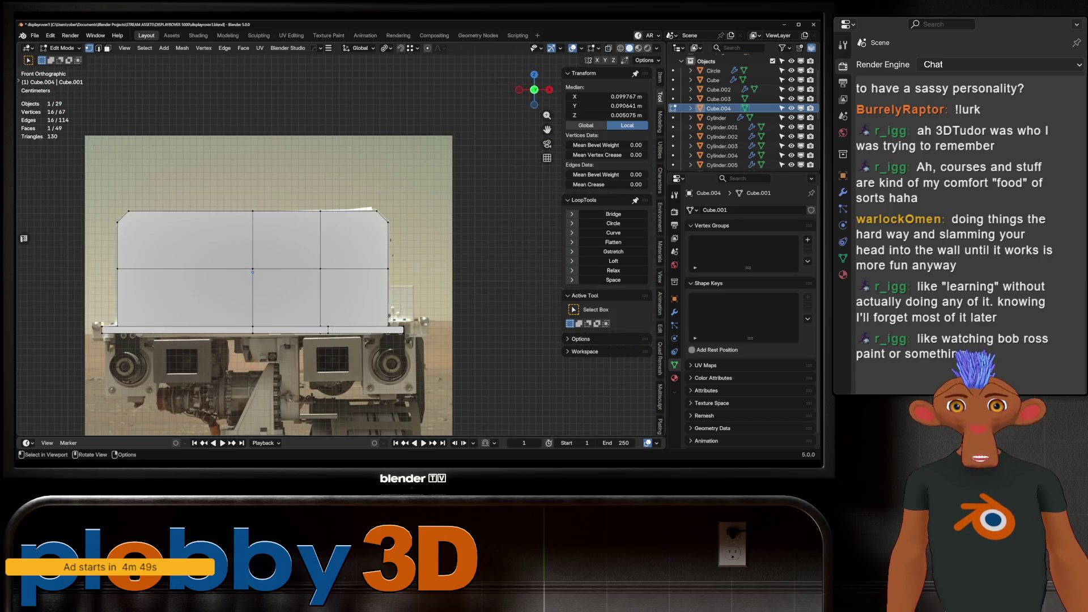
{"action": "key", "text": "KP_8"}
{"action": "middle_click_drag", "start_coordinate": [358, 268], "coordinate": [313, 332]}
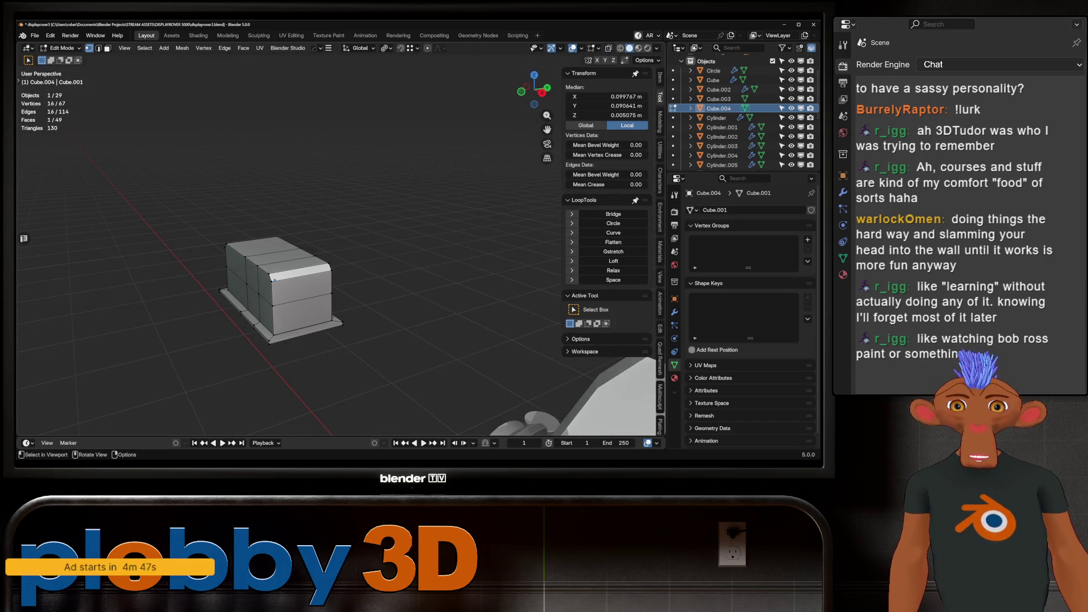
{"action": "key", "text": "Tab"}
{"action": "key", "text": "r"}
{"action": "key", "text": "z"}
{"action": "key", "text": "Escape"}
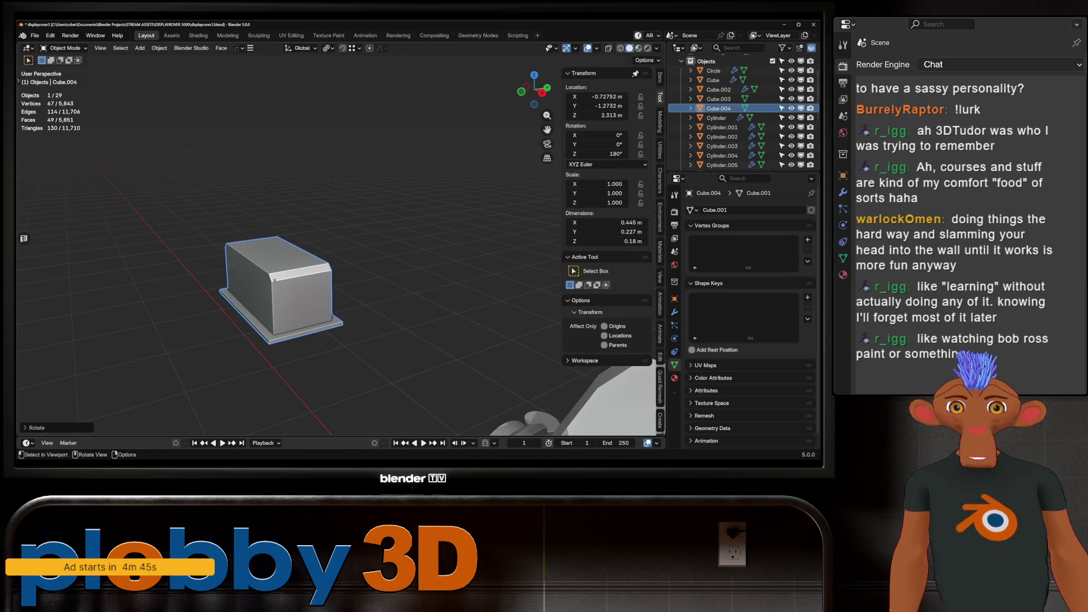
Merge the old circle to a vertex, dissolve extra edge loops and add a new loop cut.
{"action": "key", "text": "Tab"}
{"action": "key", "text": "m"}
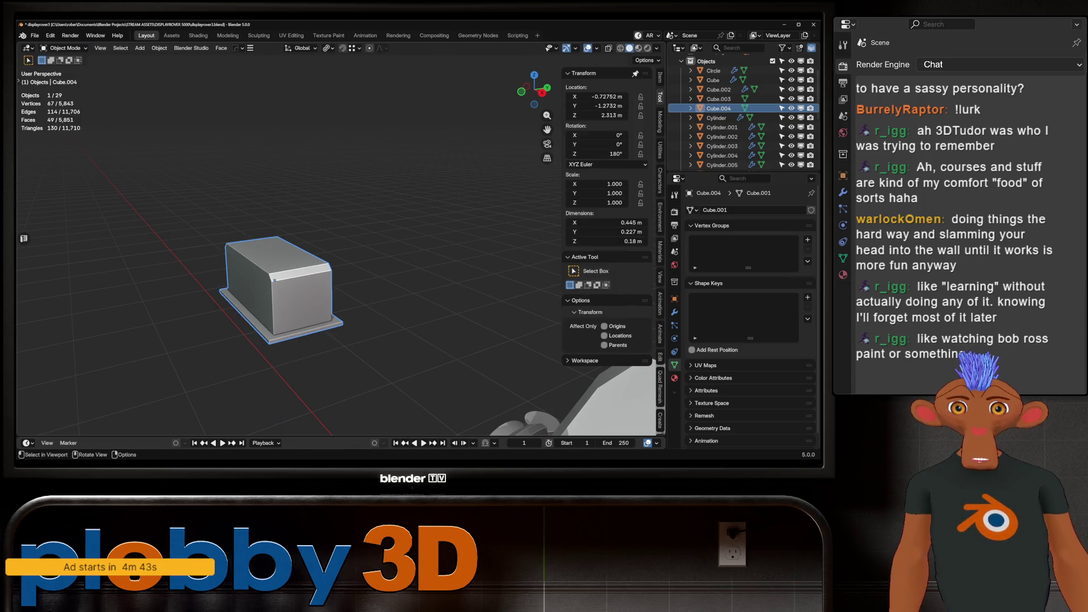
{"action": "key", "text": "2"}
{"action": "key", "text": "ctrl+x"}
{"action": "left_click", "coordinate": [246, 283], "text": "alt"}
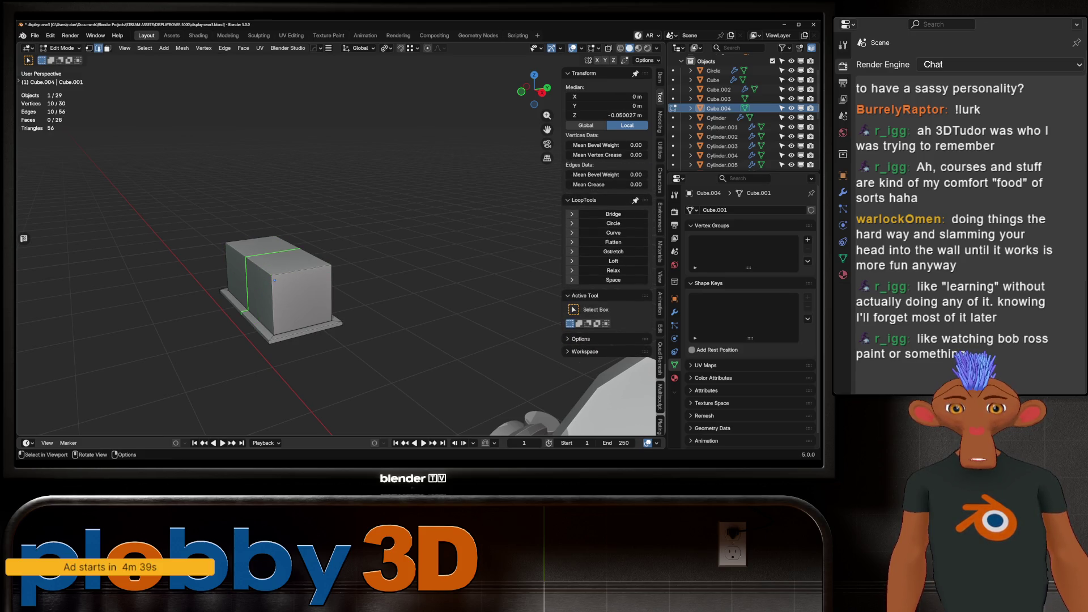
{"action": "key", "text": "ctrl+r"}
{"action": "left_click", "coordinate": [275, 280]}
Bevel a front-face vertex and turn it into a perfect circle.
{"action": "middle_click_drag", "start_coordinate": [274, 280], "coordinate": [257, 286]}
{"action": "key", "text": "1"}
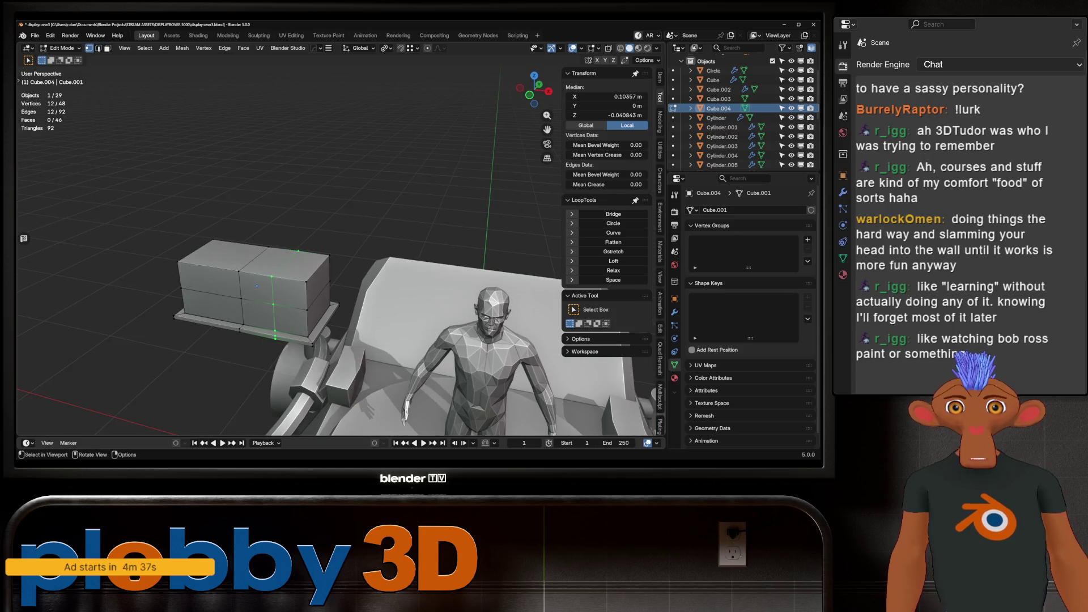
{"action": "left_click", "coordinate": [257, 286]}
{"action": "key", "text": "KP_1"}
{"action": "key", "text": "ctrl+shift+b"}
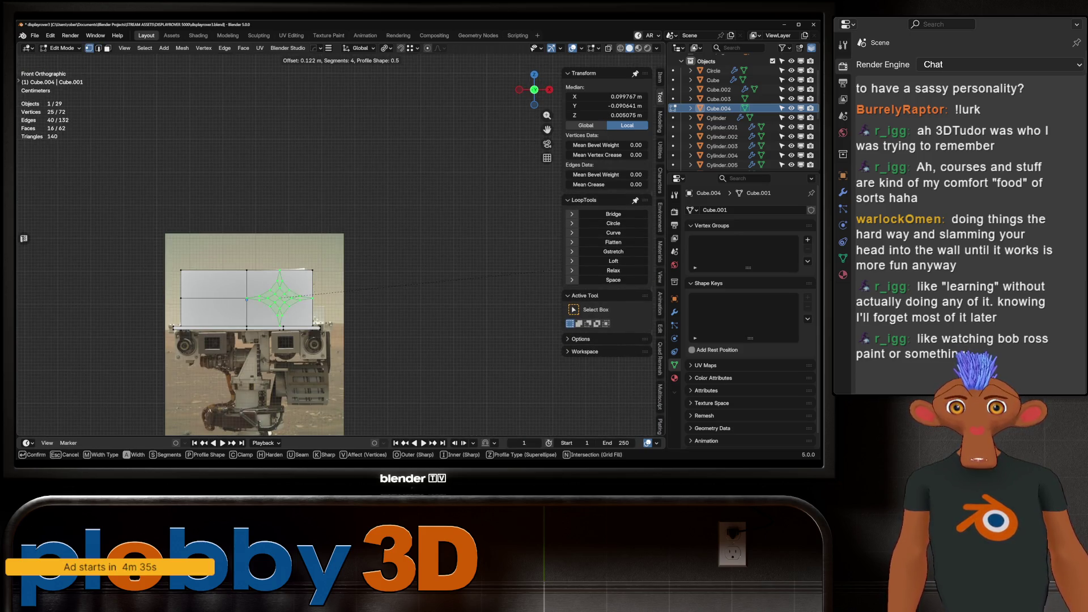
{"action": "key", "text": "Return"}
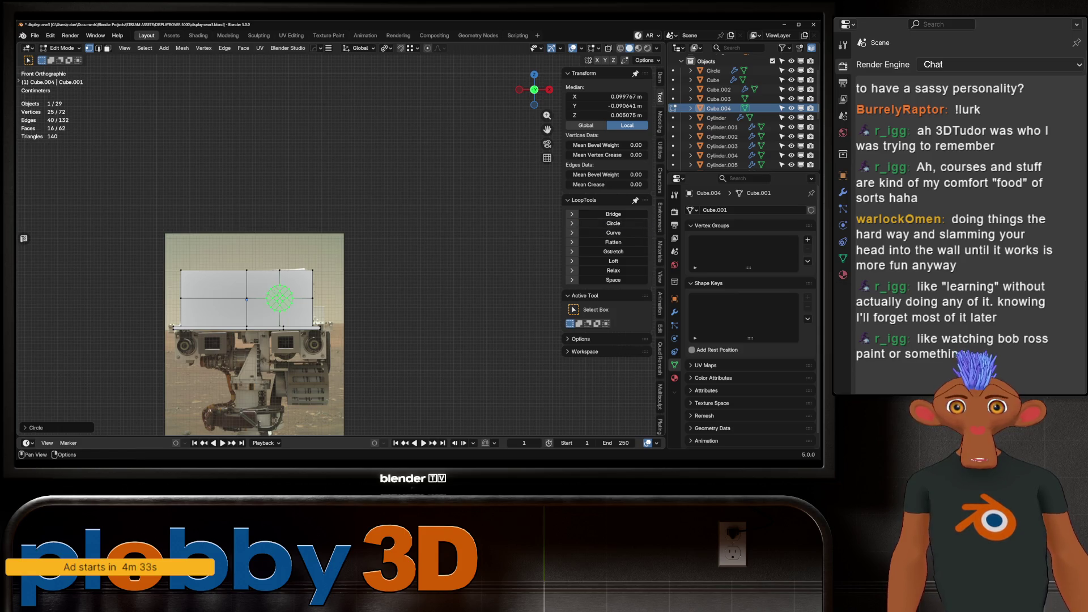
With X-ray on, move and scale the circle to fit the reference lens outline.
{"action": "key", "text": "alt+z"}
{"action": "scroll", "coordinate": [229, 315], "scroll_direction": "up", "scroll_amount": 2}
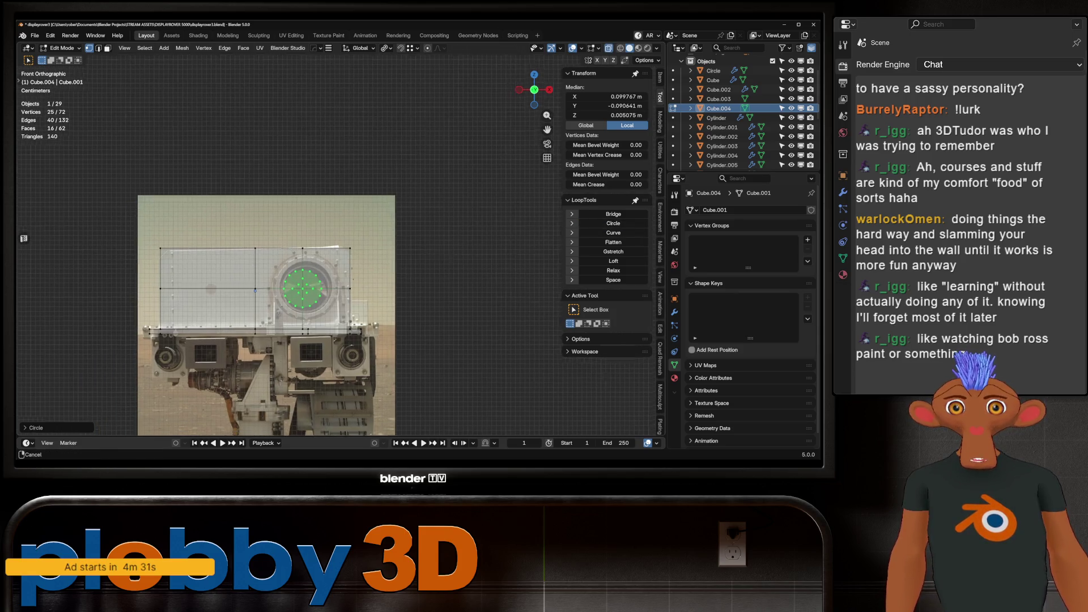
{"action": "key", "text": "g"}
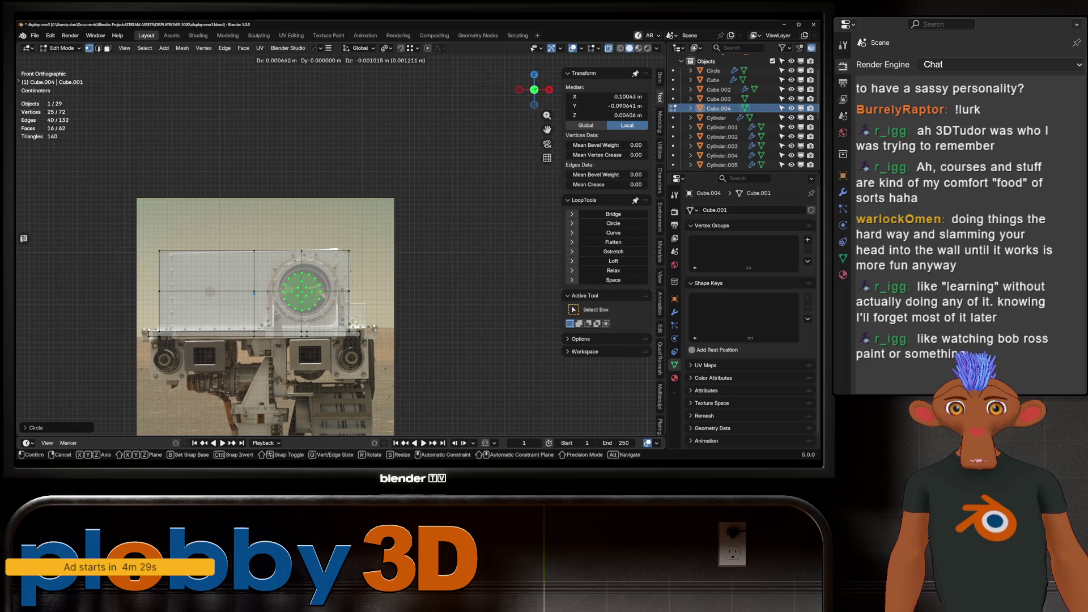
{"action": "key", "text": "Return"}
{"action": "key", "text": "s"}
{"action": "key", "text": "Return"}
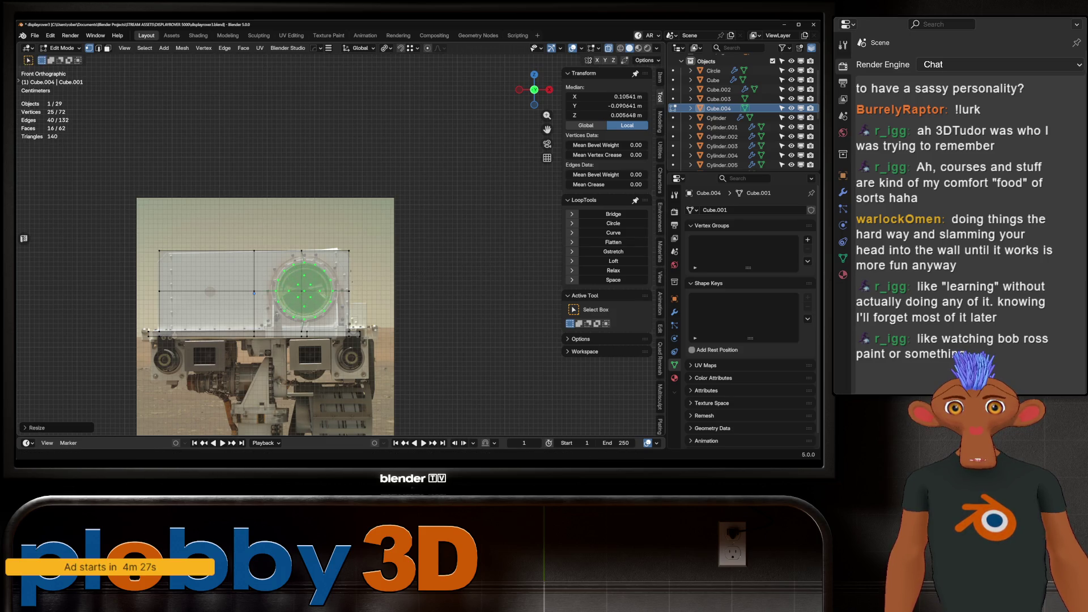
{"action": "key", "text": "g"}
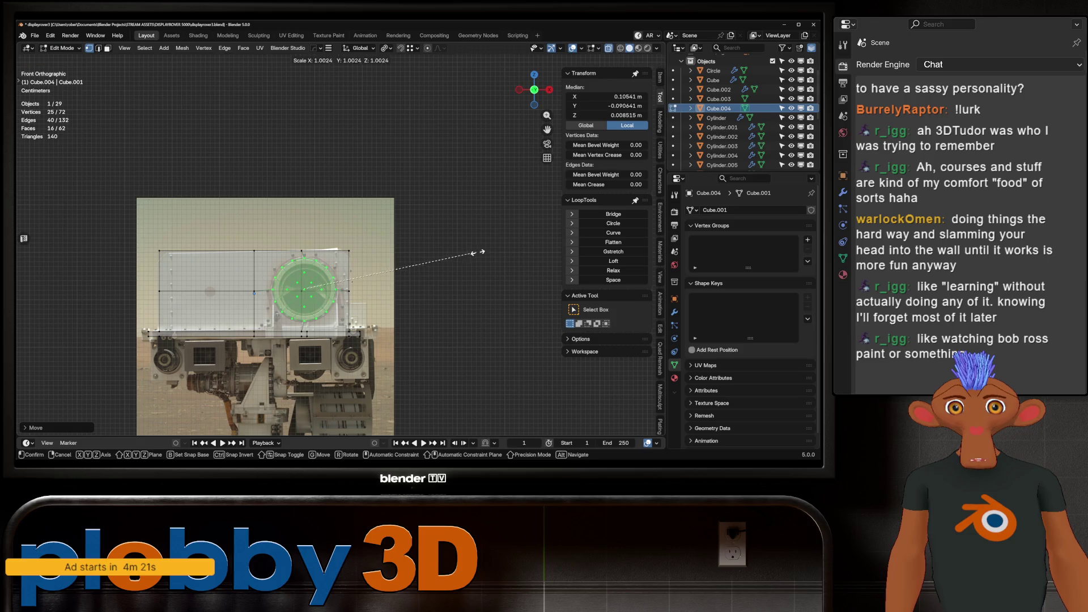
{"action": "key", "text": "Escape"}
{"action": "key", "text": "ctrl+z"}
{"action": "scroll", "coordinate": [285, 305], "scroll_direction": "up", "scroll_amount": 4}
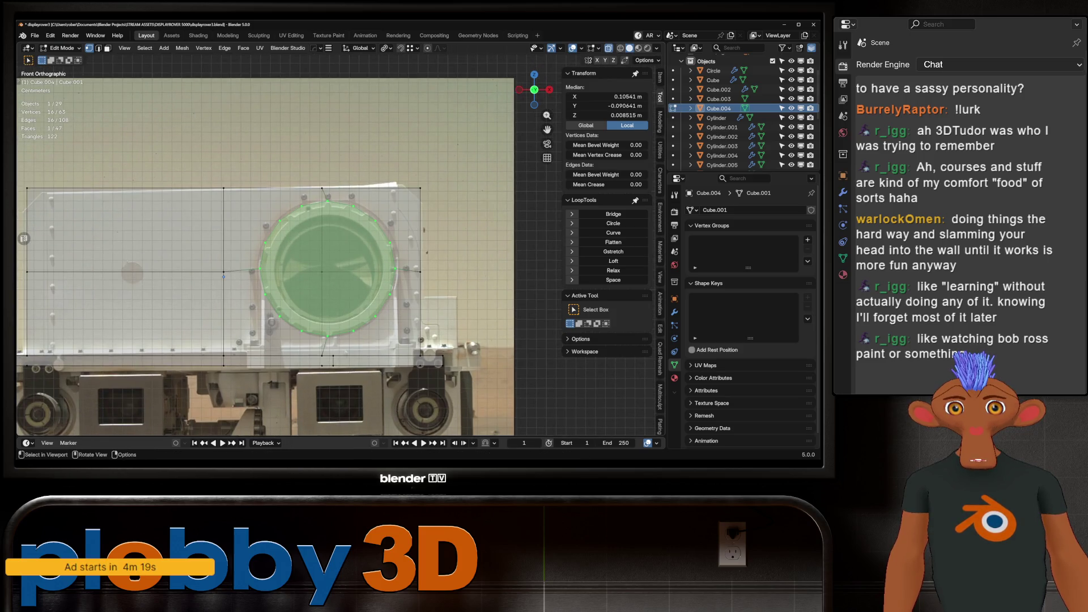
{"action": "middle_click_drag", "start_coordinate": [420, 271], "coordinate": [410, 274], "text": "shift"}
{"action": "key", "text": "s"}
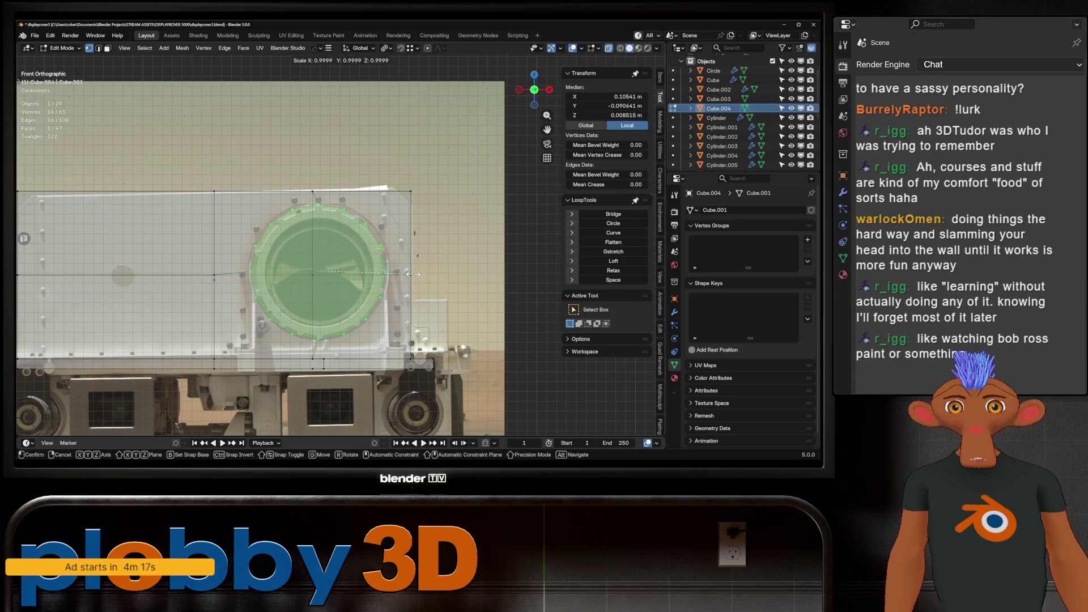
{"action": "left_click", "coordinate": [438, 262]}
Inset the circular face into a ring and shrink it along the surface.
{"action": "key", "text": "i"}
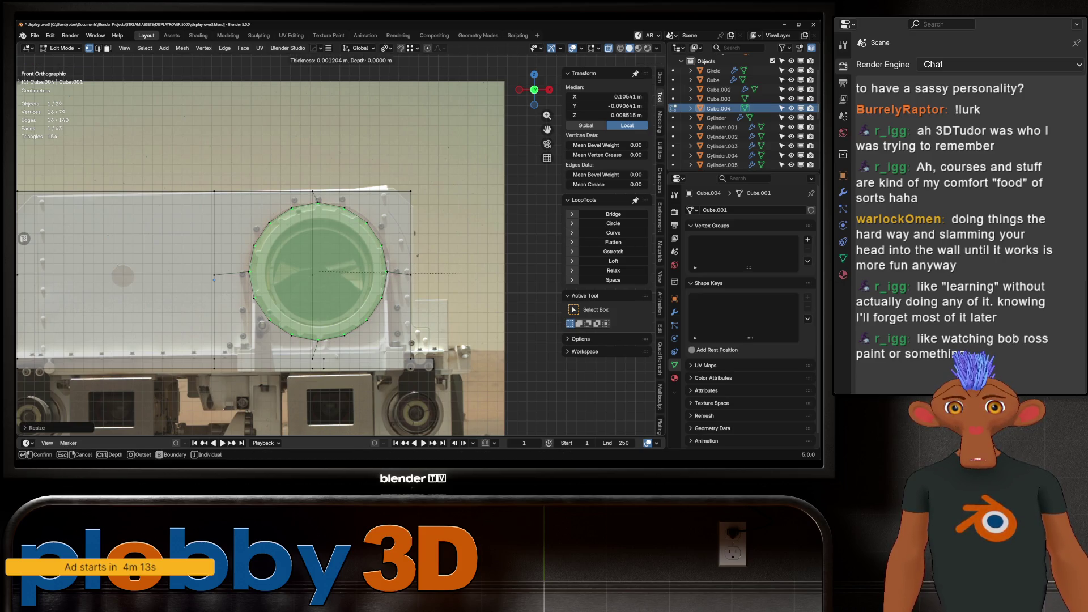
{"action": "left_click", "coordinate": [460, 274]}
{"action": "middle_click_drag", "start_coordinate": [460, 274], "coordinate": [348, 293]}
{"action": "key", "text": "alt+s"}
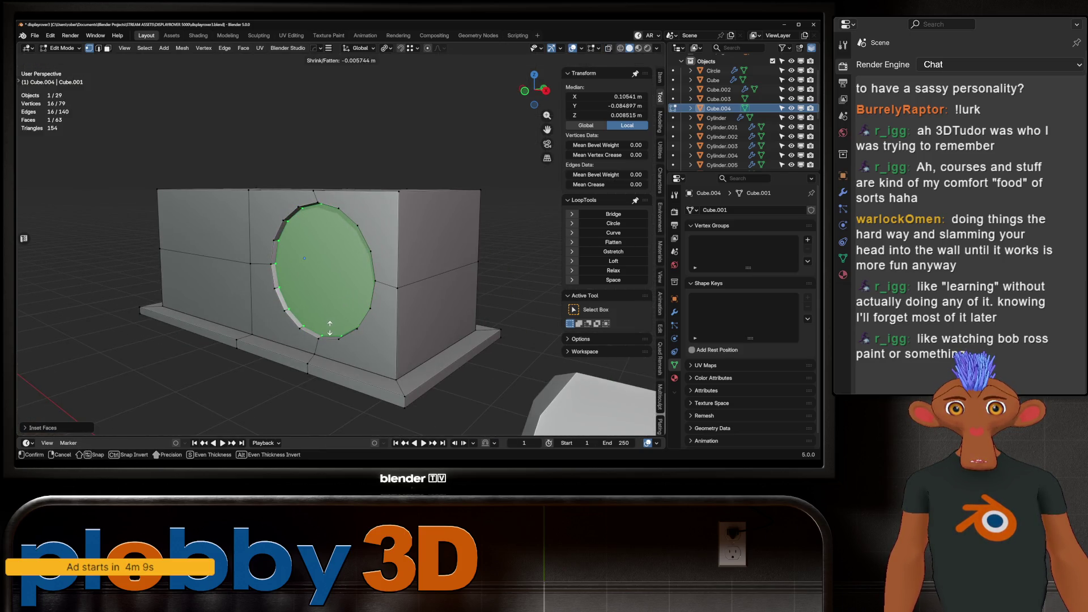
{"action": "left_click", "coordinate": [330, 328]}
{"action": "key", "text": "KP_1"}
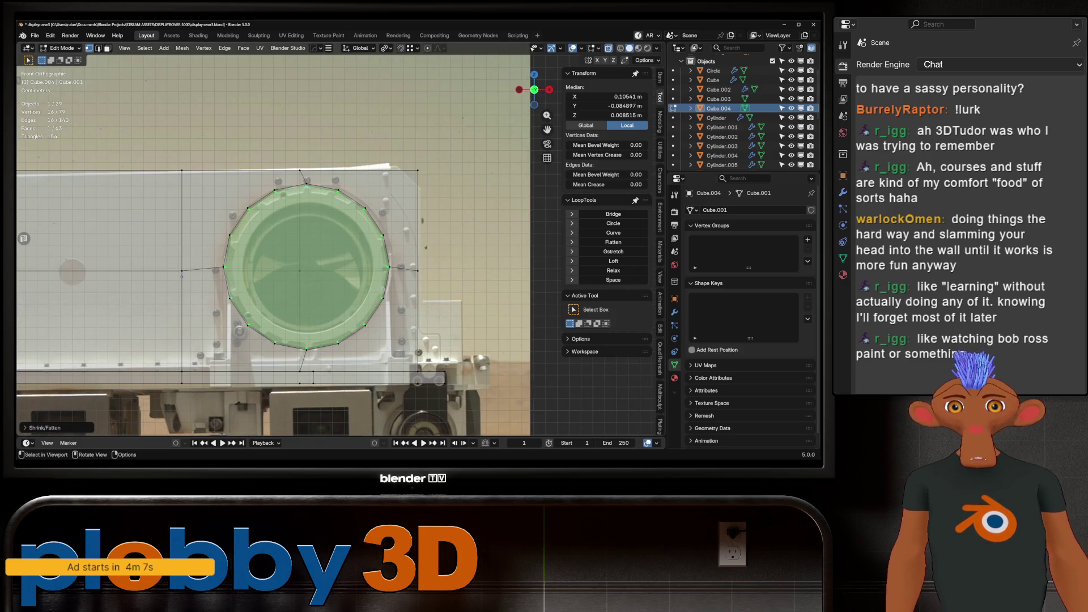
Inset the circle a second time and extrude it into the box.
{"action": "key", "text": "i"}
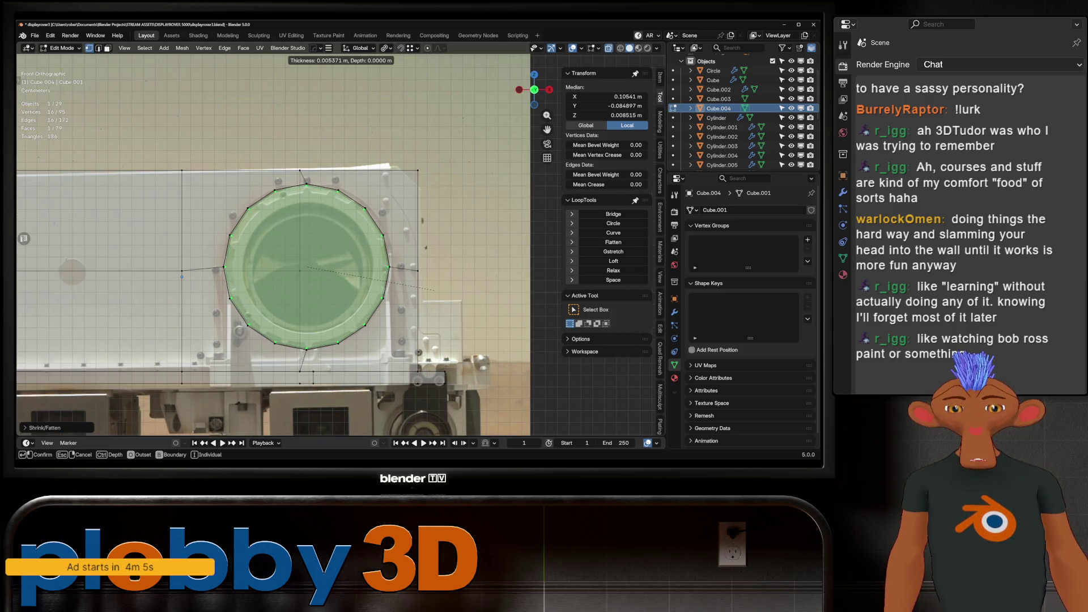
{"action": "left_click", "coordinate": [466, 295]}
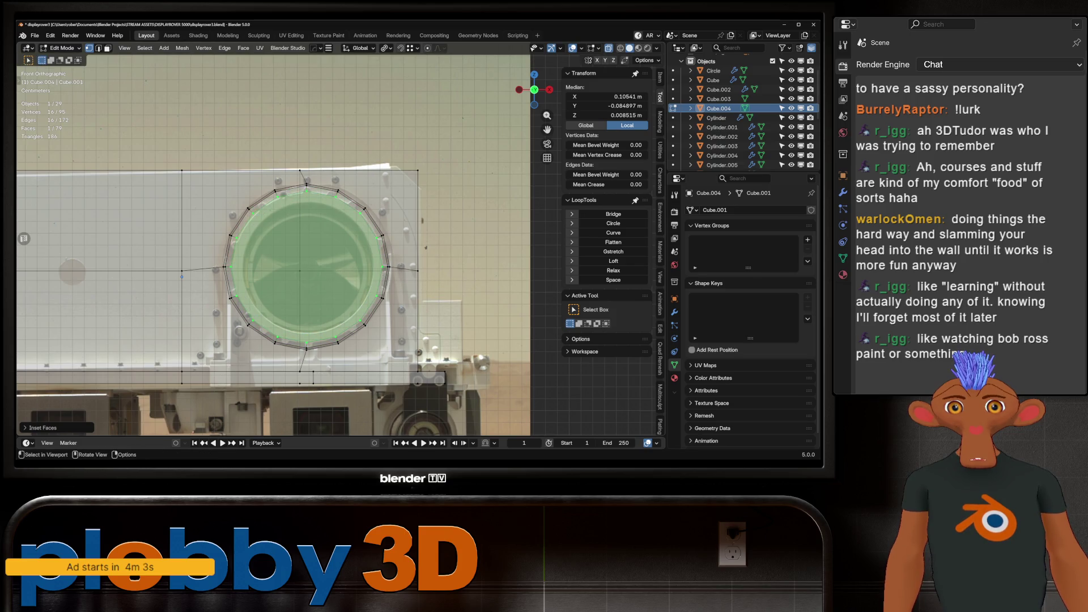
{"action": "middle_click_drag", "start_coordinate": [465, 296], "coordinate": [397, 272]}
{"action": "key", "text": "e"}
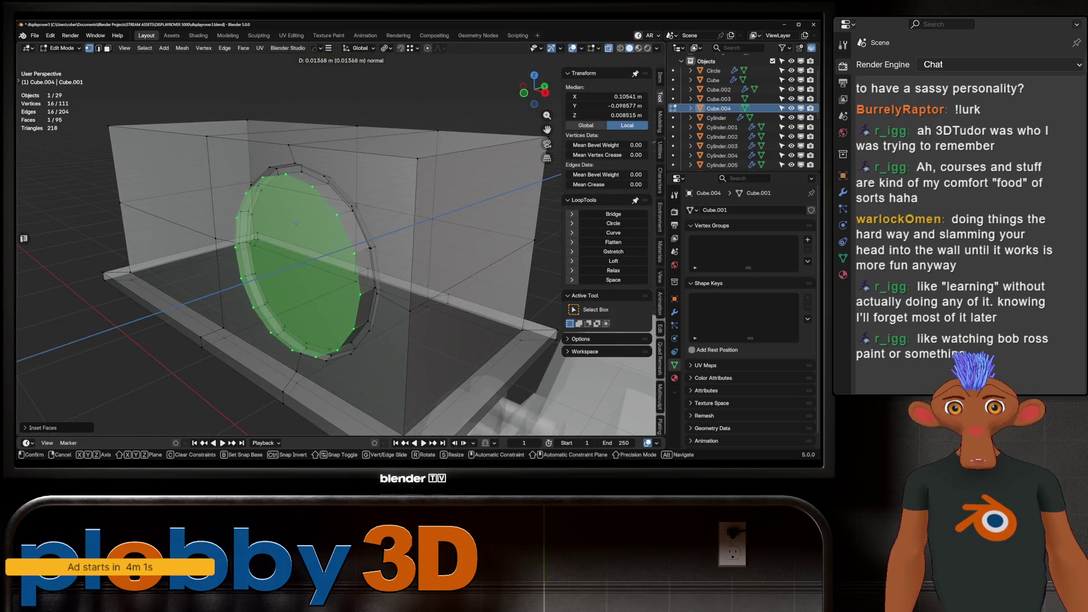
{"action": "left_click", "coordinate": [396, 272]}
{"action": "key", "text": "KP_1"}
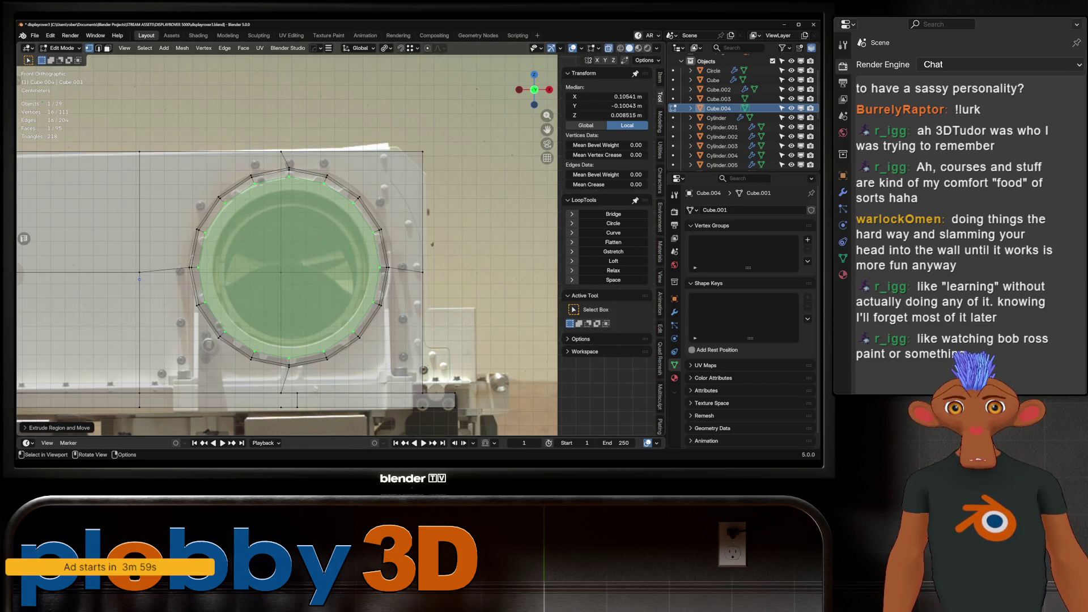
Inset the circle again and extrude it deeper inward.
{"action": "key", "text": "i"}
{"action": "left_click", "coordinate": [266, 255]}
{"action": "middle_click_drag", "start_coordinate": [267, 256], "coordinate": [295, 244]}
{"action": "key", "text": "e"}
{"action": "left_click", "coordinate": [303, 237]}
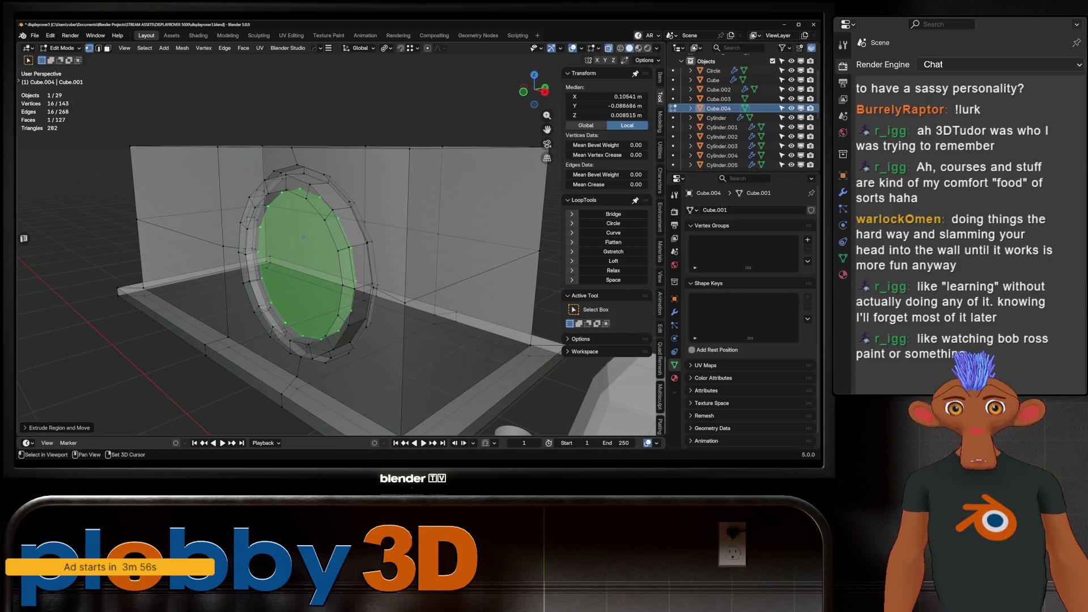
{"action": "key", "text": "KP_1"}
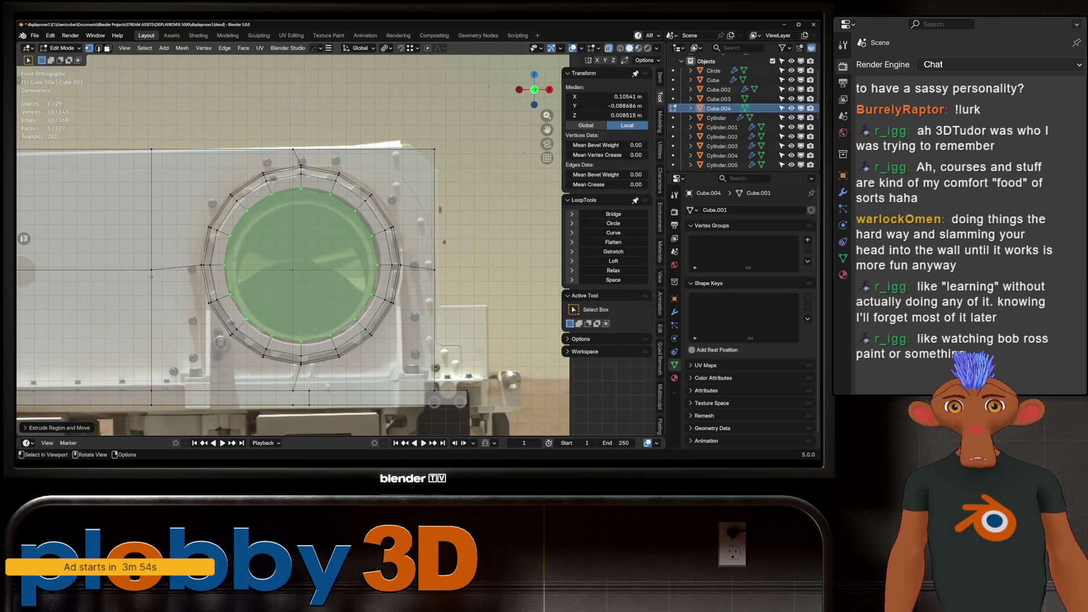
Add two more inset rings to the lens and return to Object Mode.
{"action": "key", "text": "i"}
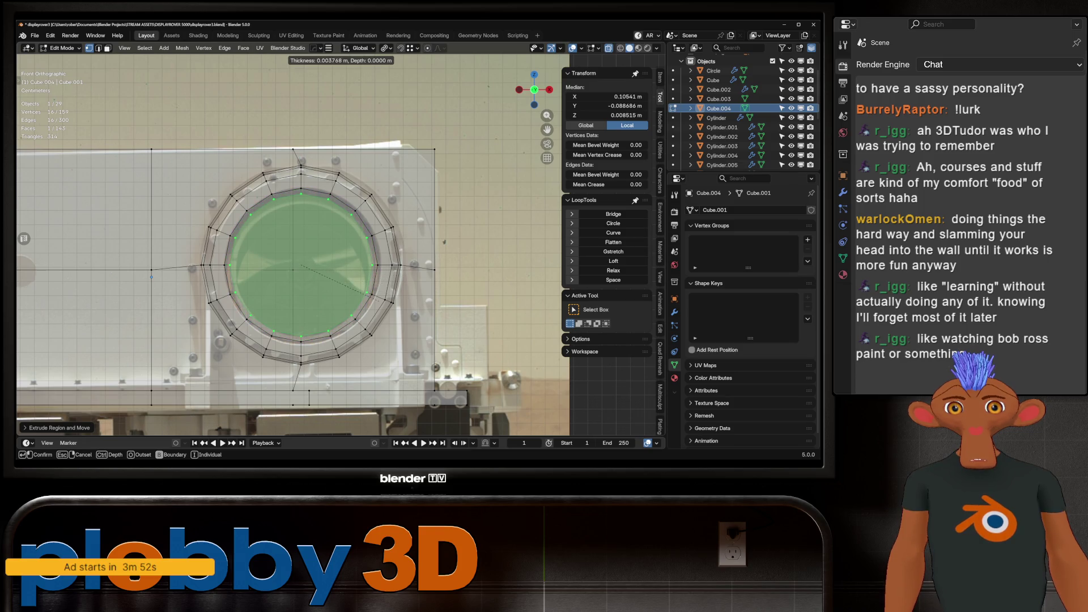
{"action": "left_click", "coordinate": [371, 295]}
{"action": "middle_click_drag", "start_coordinate": [371, 295], "coordinate": [342, 238]}
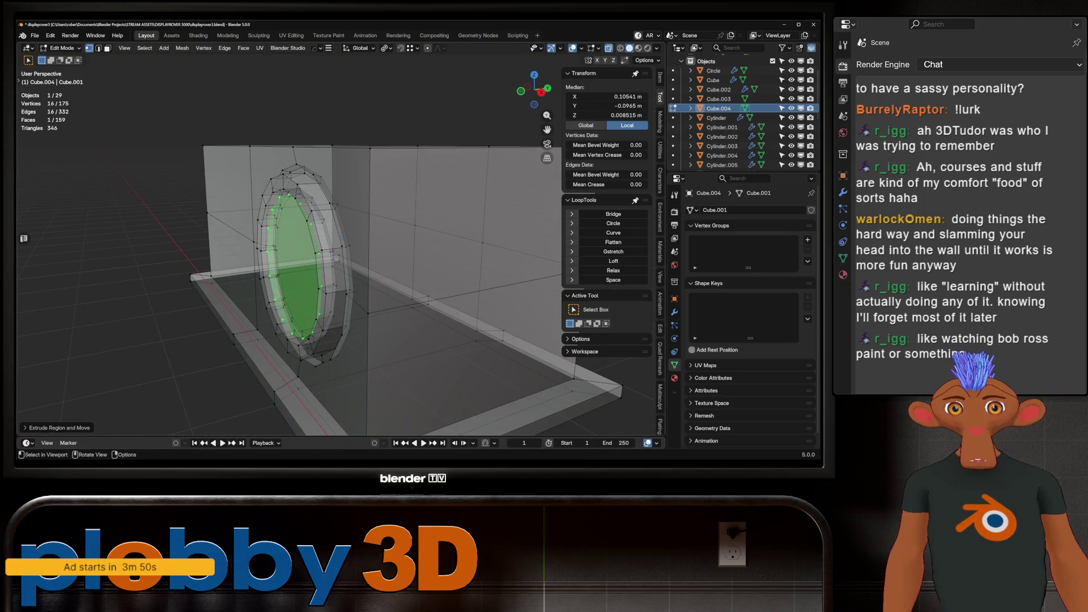
{"action": "key", "text": "KP_1"}
{"action": "key", "text": "i"}
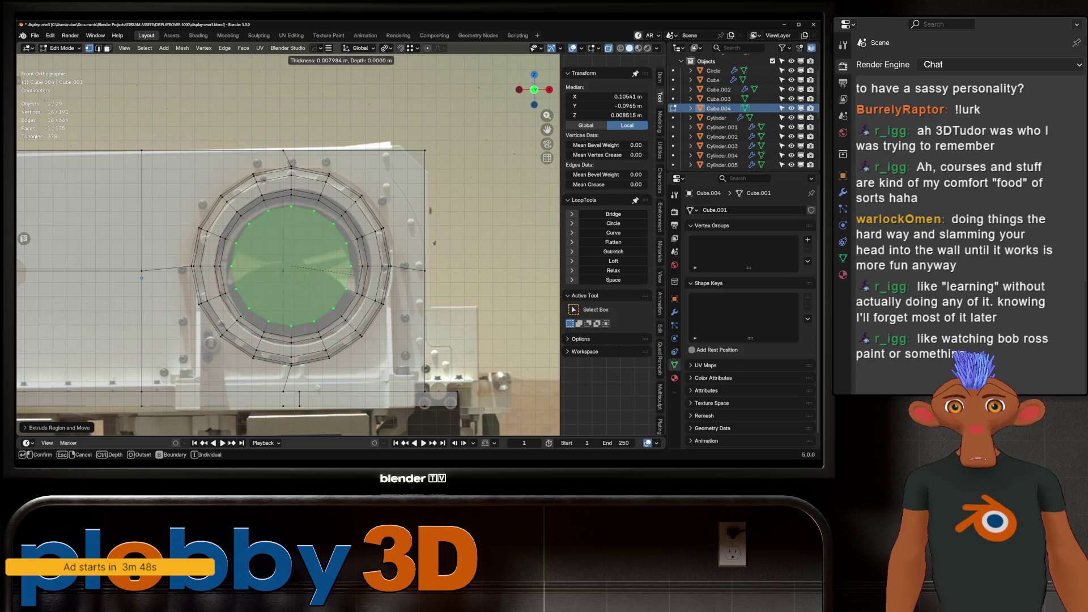
{"action": "left_click", "coordinate": [374, 273]}
{"action": "middle_click_drag", "start_coordinate": [374, 273], "coordinate": [290, 255]}
{"action": "key", "text": "Tab"}
{"action": "scroll", "coordinate": [340, 255], "scroll_direction": "down", "scroll_amount": 5}
{"action": "scroll", "coordinate": [227, 272], "scroll_direction": "up", "scroll_amount": 4}
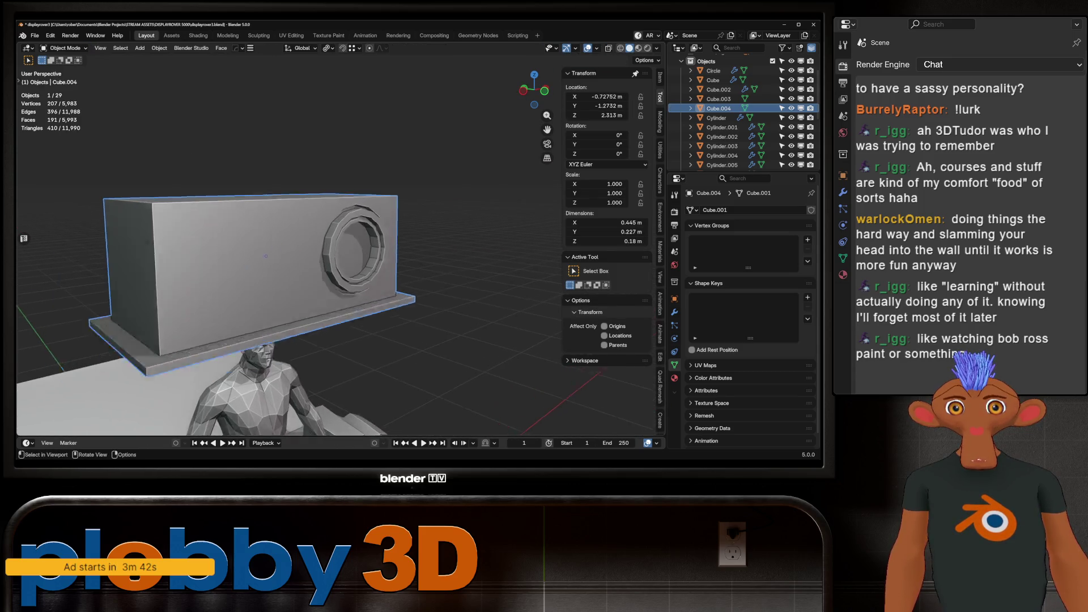
Back in Edit Mode, reselect the inner circular face of the lens.
{"action": "right_click", "coordinate": [215, 278]}
{"action": "middle_click_drag", "start_coordinate": [216, 278], "coordinate": [295, 264]}
{"action": "key", "text": "Tab"}
{"action": "scroll", "coordinate": [297, 253], "scroll_direction": "up", "scroll_amount": 3}
{"action": "key", "text": "2"}
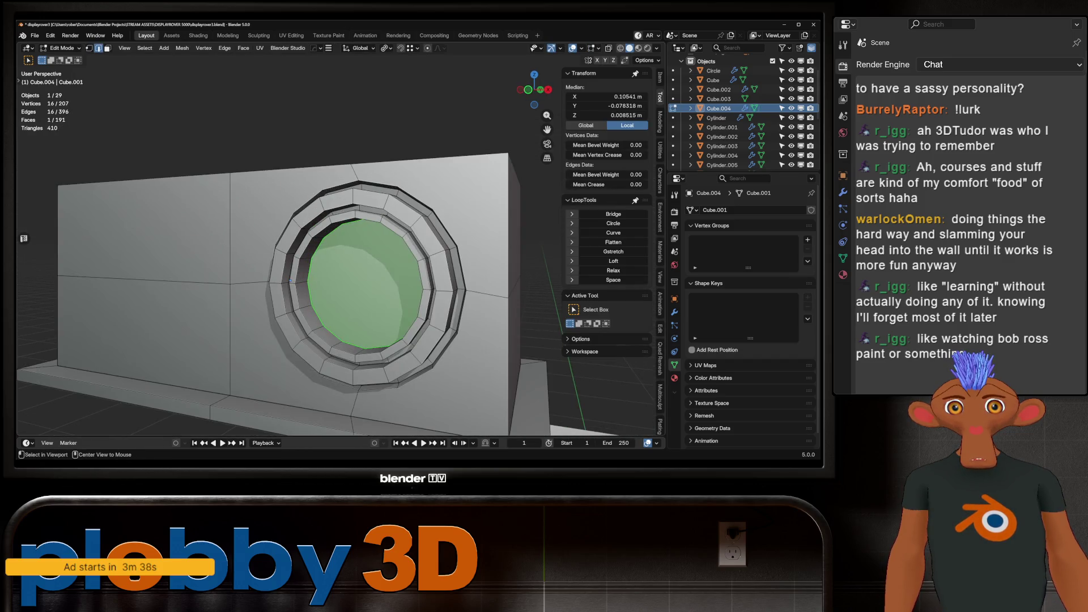
{"action": "left_click", "coordinate": [291, 281], "text": "alt"}
{"action": "key", "text": "ctrl+z"}
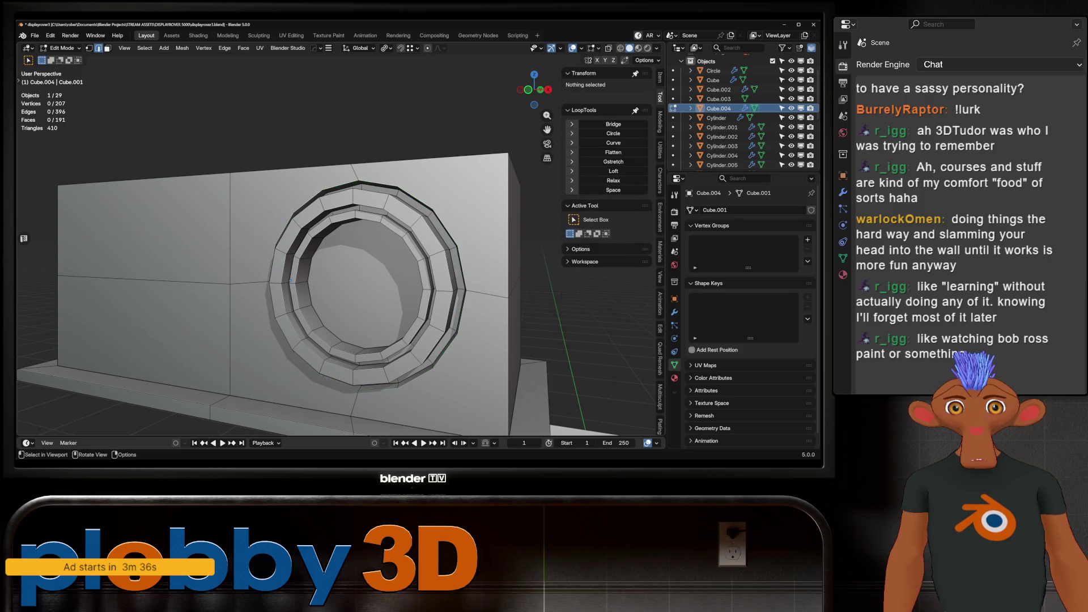
{"action": "key", "text": "ctrl+z"}
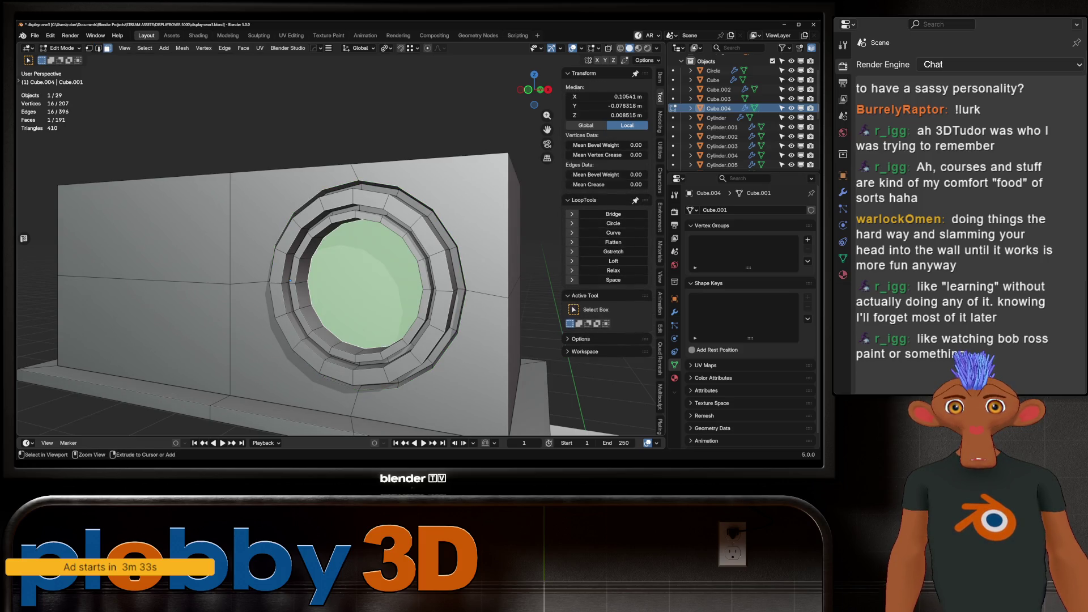
{"action": "key", "text": "ctrl+shift+z"}
{"action": "key", "text": "ctrl+z"}
Grow the selection twice across the lens ring and inset those faces.
{"action": "key", "text": "ctrl+KP_Add"}
{"action": "key", "text": "ctrl+KP_Add"}
{"action": "key", "text": "ctrl+KP_Add"}
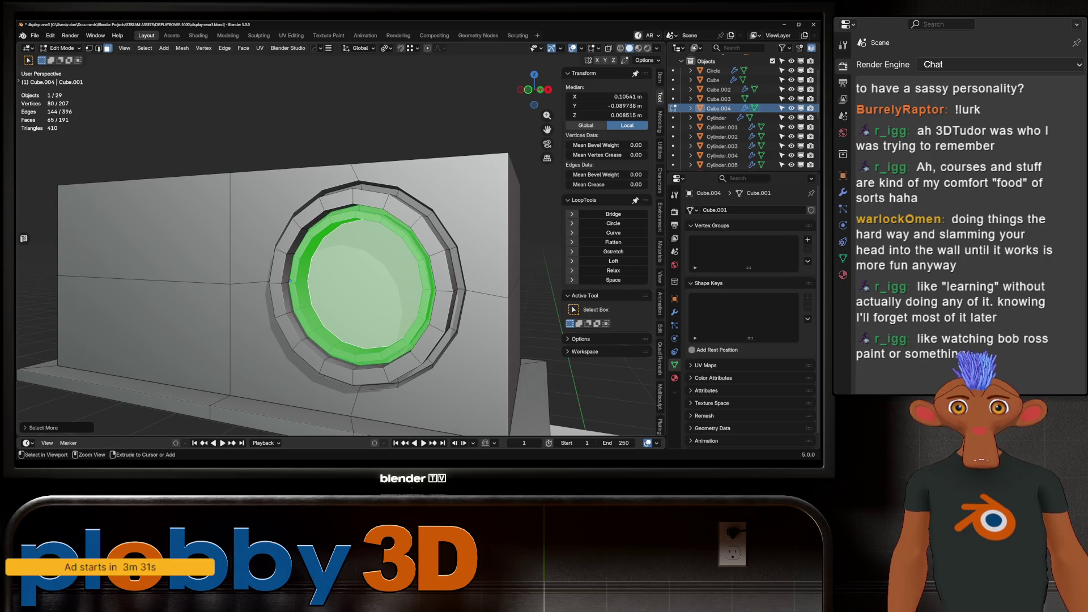
{"action": "key", "text": "ctrl+KP_Add"}
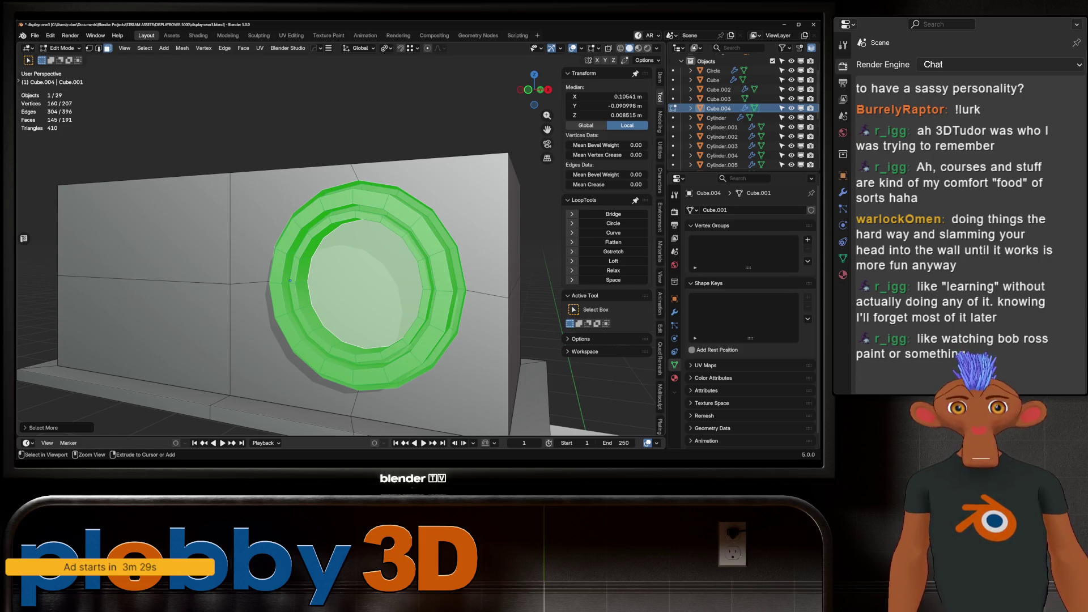
{"action": "key", "text": "i"}
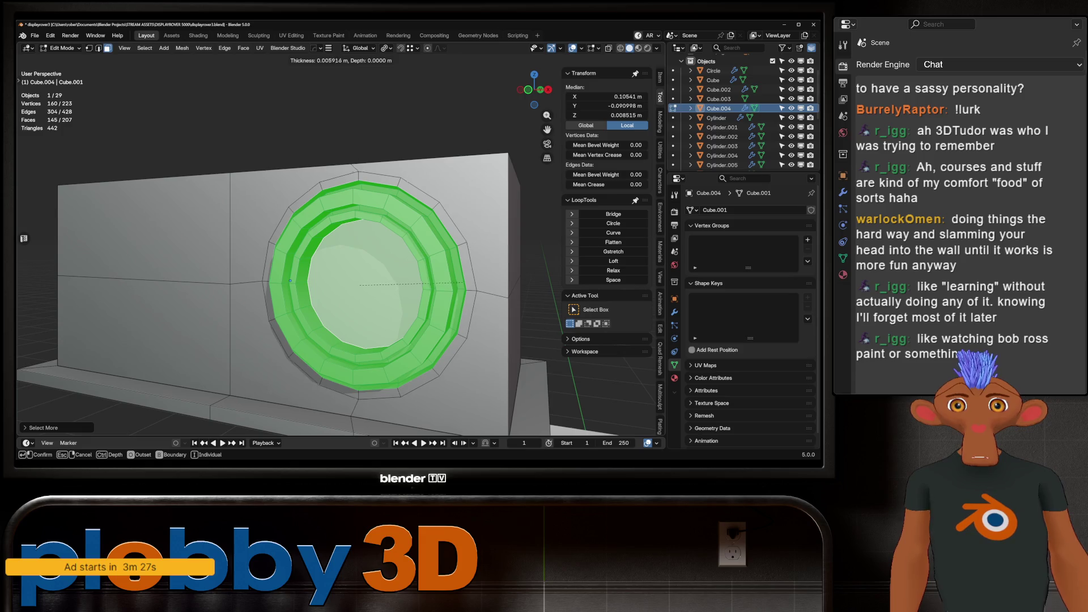
{"action": "left_click", "coordinate": [462, 283]}
Bevel the ring's outer edge loop and show the bevel settings.
{"action": "middle_click_drag", "start_coordinate": [462, 282], "coordinate": [431, 280]}
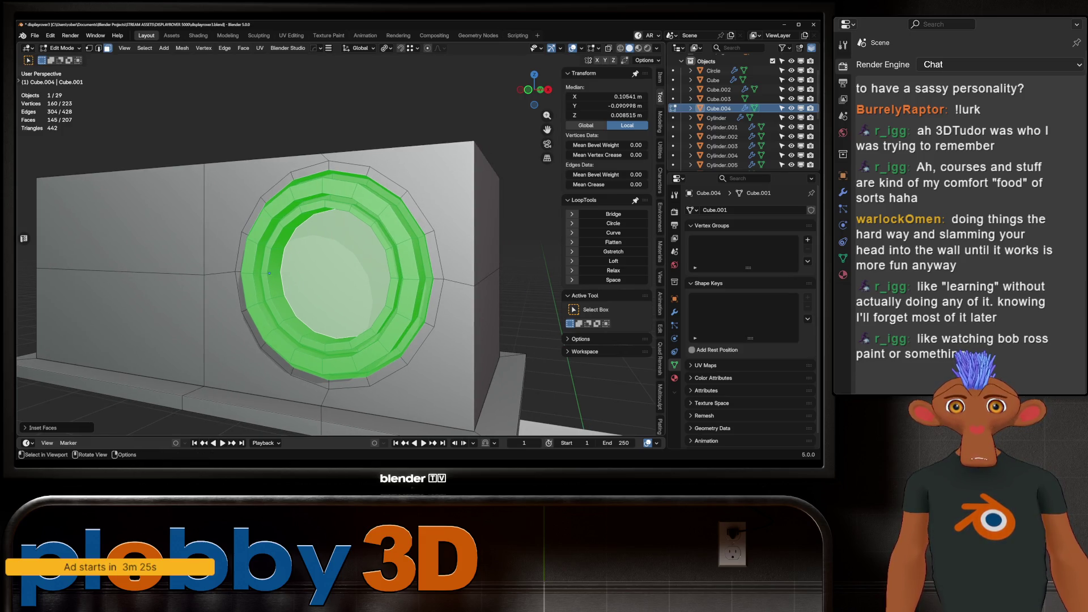
{"action": "key", "text": "2"}
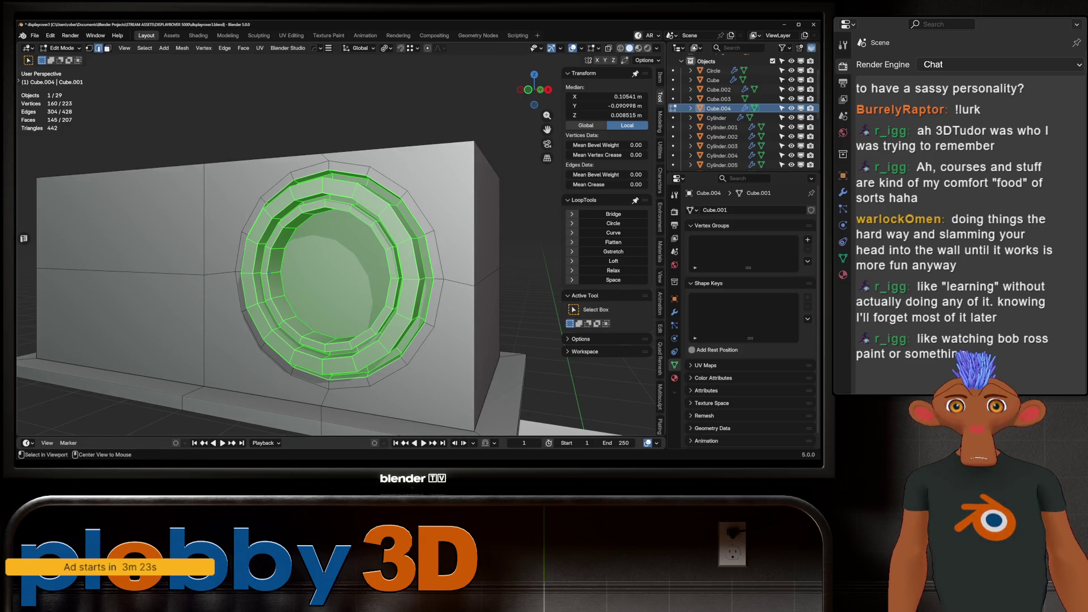
{"action": "key", "text": "alt+a"}
{"action": "left_click", "coordinate": [431, 180], "text": "alt"}
{"action": "key", "text": "ctrl+b"}
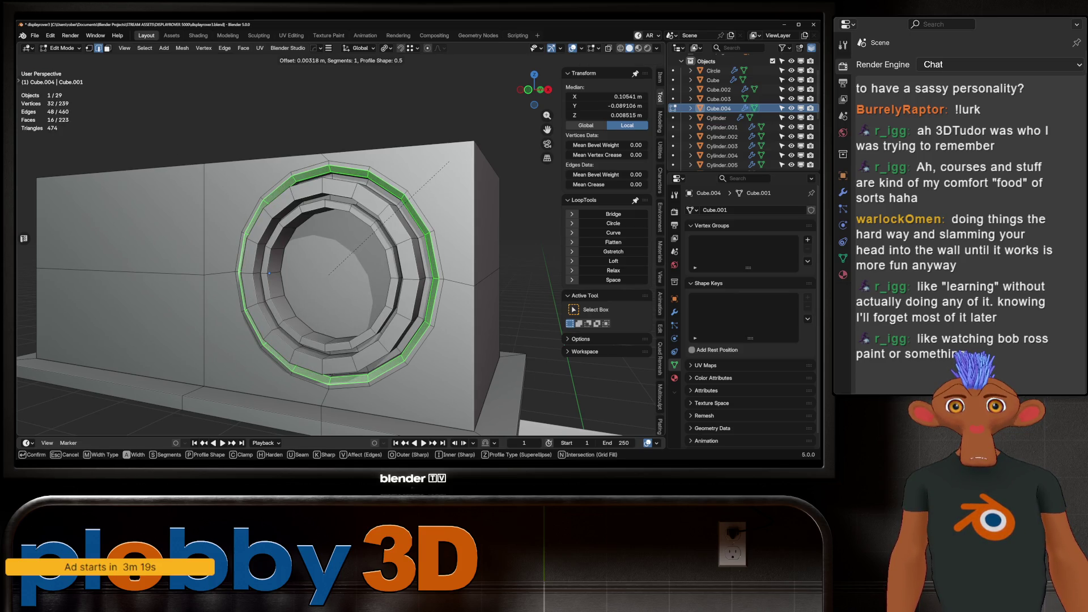
{"action": "key", "text": "Return"}
{"action": "left_click", "coordinate": [34, 427]}
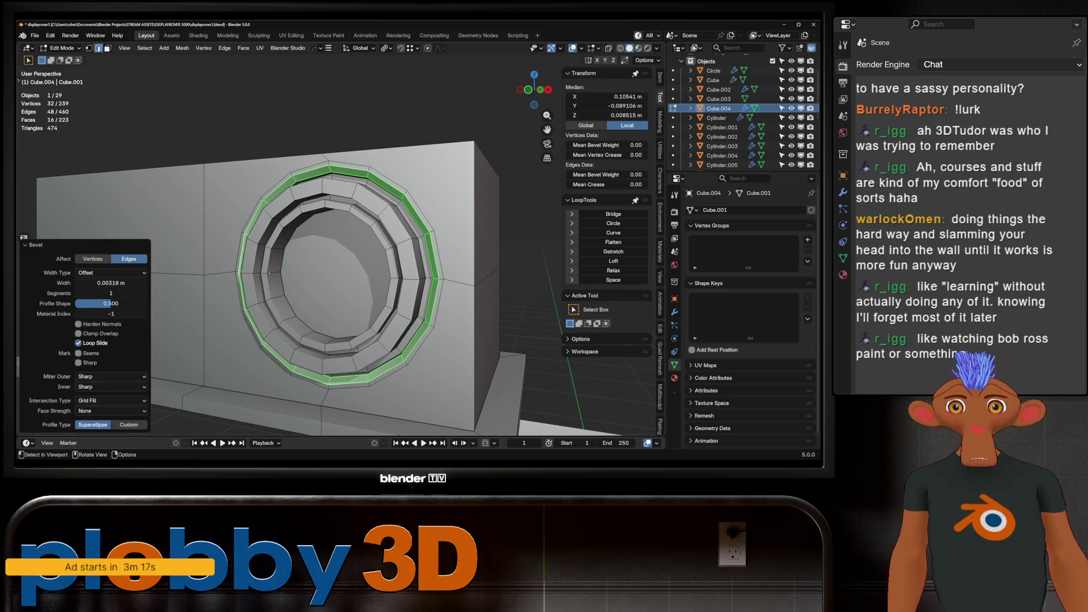
Apply Shade Auto Smooth to the camera box in Object Mode.
{"action": "key", "text": "Tab"}
{"action": "scroll", "coordinate": [272, 272], "scroll_direction": "down", "scroll_amount": 5}
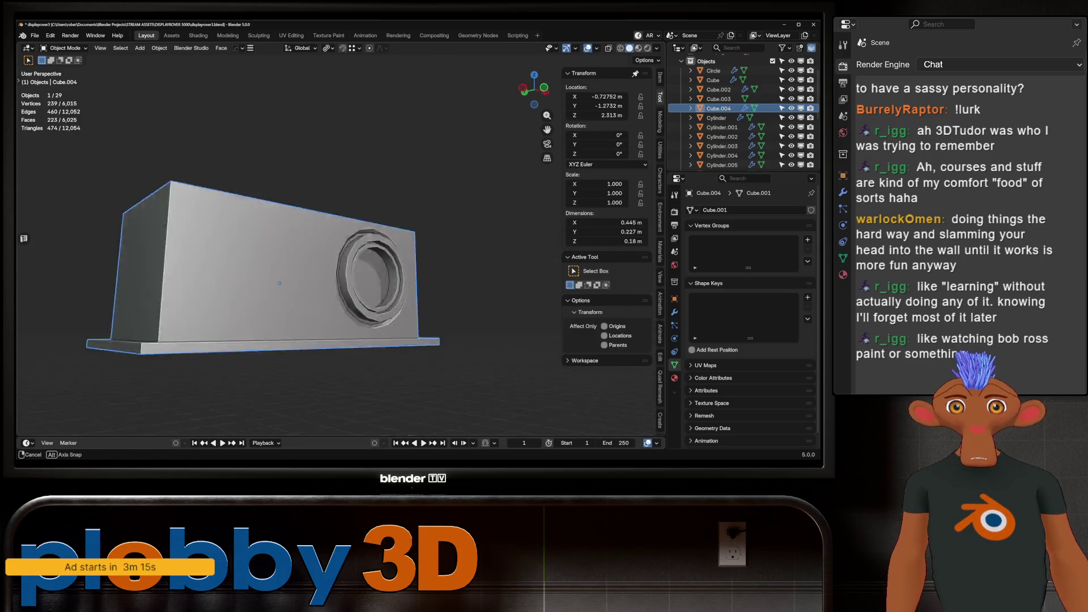
{"action": "middle_click_drag", "start_coordinate": [272, 272], "coordinate": [227, 277]}
{"action": "right_click", "coordinate": [227, 277]}
{"action": "left_click", "coordinate": [221, 277]}
{"action": "scroll", "coordinate": [260, 277], "scroll_direction": "up", "scroll_amount": 4}
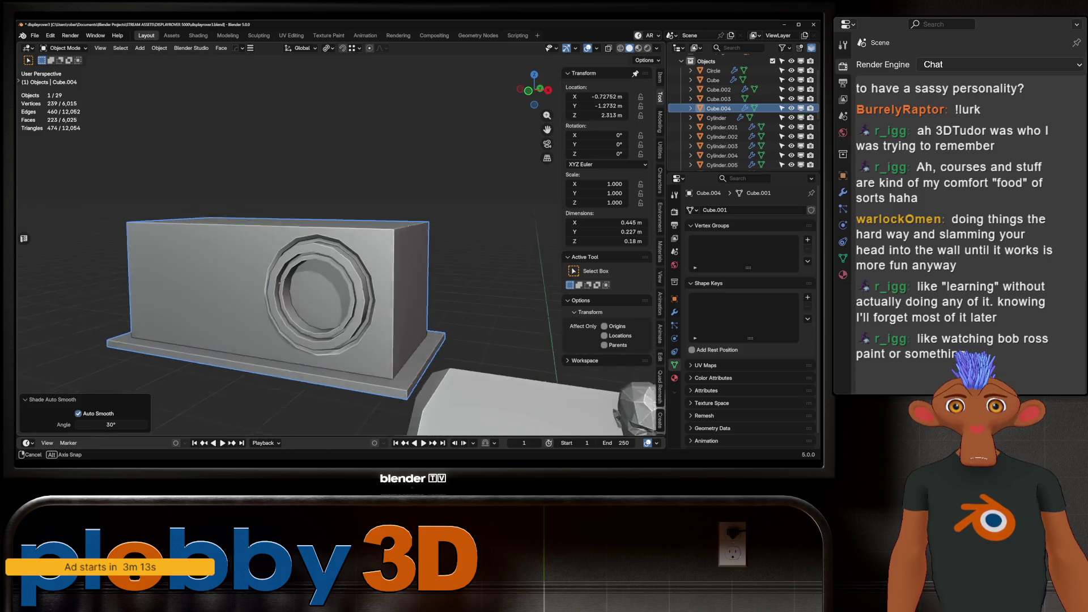
{"action": "scroll", "coordinate": [262, 279], "scroll_direction": "down", "scroll_amount": 5}
{"action": "mouse_move", "coordinate": [261, 279]}
{"action": "middle_mouse_down"}
{"action": "mouse_move", "coordinate": [311, 287]}
{"action": "mouse_move", "coordinate": [240, 248]}
{"action": "mouse_move", "coordinate": [199, 297]}
{"action": "mouse_move", "coordinate": [262, 251]}
{"action": "mouse_move", "coordinate": [328, 251]}
{"action": "mouse_move", "coordinate": [244, 255]}
{"action": "middle_mouse_up"}
{"action": "scroll", "coordinate": [306, 283], "scroll_direction": "up", "scroll_amount": 5}
Inspect the mesh, then select the inner circular cap face in face mode.
{"action": "key", "text": "Tab"}
{"action": "scroll", "coordinate": [199, 297], "scroll_direction": "down", "scroll_amount": 5}
{"action": "scroll", "coordinate": [262, 251], "scroll_direction": "down", "scroll_amount": 5}
{"action": "key", "text": "Tab"}
{"action": "key", "text": "Tab"}
{"action": "scroll", "coordinate": [329, 251], "scroll_direction": "up", "scroll_amount": 6}
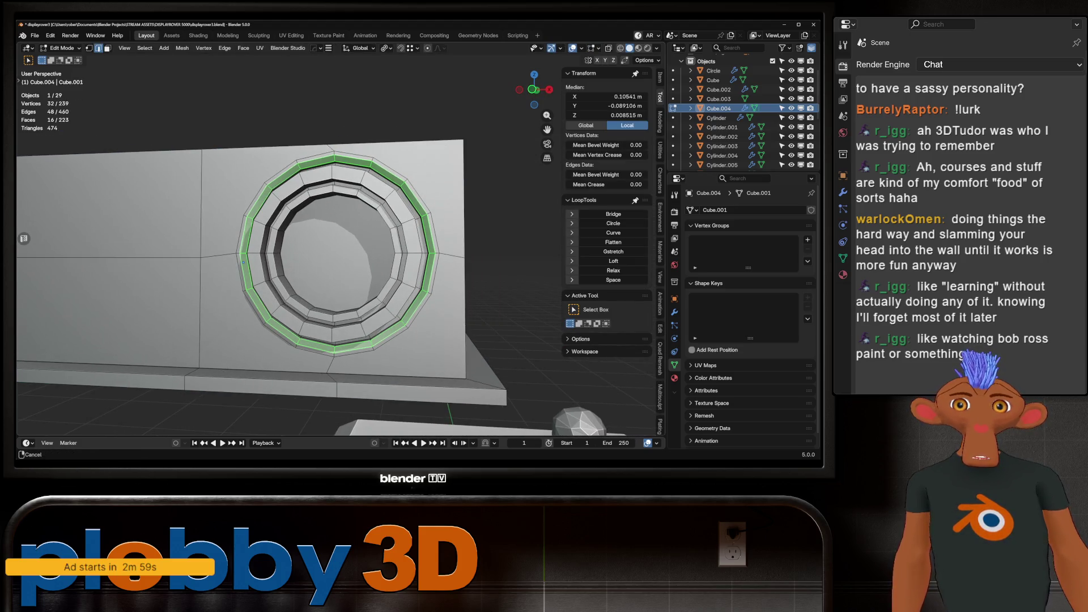
{"action": "key", "text": "3"}
{"action": "left_click", "coordinate": [337, 253]}
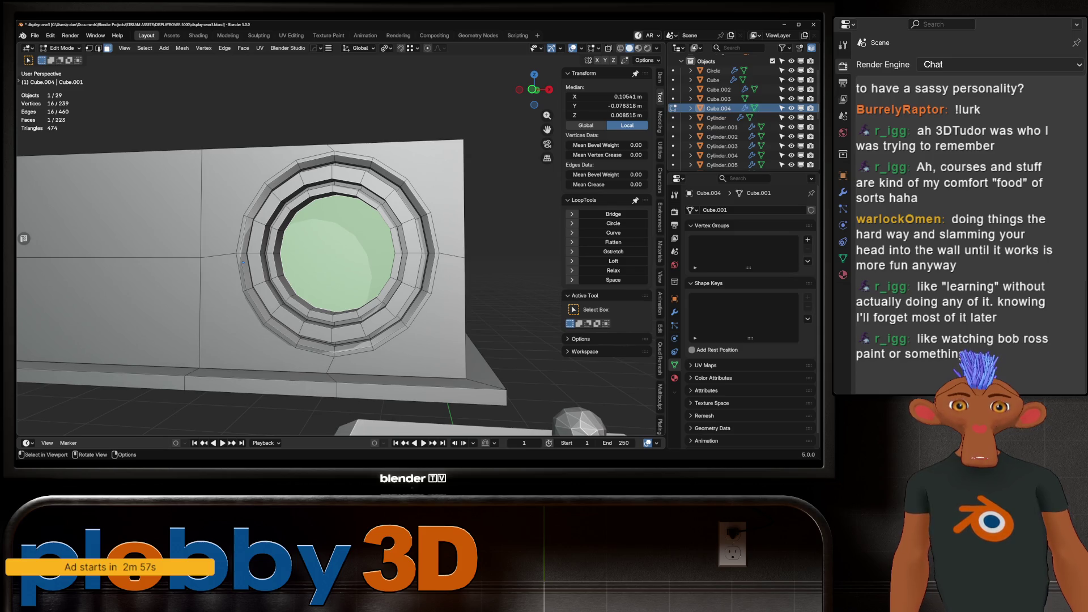
Delete the lens hole's cap face and select the first ring loops around the opening.
{"action": "key", "text": "x"}
{"action": "left_click", "coordinate": [340, 215]}
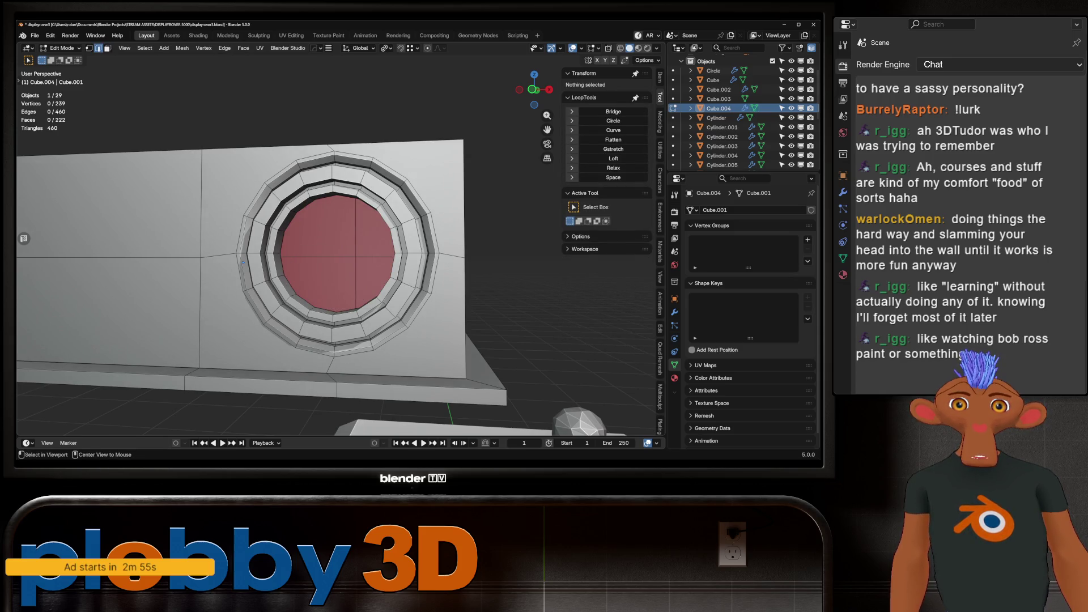
{"action": "left_click", "coordinate": [340, 195], "text": "alt"}
{"action": "scroll", "coordinate": [243, 263], "scroll_direction": "up", "scroll_amount": 4}
{"action": "mouse_move", "coordinate": [243, 262]}
{"action": "middle_mouse_down"}
{"action": "mouse_move", "coordinate": [284, 249]}
{"action": "mouse_move", "coordinate": [294, 216]}
{"action": "middle_mouse_up"}
{"action": "left_click", "coordinate": [396, 358], "text": "alt+shift"}
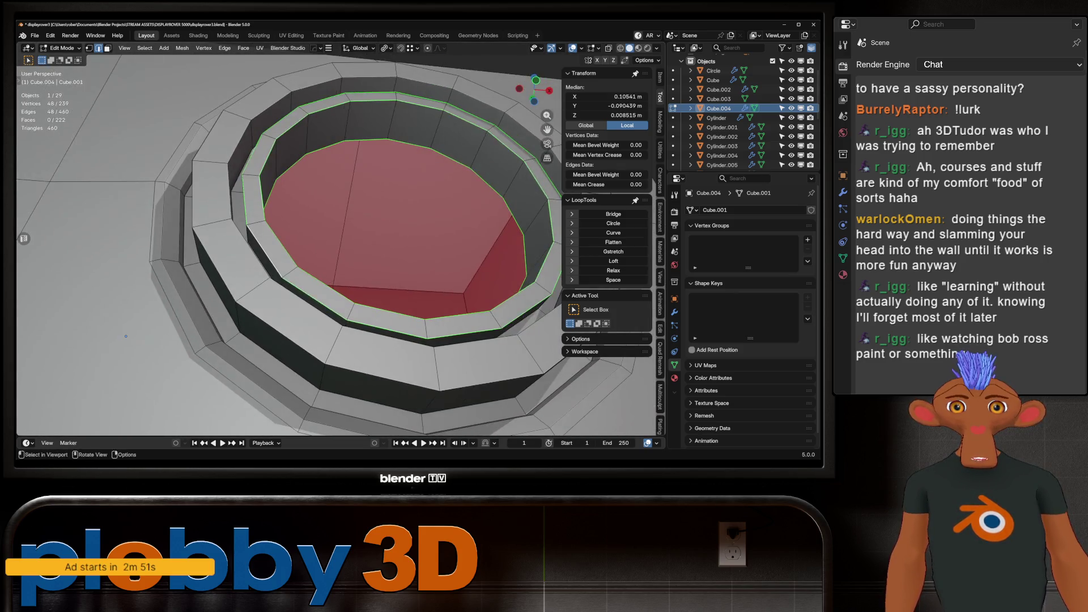
Add the remaining ring loops and the outer ring's upper arcs to the selection.
{"action": "scroll", "coordinate": [295, 215], "scroll_direction": "up", "scroll_amount": 3}
{"action": "scroll", "coordinate": [79, 292], "scroll_direction": "down", "scroll_amount": 3}
{"action": "mouse_move", "coordinate": [79, 292]}
{"action": "middle_mouse_down"}
{"action": "mouse_move", "coordinate": [234, 299]}
{"action": "mouse_move", "coordinate": [164, 323]}
{"action": "middle_mouse_up"}
{"action": "left_click", "coordinate": [170, 295], "text": "alt+shift"}
{"action": "left_click", "coordinate": [155, 327], "text": "alt+shift"}
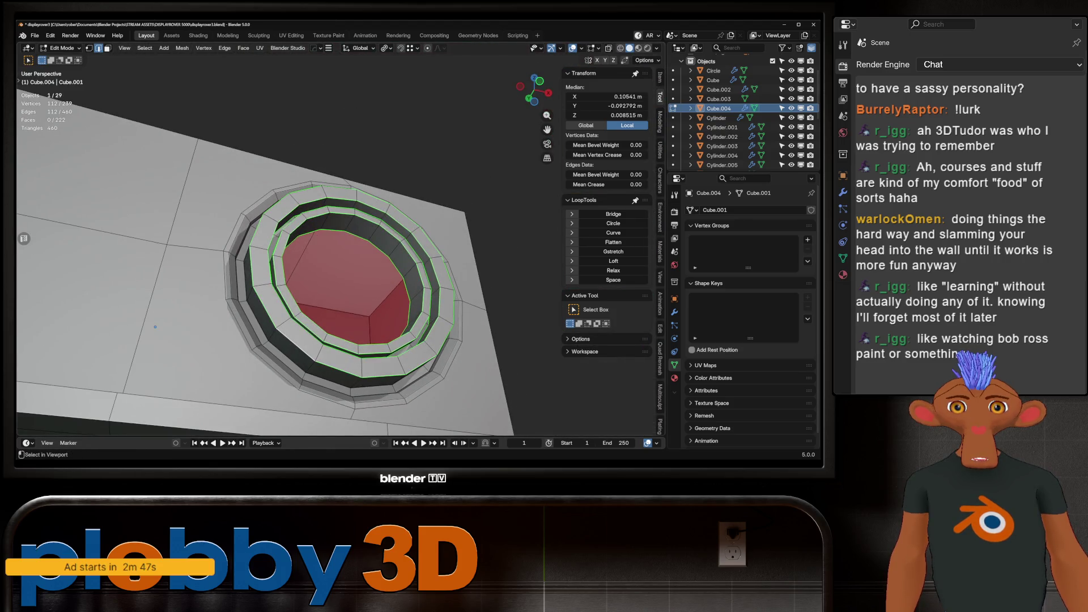
{"action": "left_click", "coordinate": [155, 327], "text": "alt+shift"}
{"action": "scroll", "coordinate": [99, 212], "scroll_direction": "up", "scroll_amount": 6}
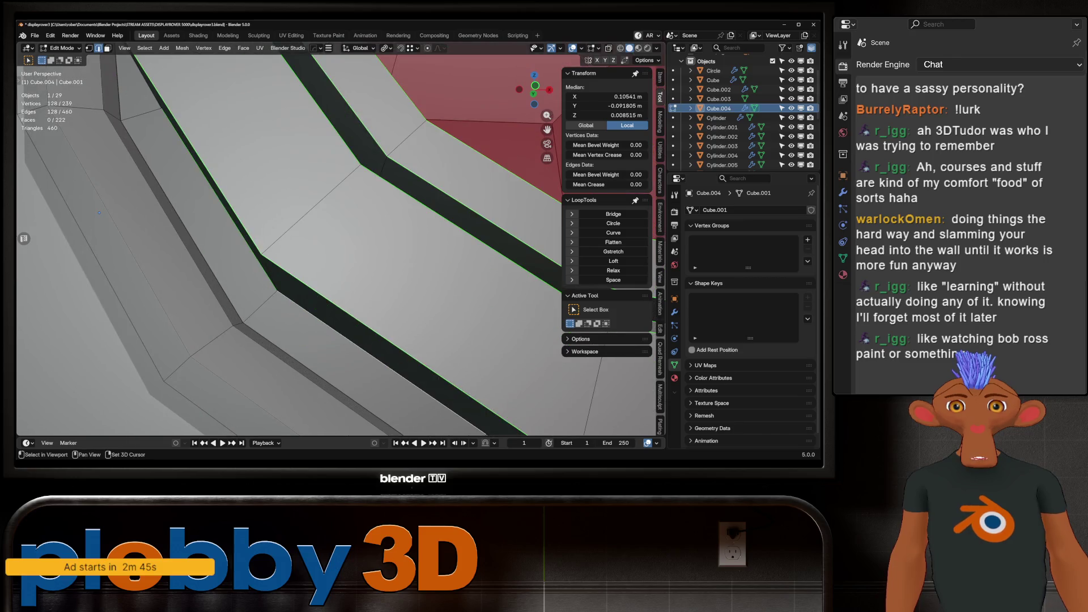
{"action": "middle_click_drag", "start_coordinate": [100, 212], "coordinate": [113, 216]}
{"action": "right_click", "coordinate": [499, 212]}
{"action": "left_click", "coordinate": [528, 255]}
{"action": "middle_click_drag", "start_coordinate": [144, 130], "coordinate": [150, 137]}
{"action": "scroll", "coordinate": [148, 253], "scroll_direction": "down", "scroll_amount": 4}
{"action": "key", "text": "KP_Decimal"}
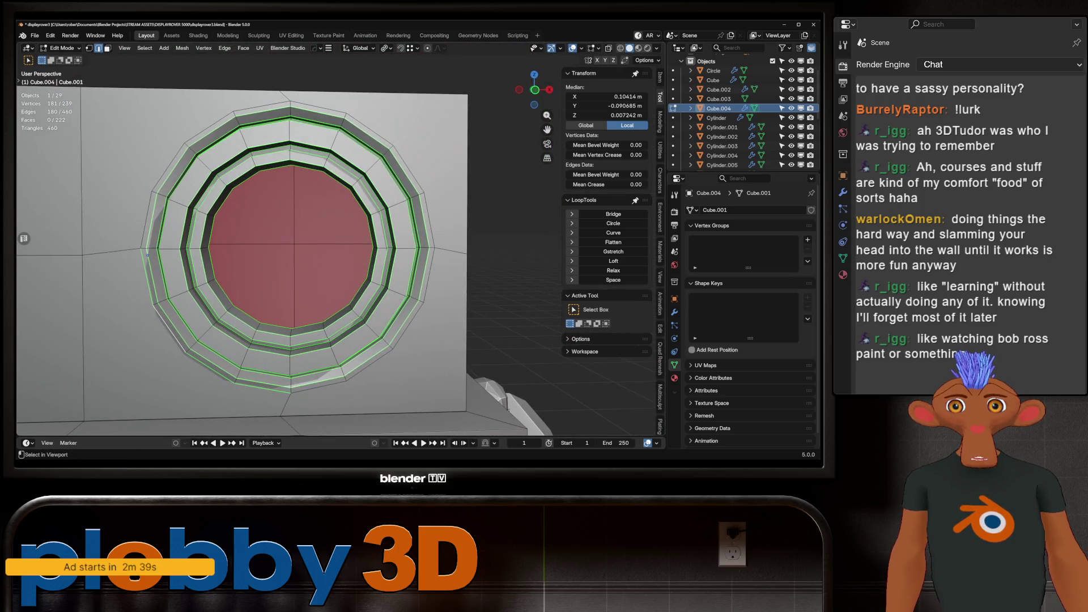
{"action": "left_click", "coordinate": [147, 255], "text": "ctrl"}
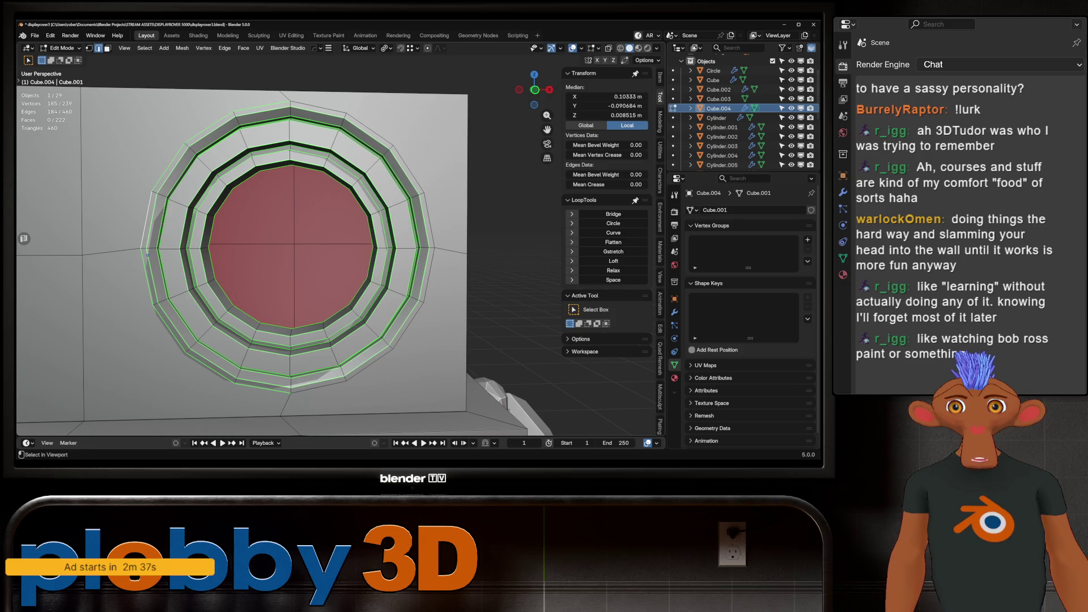
{"action": "left_click", "coordinate": [434, 248], "text": "ctrl"}
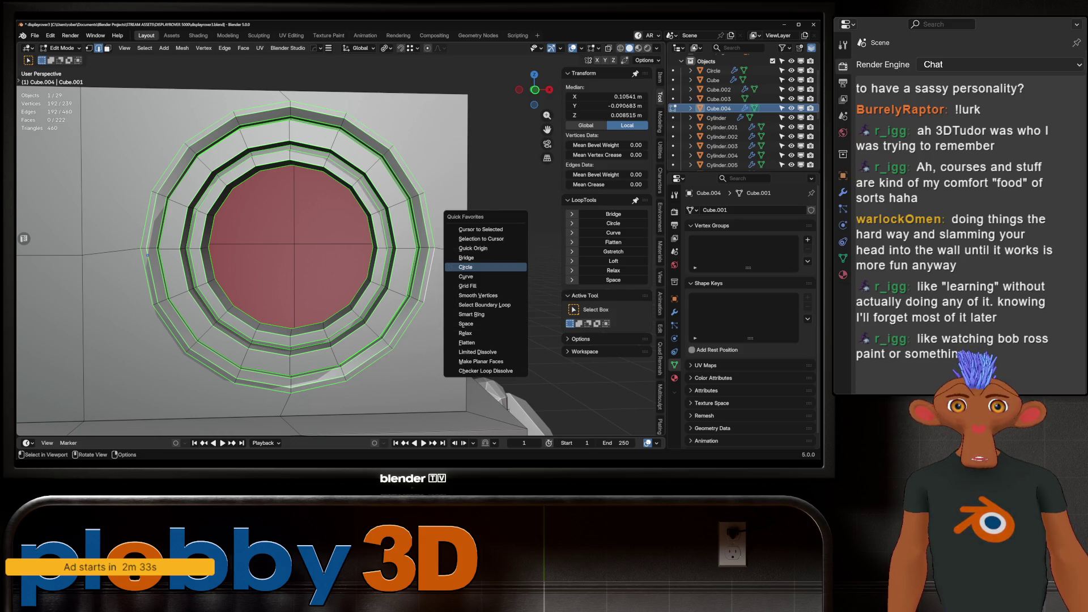
Subdivide the selected lens rings to add extra cuts.
{"action": "key", "text": "ctrl+e"}
{"action": "left_click", "coordinate": [429, 164]}
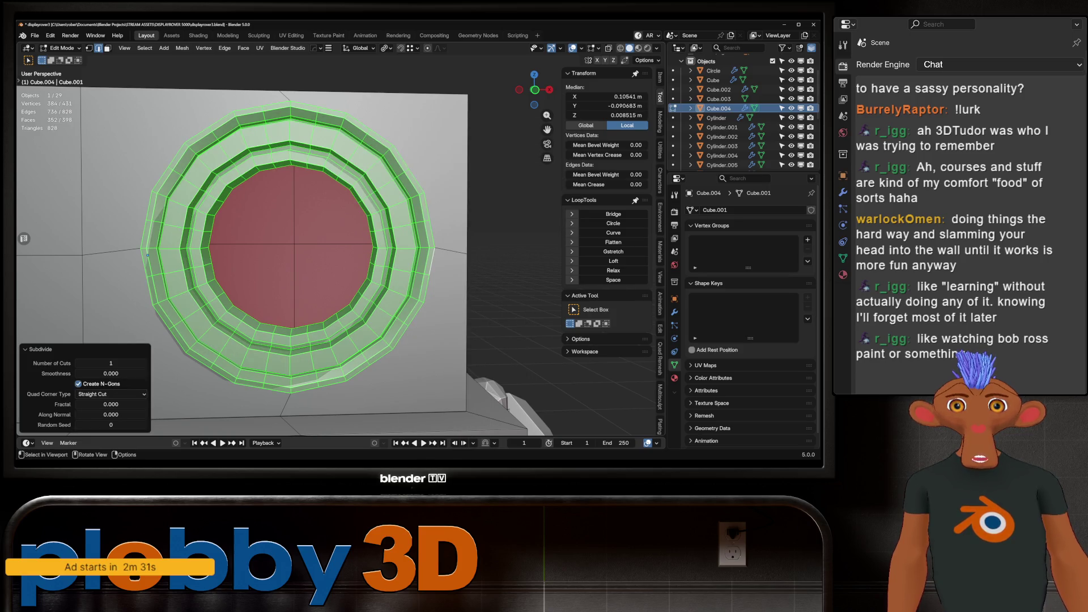
{"action": "key", "text": "ctrl+e"}
{"action": "key", "text": "Return"}
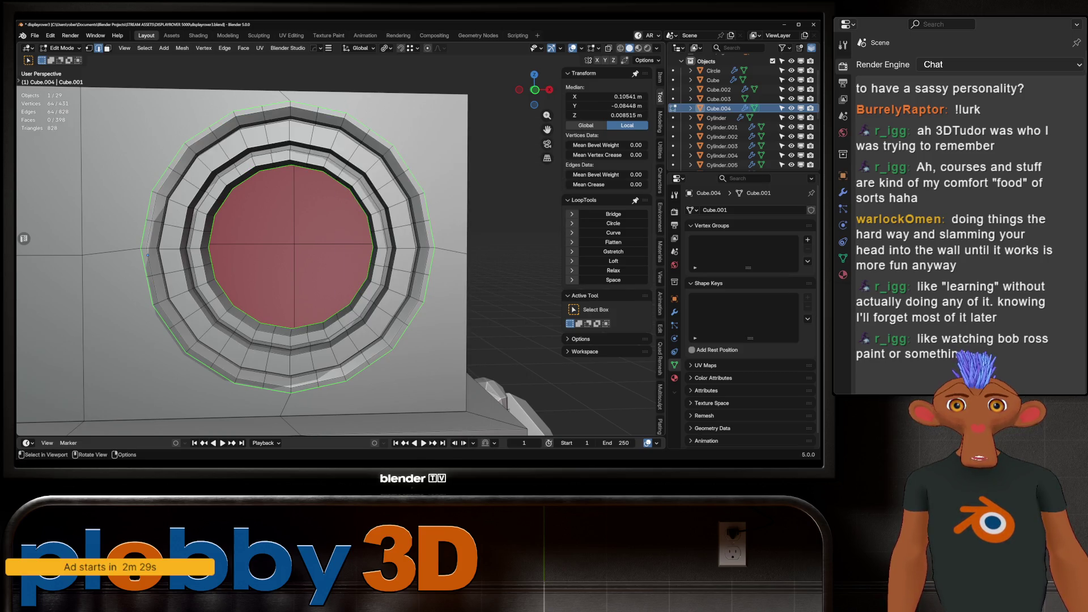
Make every selected ring perfectly round with LoopTools Circle, then return to object mode.
{"action": "middle_click_drag", "start_coordinate": [487, 272], "coordinate": [72, 265]}
{"action": "key", "text": "ctrl+e"}
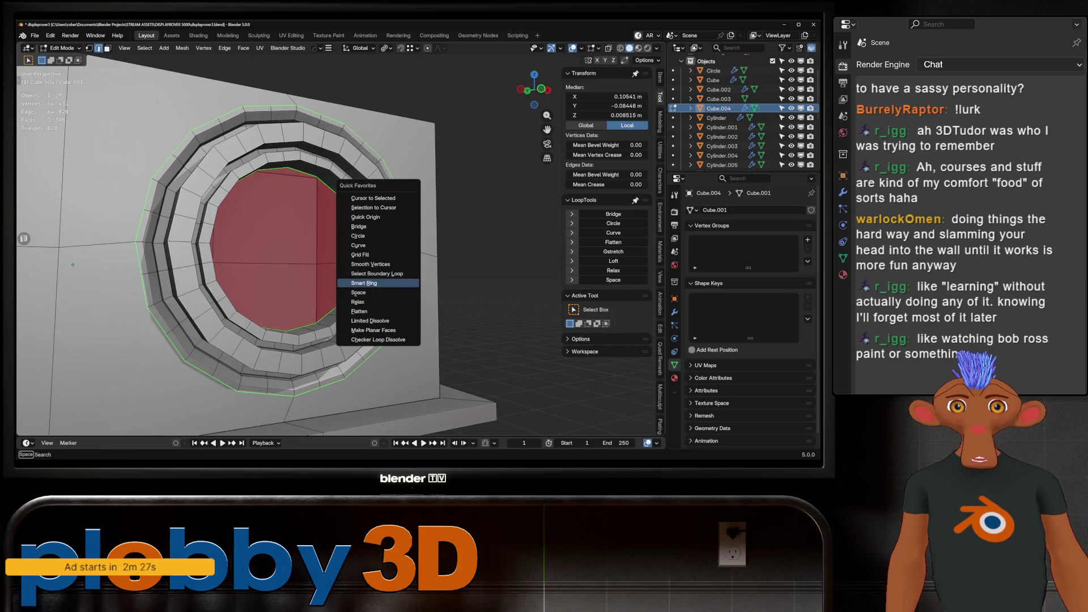
{"action": "left_click", "coordinate": [378, 288]}
{"action": "middle_click_drag", "start_coordinate": [378, 287], "coordinate": [246, 237]}
{"action": "key", "text": "q"}
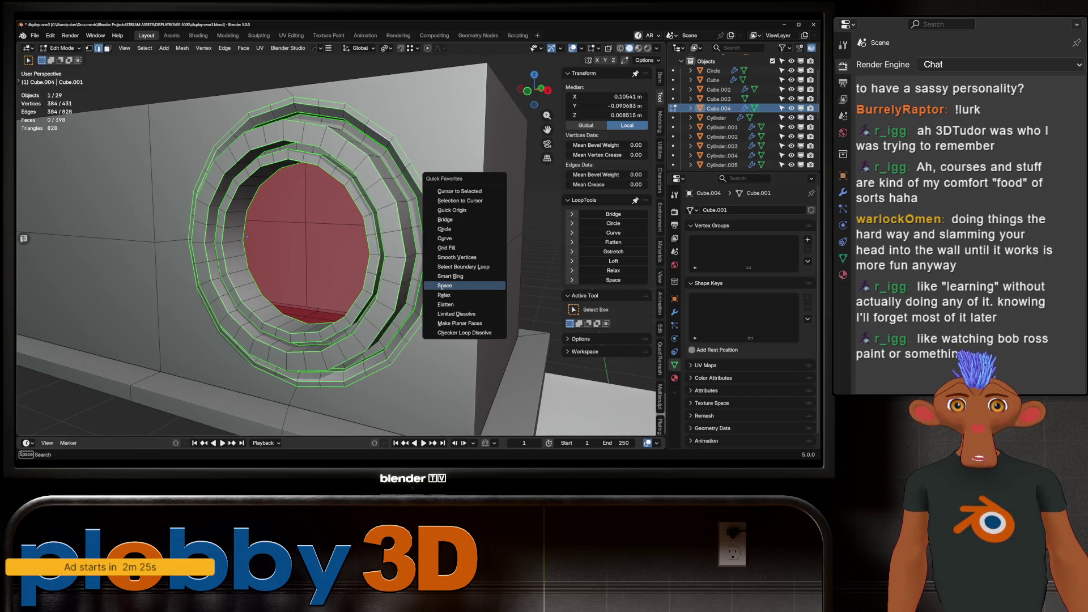
{"action": "left_click", "coordinate": [445, 229]}
{"action": "key", "text": "q"}
{"action": "left_click", "coordinate": [422, 250]}
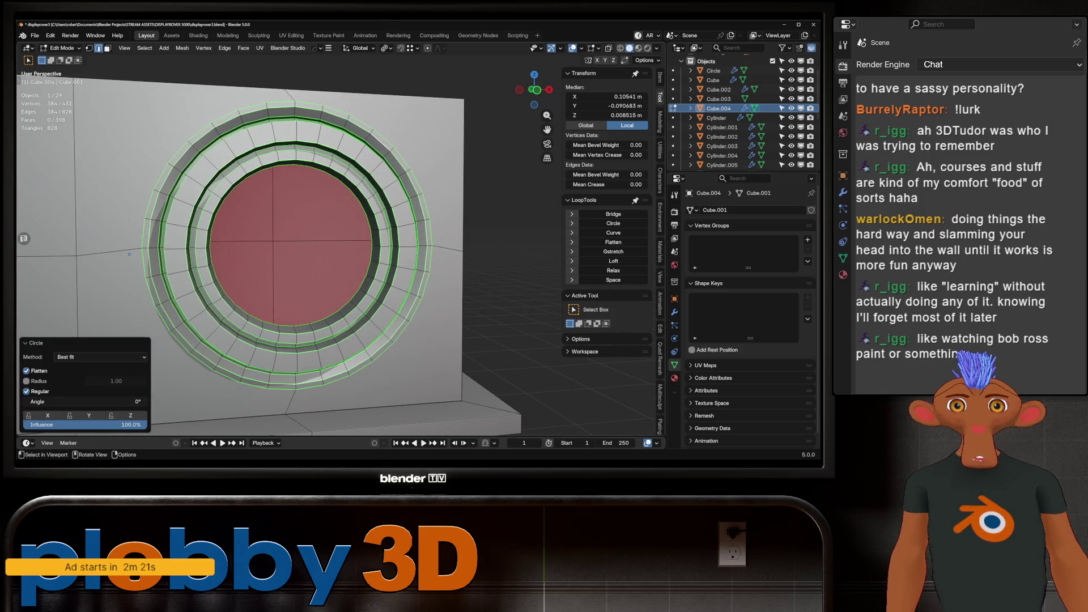
{"action": "key", "text": "Tab"}
{"action": "scroll", "coordinate": [129, 254], "scroll_direction": "down", "scroll_amount": 5}
{"action": "mouse_move", "coordinate": [129, 254]}
{"action": "middle_mouse_down"}
{"action": "mouse_move", "coordinate": [235, 221]}
{"action": "mouse_move", "coordinate": [350, 236]}
{"action": "middle_mouse_up"}
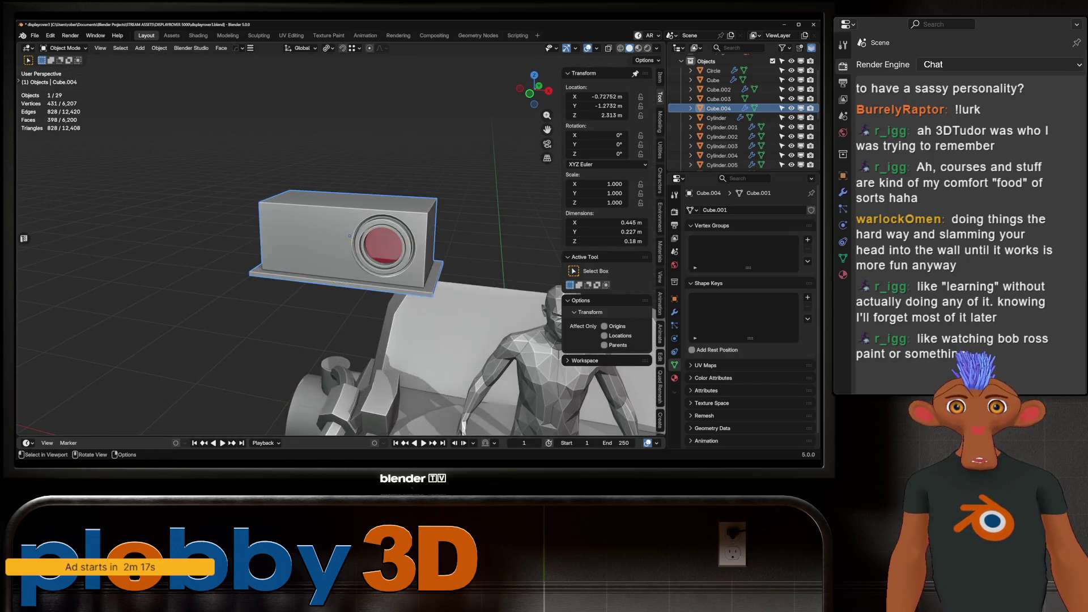
Fill the lens hole with a new face, inset it and push it outward.
{"action": "key", "text": "Tab"}
{"action": "key", "text": "f"}
{"action": "scroll", "coordinate": [434, 304], "scroll_direction": "up", "scroll_amount": 4}
{"action": "key", "text": "i"}
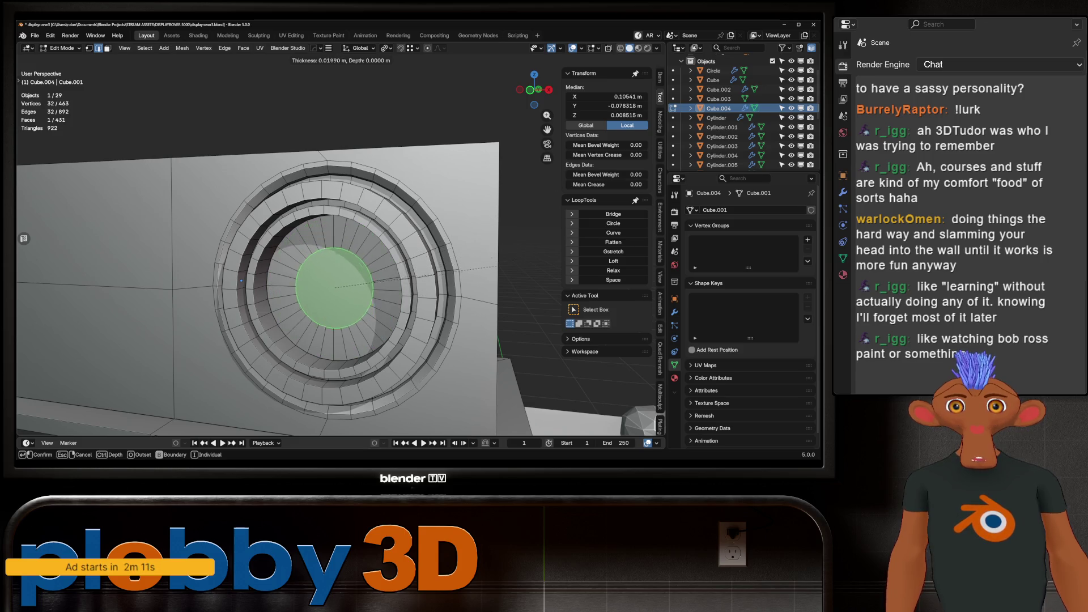
{"action": "left_click", "coordinate": [448, 245]}
{"action": "key", "text": "alt+s"}
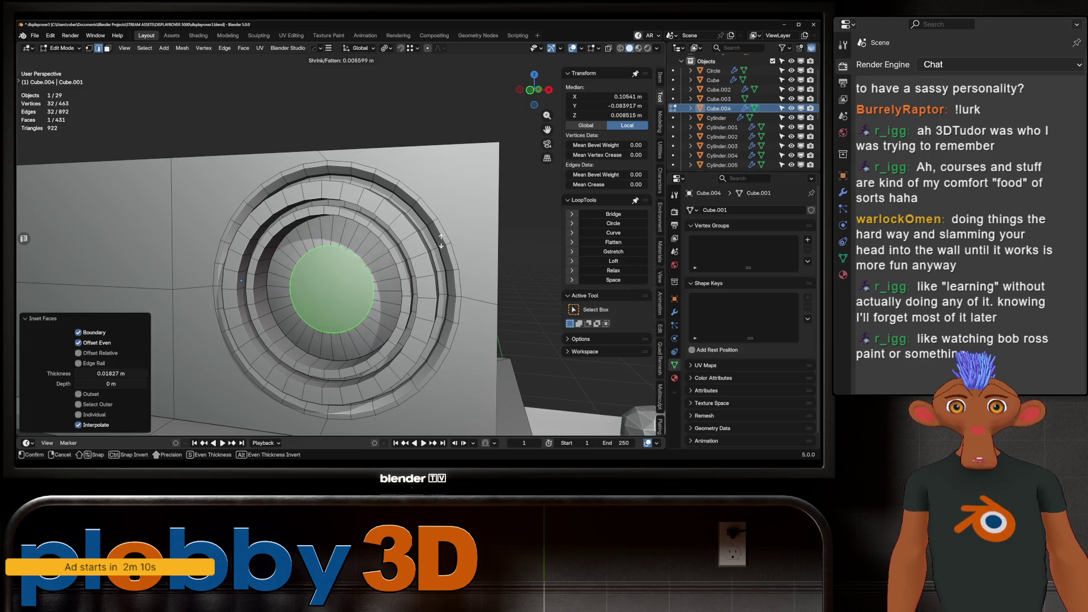
{"action": "left_click", "coordinate": [441, 241]}
{"action": "key", "text": "Tab"}
{"action": "scroll", "coordinate": [441, 241], "scroll_direction": "down", "scroll_amount": 6}
{"action": "middle_click_drag", "start_coordinate": [441, 241], "coordinate": [272, 255]}
Chamfer one top edge of the box with a 0.0233 m bevel.
{"action": "key", "text": "Tab"}
{"action": "left_click", "coordinate": [432, 195]}
{"action": "middle_click_drag", "start_coordinate": [431, 195], "coordinate": [432, 147], "text": "ctrl"}
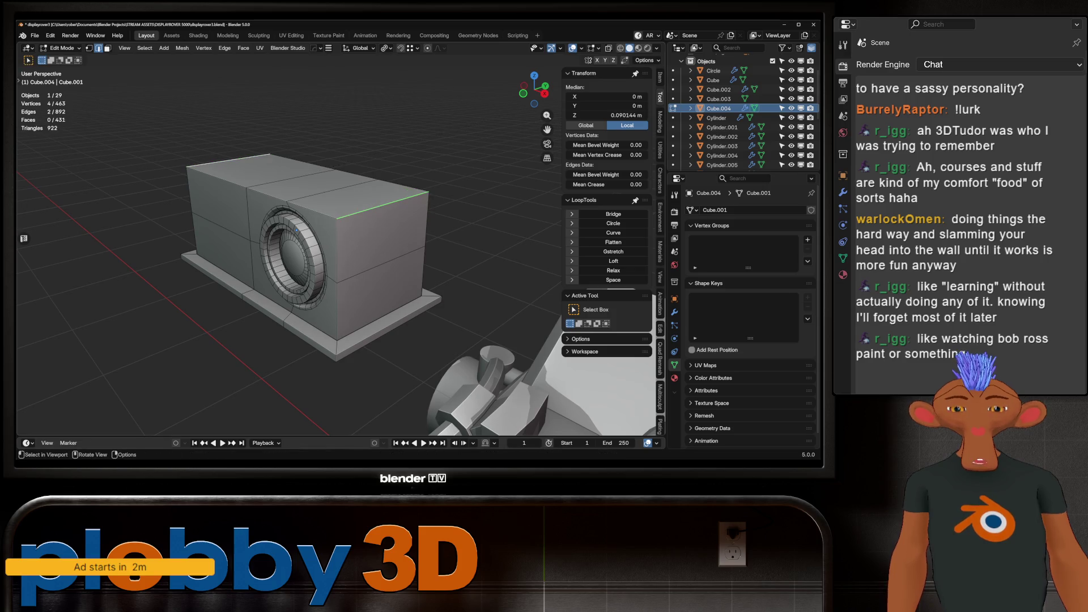
{"action": "key", "text": "KP_1"}
{"action": "key", "text": "ctrl+b"}
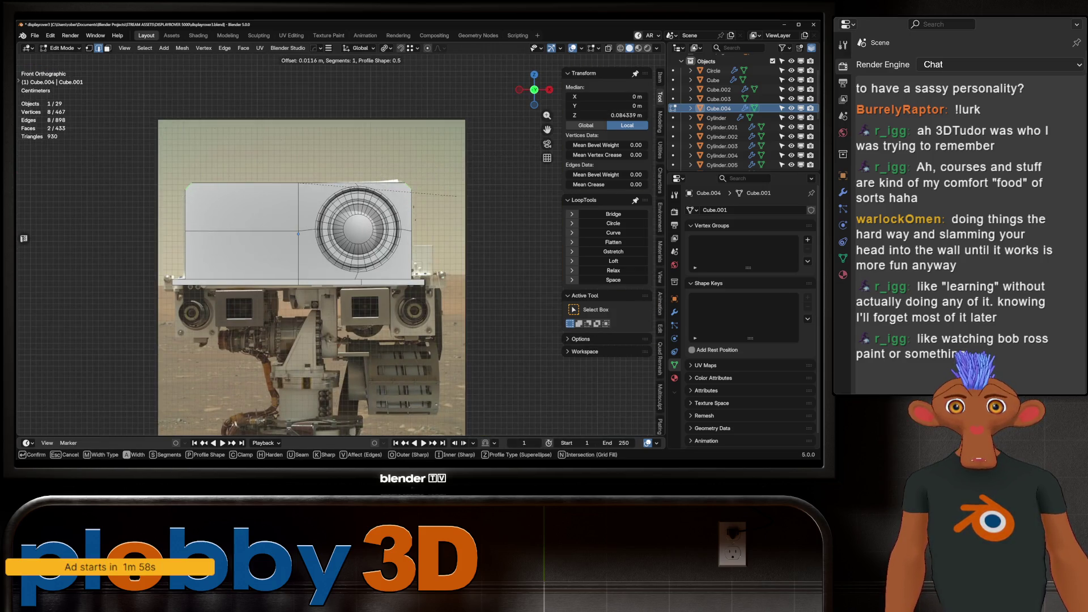
{"action": "key", "text": "Return"}
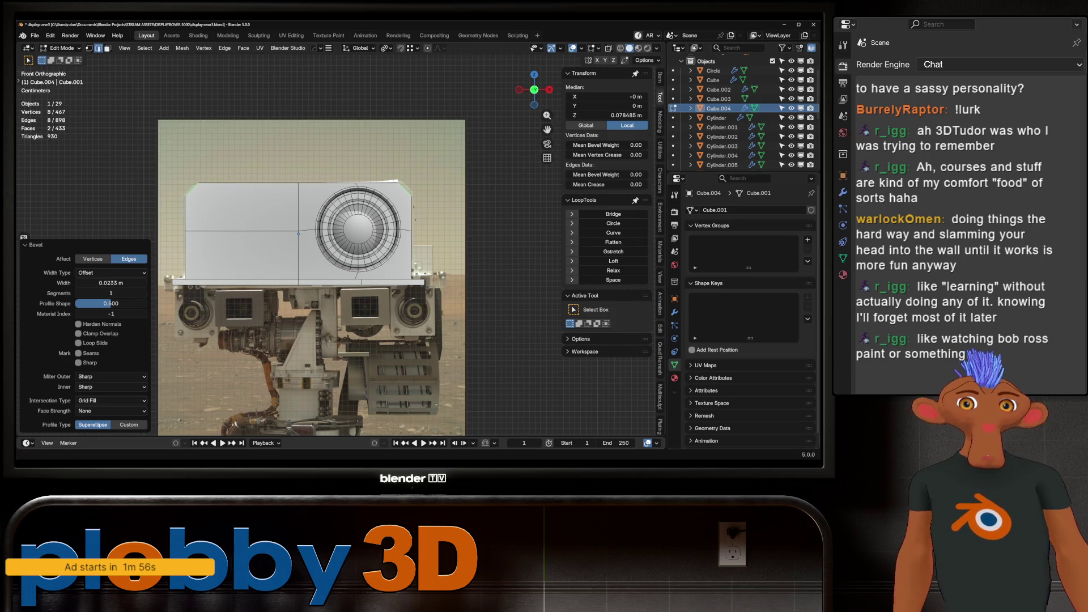
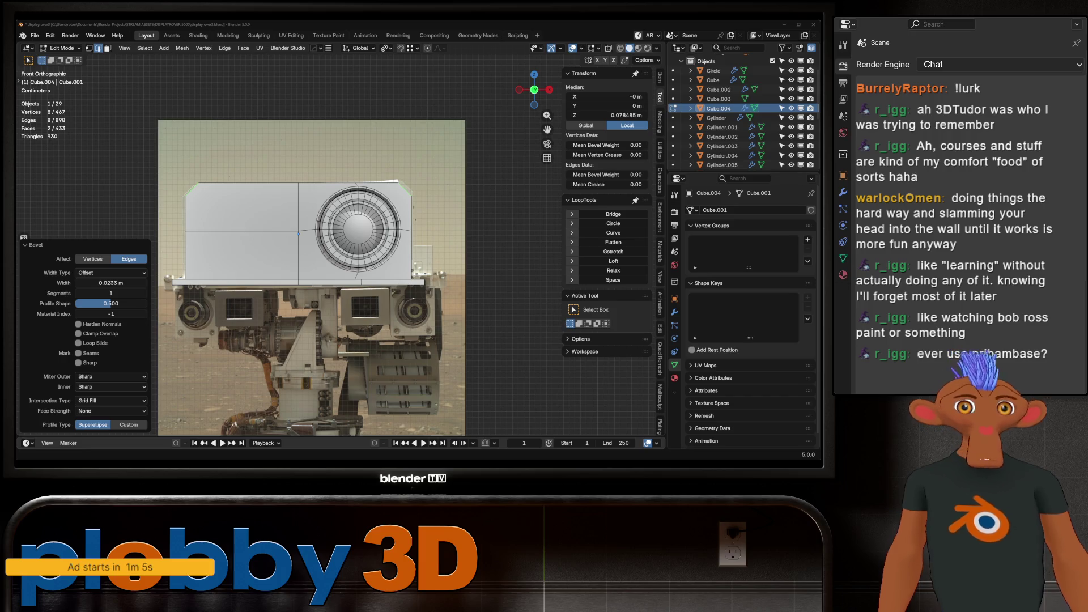
Snap the 3D cursor to the camera head's selected bottom edge.
{"action": "key", "text": "ctrl+e"}
{"action": "key", "text": "Escape"}
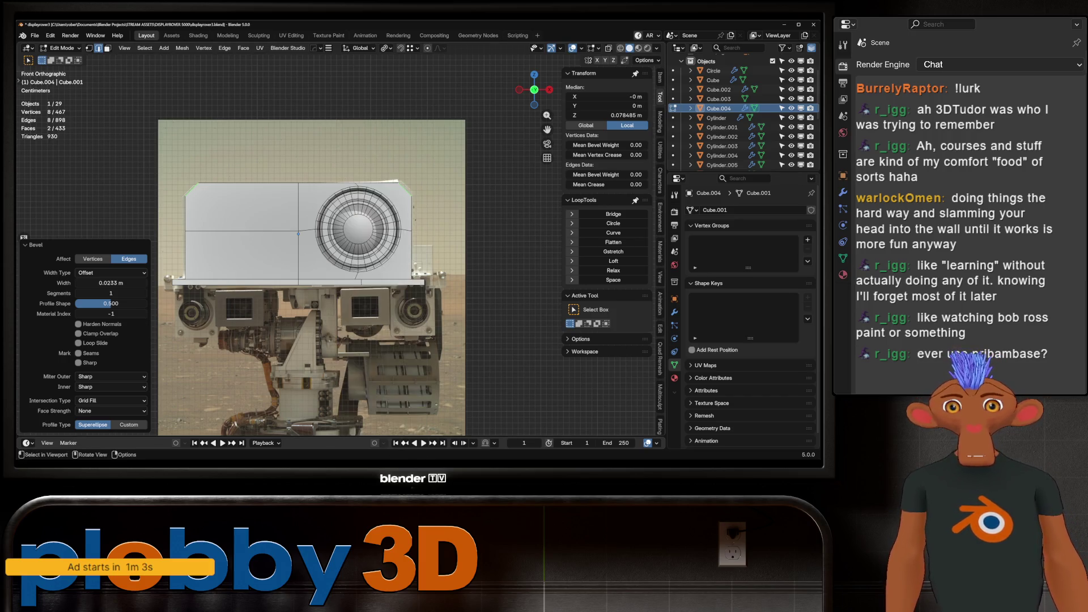
{"action": "scroll", "coordinate": [326, 255], "scroll_direction": "down", "scroll_amount": 2}
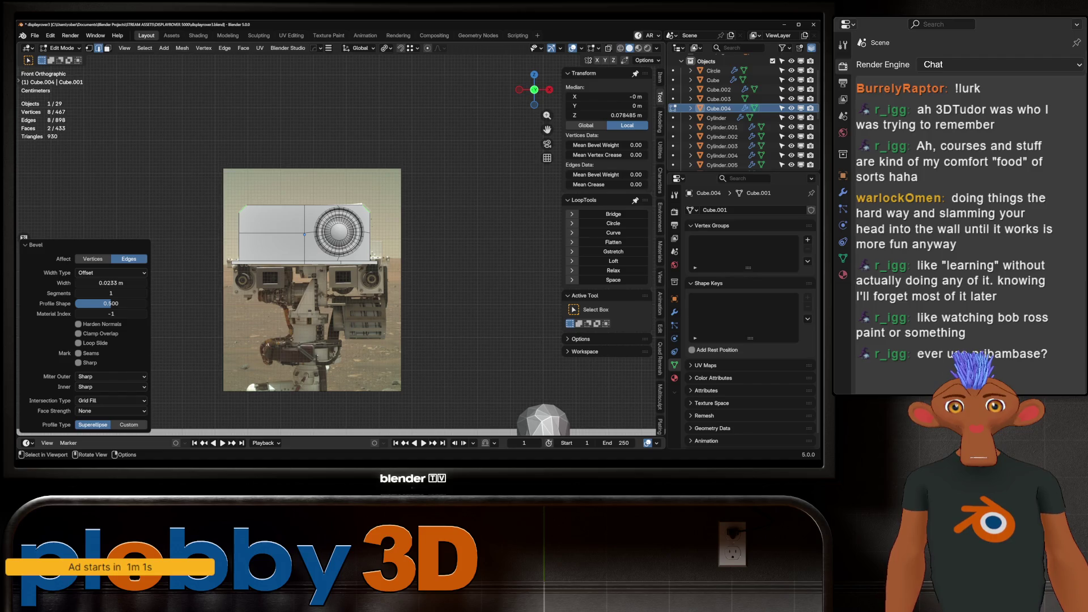
{"action": "scroll", "coordinate": [210, 247], "scroll_direction": "up", "scroll_amount": 2}
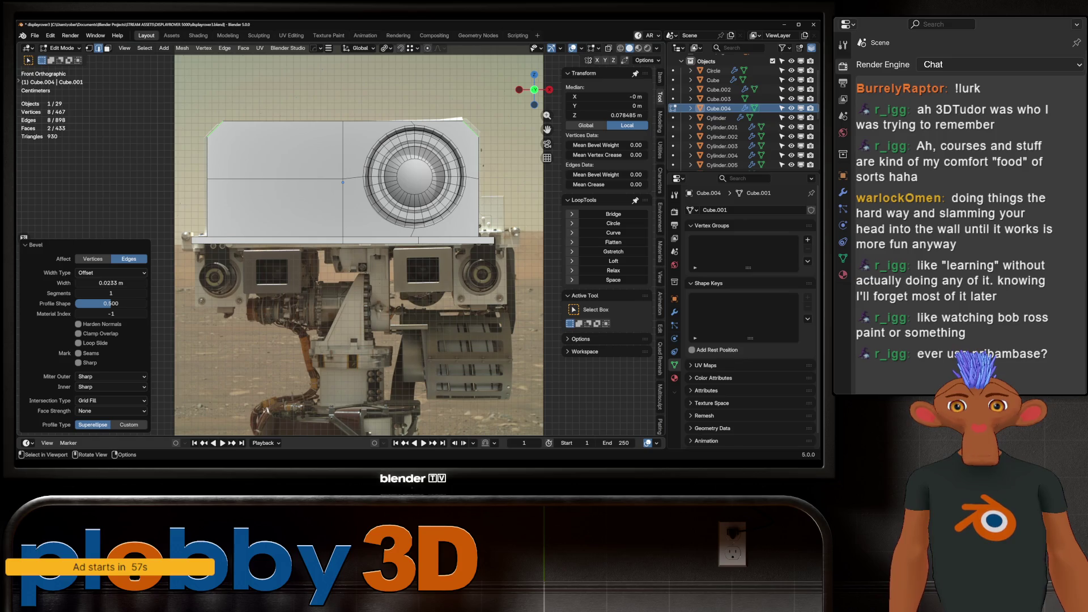
{"action": "middle_click_drag", "start_coordinate": [363, 238], "coordinate": [340, 209]}
{"action": "left_click", "coordinate": [339, 221]}
{"action": "key", "text": "q"}
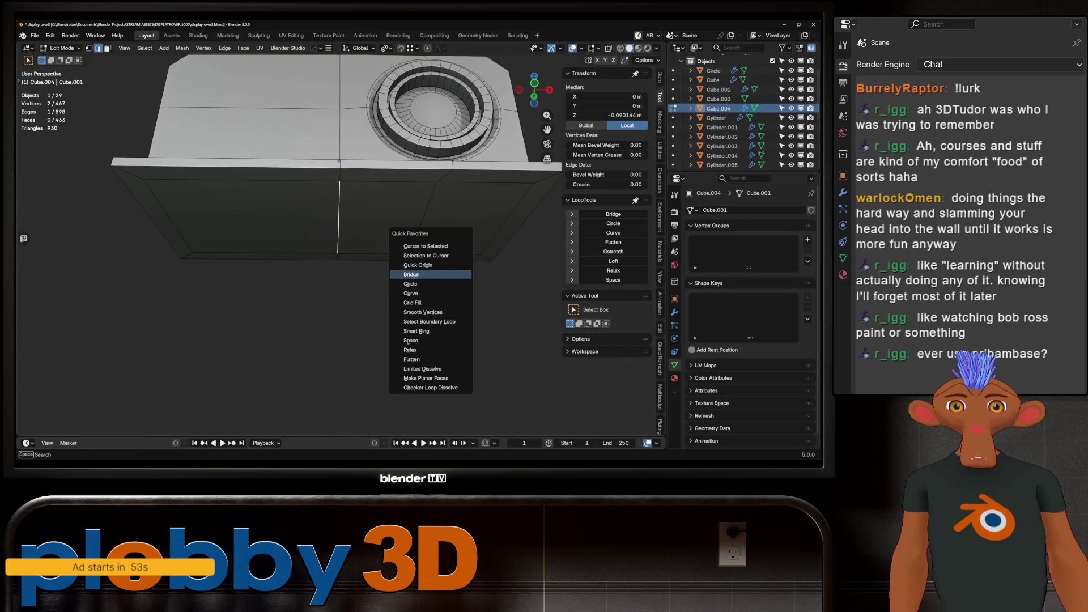
{"action": "left_click", "coordinate": [425, 246]}
Return to Object Mode in front orthographic view, framing the head, and bring up the Add menu.
{"action": "key", "text": "Tab"}
{"action": "middle_click_drag", "start_coordinate": [362, 238], "coordinate": [352, 221]}
{"action": "key", "text": "KP_1"}
{"action": "scroll", "coordinate": [351, 227], "scroll_direction": "up", "scroll_amount": 3}
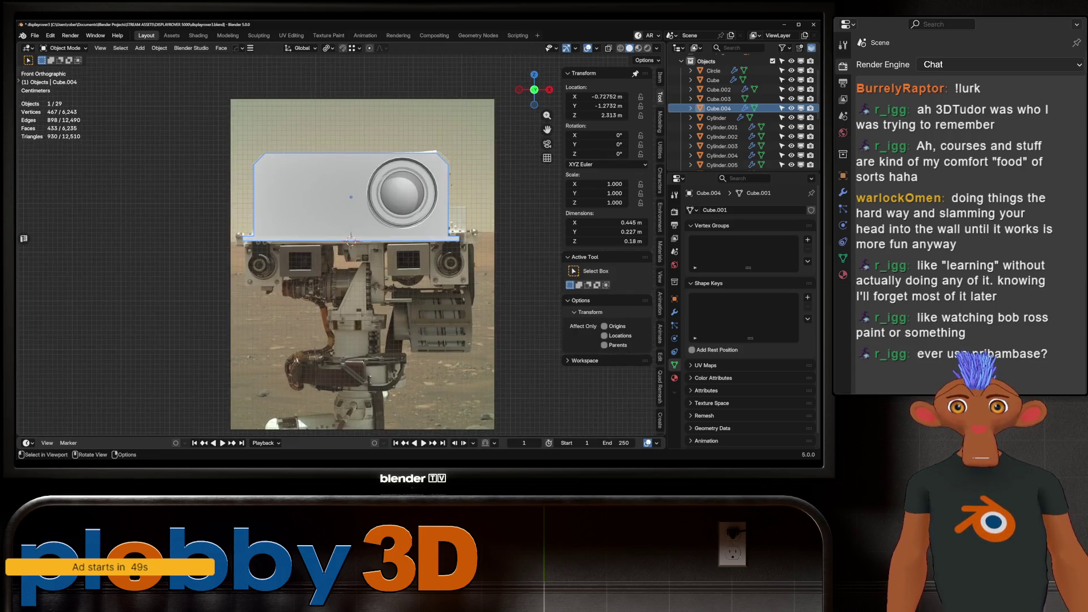
{"action": "middle_click_drag", "start_coordinate": [353, 263], "coordinate": [340, 219], "text": "shift"}
{"action": "key", "text": "shift+a"}
Add a cylinder at the cursor, rotated 90° on Y, scaled to about 0.1, and lowered slightly.
{"action": "mouse_move", "coordinate": [340, 219]}
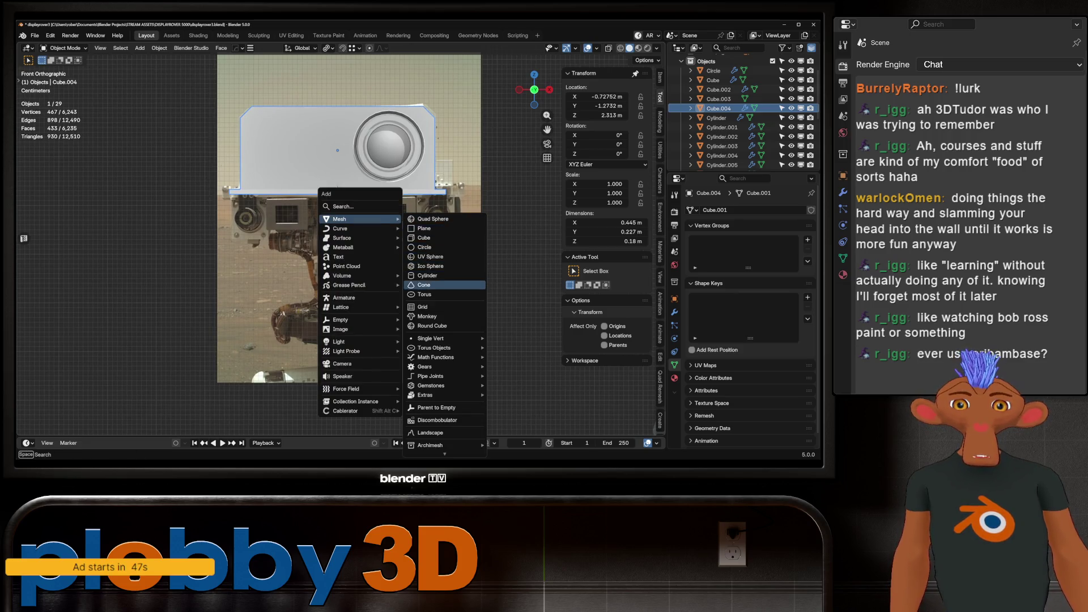
{"action": "left_click", "coordinate": [427, 276]}
{"action": "type", "text": "ry90"}
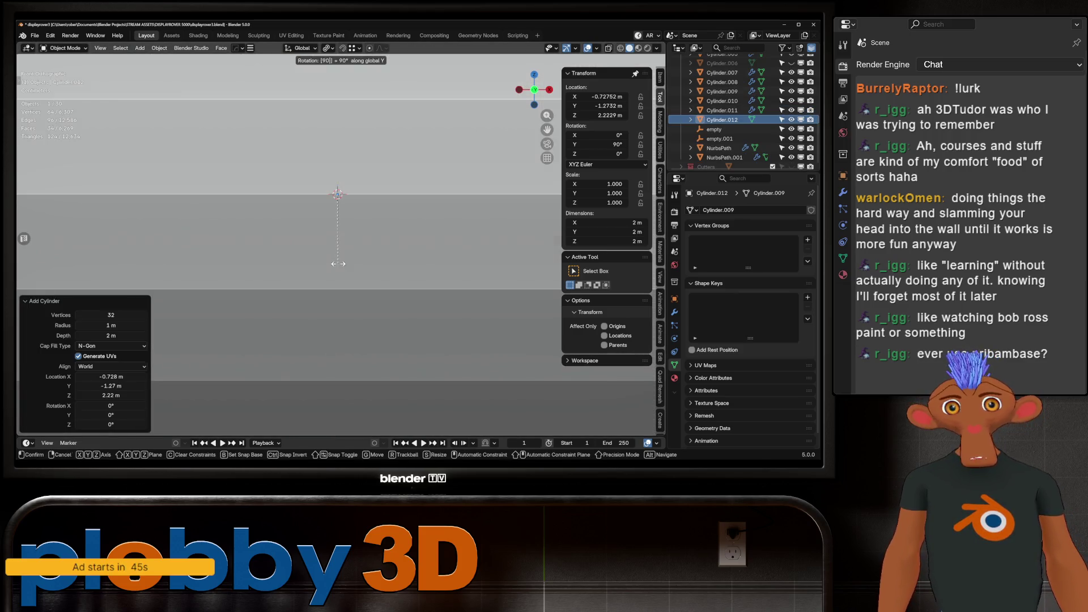
{"action": "key", "text": "Return"}
{"action": "type", "text": "s.1"}
{"action": "key", "text": "Return"}
{"action": "key", "text": "s"}
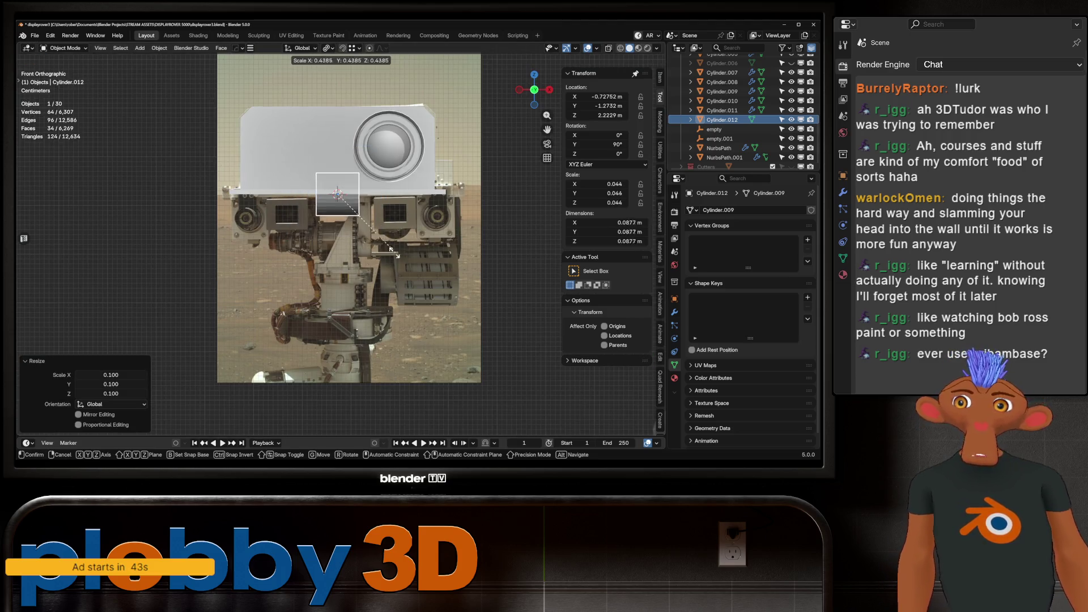
{"action": "key", "text": "Return"}
{"action": "key", "text": "g"}
{"action": "key", "text": "z"}
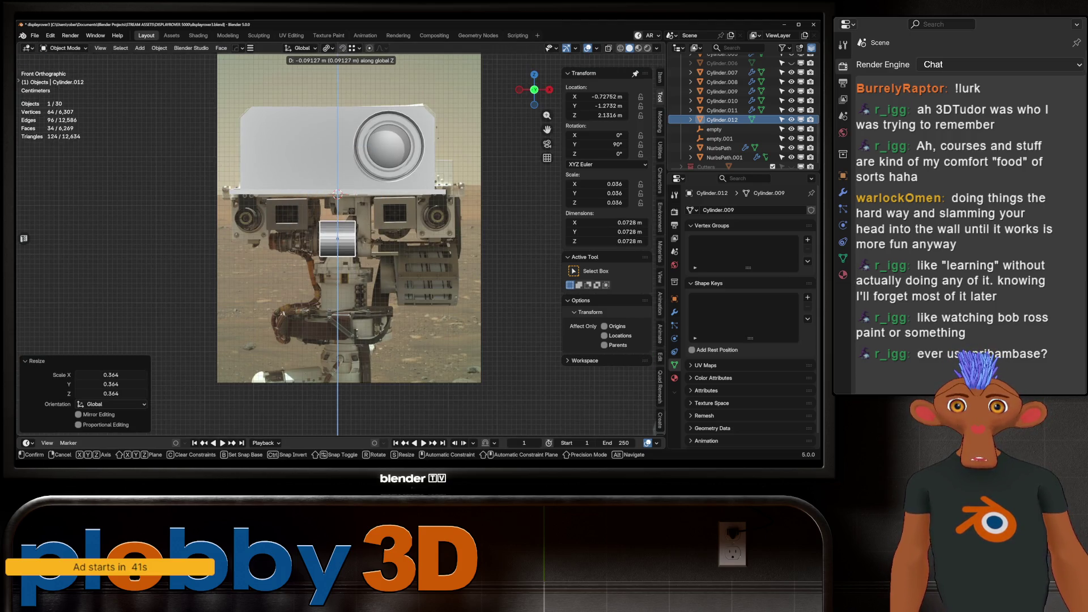
{"action": "key", "text": "Return"}
{"action": "key", "text": "s"}
{"action": "key", "text": "Return"}
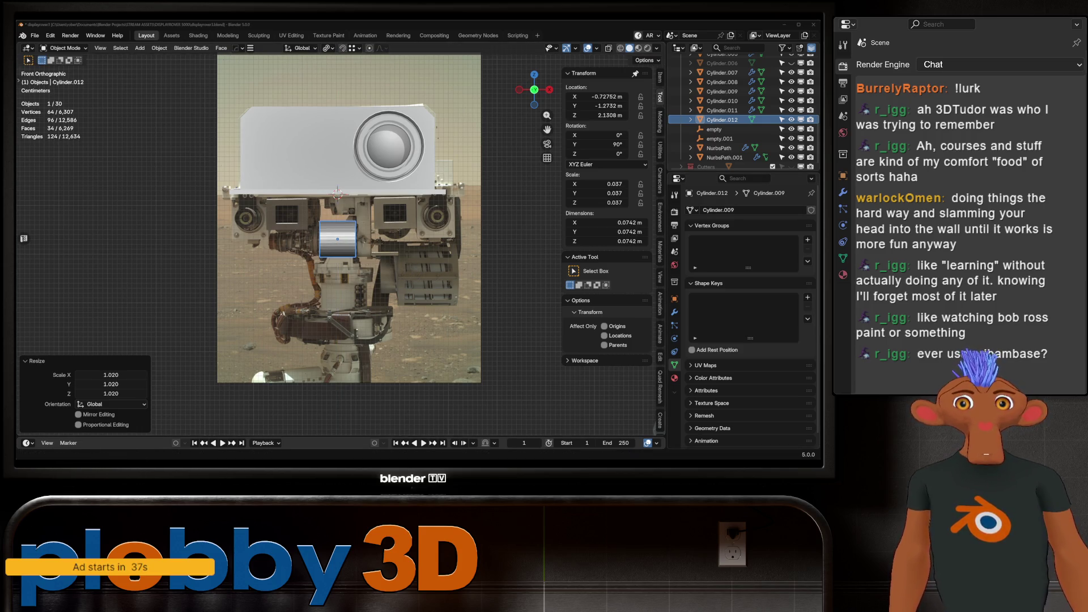
Inset the cylinder's end face and extrude it a short way outward.
{"action": "scroll", "coordinate": [389, 245], "scroll_direction": "up", "scroll_amount": 2}
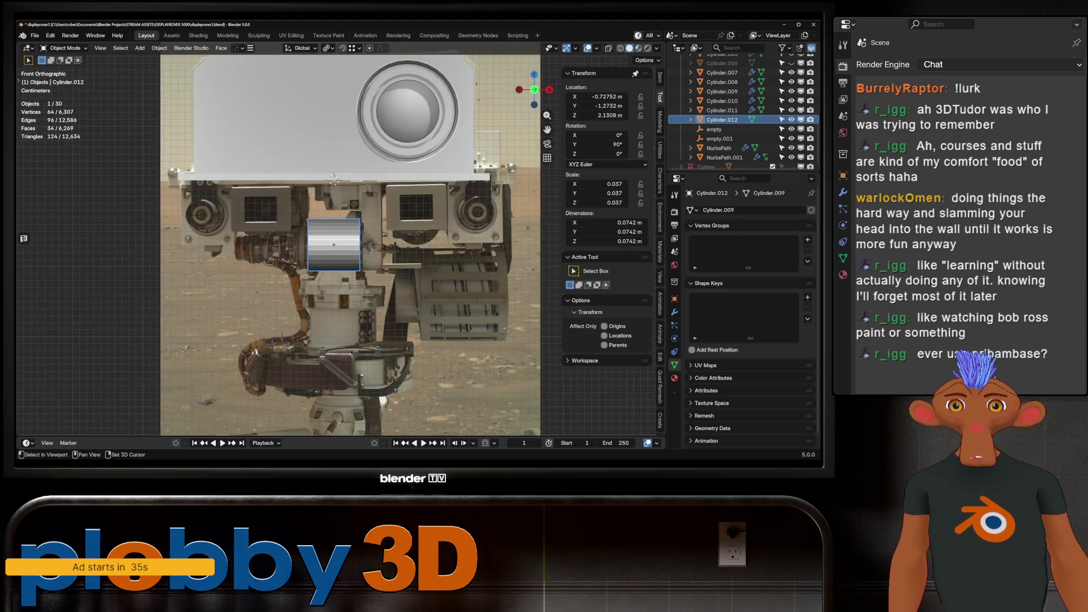
{"action": "middle_click_drag", "start_coordinate": [340, 255], "coordinate": [315, 244]}
{"action": "key", "text": "Tab"}
{"action": "key", "text": "3"}
{"action": "left_click", "coordinate": [298, 238]}
{"action": "key", "text": "i"}
{"action": "key", "text": "Return"}
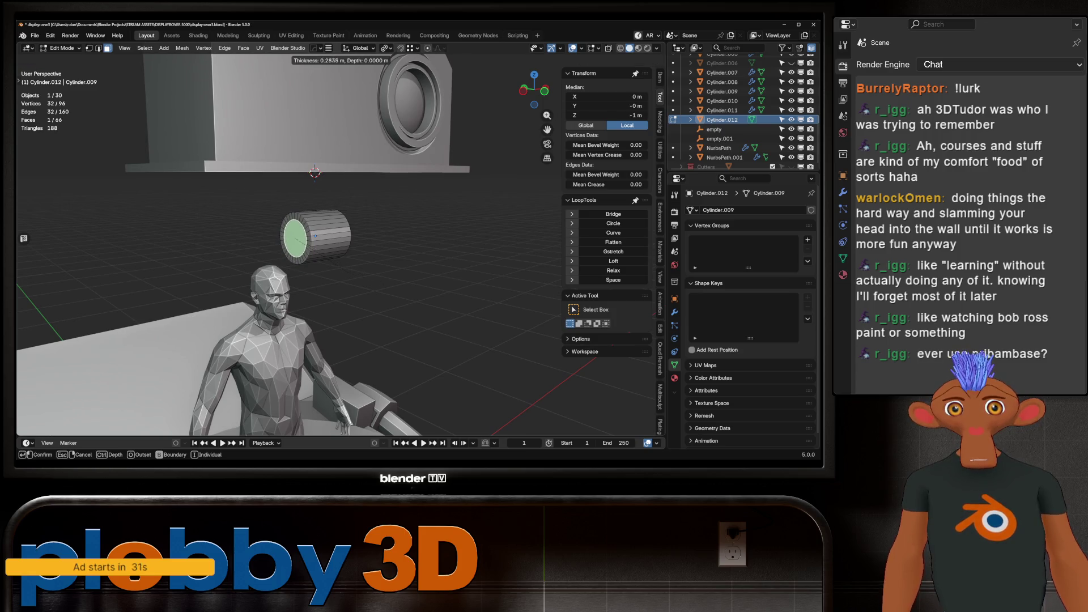
{"action": "key", "text": "KP_1"}
{"action": "key", "text": "e"}
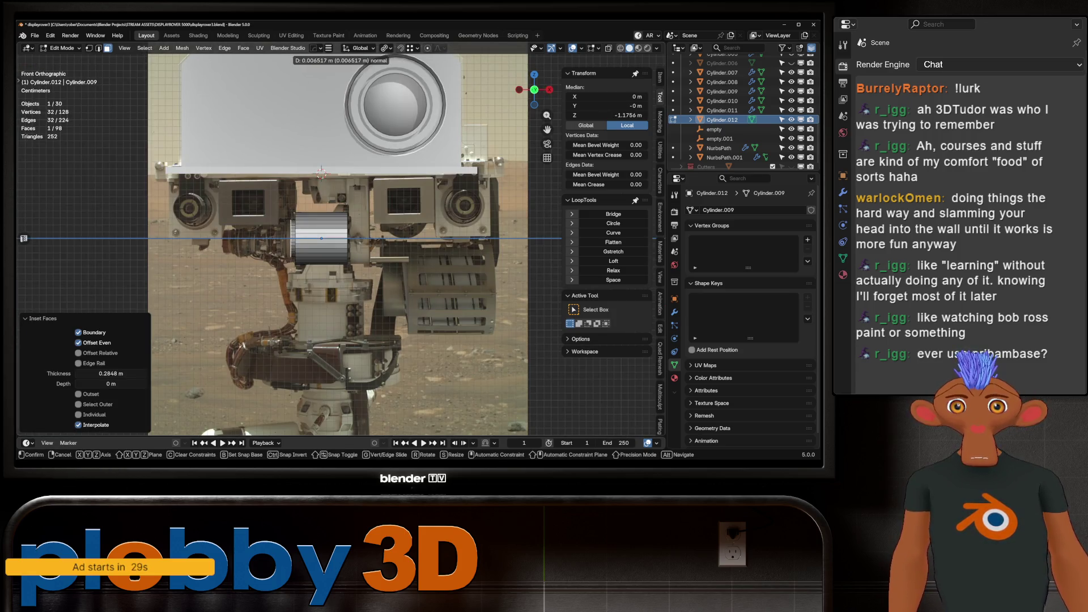
{"action": "key", "text": "Return"}
Inset the end face again and extrude it 0.088193 m outward for the barrel's second step.
{"action": "key", "text": "i"}
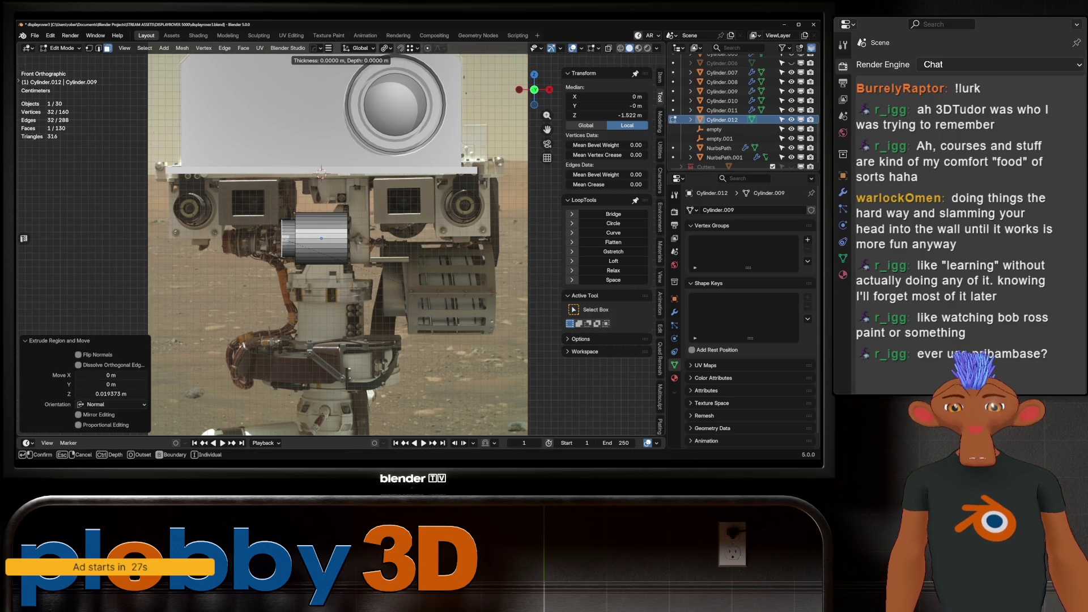
{"action": "key", "text": "Return"}
{"action": "key", "text": "e"}
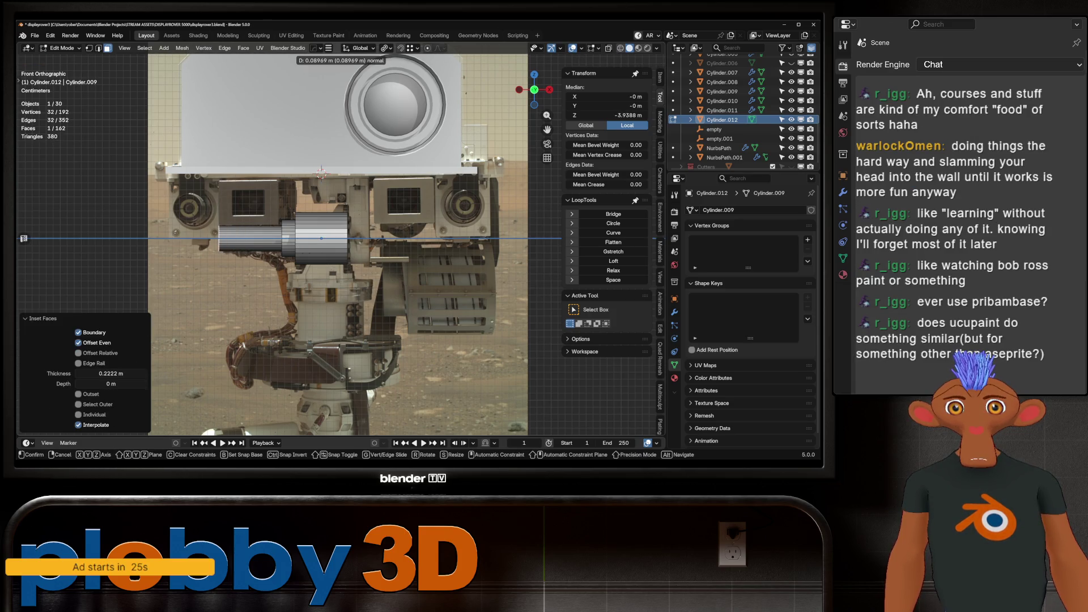
{"action": "key", "text": "Return"}
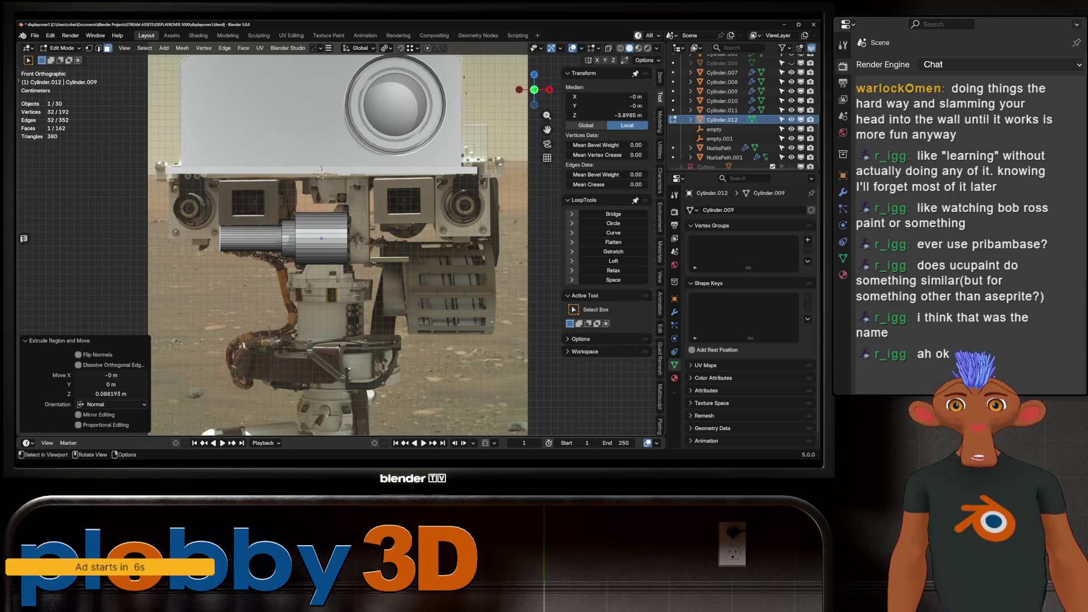
{"action": "scroll", "coordinate": [340, 243], "scroll_direction": "up", "scroll_amount": 1}
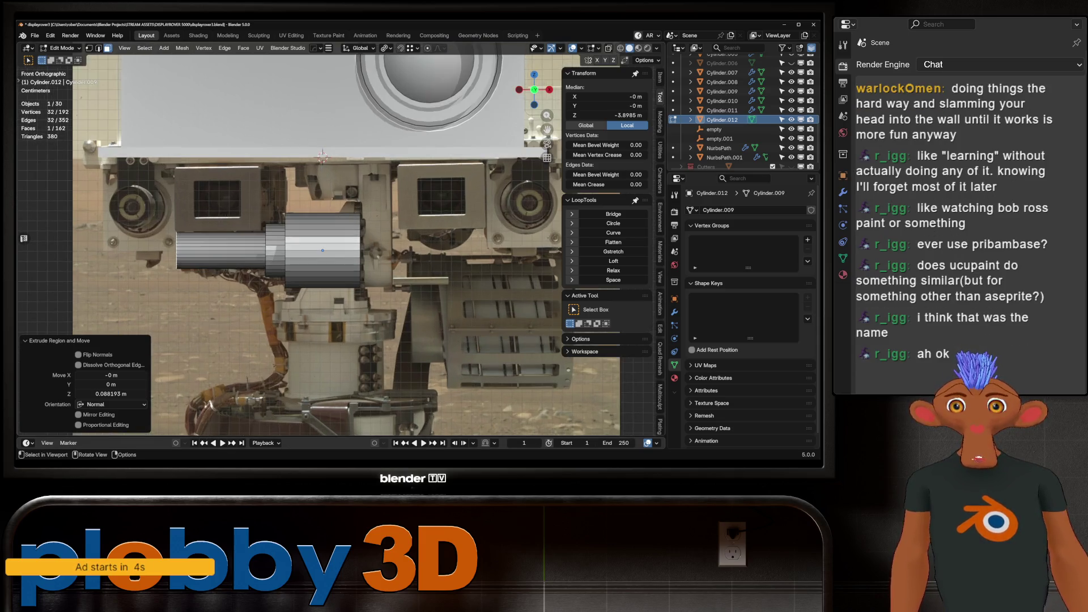
{"action": "scroll", "coordinate": [195, 275], "scroll_direction": "down", "scroll_amount": 2}
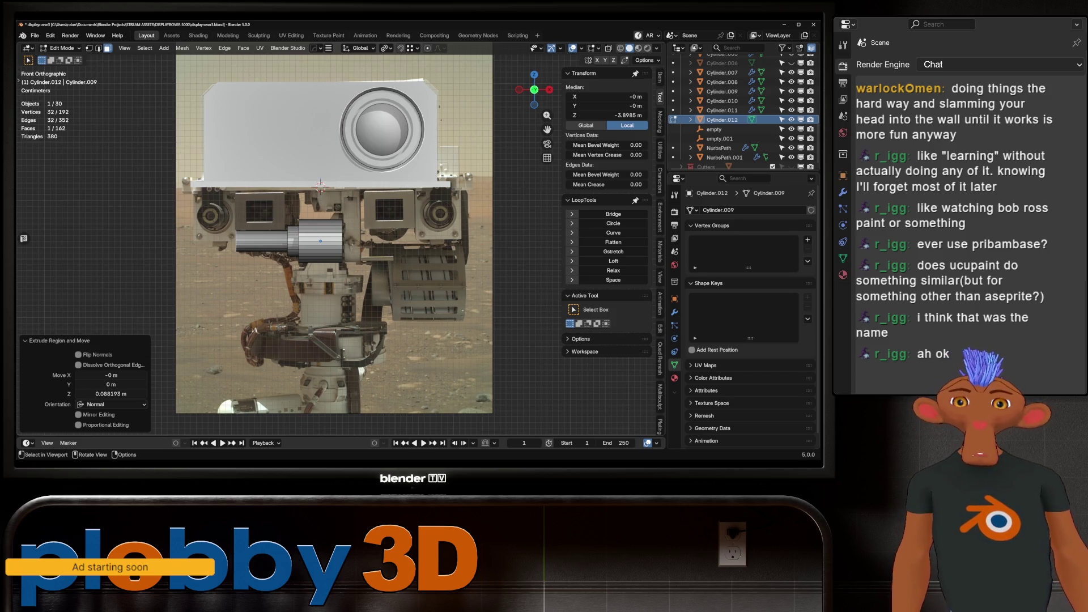
Add an upright cylinder, scale it to 0.5 and lower it under the lens barrel.
{"action": "middle_click_drag", "start_coordinate": [318, 284], "coordinate": [319, 260], "text": "shift"}
{"action": "key", "text": "Tab"}
{"action": "key", "text": "shift+a"}
{"action": "mouse_move", "coordinate": [334, 269]}
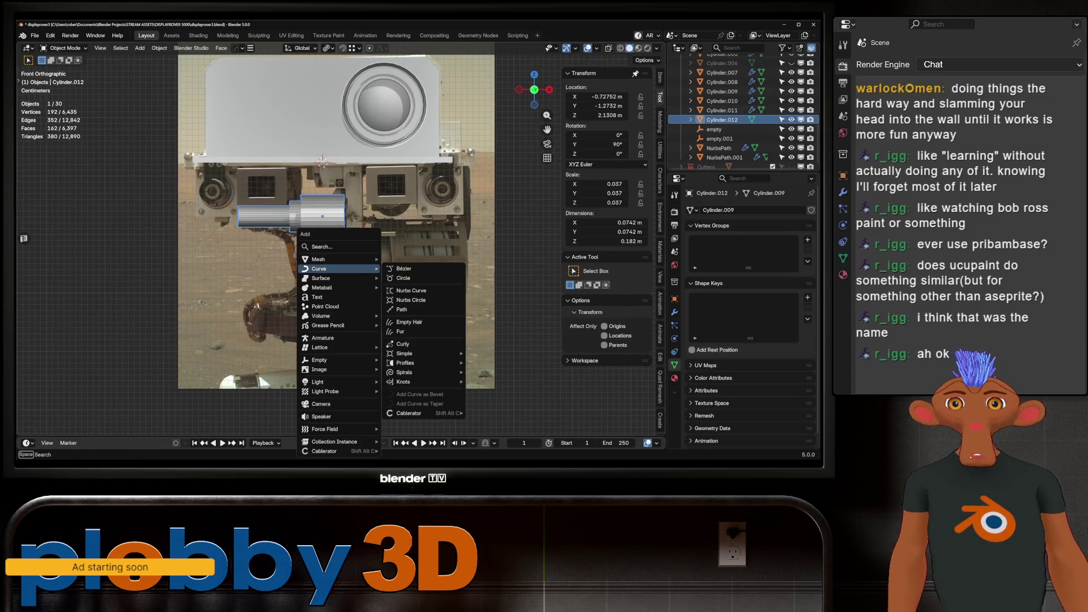
{"action": "left_click", "coordinate": [423, 57]}
{"action": "key", "text": "s"}
{"action": "key", "text": "Return"}
{"action": "type", "text": "s.5"}
{"action": "key", "text": "Return"}
{"action": "key", "text": "g"}
{"action": "key", "text": "z"}
{"action": "key", "text": "Return"}
Shrink the cylinder further to 0.047 scale and raise it slightly on Z.
{"action": "key", "text": "s"}
{"action": "key", "text": "Return"}
{"action": "key", "text": "g"}
{"action": "key", "text": "z"}
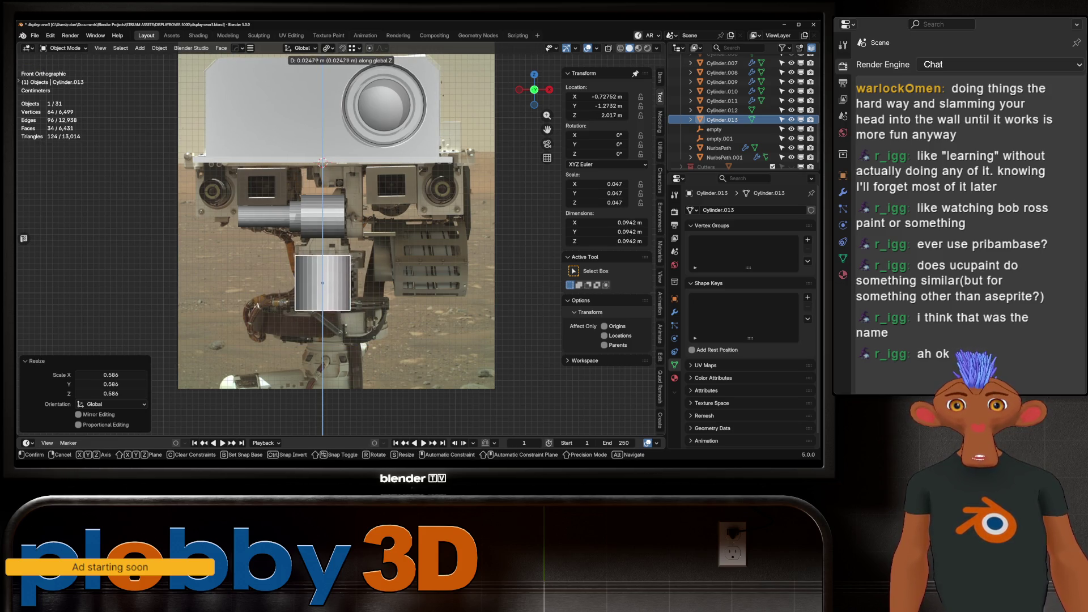
{"action": "key", "text": "Return"}
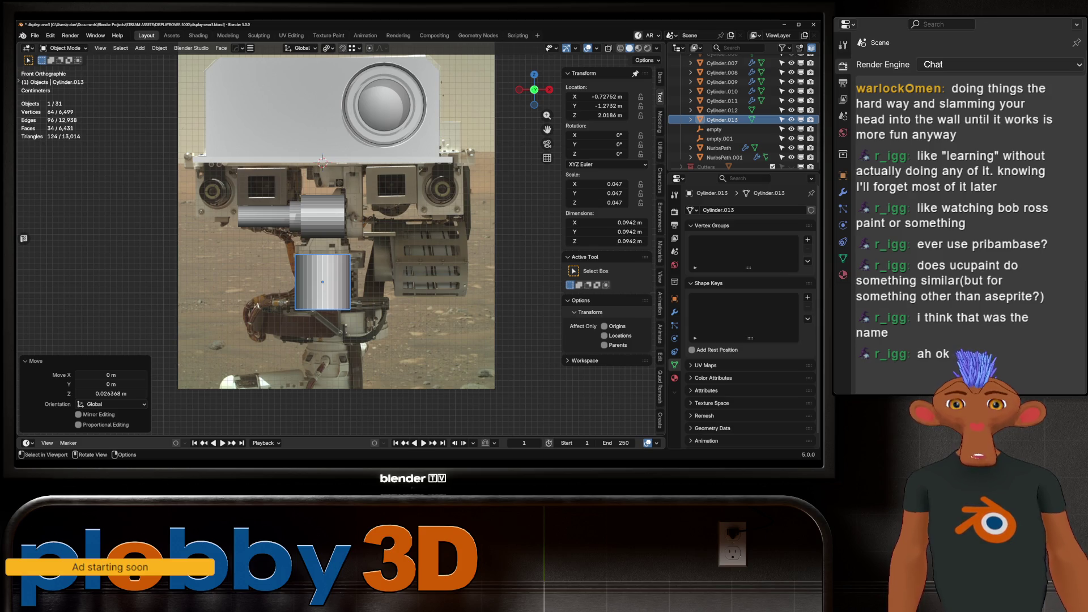
Loop-cut the cylinder and push its upper face ring outward 0.559 m into a collar.
{"action": "key", "text": "Tab"}
{"action": "key", "text": "ctrl+r"}
{"action": "key", "text": "Return"}
{"action": "key", "text": "Return"}
{"action": "key", "text": "alt+a"}
{"action": "left_click", "coordinate": [340, 259], "text": "alt"}
{"action": "key", "text": "e"}
{"action": "key", "text": "Escape"}
{"action": "key", "text": "alt+s"}
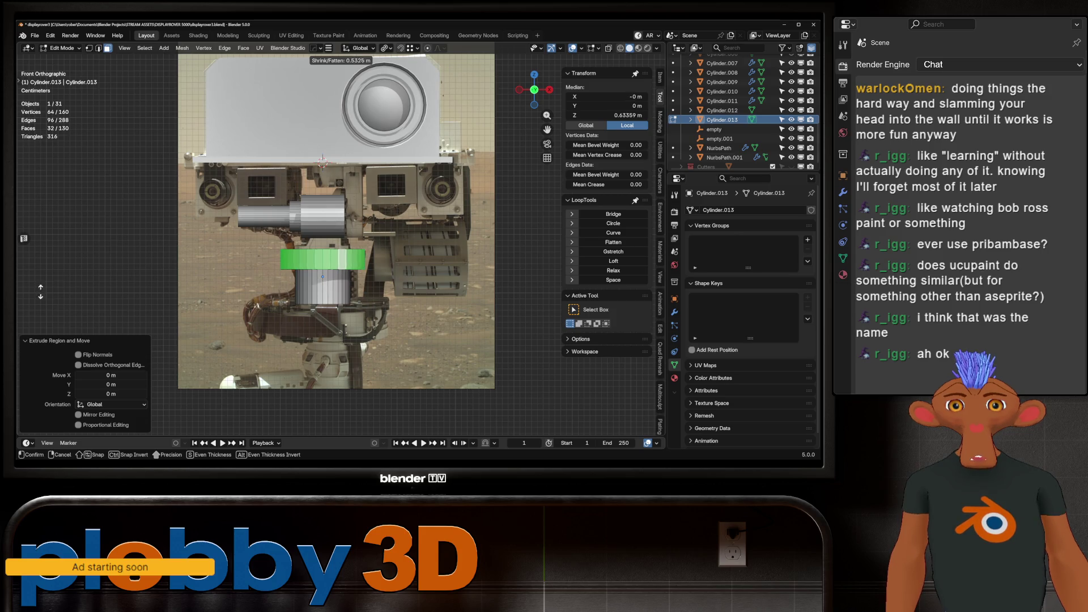
{"action": "left_click", "coordinate": [212, 213]}
{"action": "mouse_move", "coordinate": [213, 213]}
{"action": "middle_mouse_down", "text": "shift"}
{"action": "mouse_move", "coordinate": [182, 207]}
{"action": "mouse_move", "coordinate": [177, 217]}
{"action": "middle_mouse_up", "text": "shift"}
{"action": "scroll", "coordinate": [182, 207], "scroll_direction": "up", "scroll_amount": 3}
{"action": "scroll", "coordinate": [182, 207], "scroll_direction": "down", "scroll_amount": 2}
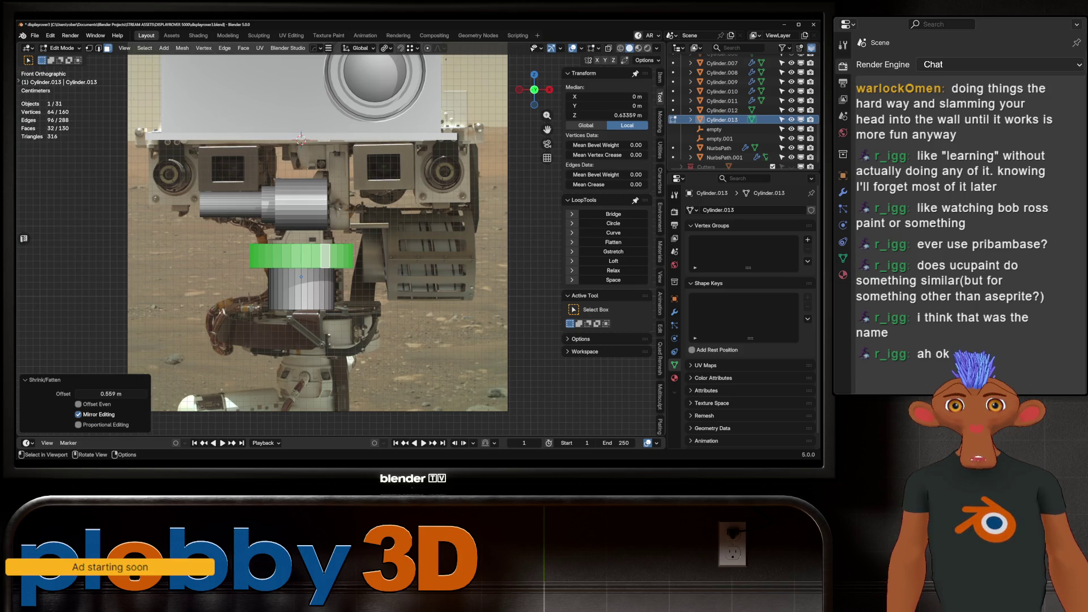
{"action": "scroll", "coordinate": [237, 295], "scroll_direction": "down", "scroll_amount": 1}
{"action": "key", "text": "Tab"}
{"action": "key", "text": "shift+a"}
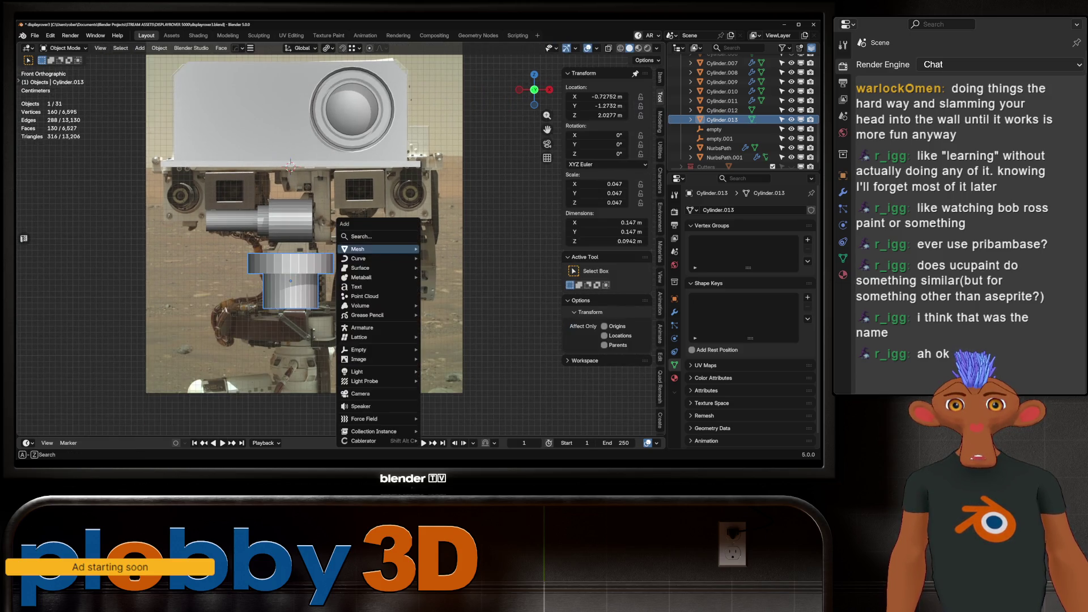
Add a small cube as a window box left of the lens barrel, resizing it to fit.
{"action": "mouse_move", "coordinate": [392, 249]}
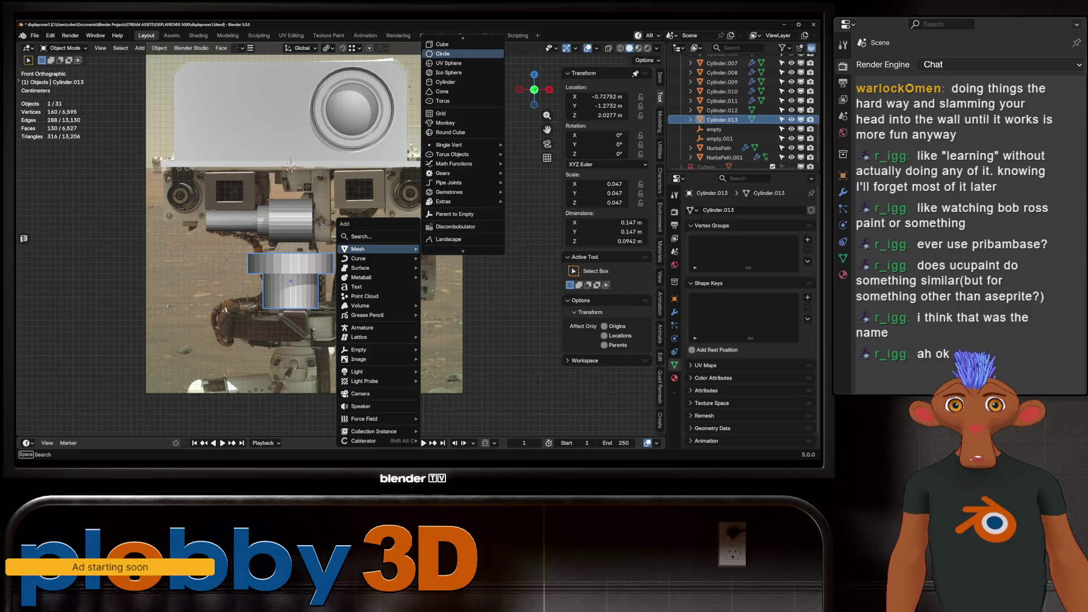
{"action": "left_click", "coordinate": [448, 57]}
{"action": "key", "text": "s"}
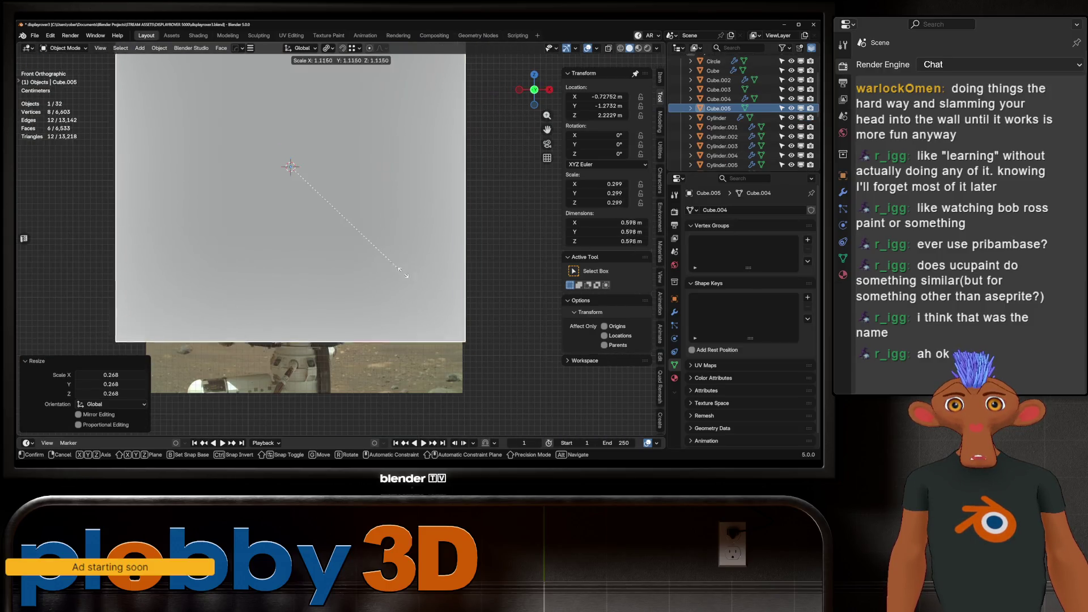
{"action": "left_click", "coordinate": [326, 195]}
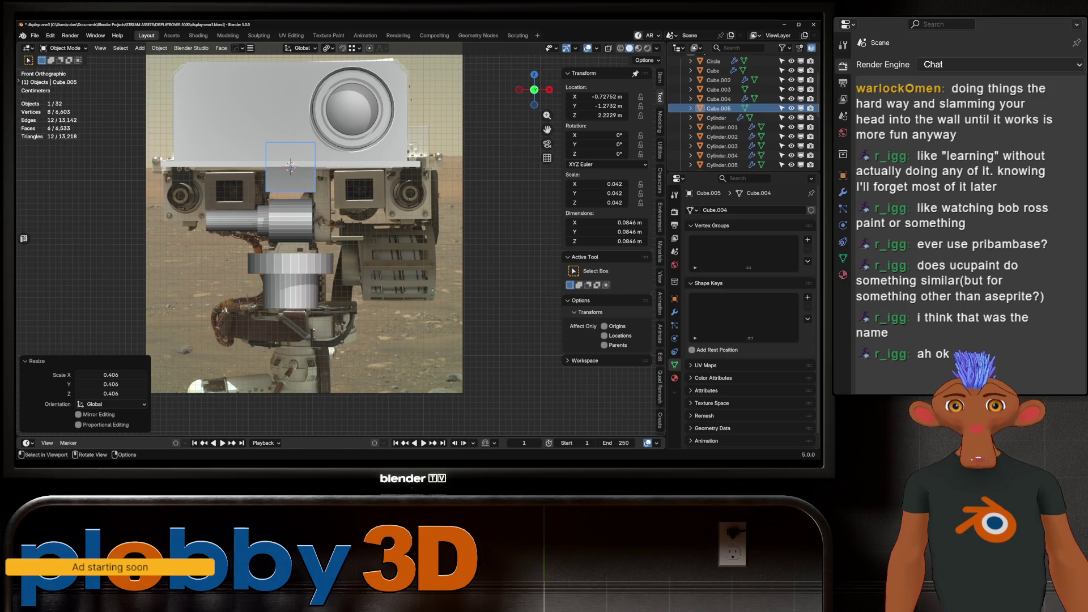
{"action": "key", "text": "g"}
{"action": "left_click", "coordinate": [218, 223]}
{"action": "key", "text": "s"}
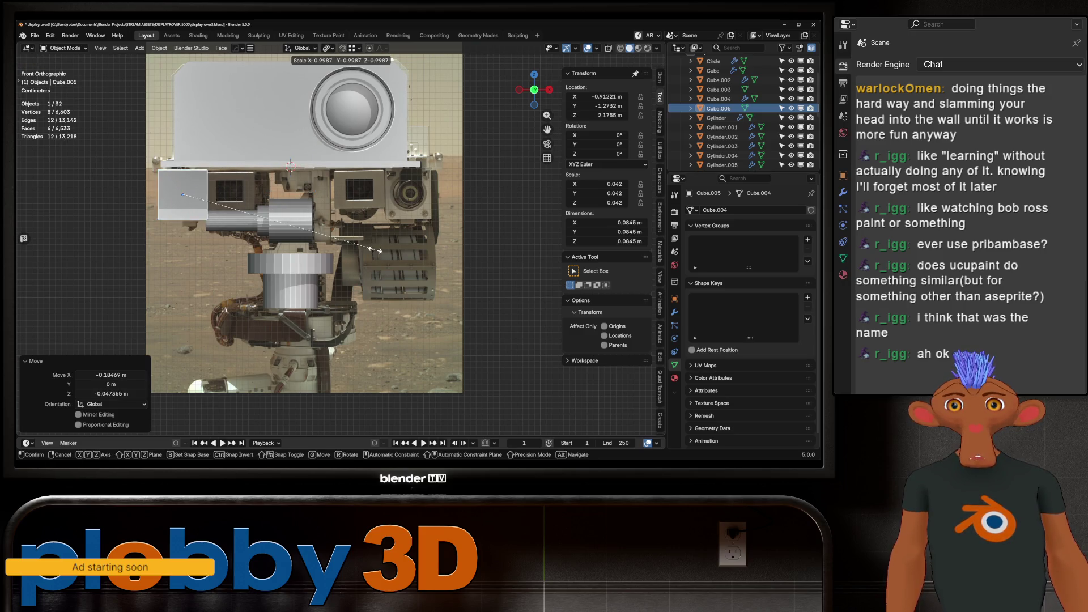
{"action": "left_click", "coordinate": [335, 238]}
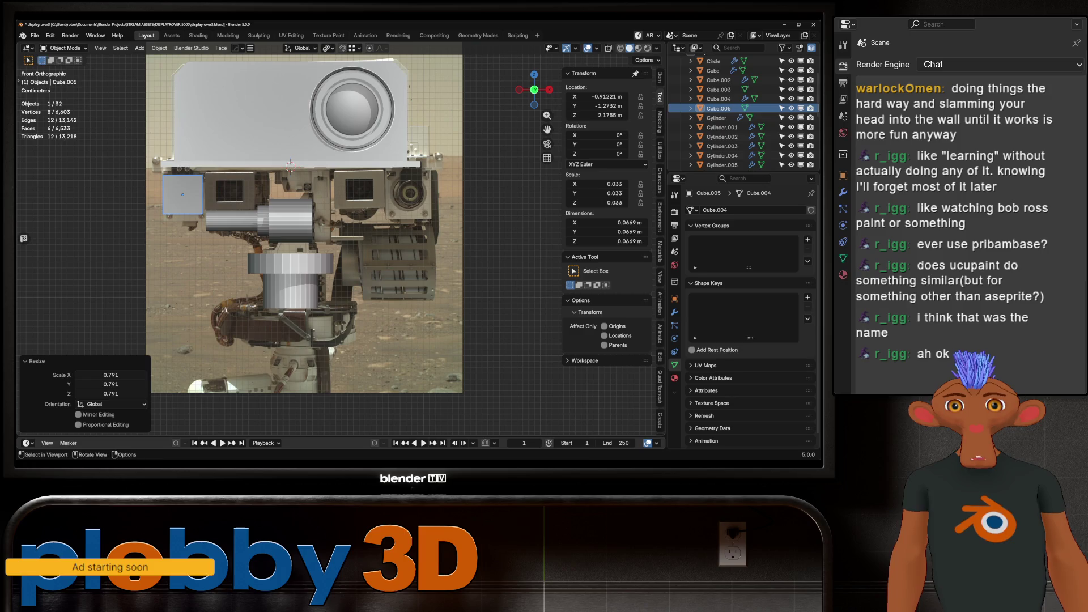
{"action": "key", "text": "s"}
{"action": "key", "text": "Return"}
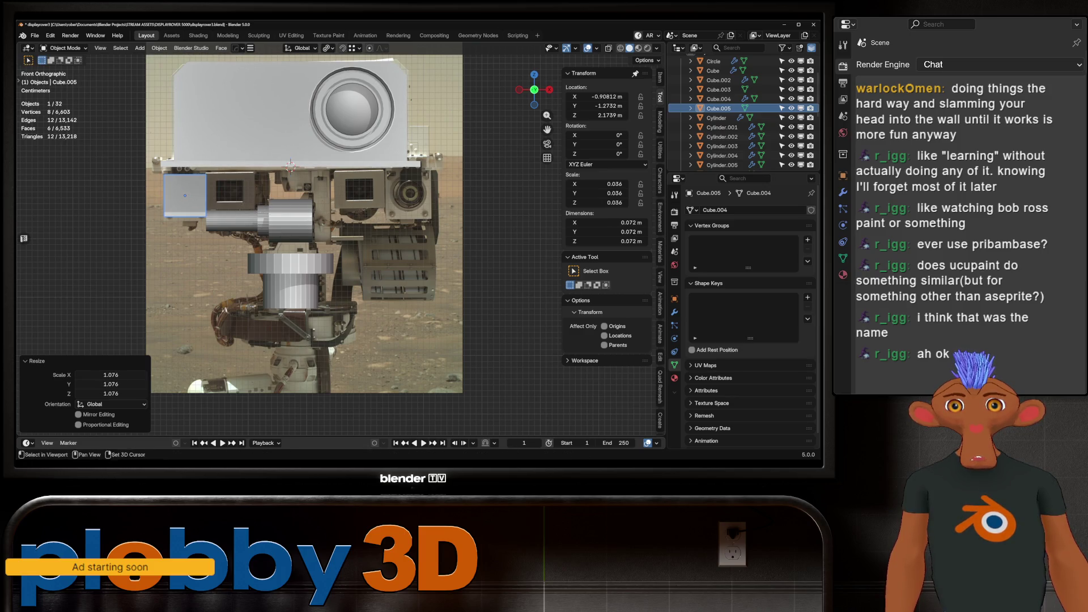
Stretch the window box taller on Z and raise it slightly.
{"action": "key", "text": "s"}
{"action": "key", "text": "z"}
{"action": "key", "text": "Return"}
{"action": "key", "text": "g"}
{"action": "key", "text": "z"}
{"action": "key", "text": "Return"}
Duplicate the window box, rotate the copy 90° on Y and slide it along X.
{"action": "key", "text": "shift+d"}
{"action": "key", "text": "Escape"}
{"action": "type", "text": "ry"}
{"action": "type", "text": "90"}
{"action": "key", "text": "Return"}
{"action": "key", "text": "g"}
{"action": "key", "text": "x"}
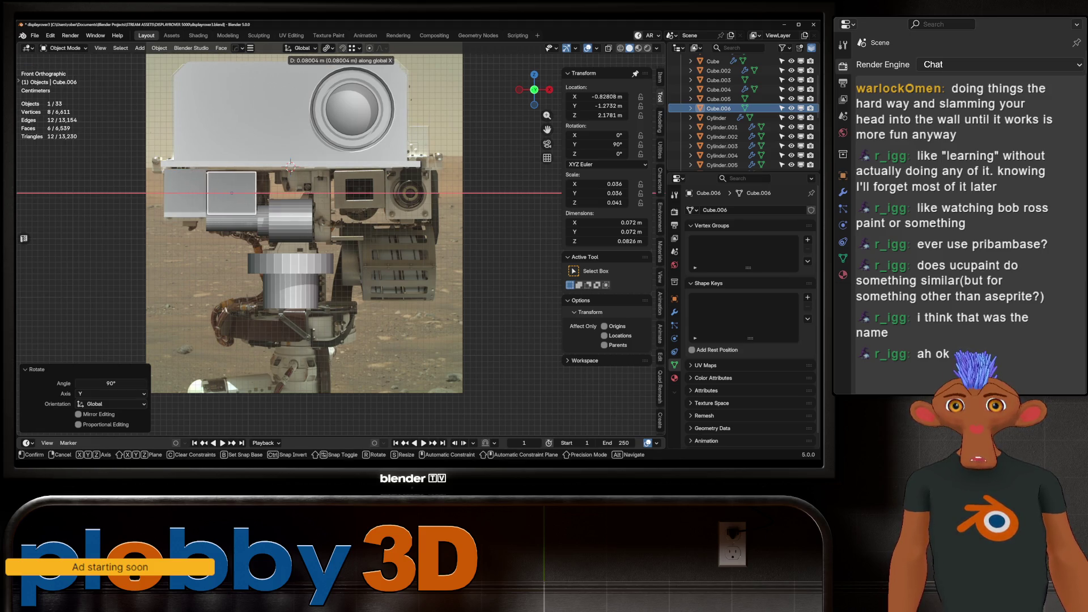
{"action": "key", "text": "Return"}
Shorten the copy's height, place it right of the original, and turn on X-ray.
{"action": "key", "text": "s"}
{"action": "key", "text": "z"}
{"action": "key", "text": "Return"}
{"action": "key", "text": "g"}
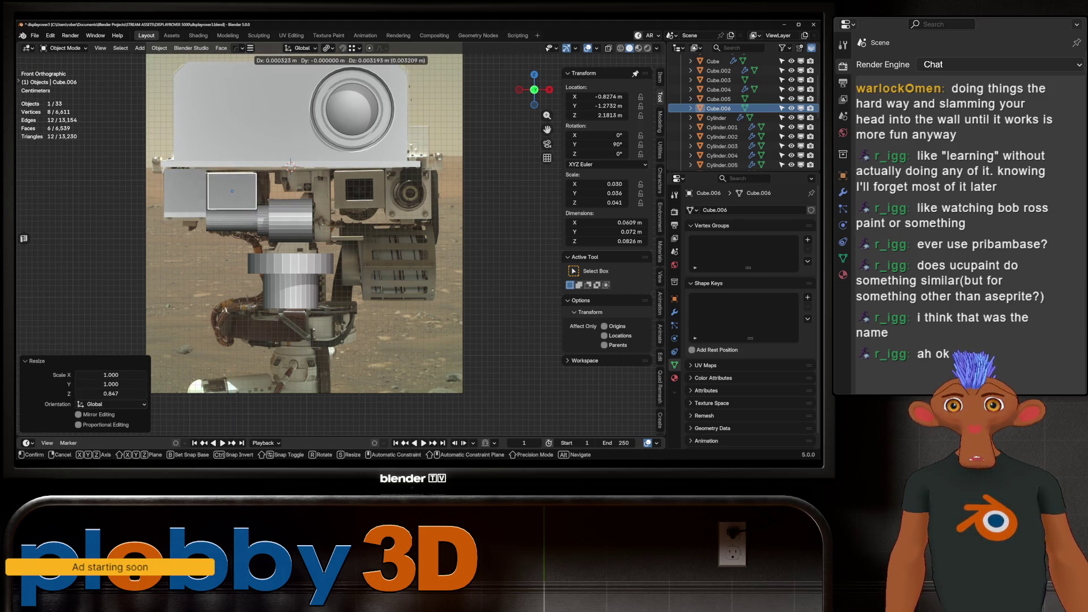
{"action": "key", "text": "Return"}
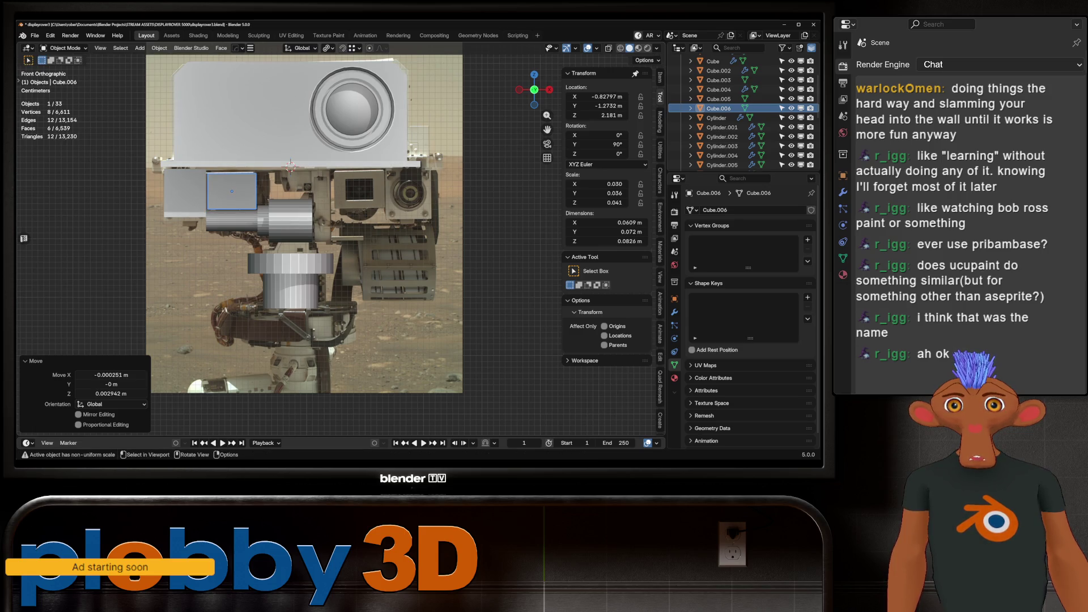
{"action": "scroll", "coordinate": [232, 191], "scroll_direction": "up", "scroll_amount": 1}
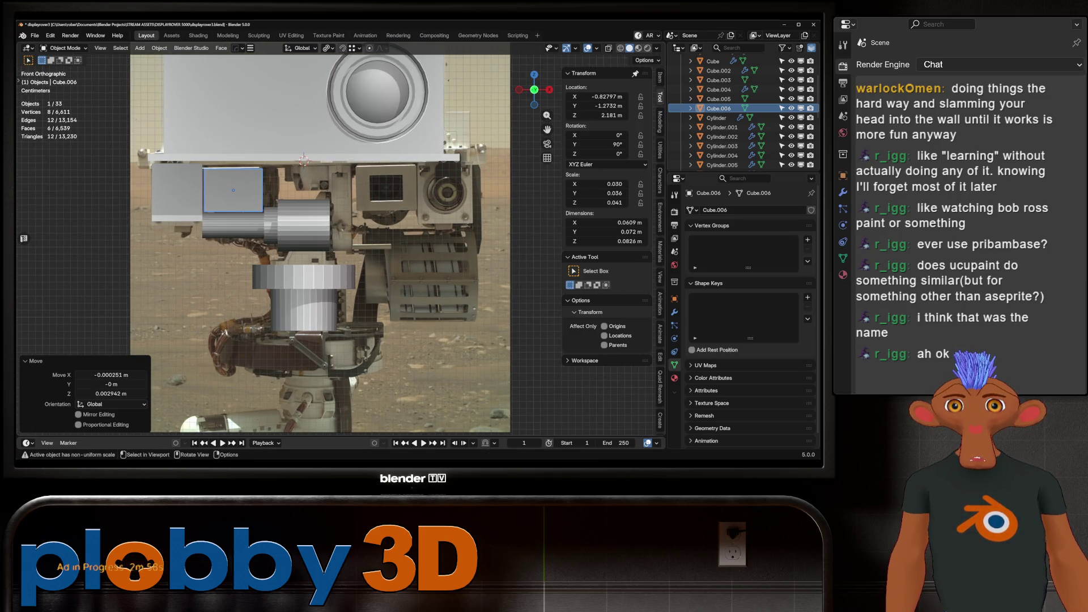
{"action": "key", "text": "alt+z"}
Select the left window box, orbit to check the base ring against the reference, then return to front view.
{"action": "left_click", "coordinate": [177, 193]}
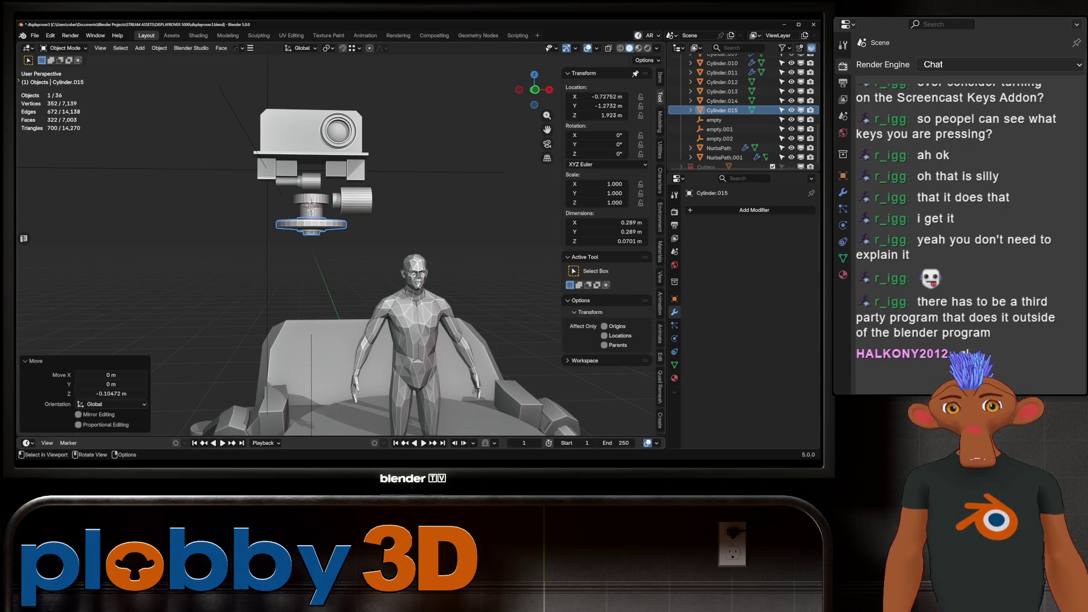
{"action": "middle_click_drag", "start_coordinate": [340, 255], "coordinate": [510, 233]}
{"action": "scroll", "coordinate": [368, 243], "scroll_direction": "up", "scroll_amount": 5}
{"action": "middle_click_drag", "start_coordinate": [369, 244], "coordinate": [349, 286]}
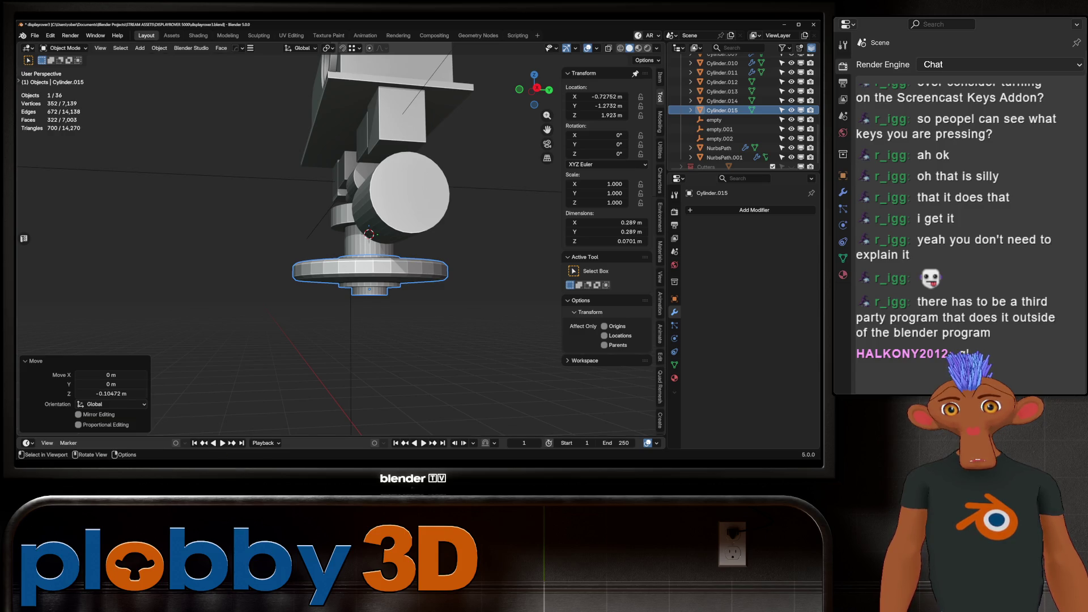
{"action": "scroll", "coordinate": [335, 244], "scroll_direction": "up", "scroll_amount": 8}
{"action": "scroll", "coordinate": [340, 244], "scroll_direction": "down", "scroll_amount": 10}
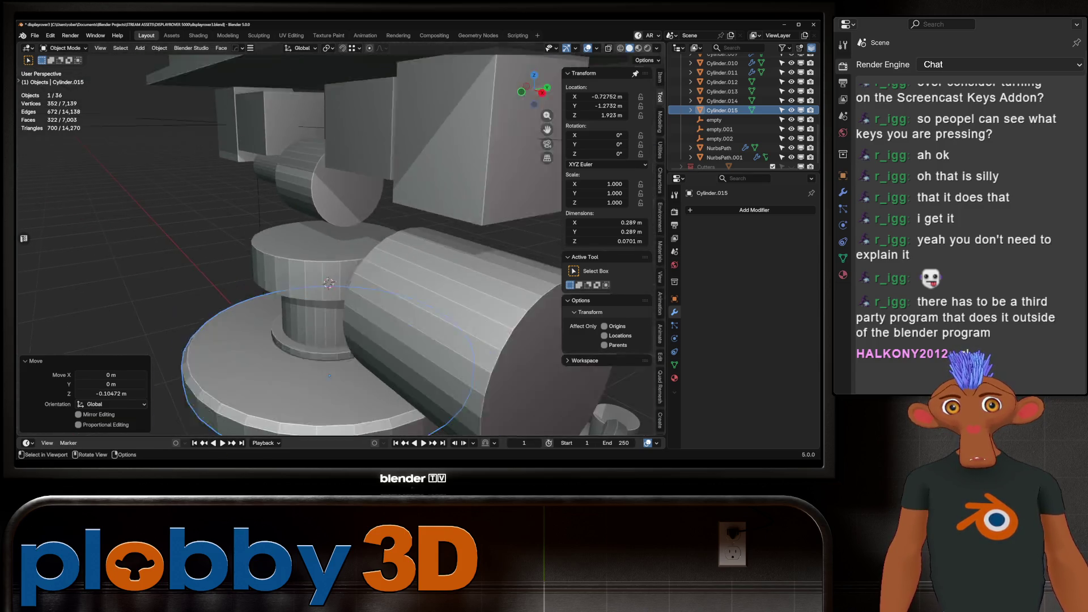
{"action": "mouse_move", "coordinate": [341, 244]}
{"action": "middle_mouse_down"}
{"action": "mouse_move", "coordinate": [397, 238]}
{"action": "mouse_move", "coordinate": [351, 240]}
{"action": "mouse_move", "coordinate": [366, 235]}
{"action": "mouse_move", "coordinate": [349, 255]}
{"action": "mouse_move", "coordinate": [363, 250]}
{"action": "mouse_move", "coordinate": [340, 232]}
{"action": "mouse_move", "coordinate": [351, 215]}
{"action": "mouse_move", "coordinate": [340, 238]}
{"action": "mouse_move", "coordinate": [345, 210]}
{"action": "middle_mouse_up"}
{"action": "scroll", "coordinate": [341, 244], "scroll_direction": "up", "scroll_amount": 3}
{"action": "key", "text": "KP_1"}
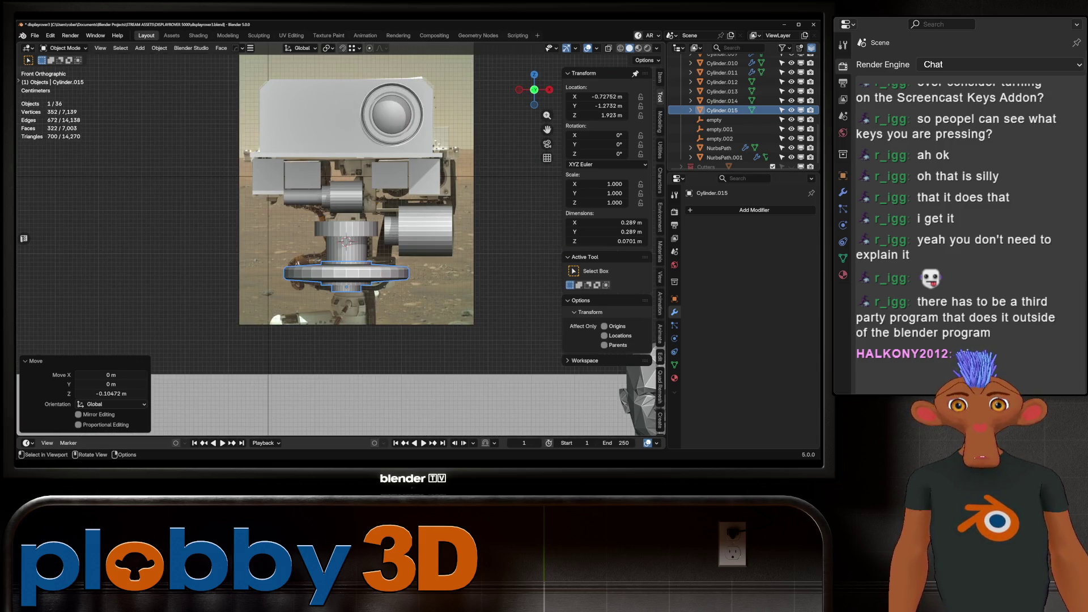
Lower the neck's bottom face straight down to lengthen the neck below the ring.
{"action": "key", "text": "Tab"}
{"action": "scroll", "coordinate": [243, 215], "scroll_direction": "up", "scroll_amount": 3}
{"action": "key", "text": "3"}
{"action": "mouse_move", "coordinate": [243, 215]}
{"action": "middle_mouse_down"}
{"action": "mouse_move", "coordinate": [283, 187]}
{"action": "mouse_move", "coordinate": [318, 226]}
{"action": "middle_mouse_up"}
{"action": "left_click", "coordinate": [326, 253]}
{"action": "key", "text": "KP_1"}
{"action": "key", "text": "g"}
{"action": "key", "text": "z"}
{"action": "key", "text": "Return"}
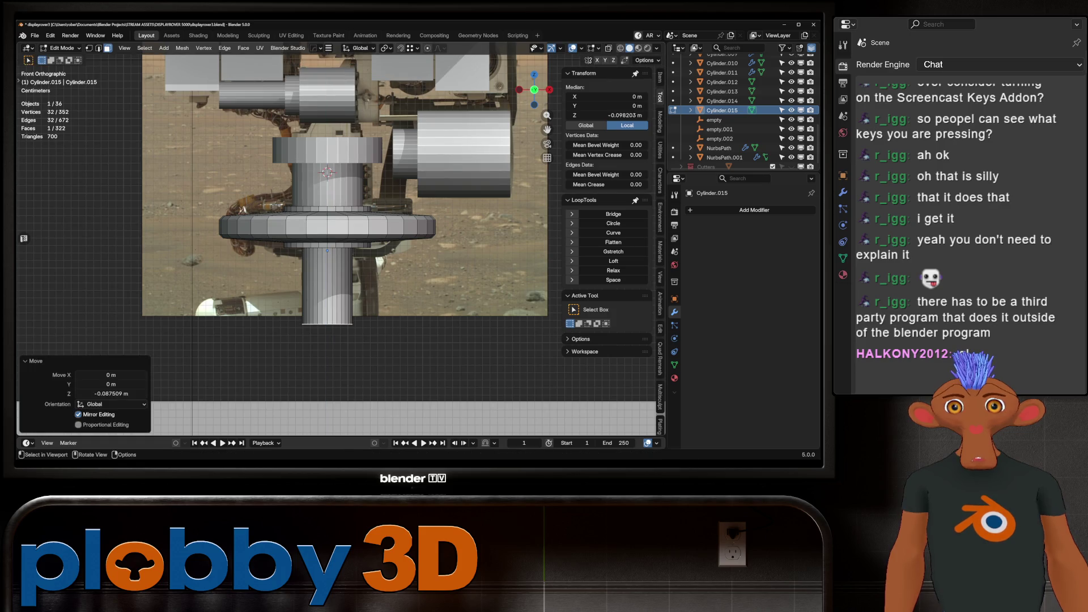
Add a centred loop cut around the neck, bevel it into two loops, and pinch them inward.
{"action": "key", "text": "ctrl+r"}
{"action": "left_click", "coordinate": [327, 283]}
{"action": "right_click", "coordinate": [327, 284]}
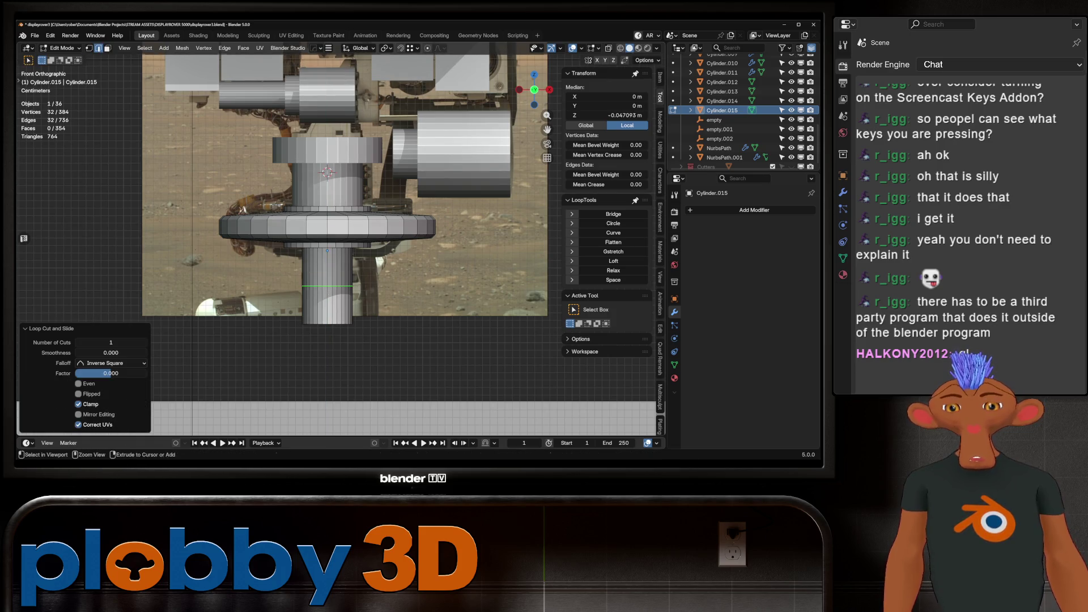
{"action": "key", "text": "ctrl+b"}
{"action": "key", "text": "Return"}
{"action": "key", "text": "alt+s"}
{"action": "key", "text": "Return"}
Select the vertical and horizontal edge loops on the neck and zoom in on them.
{"action": "key", "text": "2"}
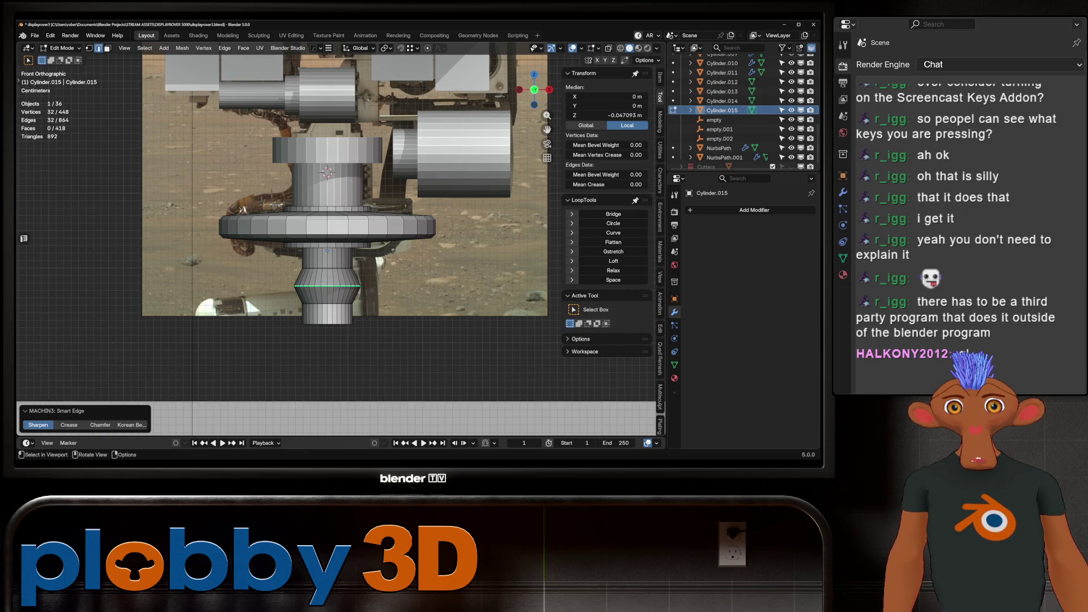
{"action": "left_click", "coordinate": [322, 295], "text": "alt"}
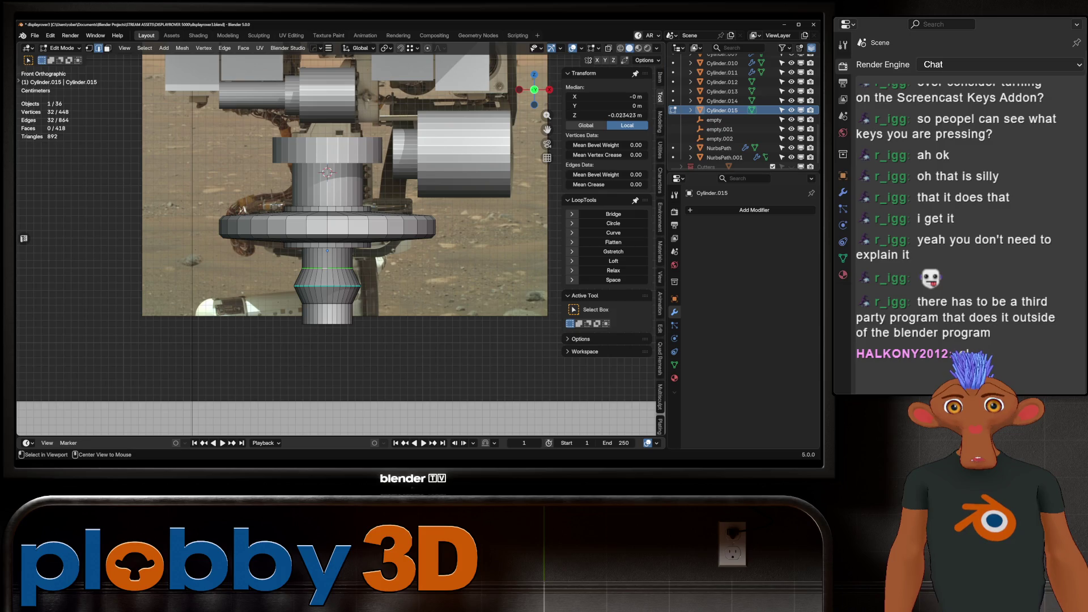
{"action": "left_click", "coordinate": [340, 268], "text": "alt+shift"}
{"action": "key", "text": "KP_Decimal"}
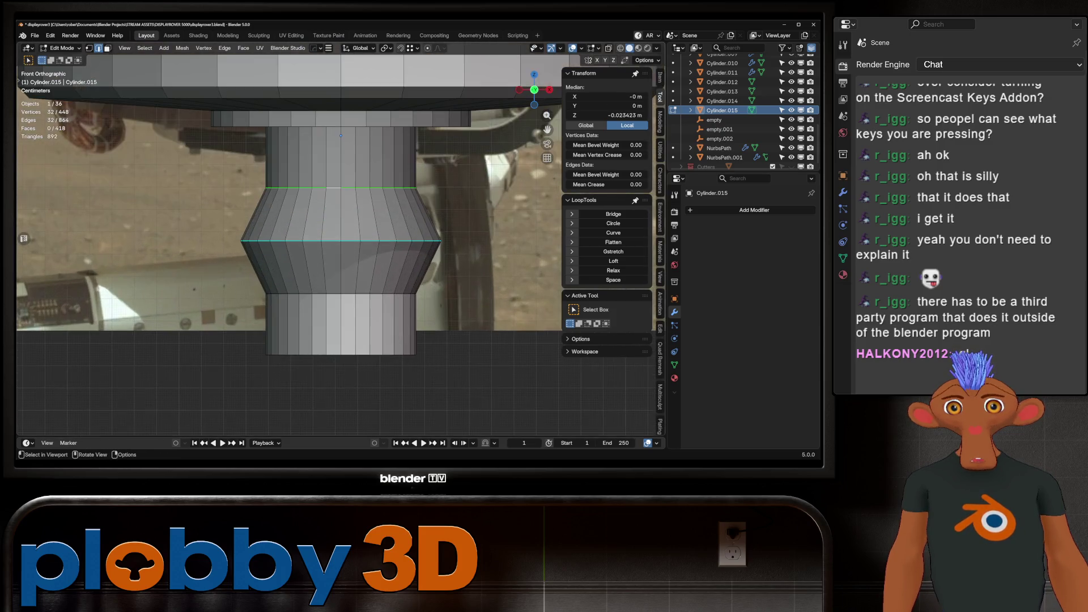
{"action": "key", "text": "2"}
{"action": "key", "text": "ctrl+e"}
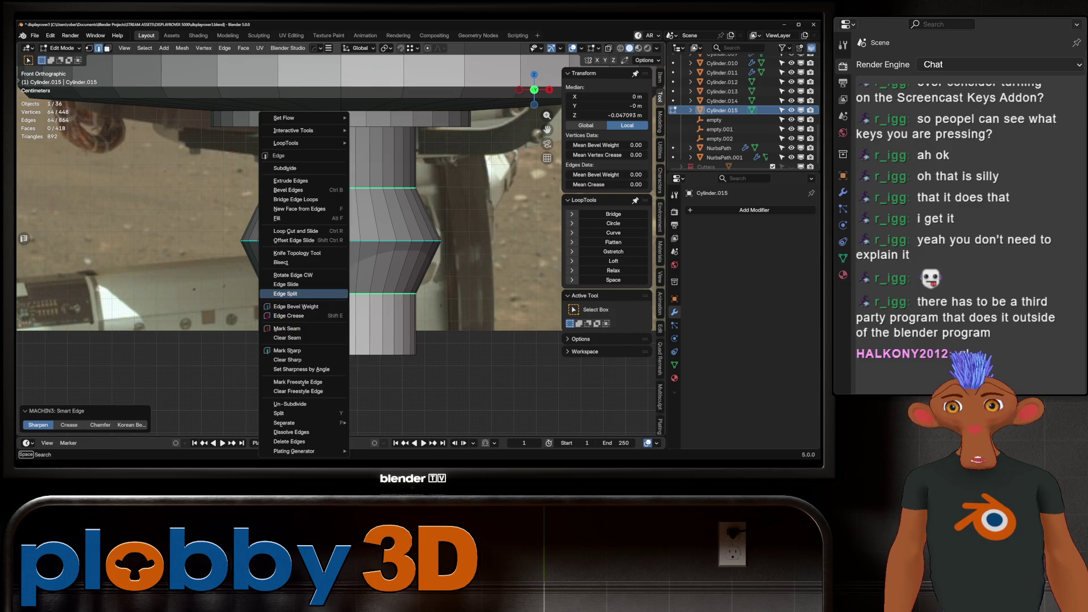
{"action": "key", "text": "Escape"}
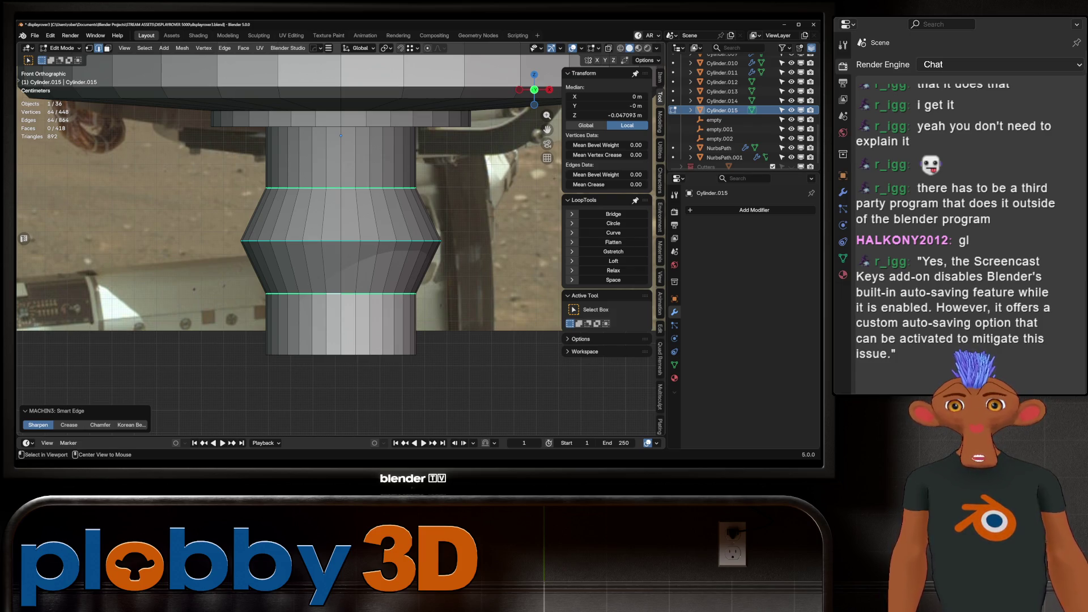
Bevel the middle loop into a strip, push it out 0.00355 m, and stretch it taller.
{"action": "key", "text": "ctrl+b"}
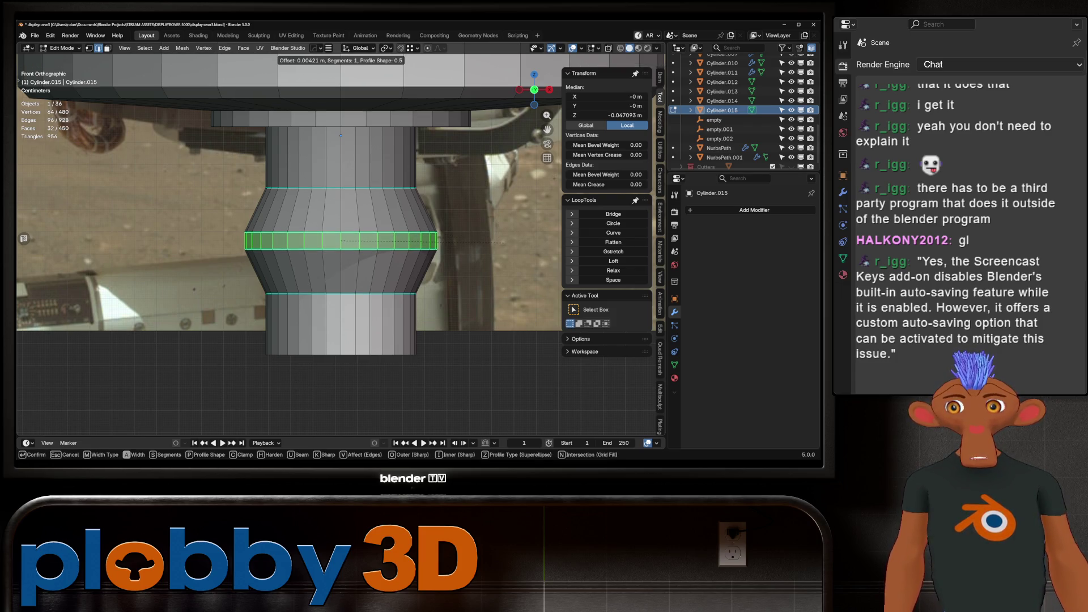
{"action": "left_click", "coordinate": [504, 242]}
{"action": "key", "text": "alt+s"}
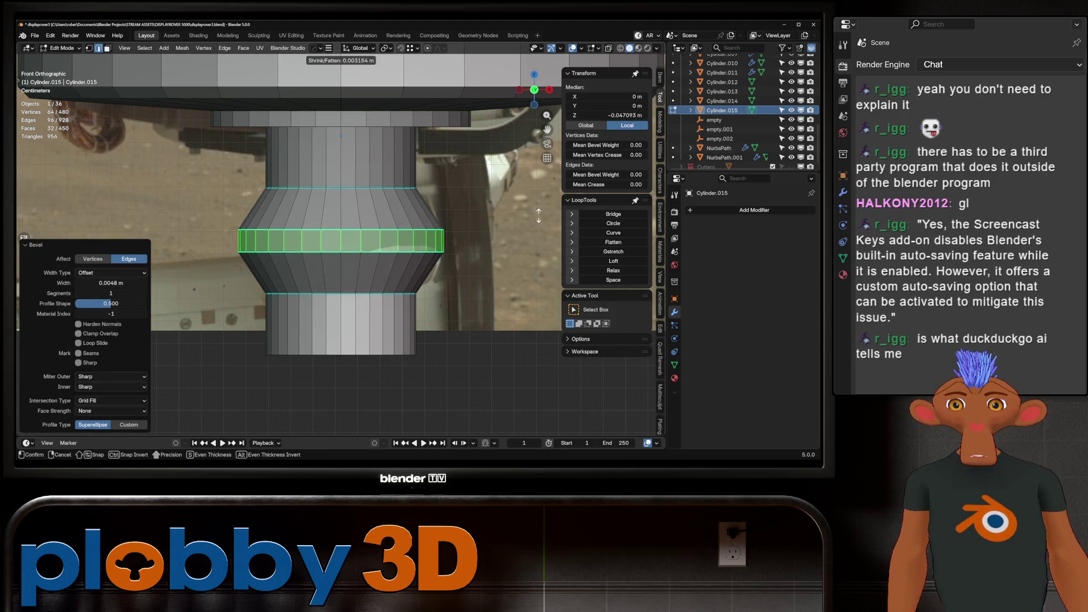
{"action": "left_click", "coordinate": [536, 219]}
{"action": "key", "text": "s"}
{"action": "key", "text": "z"}
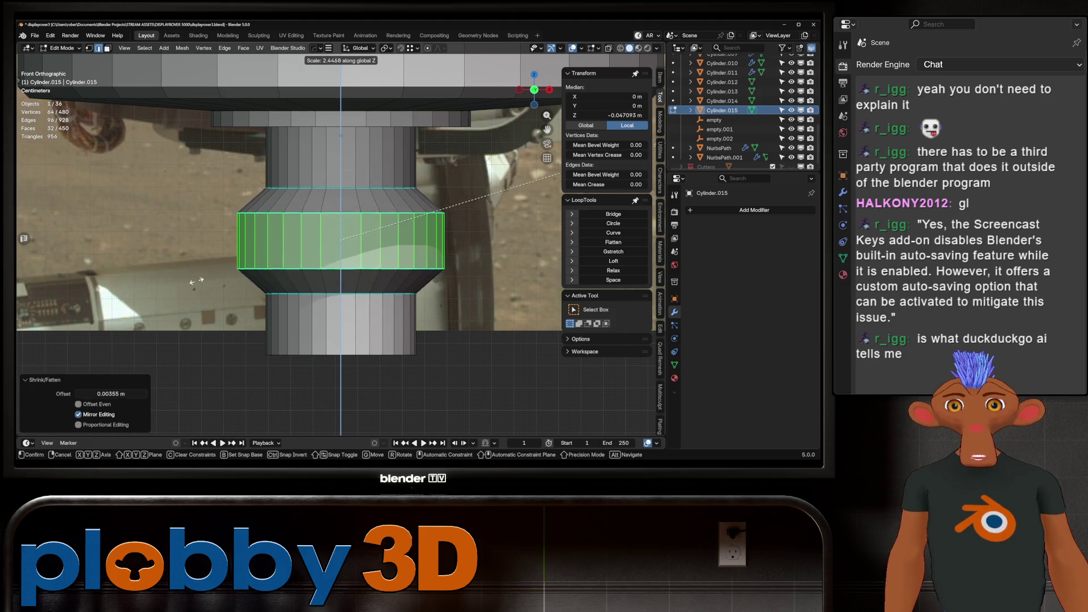
{"action": "left_click", "coordinate": [379, 274]}
{"action": "scroll", "coordinate": [379, 273], "scroll_direction": "down", "scroll_amount": 6}
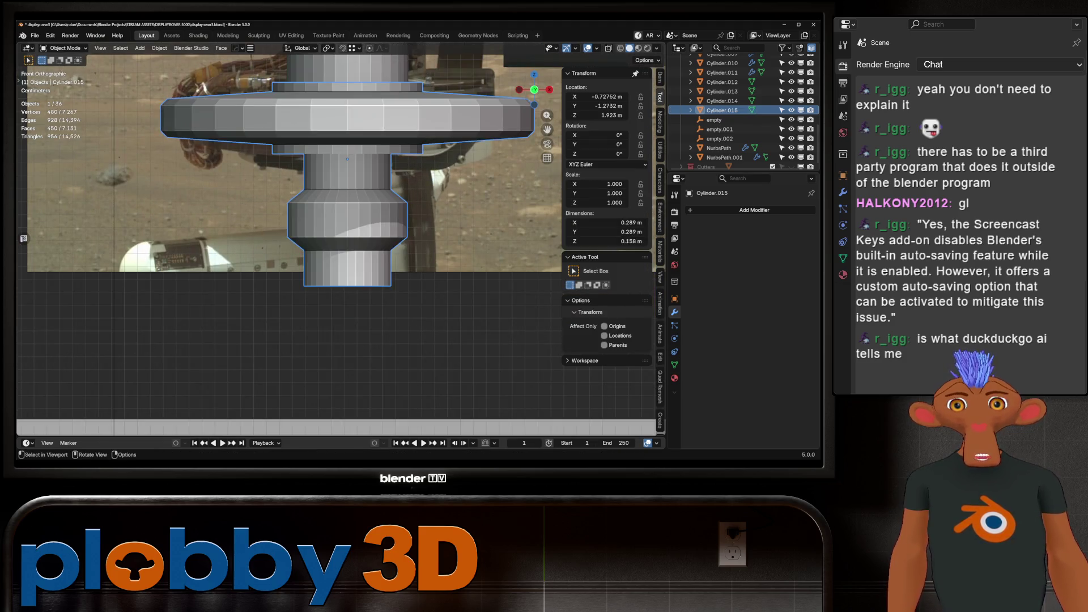
{"action": "key", "text": "Tab"}
{"action": "scroll", "coordinate": [306, 238], "scroll_direction": "up", "scroll_amount": 4}
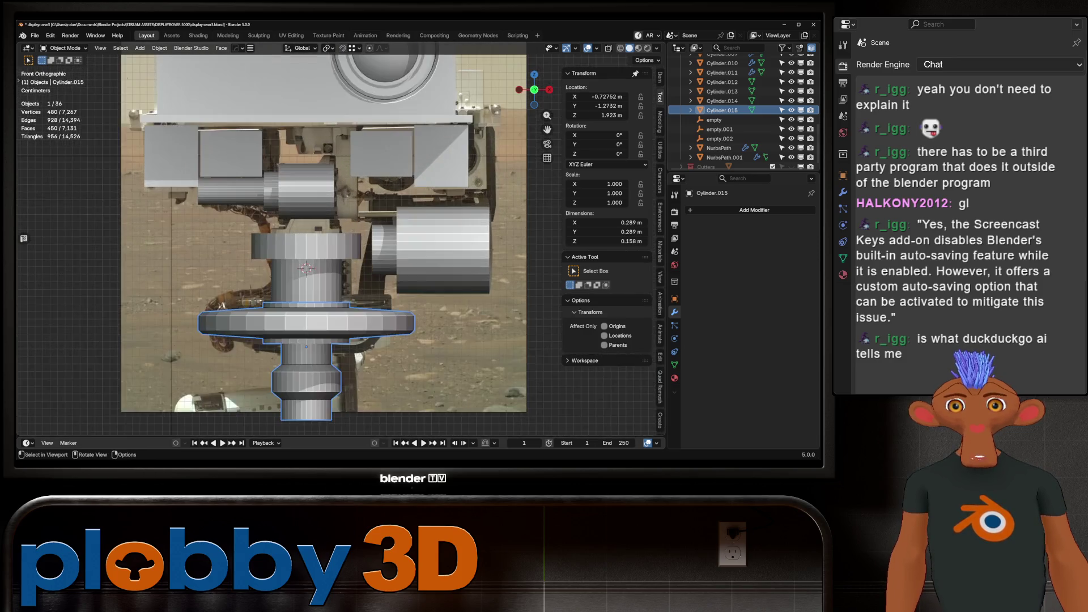
{"action": "mouse_move", "coordinate": [306, 238]}
{"action": "middle_mouse_down"}
{"action": "mouse_move", "coordinate": [340, 215]}
{"action": "mouse_move", "coordinate": [368, 232]}
{"action": "middle_mouse_up"}
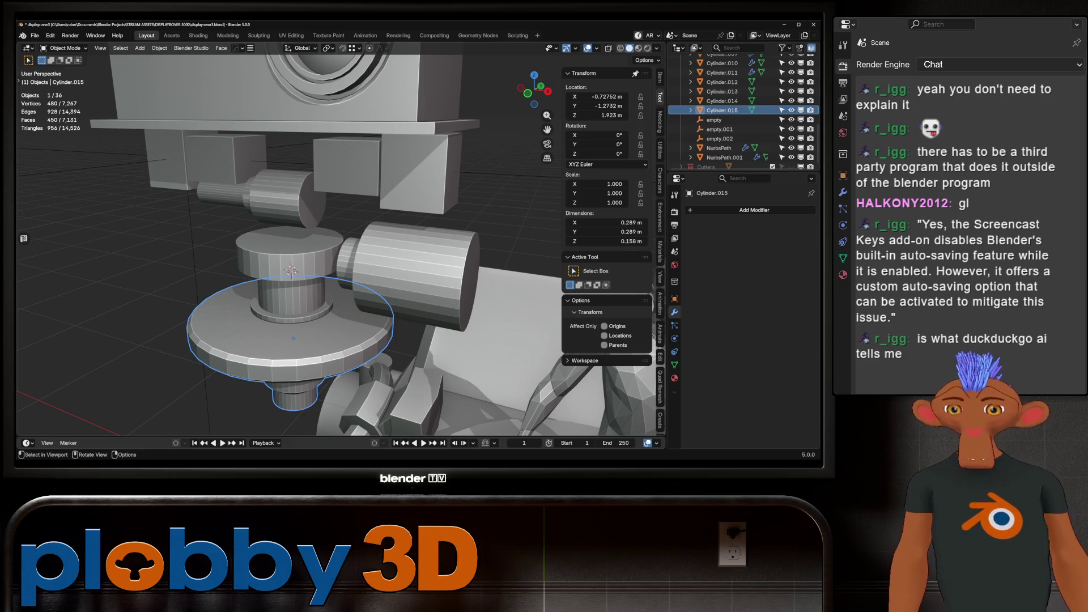
{"action": "key", "text": "KP_3"}
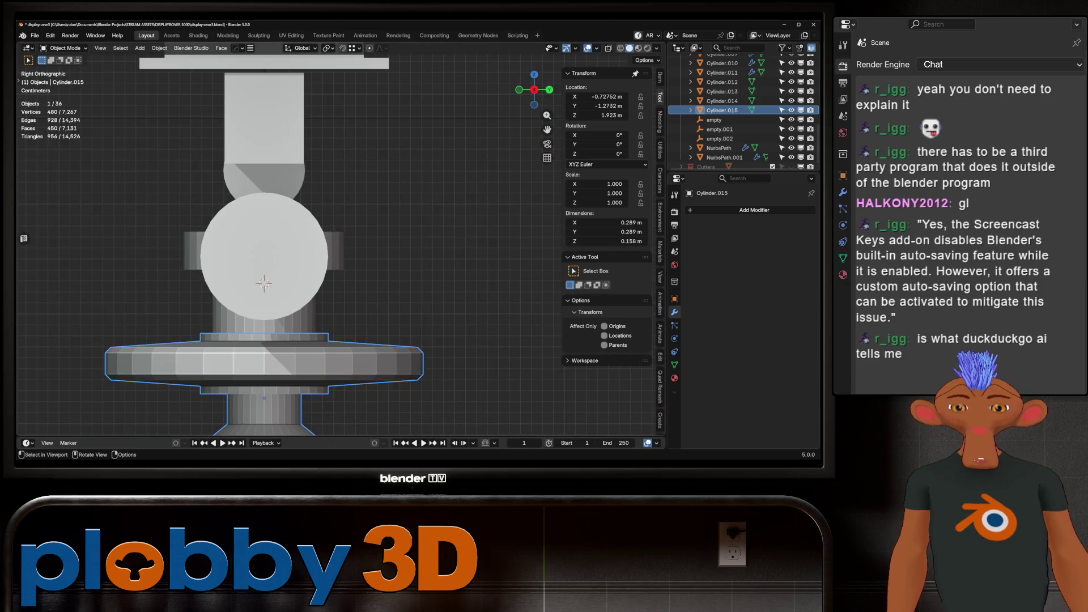
{"action": "mouse_move", "coordinate": [340, 255]}
{"action": "middle_mouse_down"}
{"action": "mouse_move", "coordinate": [374, 238]}
{"action": "mouse_move", "coordinate": [386, 250]}
{"action": "mouse_move", "coordinate": [425, 243]}
{"action": "mouse_move", "coordinate": [374, 243]}
{"action": "mouse_move", "coordinate": [397, 266]}
{"action": "mouse_move", "coordinate": [385, 295]}
{"action": "middle_mouse_up"}
{"action": "scroll", "coordinate": [352, 283], "scroll_direction": "up", "scroll_amount": 4}
{"action": "scroll", "coordinate": [351, 255], "scroll_direction": "down", "scroll_amount": 4}
{"action": "key", "text": "KP_Decimal"}
{"action": "mouse_move", "coordinate": [340, 255]}
{"action": "middle_mouse_down"}
{"action": "mouse_move", "coordinate": [352, 226]}
{"action": "mouse_move", "coordinate": [375, 216]}
{"action": "mouse_move", "coordinate": [351, 266]}
{"action": "mouse_move", "coordinate": [340, 226]}
{"action": "middle_mouse_up"}
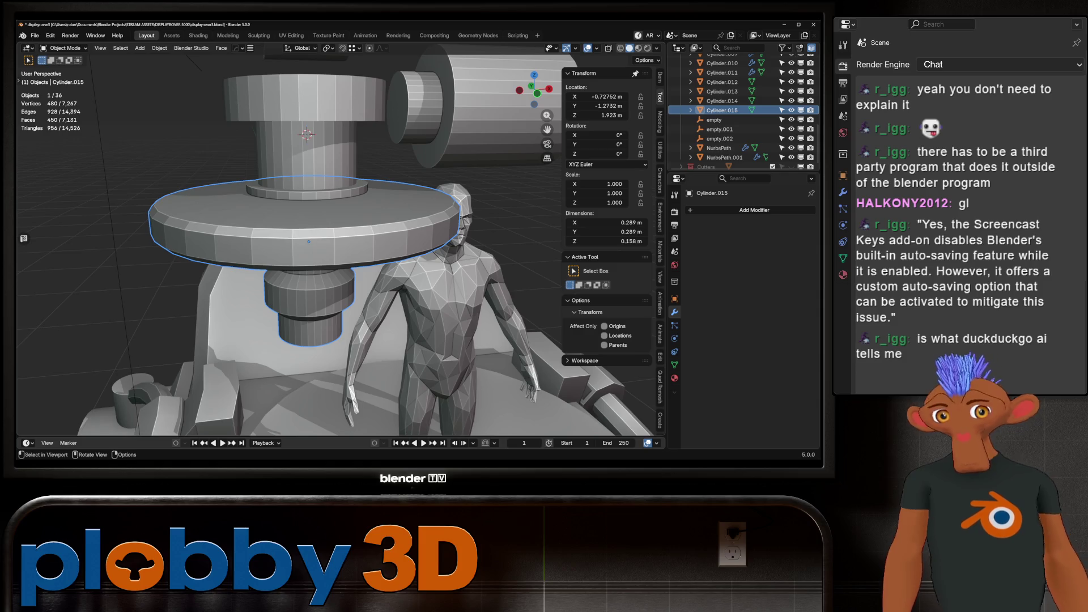
{"action": "mouse_move", "coordinate": [340, 249]}
{"action": "middle_mouse_down"}
{"action": "mouse_move", "coordinate": [295, 249]}
{"action": "mouse_move", "coordinate": [283, 295]}
{"action": "mouse_move", "coordinate": [272, 238]}
{"action": "mouse_move", "coordinate": [300, 204]}
{"action": "middle_mouse_up"}
{"action": "scroll", "coordinate": [340, 238], "scroll_direction": "up", "scroll_amount": 5}
{"action": "key", "text": "KP_1"}
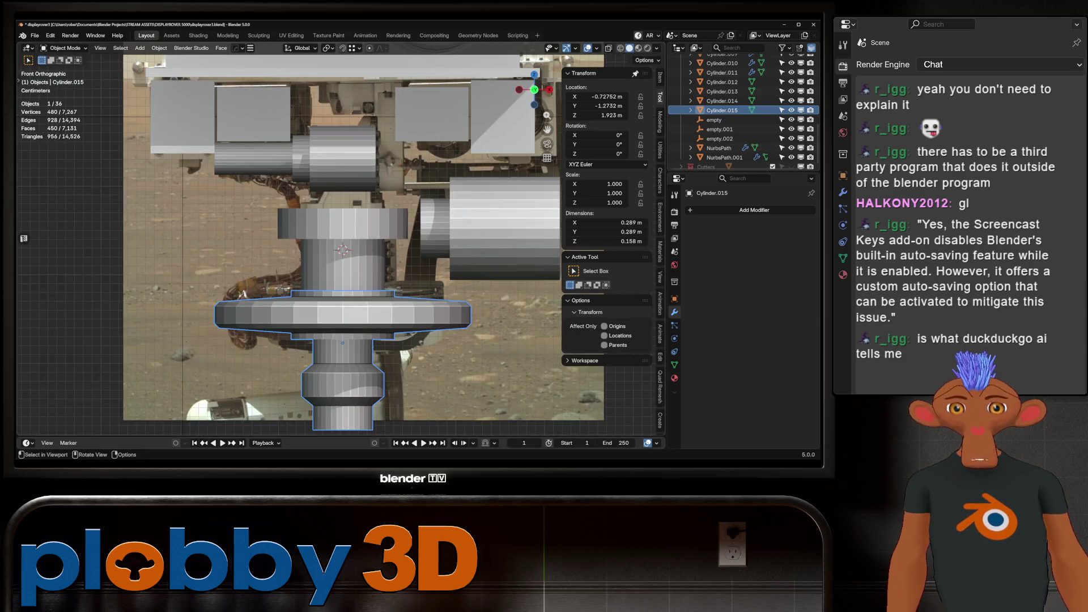
{"action": "middle_click_drag", "start_coordinate": [295, 170], "coordinate": [272, 273], "text": "shift"}
{"action": "scroll", "coordinate": [295, 244], "scroll_direction": "up", "scroll_amount": 2}
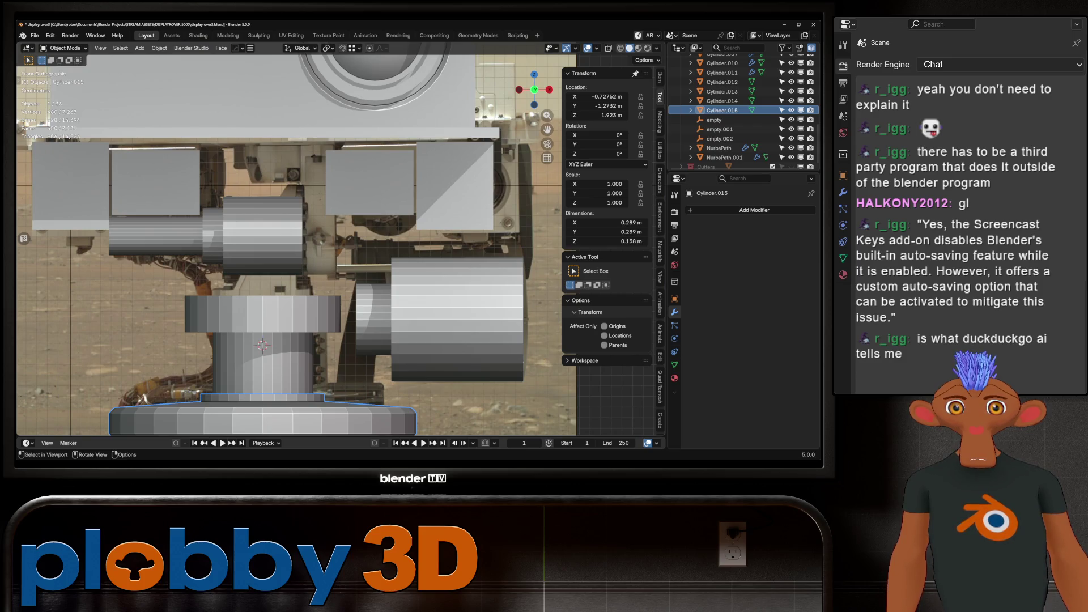
{"action": "left_click", "coordinate": [261, 238]}
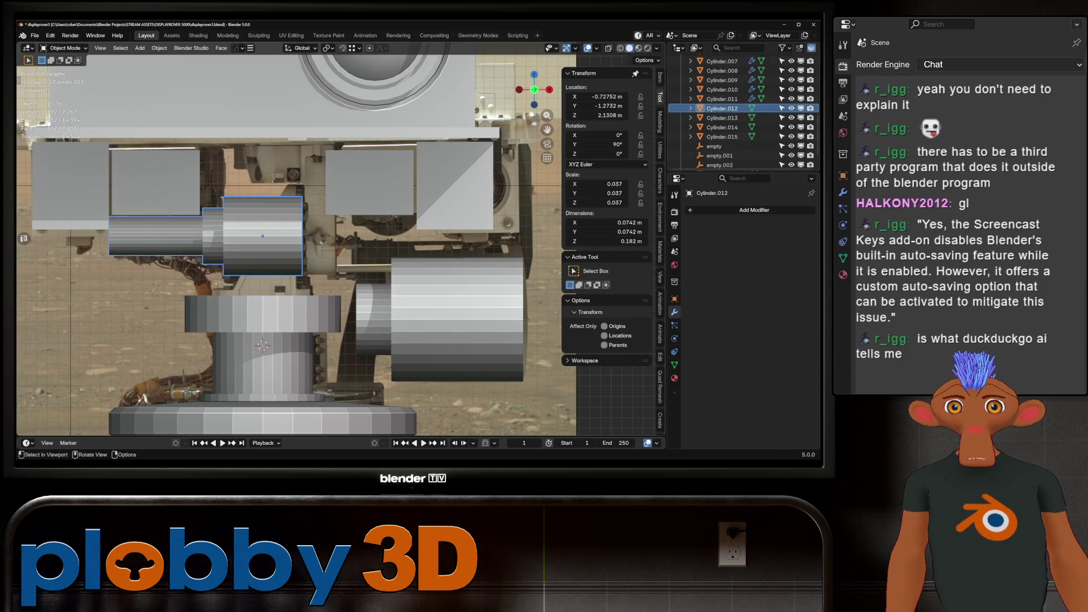
Duplicate the barrel's end face and separate it into its own disk object.
{"action": "key", "text": "Tab"}
{"action": "middle_click_drag", "start_coordinate": [295, 244], "coordinate": [250, 221]}
{"action": "key", "text": "shift+d"}
{"action": "key", "text": "Escape"}
{"action": "key", "text": "p"}
{"action": "key", "text": "s"}
{"action": "key", "text": "Tab"}
{"action": "left_click", "coordinate": [262, 238]}
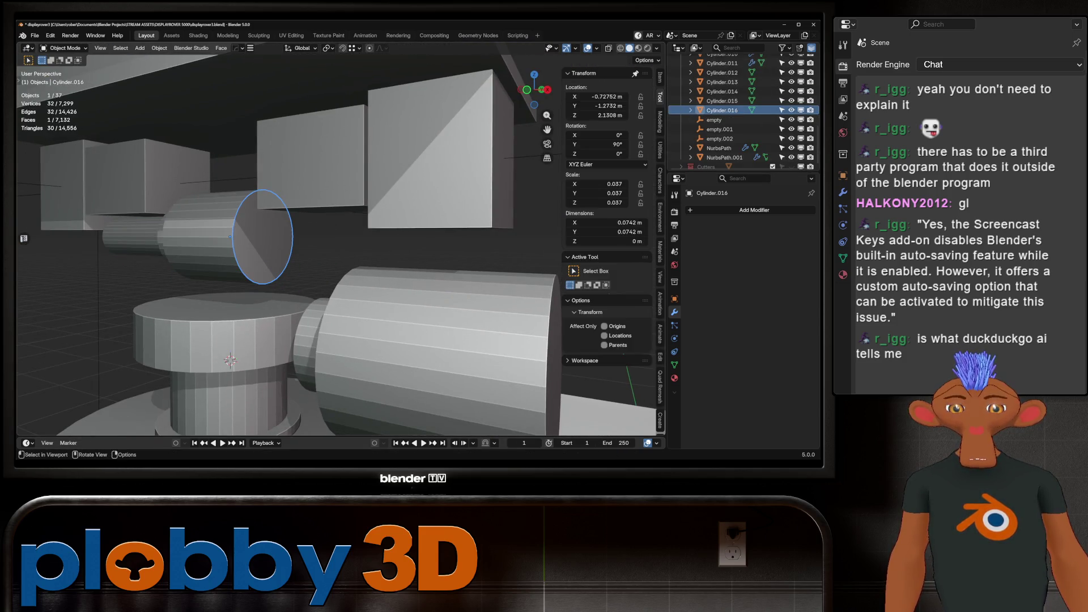
Snap the 3D cursor to the new disk's centre, then back to the world origin.
{"action": "key", "text": "KP_1"}
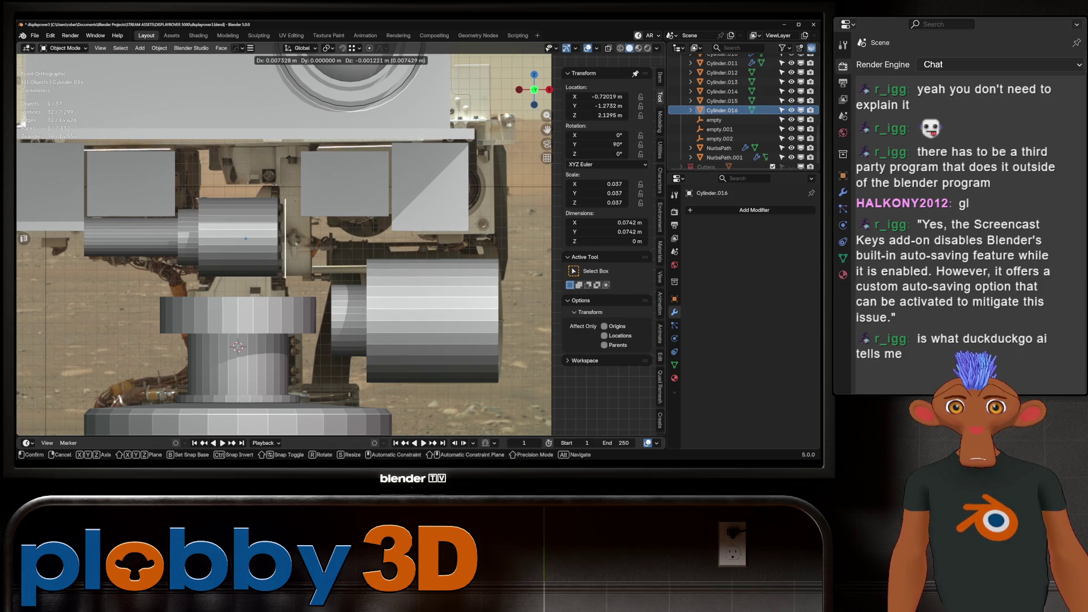
{"action": "key", "text": "q"}
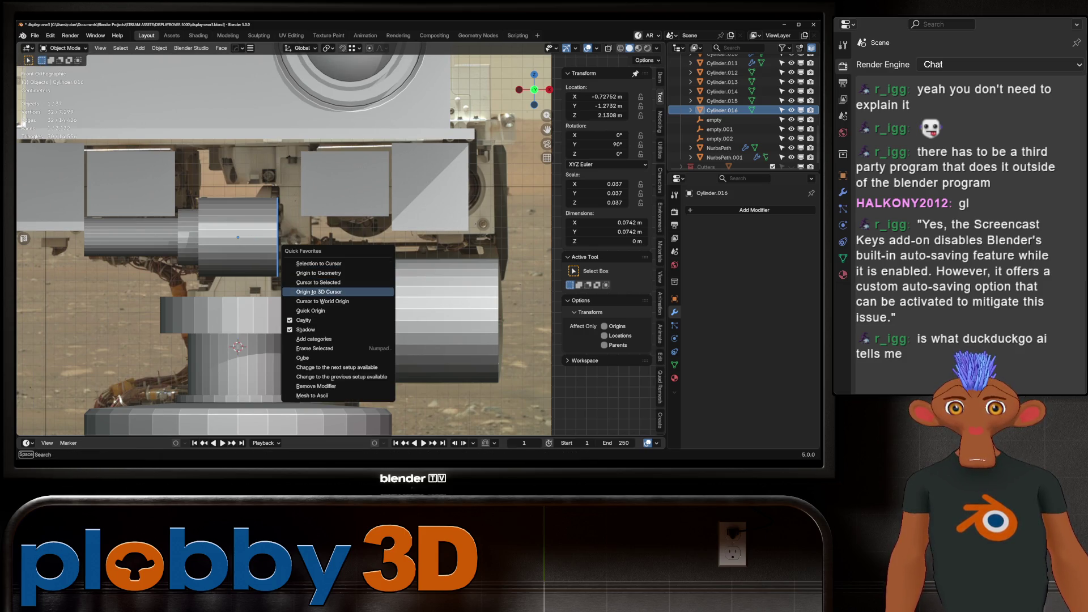
{"action": "key", "text": "Return"}
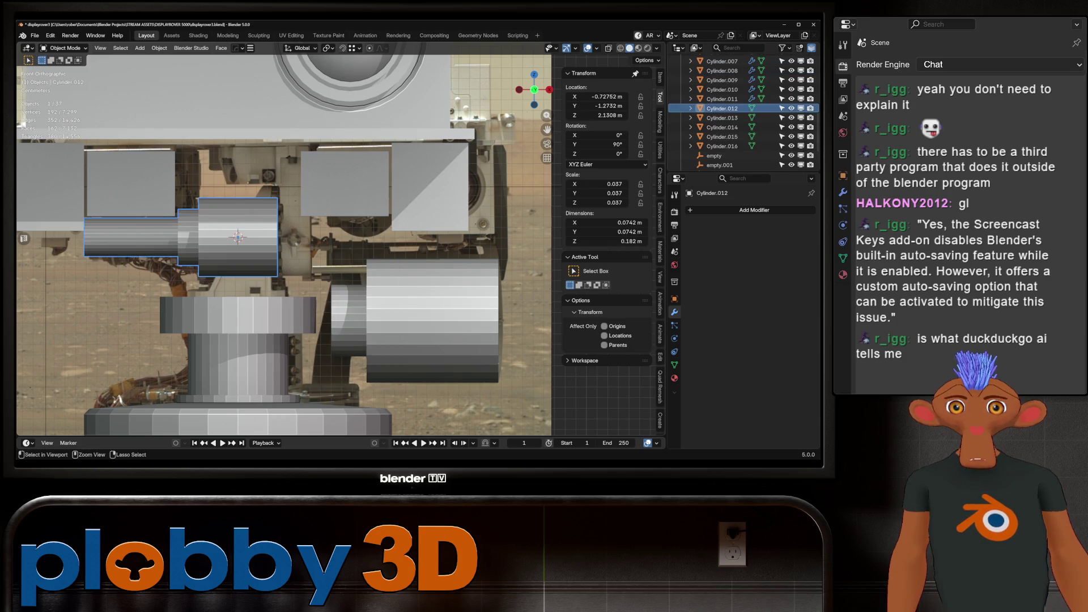
{"action": "key", "text": "q"}
{"action": "key", "text": "Down"}
{"action": "key", "text": "Down"}
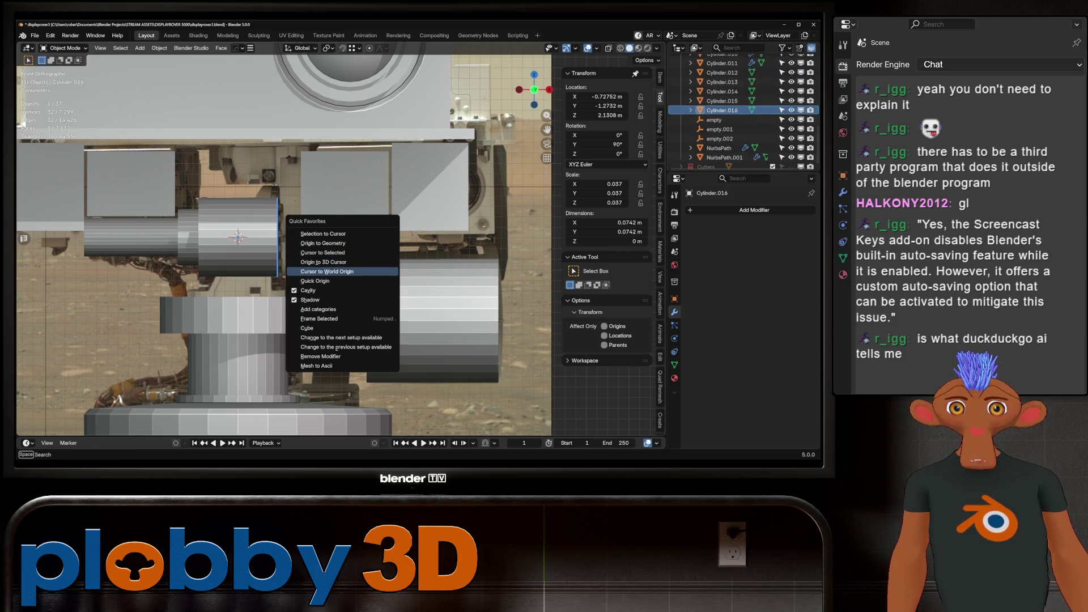
{"action": "key", "text": "Return"}
Select the disk at the barrel's end and set its origin to its geometry.
{"action": "middle_click_drag", "start_coordinate": [238, 236], "coordinate": [267, 226]}
{"action": "left_click", "coordinate": [215, 238]}
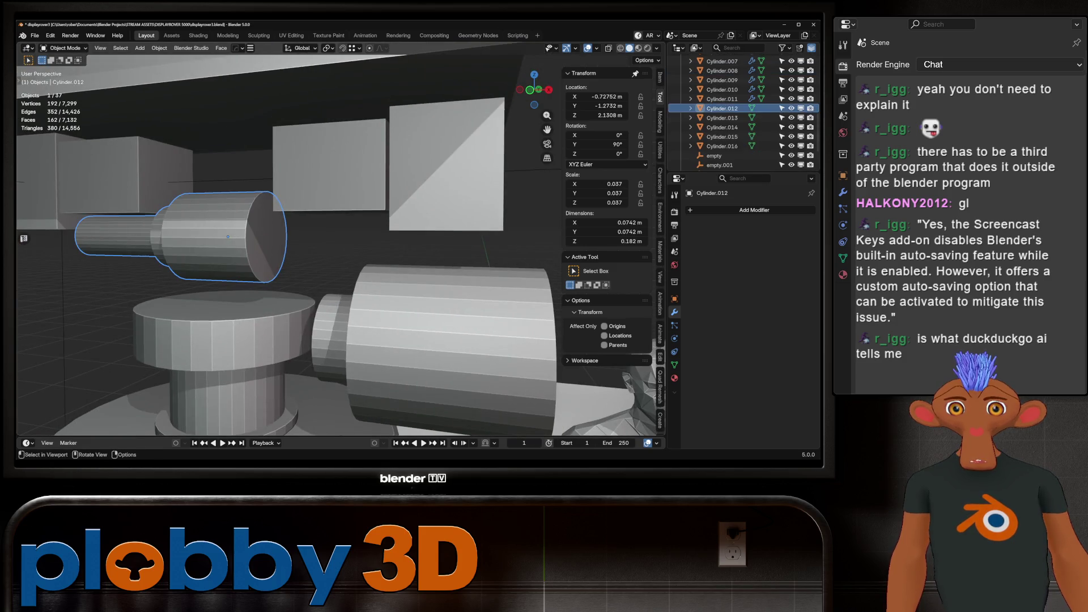
{"action": "left_click", "coordinate": [267, 238]}
{"action": "key", "text": "q"}
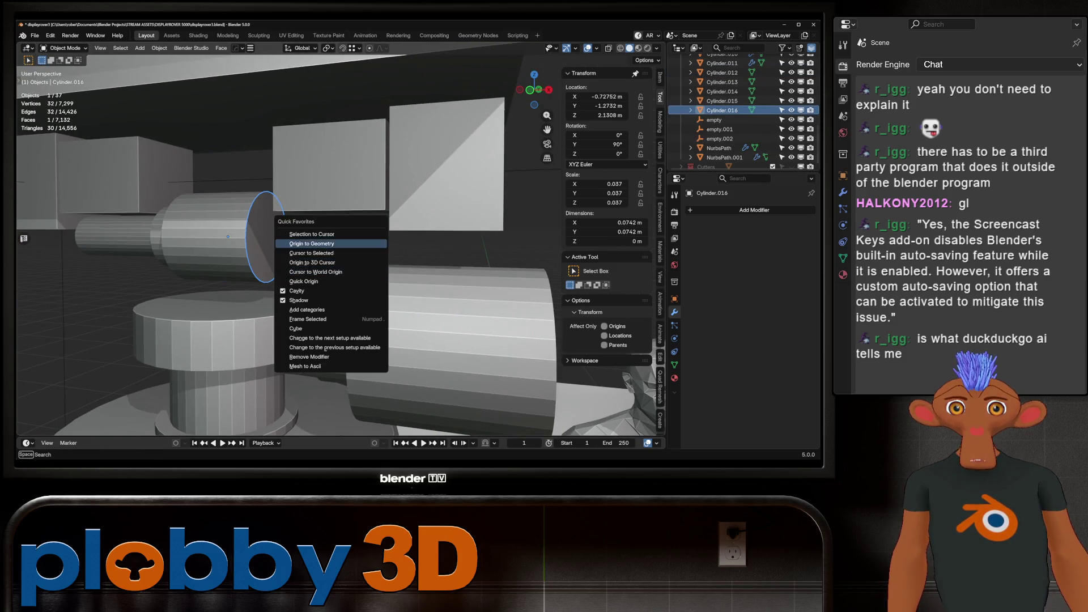
{"action": "key", "text": "Return"}
Nudge the disk 0.002108 m along X, extrude it into a short cylinder, and isolate it.
{"action": "key", "text": "Tab"}
{"action": "key", "text": "KP_1"}
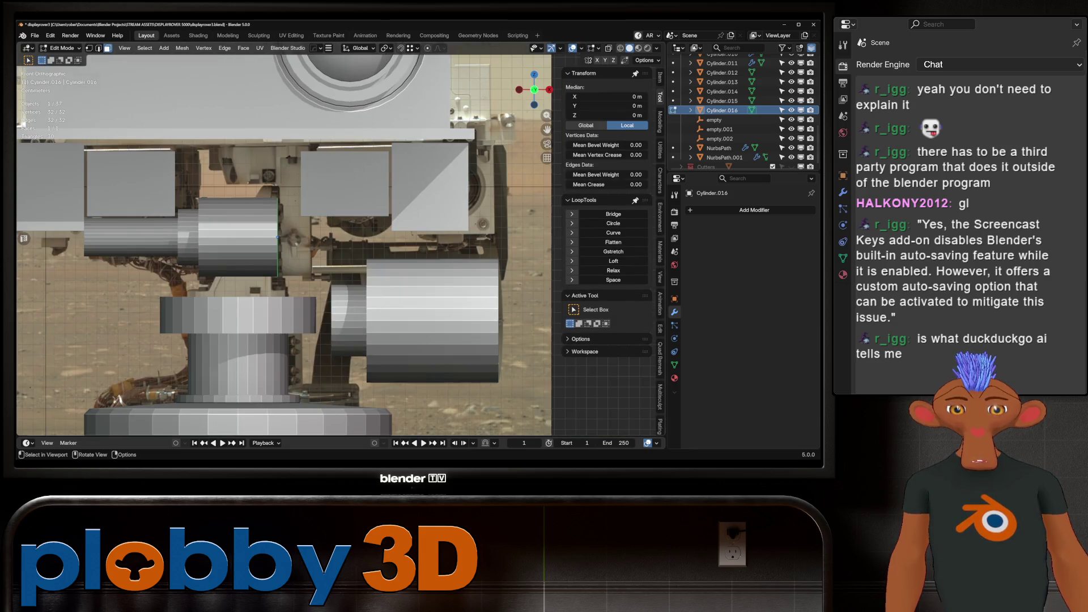
{"action": "key", "text": "g"}
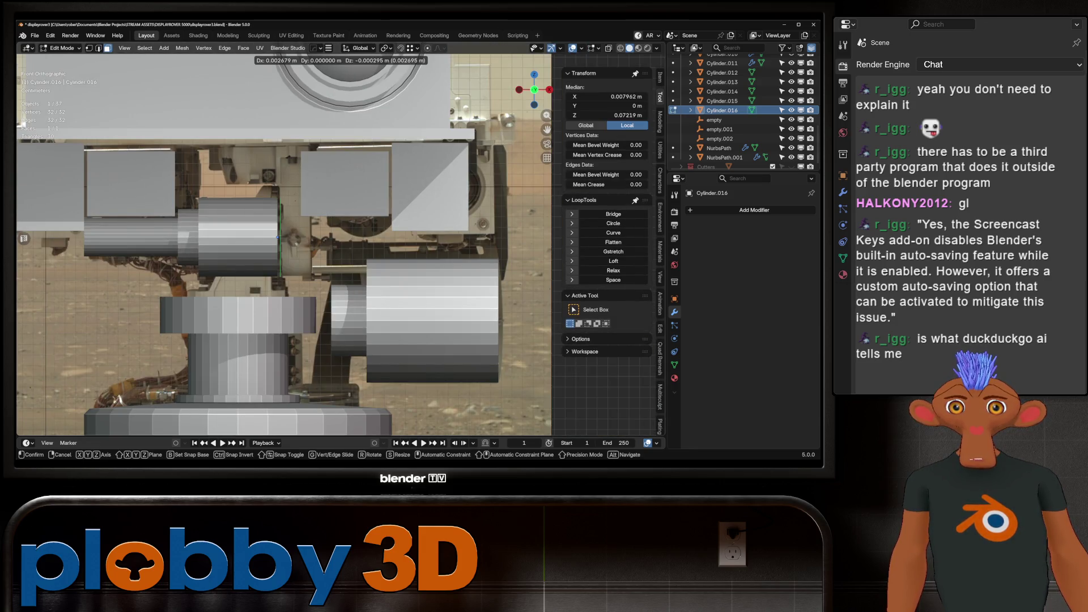
{"action": "key", "text": "Return"}
{"action": "key", "text": "e"}
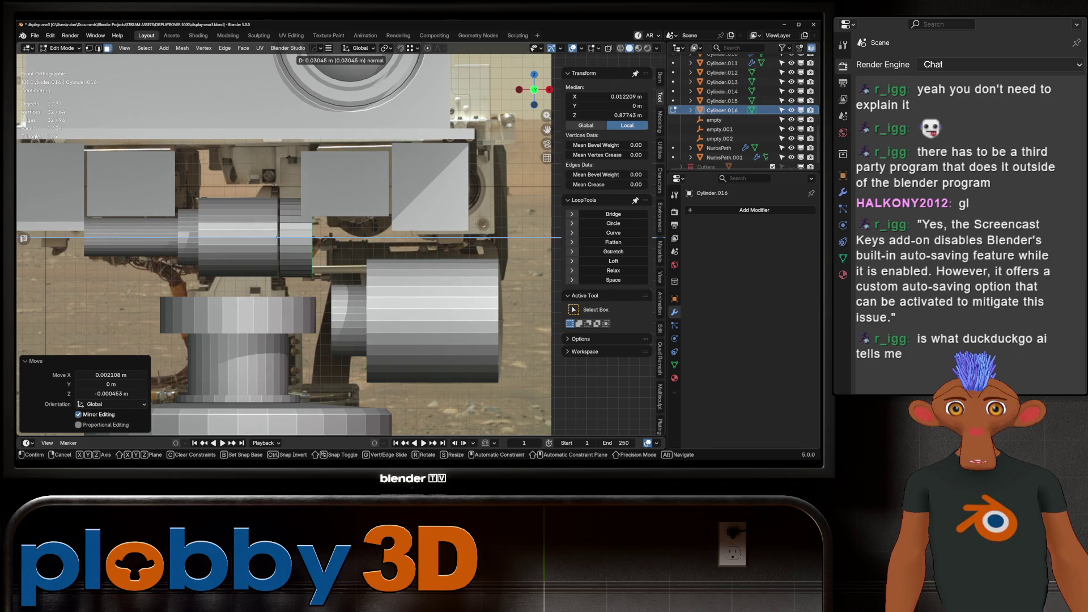
{"action": "key", "text": "Return"}
{"action": "middle_click_drag", "start_coordinate": [277, 238], "coordinate": [329, 223]}
{"action": "key", "text": "KP_Divide"}
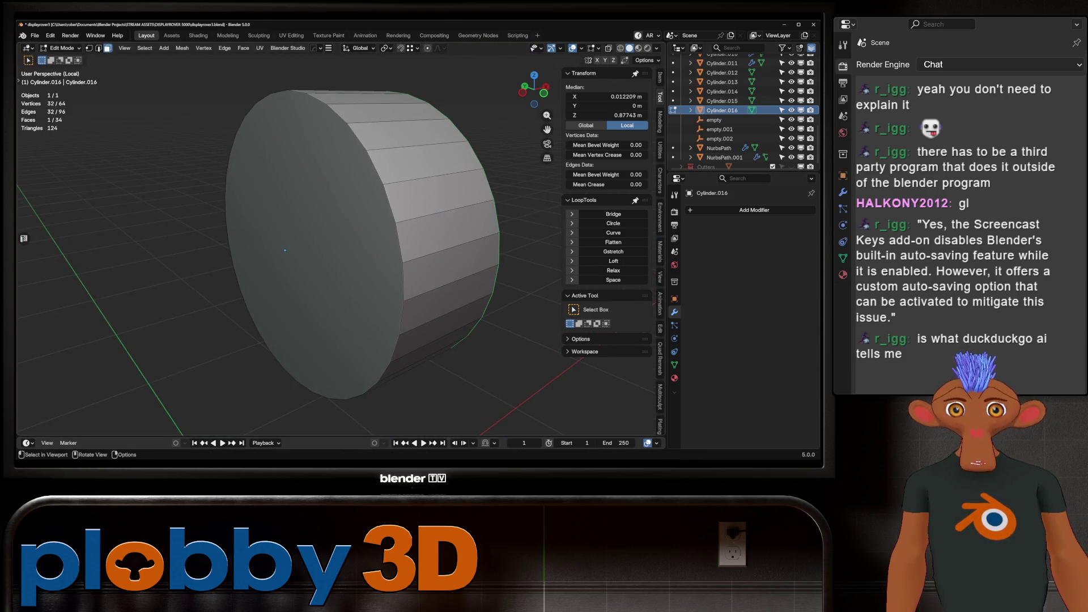
{"action": "key", "text": "KP_7"}
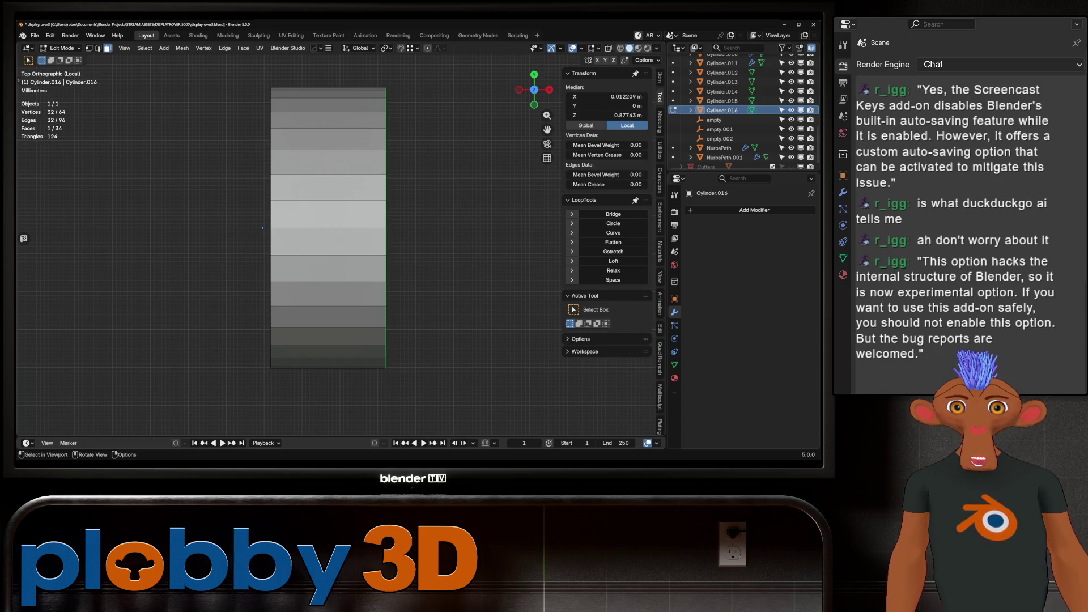
Select a column of nine side faces running along the short cylinder.
{"action": "left_click", "coordinate": [329, 188], "text": "shift"}
{"action": "left_click", "coordinate": [329, 241], "text": "shift"}
{"action": "left_click", "coordinate": [328, 162], "text": "shift"}
{"action": "left_click", "coordinate": [328, 139], "text": "shift"}
{"action": "left_click", "coordinate": [328, 269], "text": "shift"}
{"action": "left_click", "coordinate": [328, 119], "text": "shift"}
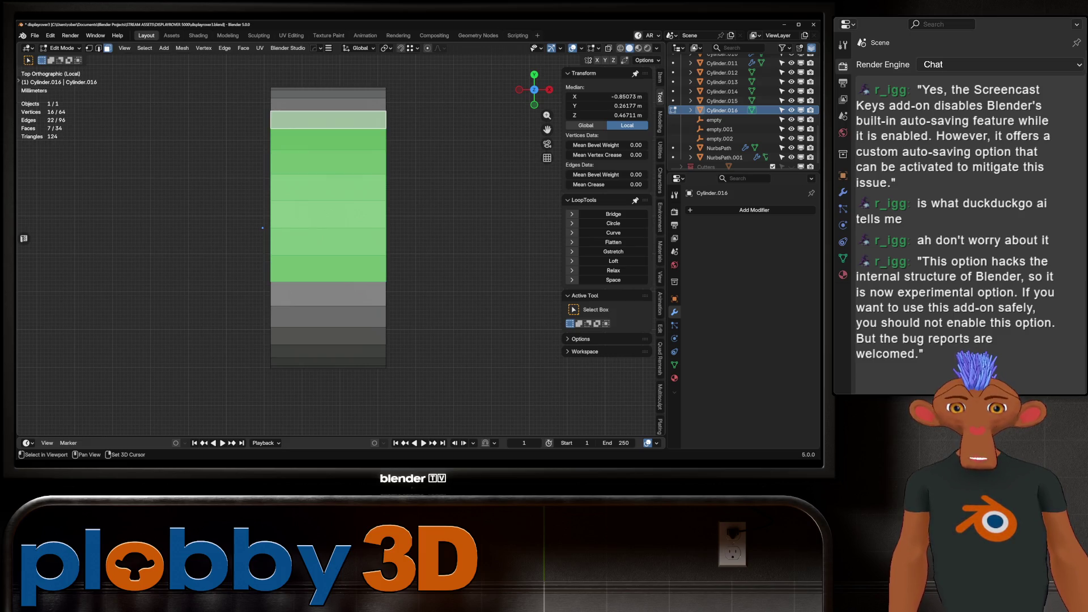
{"action": "left_click", "coordinate": [329, 294], "text": "shift"}
{"action": "left_click", "coordinate": [329, 317], "text": "shift"}
{"action": "left_click", "coordinate": [329, 105], "text": "shift"}
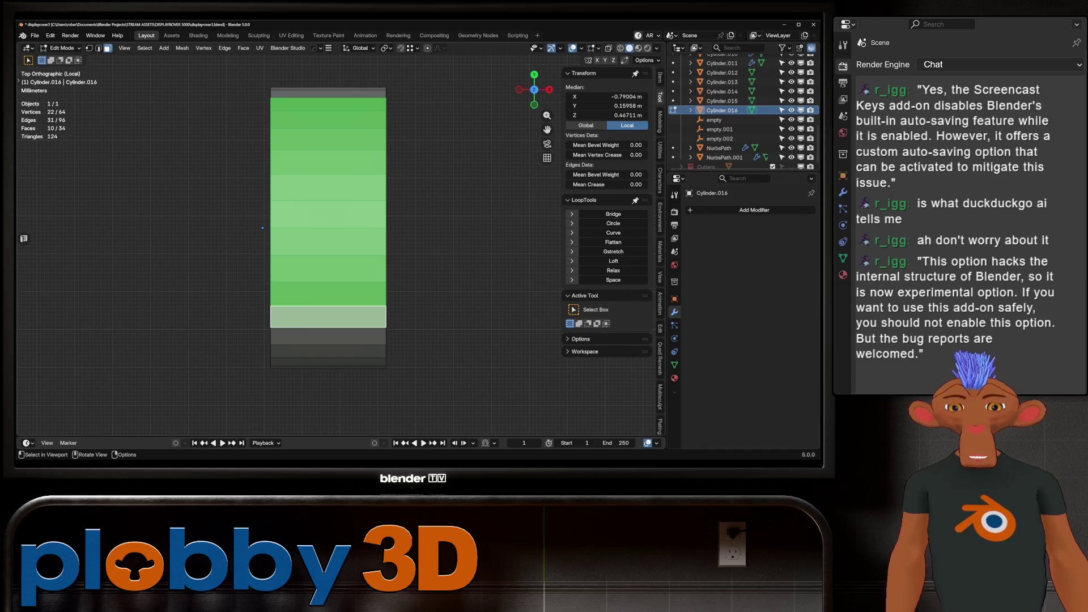
{"action": "key", "text": "KP_1"}
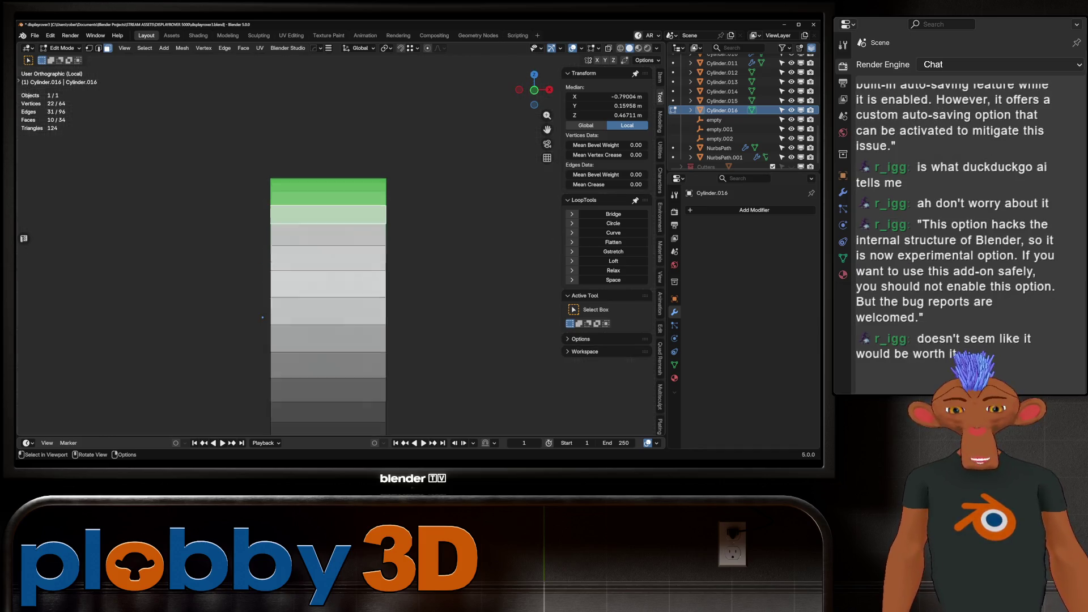
{"action": "middle_click_drag", "start_coordinate": [263, 316], "coordinate": [278, 244]}
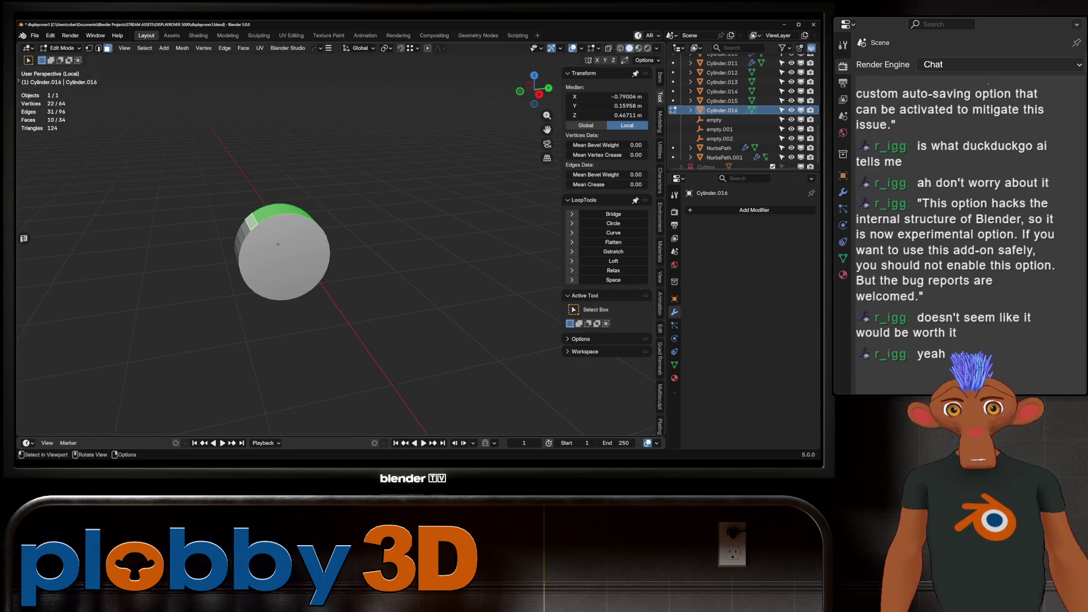
Mirror the face selection along the Y axis, add the rim vertices, and leave local view.
{"action": "key", "text": "ctrl+shift+m"}
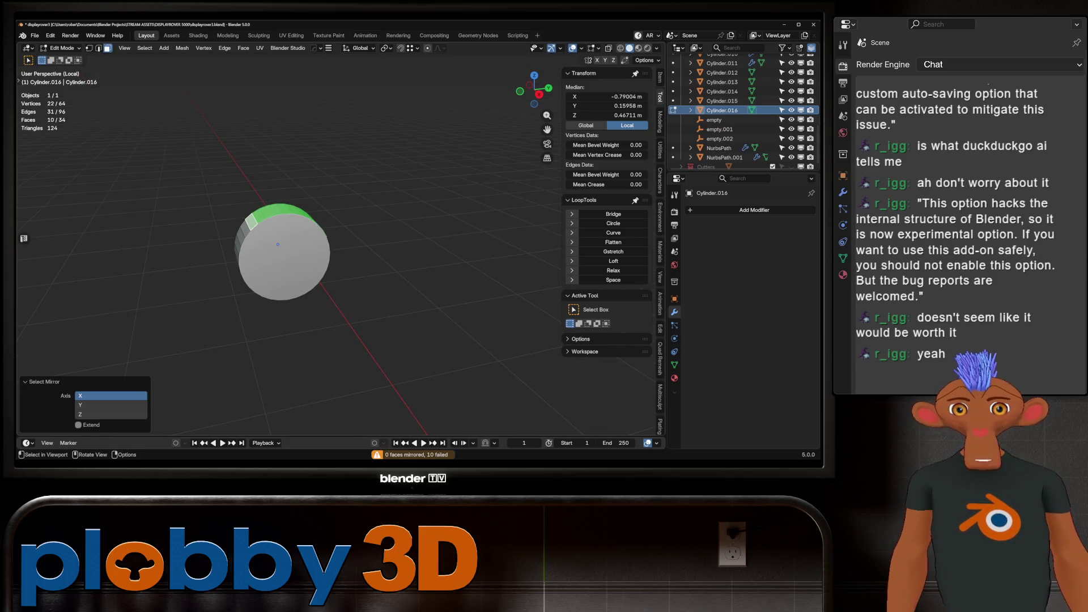
{"action": "left_click", "coordinate": [111, 405]}
{"action": "mouse_move", "coordinate": [281, 252]}
{"action": "middle_mouse_down"}
{"action": "mouse_move", "coordinate": [266, 249]}
{"action": "mouse_move", "coordinate": [289, 252]}
{"action": "mouse_move", "coordinate": [283, 222]}
{"action": "middle_mouse_up"}
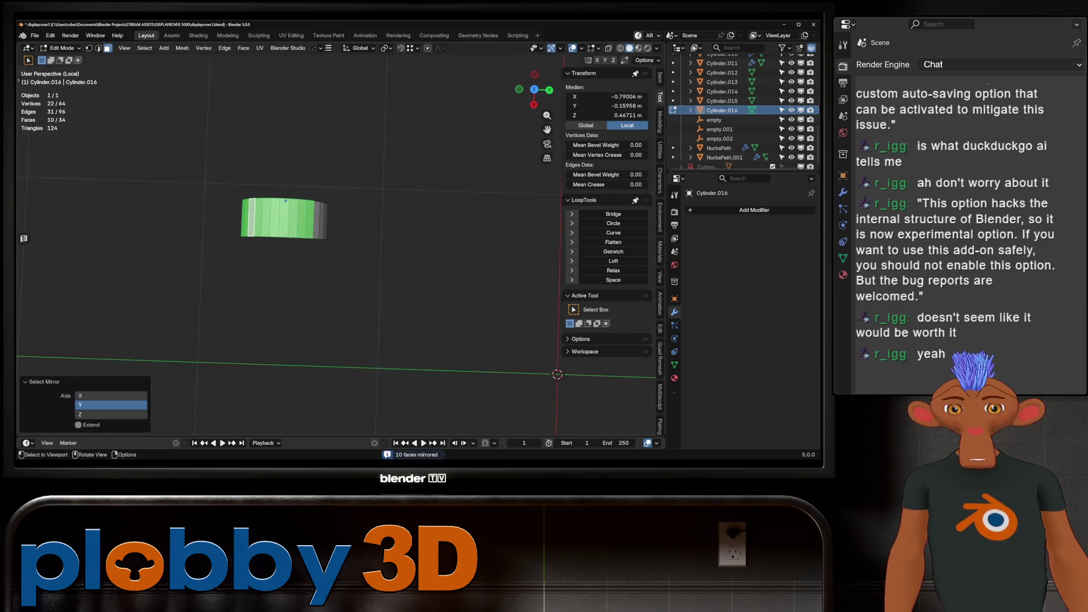
{"action": "key", "text": "KP_7"}
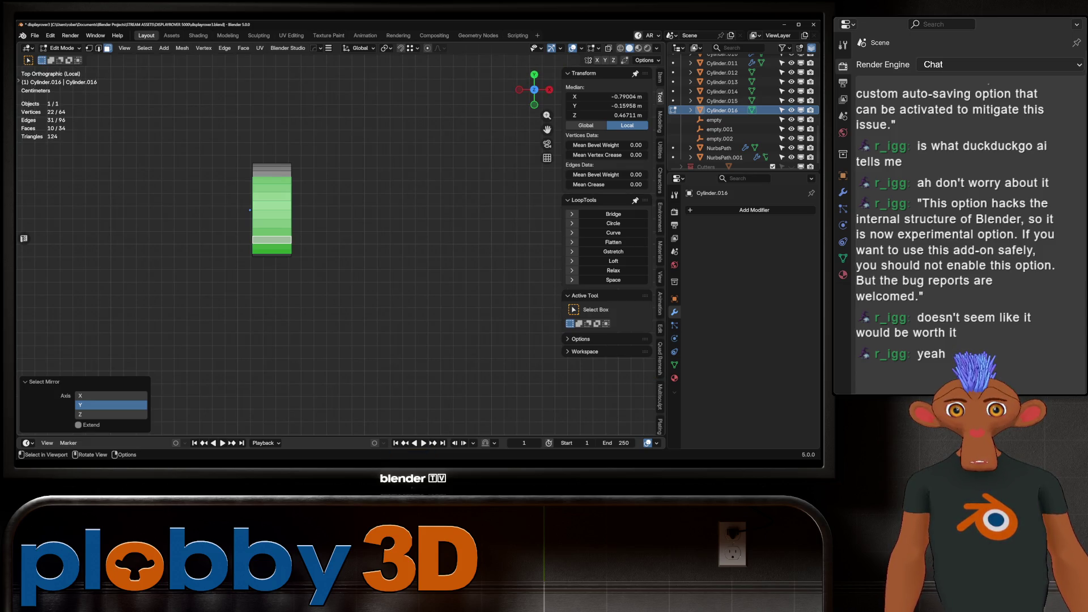
{"action": "mouse_move", "coordinate": [278, 249]}
{"action": "middle_mouse_down"}
{"action": "mouse_move", "coordinate": [277, 221]}
{"action": "mouse_move", "coordinate": [227, 224]}
{"action": "mouse_move", "coordinate": [227, 249]}
{"action": "middle_mouse_up"}
{"action": "key", "text": "KP_3"}
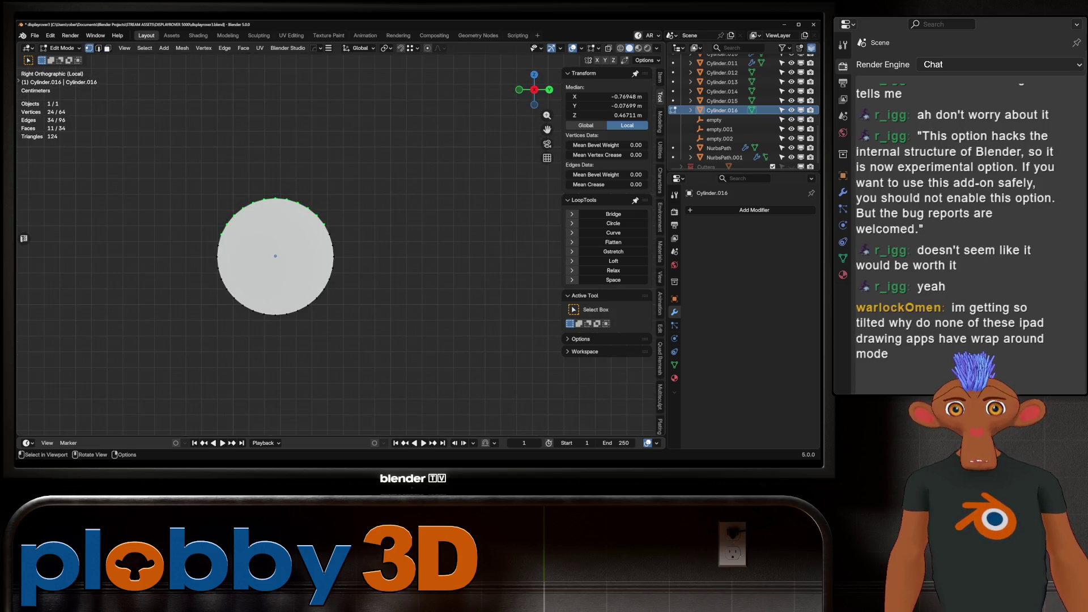
{"action": "left_click_drag", "start_coordinate": [325, 224], "coordinate": [343, 245], "text": "shift"}
{"action": "middle_click_drag", "start_coordinate": [344, 245], "coordinate": [323, 233]}
{"action": "key", "text": "KP_Divide"}
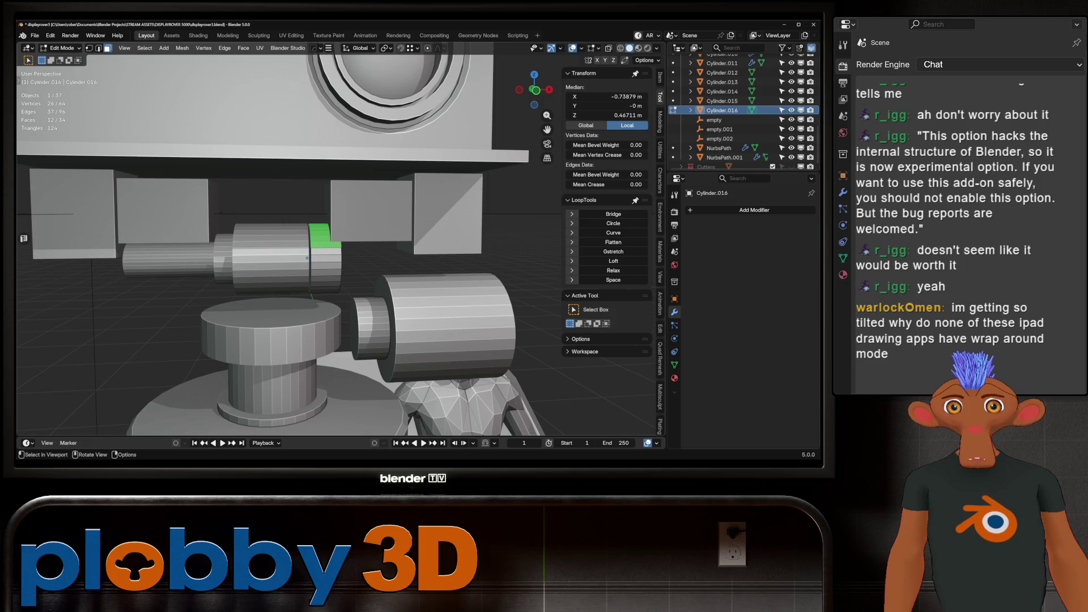
Inset the cylinder's top face and extrude it about 0.08 m into a raised box.
{"action": "scroll", "coordinate": [320, 243], "scroll_direction": "up", "scroll_amount": 3}
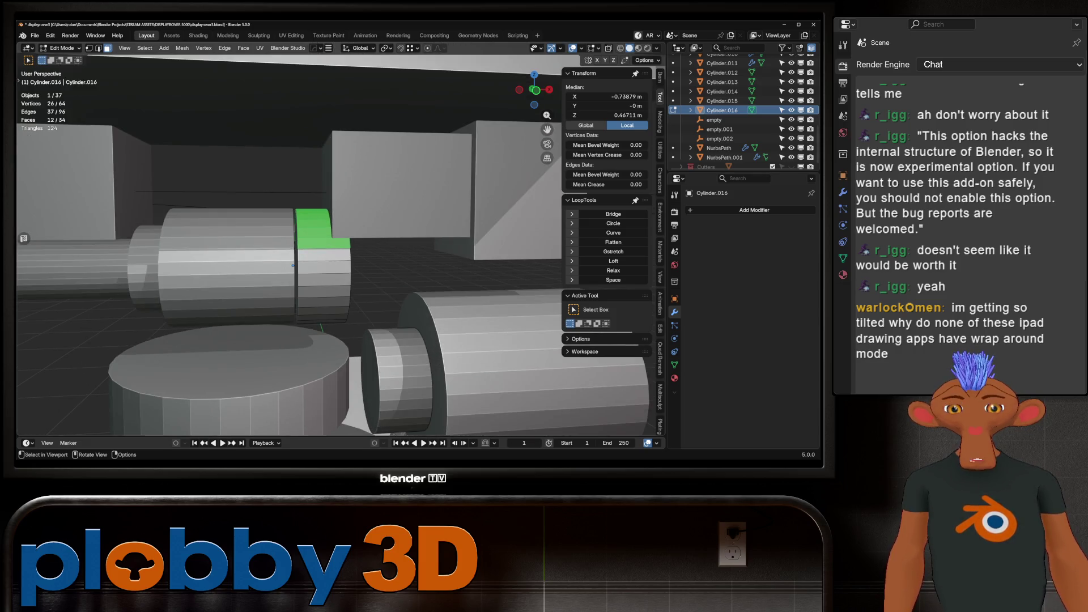
{"action": "key", "text": "i"}
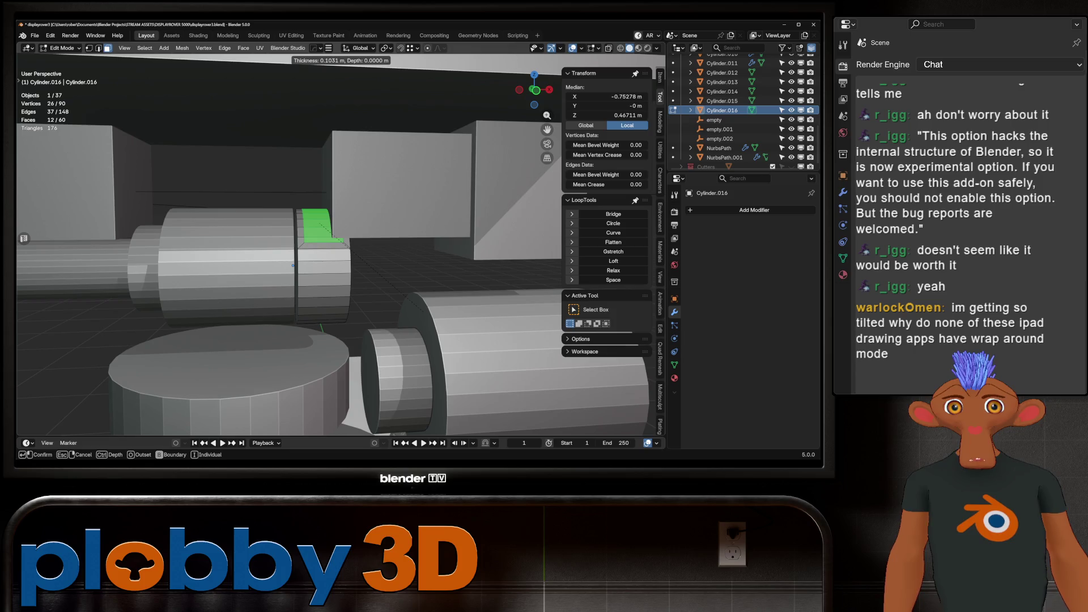
{"action": "key", "text": "Return"}
{"action": "key", "text": "e"}
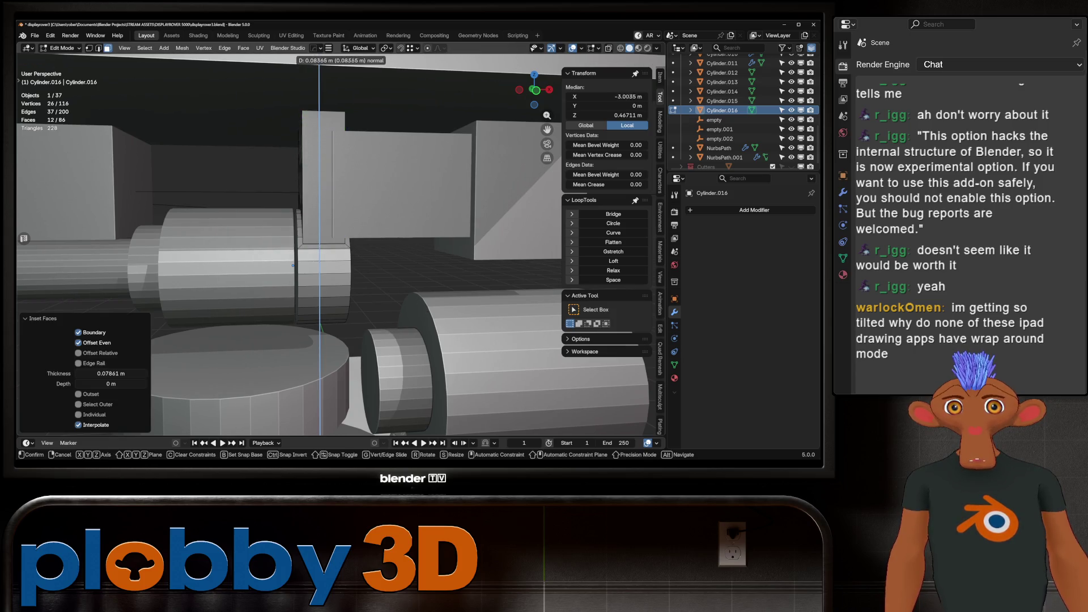
{"action": "left_click", "coordinate": [293, 266]}
{"action": "mouse_move", "coordinate": [293, 265]}
{"action": "middle_mouse_down"}
{"action": "mouse_move", "coordinate": [250, 337]}
{"action": "mouse_move", "coordinate": [288, 324]}
{"action": "middle_mouse_up"}
Switch to Aseprite and start a new sprite.
{"action": "key", "text": "shift"}
{"action": "key", "text": "alt+Tab"}
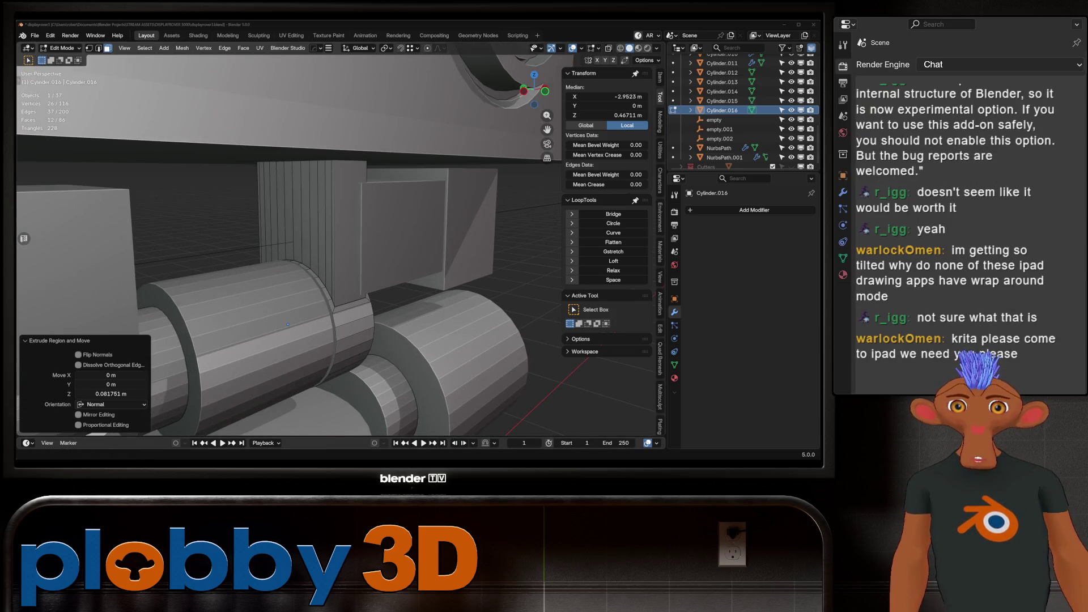
{"action": "left_click", "coordinate": [50, 51]}
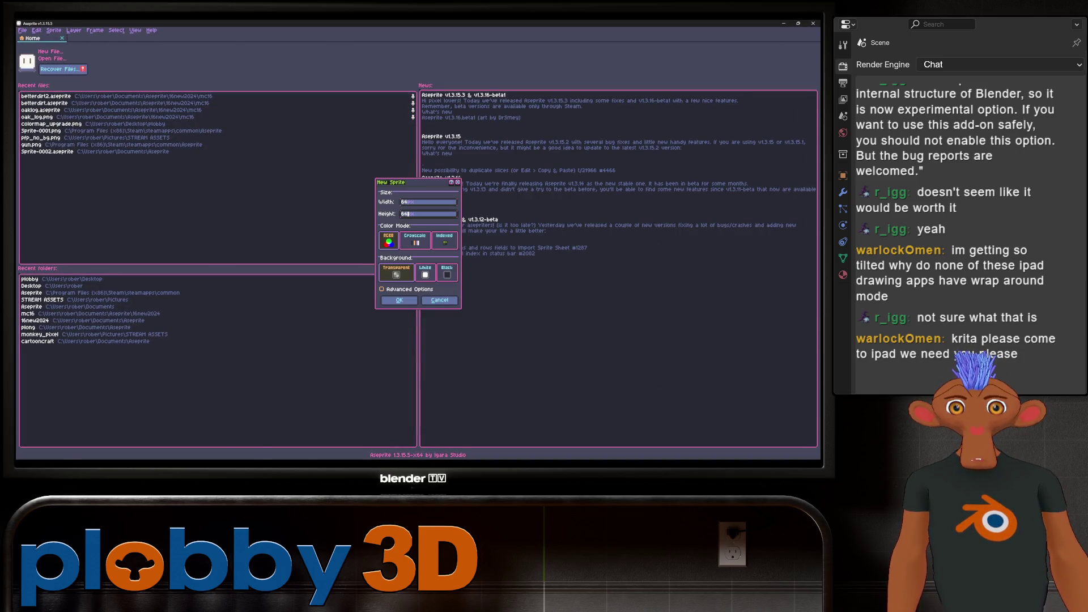
Create the 64x64 sprite and enable tiled mode repeating in both directions.
{"action": "key", "text": "Return"}
{"action": "scroll", "coordinate": [459, 236], "scroll_direction": "up", "scroll_amount": 9}
{"action": "scroll", "coordinate": [459, 236], "scroll_direction": "down", "scroll_amount": 4}
{"action": "scroll", "coordinate": [382, 260], "scroll_direction": "up", "scroll_amount": 2}
{"action": "scroll", "coordinate": [375, 237], "scroll_direction": "down", "scroll_amount": 1}
{"action": "scroll", "coordinate": [375, 237], "scroll_direction": "up", "scroll_amount": 1}
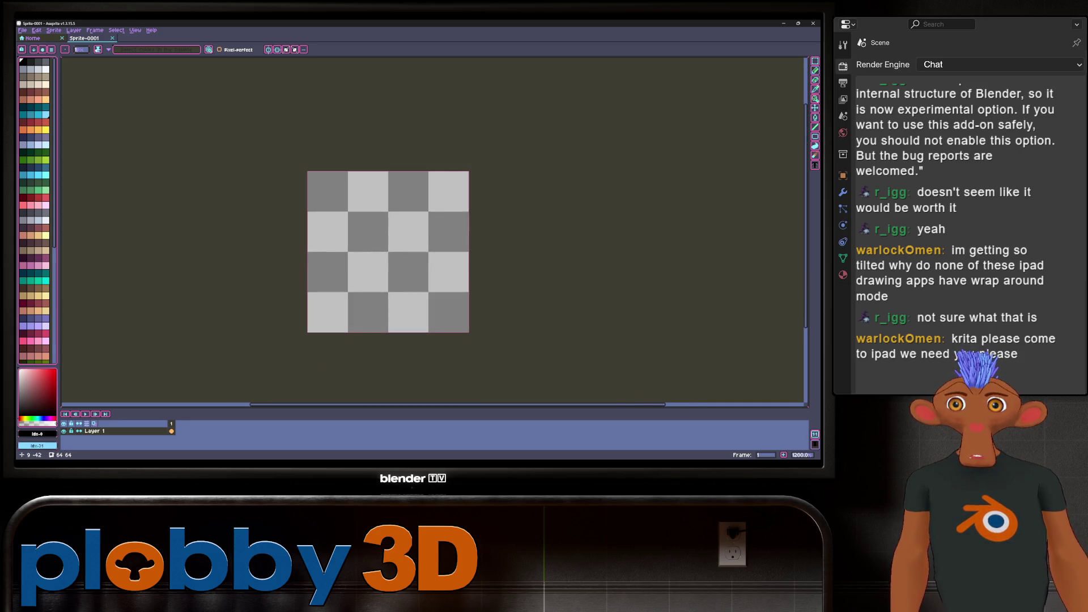
{"action": "left_click", "coordinate": [136, 30]}
{"action": "mouse_move", "coordinate": [170, 71]}
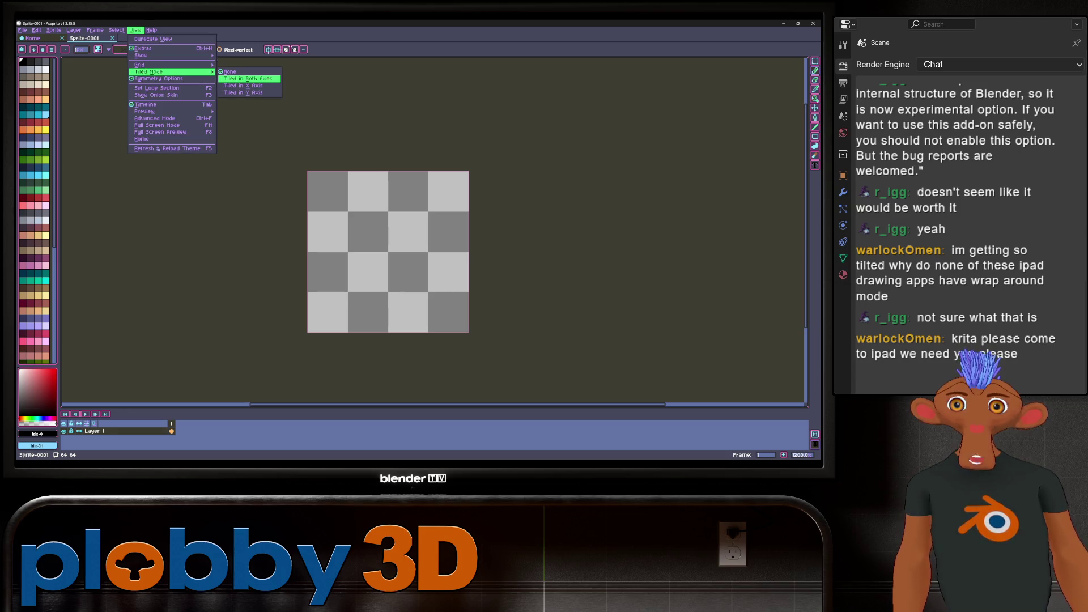
{"action": "left_click", "coordinate": [250, 79]}
Doodle loops, hooks and wavy strokes across the tiled canvas.
{"action": "scroll", "coordinate": [271, 146], "scroll_direction": "down", "scroll_amount": 2}
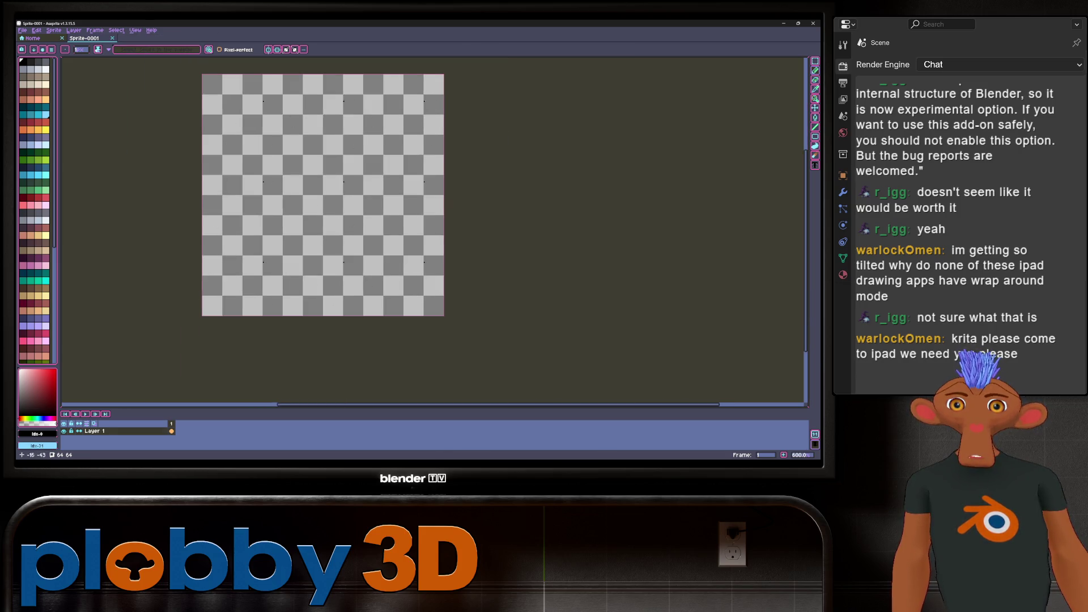
{"action": "scroll", "coordinate": [278, 100], "scroll_direction": "up", "scroll_amount": 1}
{"action": "mouse_move", "coordinate": [281, 148]}
{"action": "left_mouse_down"}
{"action": "mouse_move", "coordinate": [312, 105]}
{"action": "mouse_move", "coordinate": [330, 151]}
{"action": "mouse_move", "coordinate": [281, 150]}
{"action": "left_mouse_up"}
{"action": "mouse_move", "coordinate": [383, 113]}
{"action": "left_mouse_down"}
{"action": "mouse_move", "coordinate": [339, 103]}
{"action": "mouse_move", "coordinate": [335, 139]}
{"action": "mouse_move", "coordinate": [380, 139]}
{"action": "left_mouse_up"}
{"action": "mouse_move", "coordinate": [271, 108]}
{"action": "left_mouse_down"}
{"action": "mouse_move", "coordinate": [261, 85]}
{"action": "mouse_move", "coordinate": [301, 71]}
{"action": "mouse_move", "coordinate": [288, 102]}
{"action": "mouse_move", "coordinate": [356, 76]}
{"action": "mouse_move", "coordinate": [326, 112]}
{"action": "left_mouse_up"}
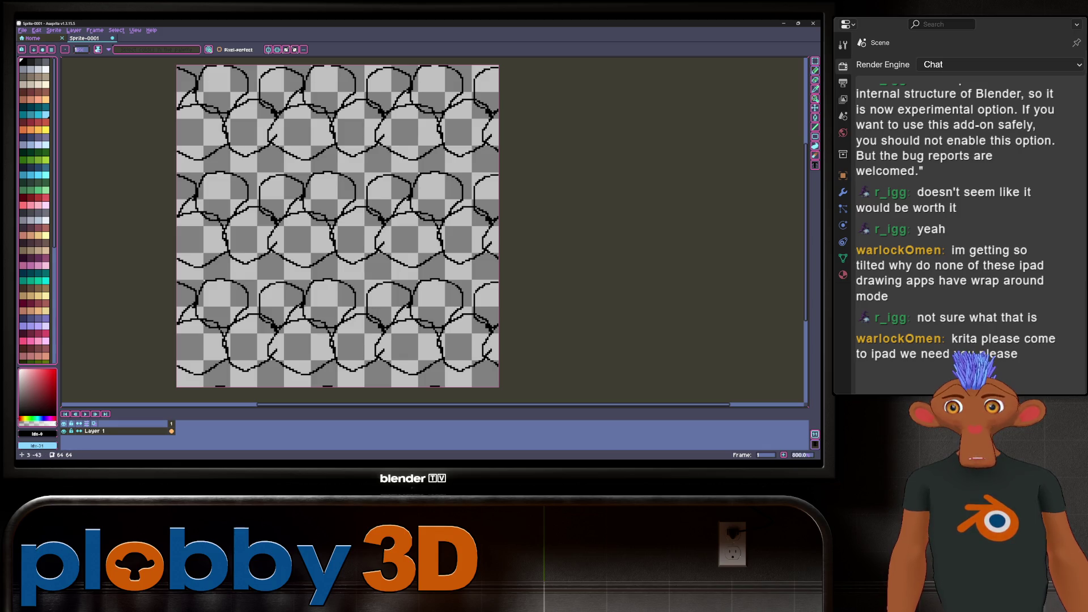
{"action": "left_click_drag", "start_coordinate": [391, 180], "coordinate": [383, 212]}
{"action": "left_click_drag", "start_coordinate": [249, 309], "coordinate": [257, 322]}
{"action": "left_click_drag", "start_coordinate": [365, 170], "coordinate": [360, 183]}
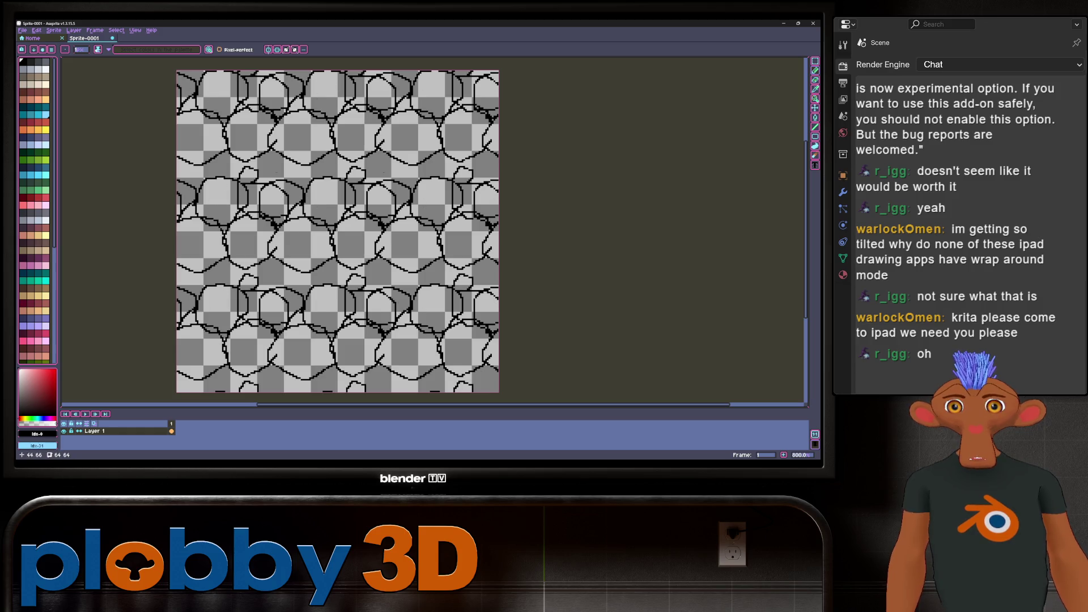
{"action": "mouse_move", "coordinate": [367, 127]}
{"action": "left_mouse_down"}
{"action": "mouse_move", "coordinate": [199, 170]}
{"action": "mouse_move", "coordinate": [258, 329]}
{"action": "left_mouse_up"}
{"action": "middle_click_drag", "start_coordinate": [340, 227], "coordinate": [391, 226]}
{"action": "left_click_drag", "start_coordinate": [283, 164], "coordinate": [340, 181]}
{"action": "middle_click_drag", "start_coordinate": [607, 397], "coordinate": [532, 326]}
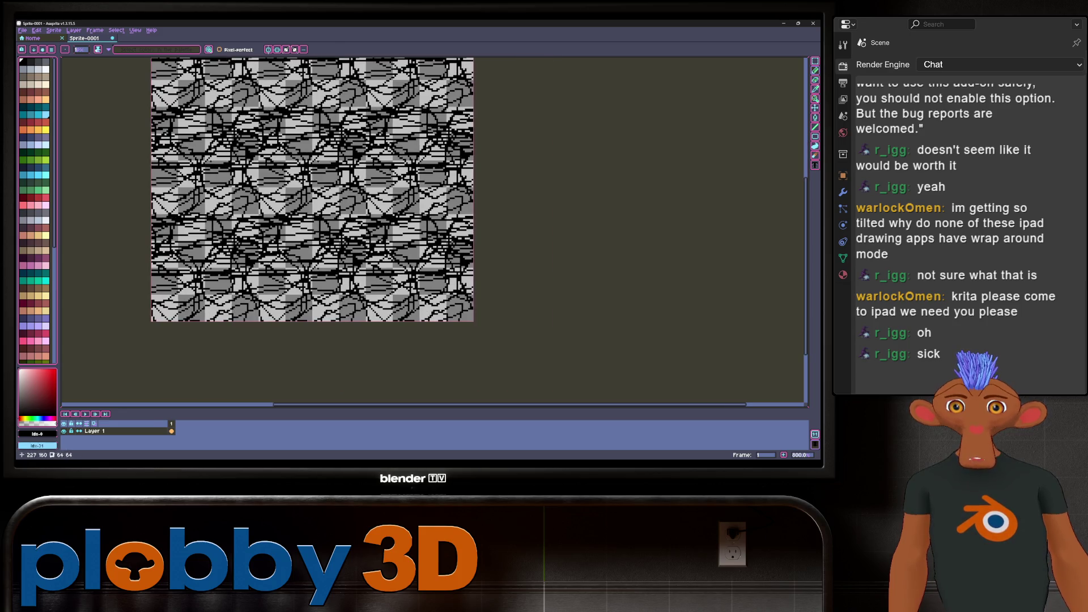
Undo the scribbled strokes back to the simple circles.
{"action": "scroll", "coordinate": [431, 227], "scroll_direction": "down", "scroll_amount": 3}
{"action": "scroll", "coordinate": [431, 227], "scroll_direction": "up", "scroll_amount": 4}
{"action": "scroll", "coordinate": [431, 227], "scroll_direction": "down", "scroll_amount": 3}
{"action": "key", "text": "ctrl+z"}
{"action": "key", "text": "ctrl+z"}
{"action": "key", "text": "ctrl+z"}
{"action": "scroll", "coordinate": [332, 230], "scroll_direction": "up", "scroll_amount": 2}
{"action": "key", "text": "v"}
{"action": "key", "text": "b"}
{"action": "scroll", "coordinate": [399, 227], "scroll_direction": "down", "scroll_amount": 3}
{"action": "scroll", "coordinate": [399, 227], "scroll_direction": "up", "scroll_amount": 1}
{"action": "key", "text": "ctrl+z"}
{"action": "key", "text": "ctrl+z"}
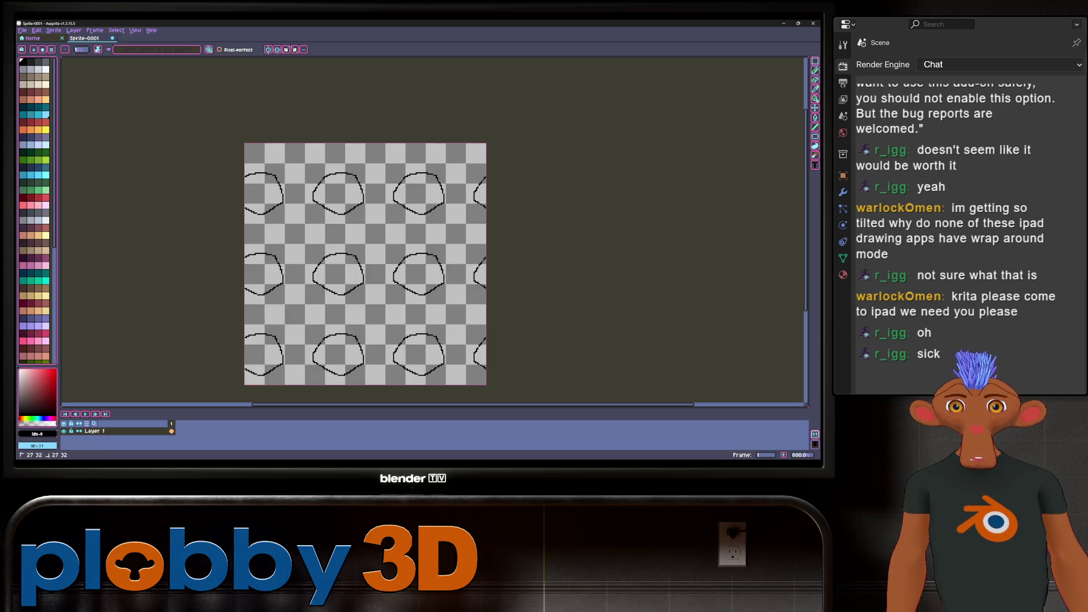
Draw two strokes linking neighbouring circles, then quit Aseprite without saving.
{"action": "left_click_drag", "start_coordinate": [379, 177], "coordinate": [393, 176]}
{"action": "left_click_drag", "start_coordinate": [395, 263], "coordinate": [369, 289]}
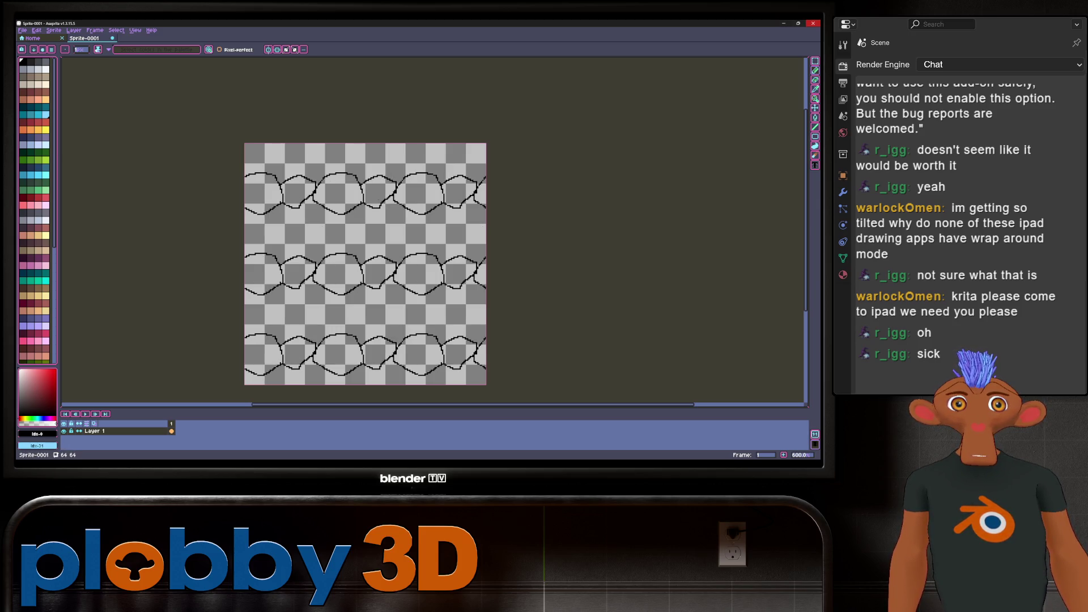
{"action": "left_click", "coordinate": [813, 23]}
{"action": "left_click", "coordinate": [418, 258]}
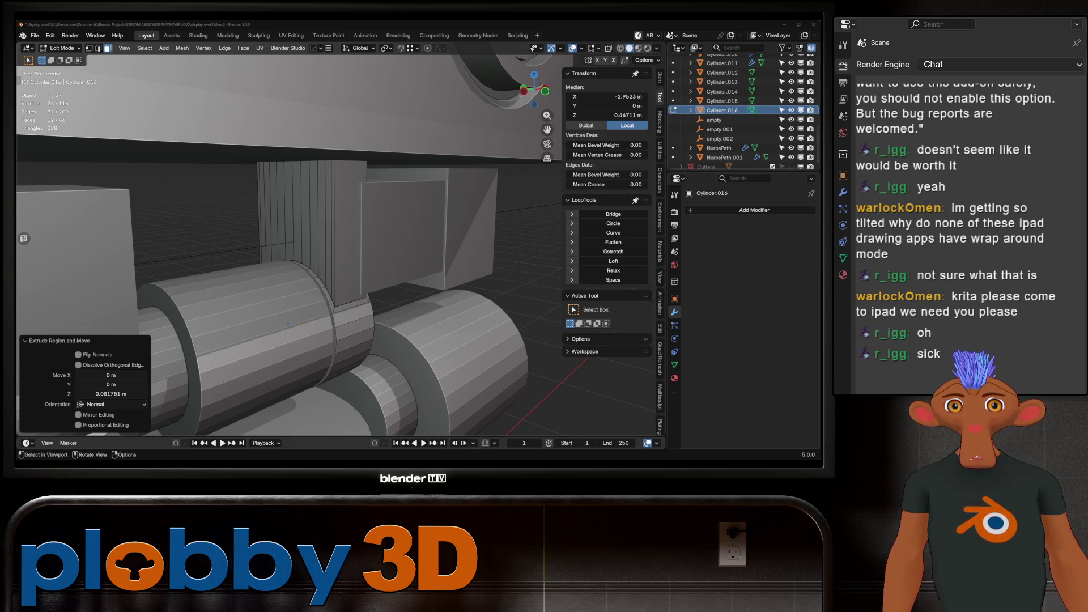
Select Cylinder.016's loop of curved side faces and merge them with a Limited Dissolve.
{"action": "key", "text": "Tab"}
{"action": "key", "text": "KP_Decimal"}
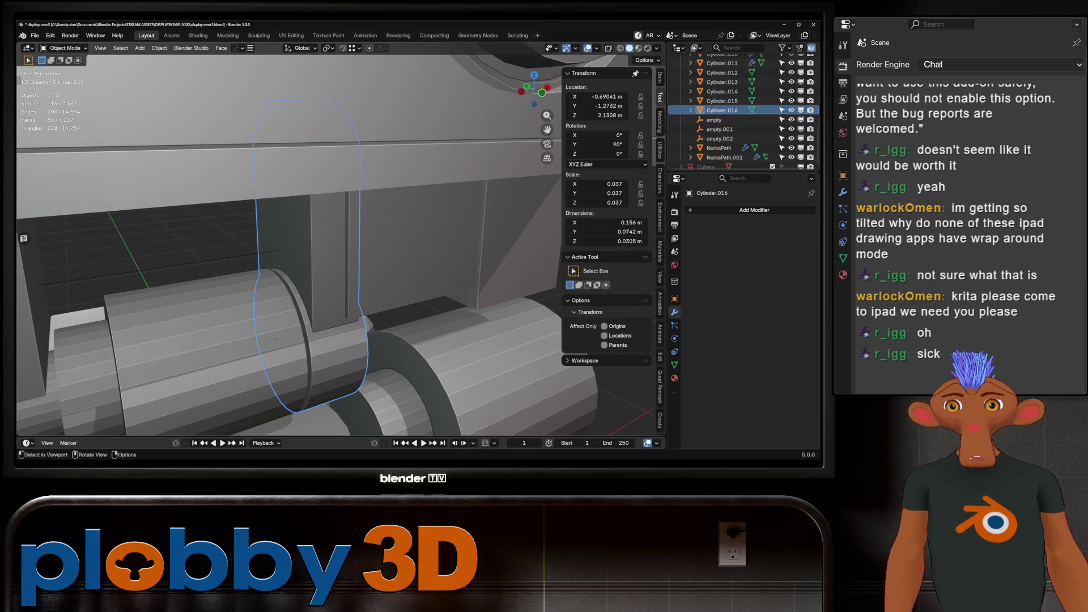
{"action": "key", "text": "Tab"}
{"action": "key", "text": "KP_Divide"}
{"action": "mouse_move", "coordinate": [453, 221]}
{"action": "middle_mouse_down"}
{"action": "mouse_move", "coordinate": [432, 214]}
{"action": "mouse_move", "coordinate": [413, 175]}
{"action": "mouse_move", "coordinate": [363, 170]}
{"action": "middle_mouse_up"}
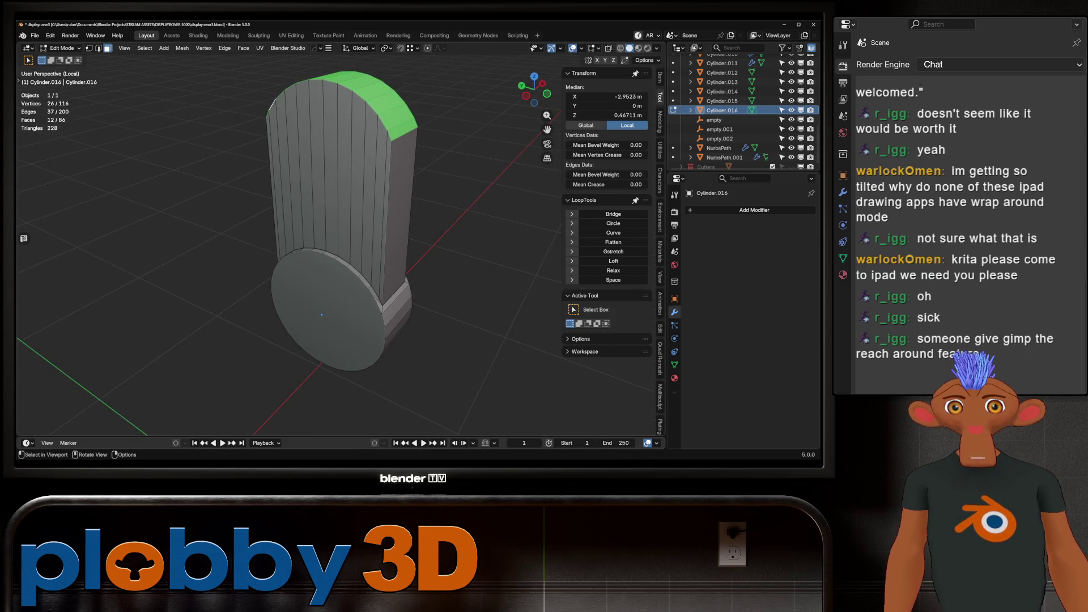
{"action": "left_click", "coordinate": [396, 233], "text": "alt"}
{"action": "key", "text": "q"}
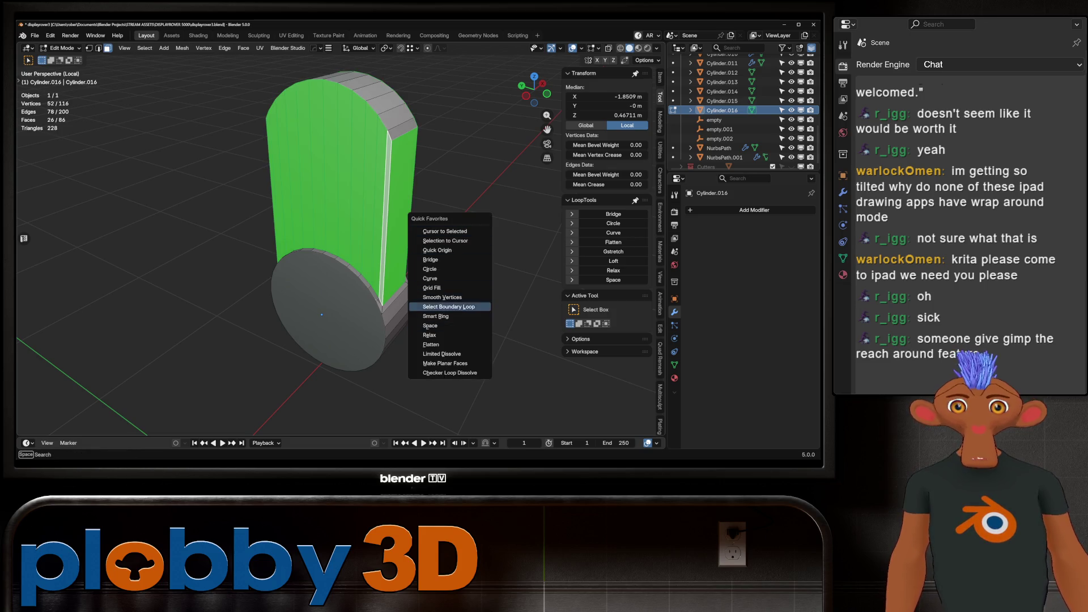
{"action": "left_click", "coordinate": [442, 353]}
Inspect the dissolved cylinder from other angles and reselect the four merged faces.
{"action": "middle_click_drag", "start_coordinate": [442, 354], "coordinate": [397, 352]}
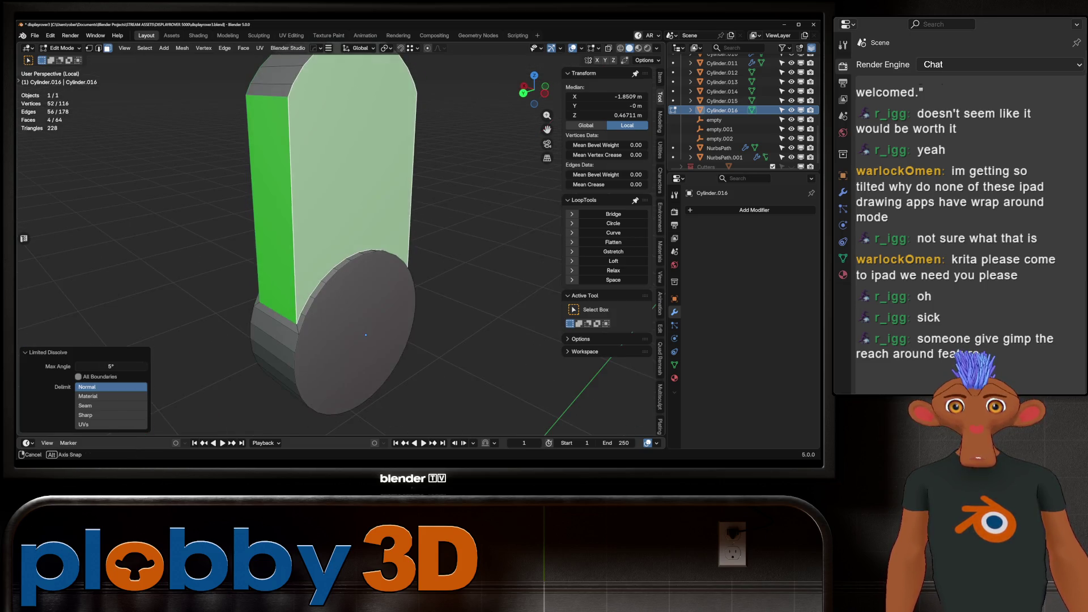
{"action": "key", "text": "Tab"}
{"action": "mouse_move", "coordinate": [350, 309]}
{"action": "middle_mouse_down"}
{"action": "mouse_move", "coordinate": [300, 296]}
{"action": "mouse_move", "coordinate": [326, 297]}
{"action": "mouse_move", "coordinate": [309, 296]}
{"action": "mouse_move", "coordinate": [325, 303]}
{"action": "mouse_move", "coordinate": [300, 272]}
{"action": "middle_mouse_up"}
{"action": "key", "text": "Tab"}
{"action": "key", "text": "alt+a"}
{"action": "key", "text": "ctrl+z"}
{"action": "key", "text": "KP_Divide"}
{"action": "key", "text": "Tab"}
{"action": "key", "text": "Tab"}
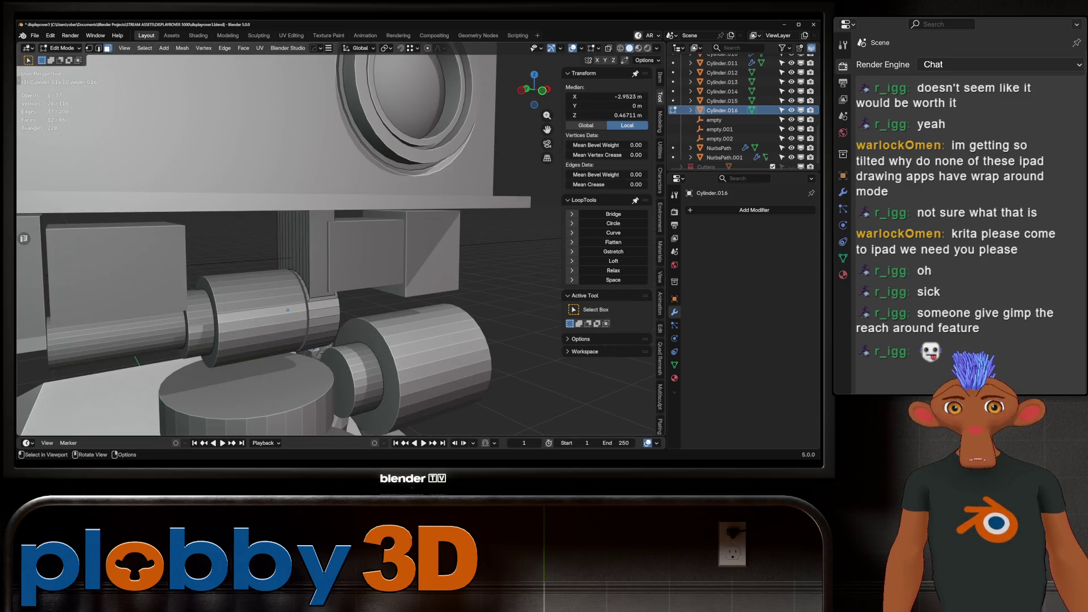
Flatten Cylinder.016's rounded top by scaling it to 0 along Z.
{"action": "key", "text": "KP_Divide"}
{"action": "key", "text": "s"}
{"action": "key", "text": "z"}
{"action": "key", "text": "0"}
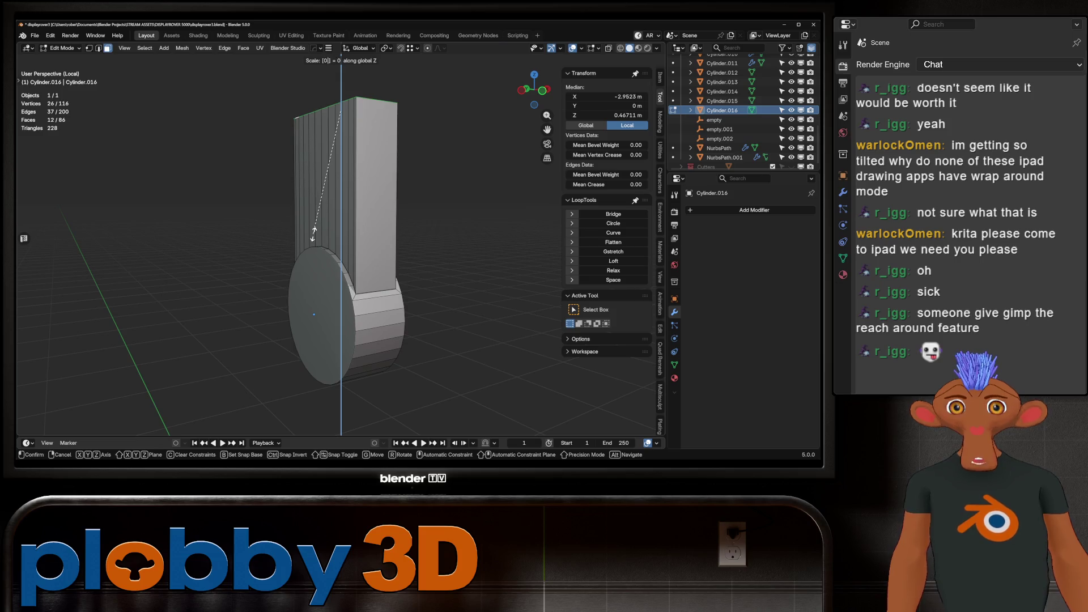
{"action": "left_click", "coordinate": [313, 237]}
{"action": "middle_click_drag", "start_coordinate": [314, 237], "coordinate": [329, 244]}
Run a second Limited Dissolve on the tall part, then finish mesh editing.
{"action": "key", "text": "x"}
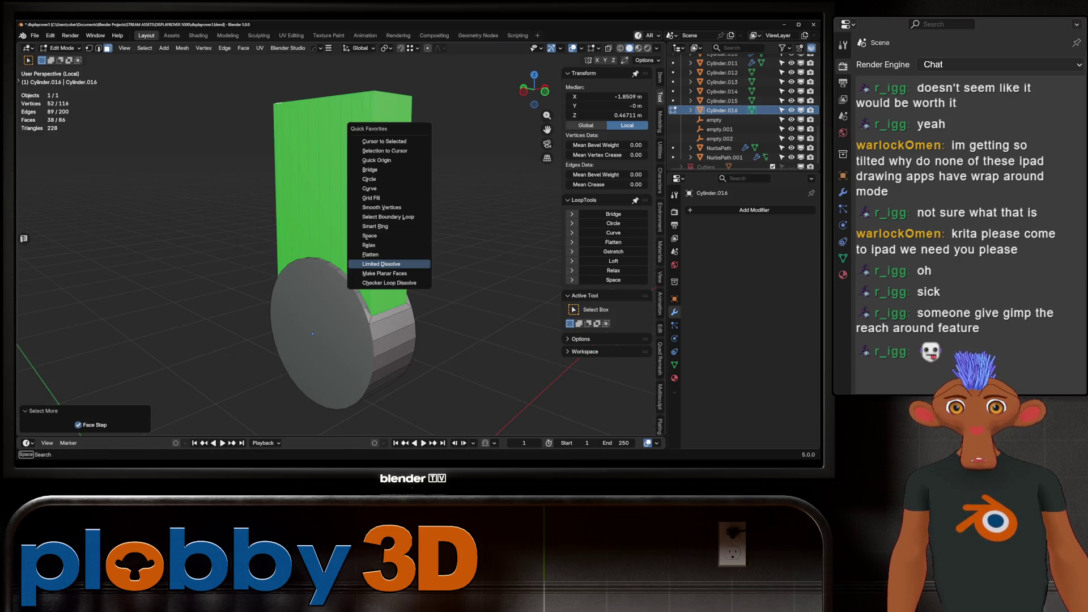
{"action": "left_click", "coordinate": [391, 274]}
{"action": "left_click", "coordinate": [111, 387]}
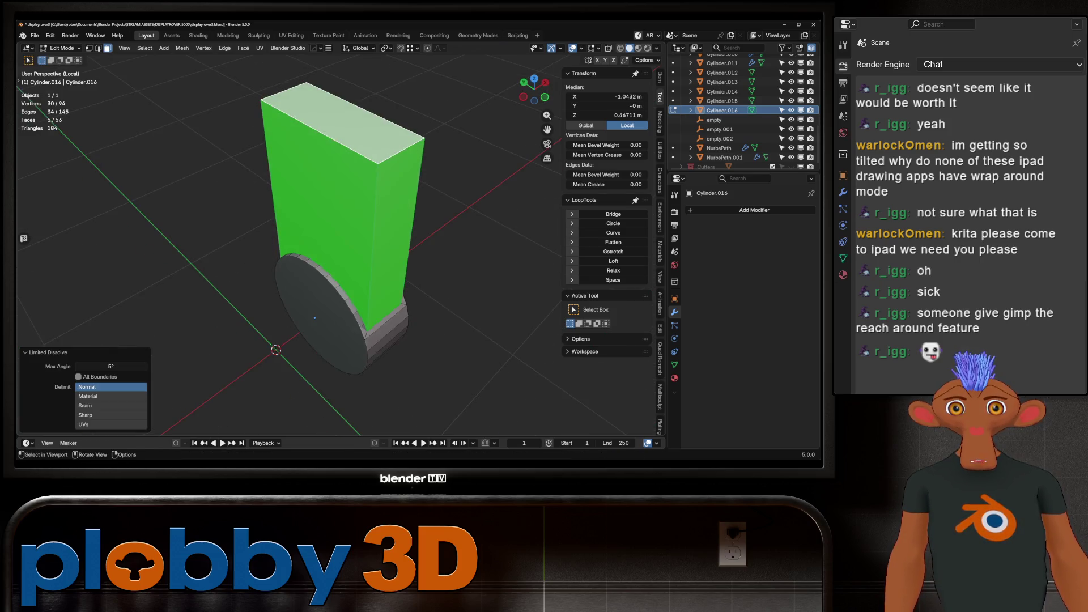
{"action": "mouse_move", "coordinate": [318, 239]}
{"action": "middle_mouse_down"}
{"action": "mouse_move", "coordinate": [264, 230]}
{"action": "mouse_move", "coordinate": [295, 216]}
{"action": "mouse_move", "coordinate": [278, 224]}
{"action": "mouse_move", "coordinate": [286, 218]}
{"action": "mouse_move", "coordinate": [280, 238]}
{"action": "middle_mouse_up"}
{"action": "key", "text": "Tab"}
{"action": "key", "text": "KP_Divide"}
Apply the Hops_Mirror modifiers on Cube.005 and Cube.006.
{"action": "scroll", "coordinate": [281, 238], "scroll_direction": "down", "scroll_amount": 4}
{"action": "left_click", "coordinate": [281, 240]}
{"action": "scroll", "coordinate": [281, 240], "scroll_direction": "down", "scroll_amount": 2}
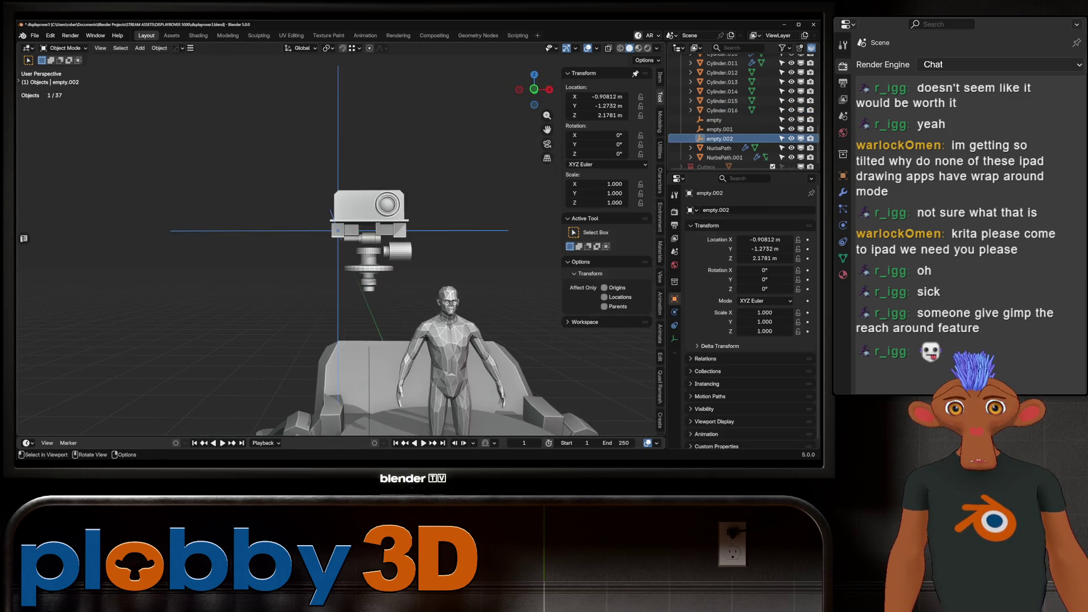
{"action": "scroll", "coordinate": [350, 228], "scroll_direction": "up", "scroll_amount": 3}
{"action": "left_click", "coordinate": [350, 228]}
{"action": "middle_click_drag", "start_coordinate": [351, 228], "coordinate": [306, 228], "text": "shift"}
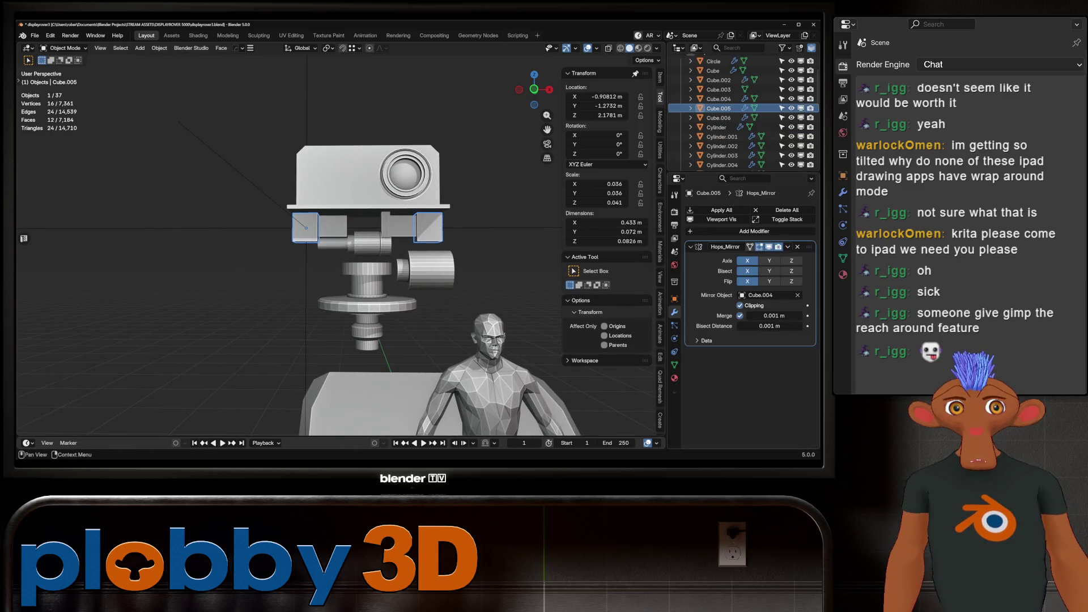
{"action": "key", "text": "ctrl+a"}
{"action": "left_click", "coordinate": [332, 227]}
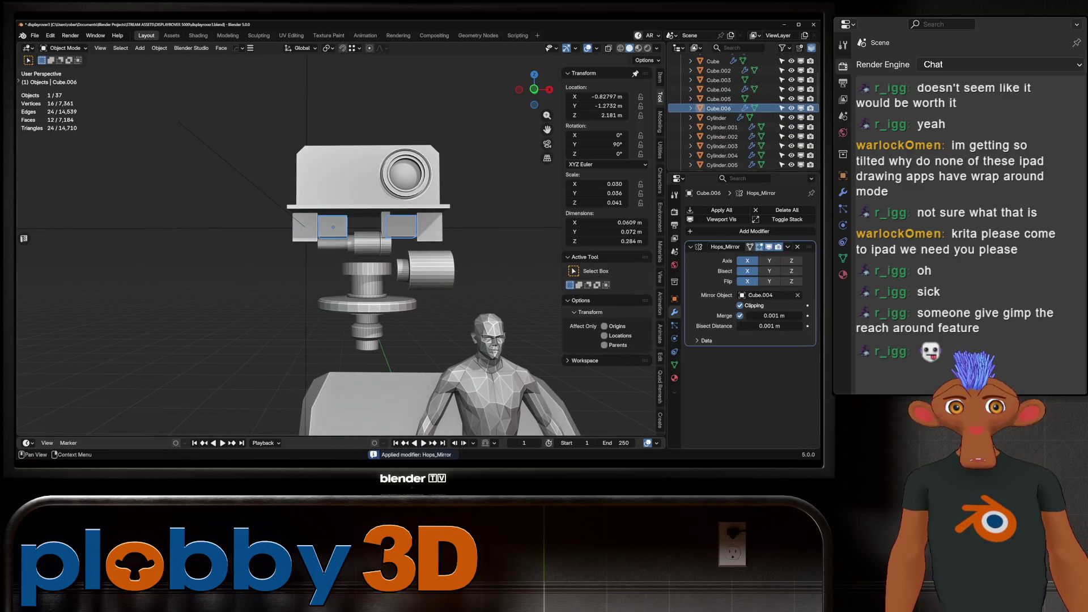
{"action": "key", "text": "ctrl+a"}
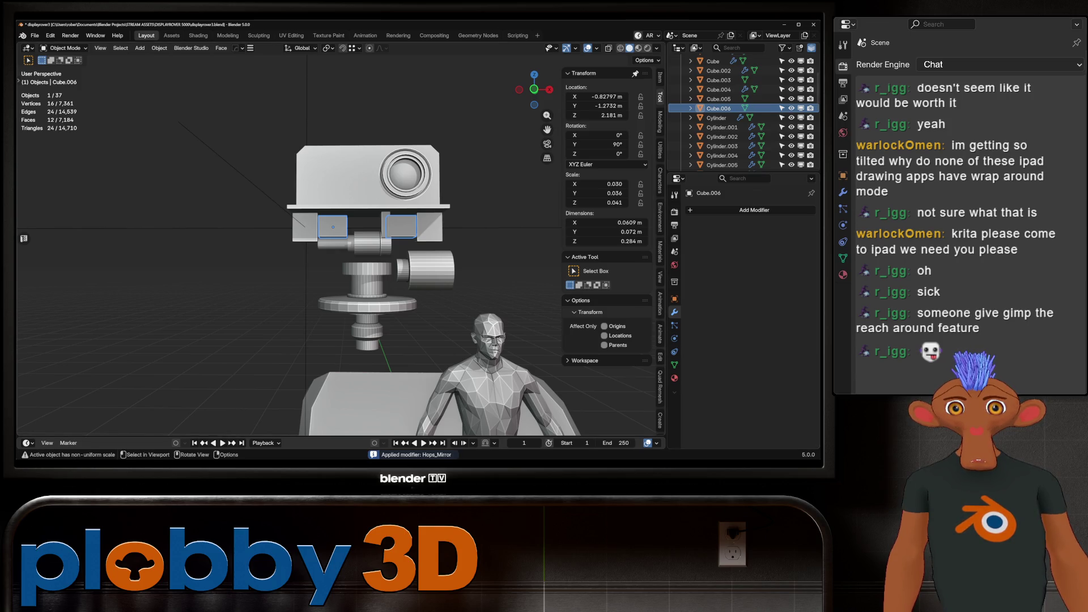
Delete the unused empty.002 helper object.
{"action": "left_click", "coordinate": [368, 304]}
{"action": "left_click", "coordinate": [306, 228], "text": "shift"}
{"action": "key", "text": "b"}
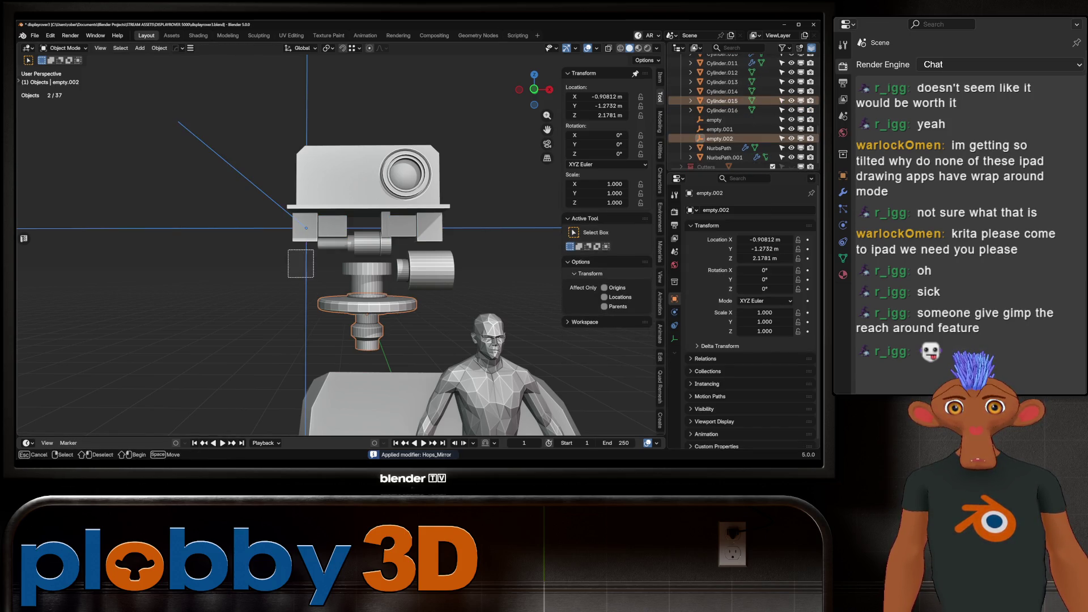
{"action": "left_click", "coordinate": [306, 228]}
{"action": "key", "text": "Delete"}
Orbit the scene, then view the rover from the front against the reference photo.
{"action": "mouse_move", "coordinate": [340, 255]}
{"action": "middle_mouse_down"}
{"action": "mouse_move", "coordinate": [369, 226]}
{"action": "mouse_move", "coordinate": [408, 249]}
{"action": "mouse_move", "coordinate": [363, 244]}
{"action": "mouse_move", "coordinate": [346, 256]}
{"action": "mouse_move", "coordinate": [258, 263]}
{"action": "middle_mouse_up"}
{"action": "scroll", "coordinate": [363, 244], "scroll_direction": "down", "scroll_amount": 4}
{"action": "scroll", "coordinate": [363, 243], "scroll_direction": "up", "scroll_amount": 4}
{"action": "scroll", "coordinate": [340, 238], "scroll_direction": "up", "scroll_amount": 4}
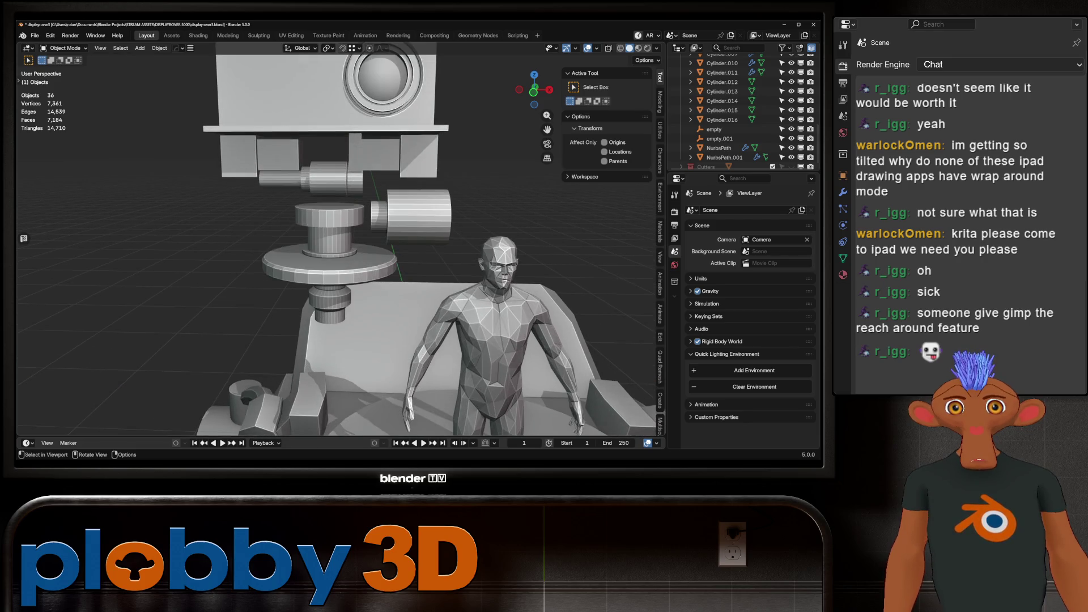
{"action": "key", "text": "KP_1"}
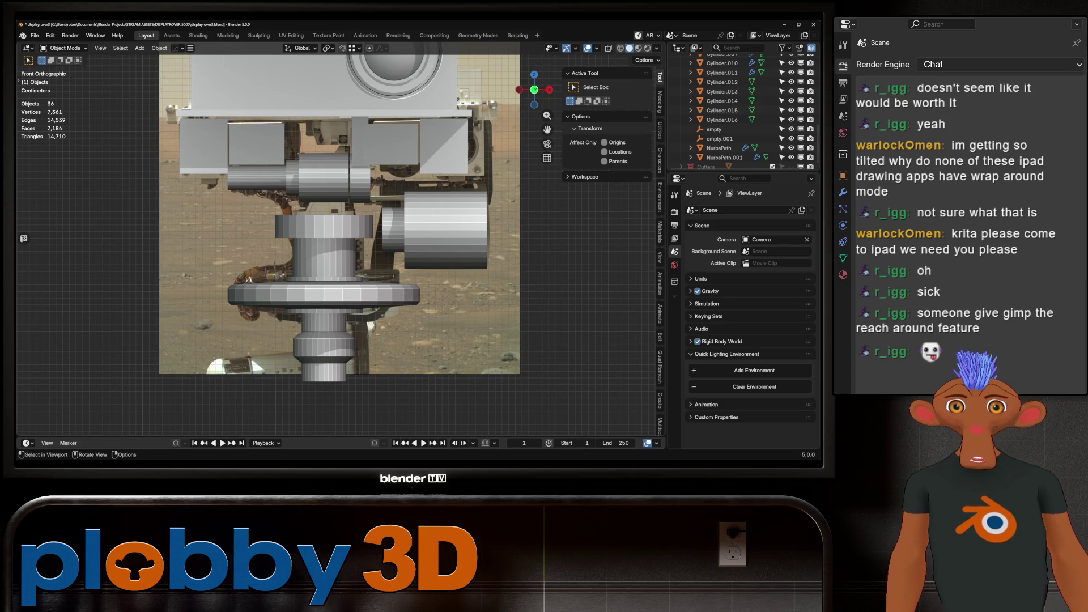
Duplicate one connected part of Cylinder.012 and separate it as Cylinder.017.
{"action": "left_click", "coordinate": [320, 177]}
{"action": "left_click", "coordinate": [722, 146]}
{"action": "scroll", "coordinate": [736, 114], "scroll_direction": "down", "scroll_amount": 2}
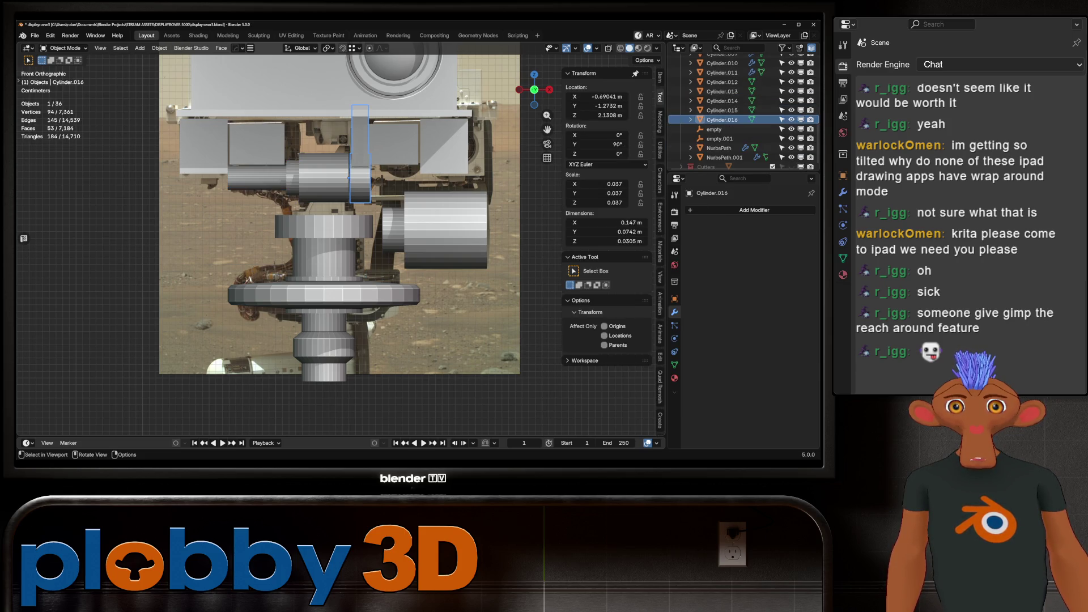
{"action": "left_click", "coordinate": [321, 177]}
{"action": "key", "text": "Tab"}
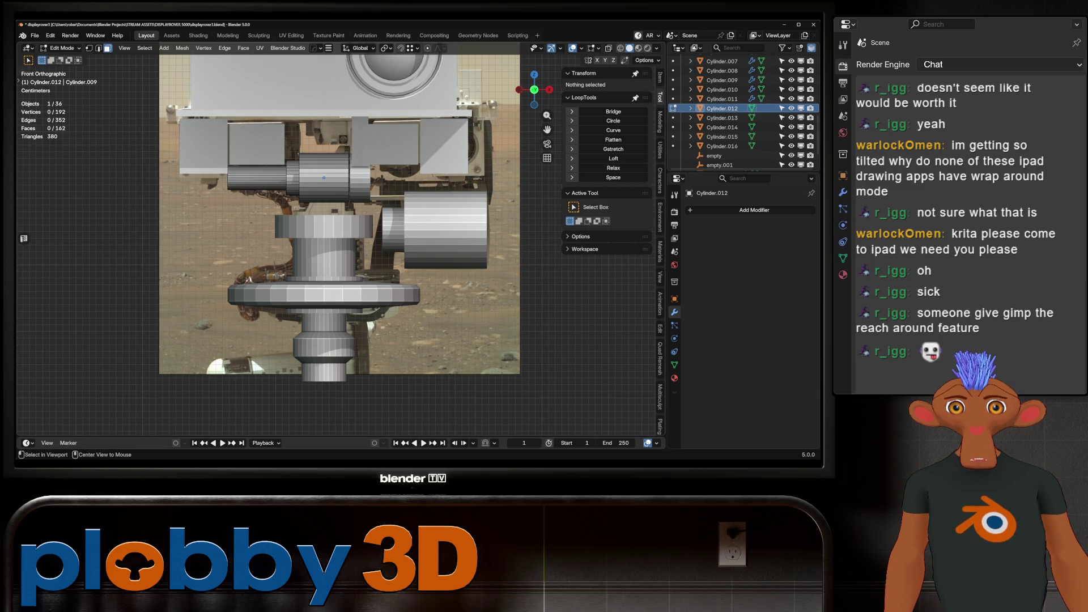
{"action": "key", "text": "l"}
{"action": "key", "text": "shift+d"}
{"action": "key", "text": "Escape"}
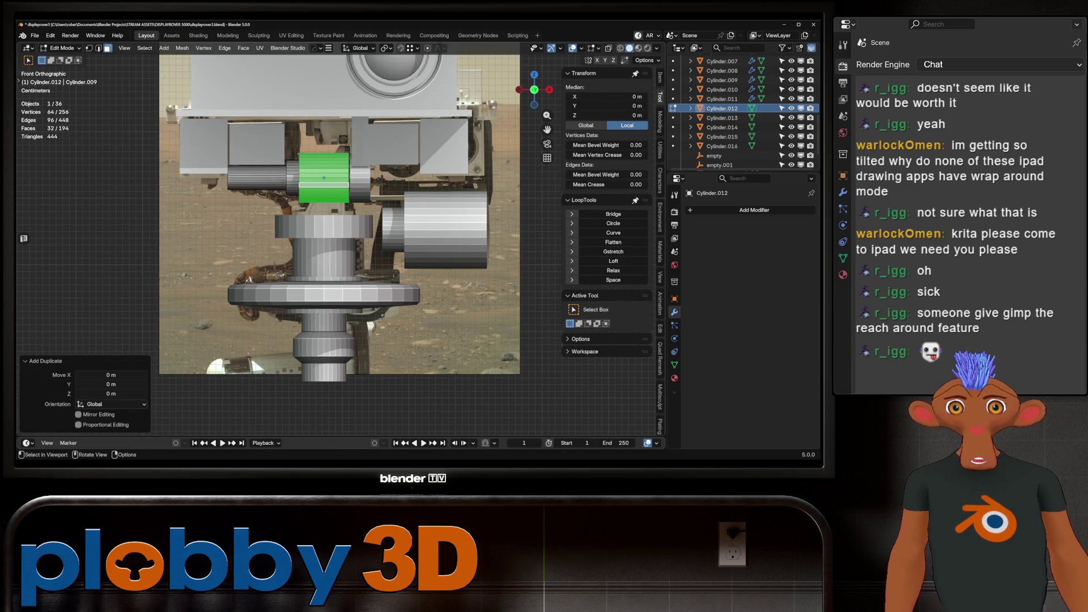
{"action": "key", "text": "p"}
{"action": "key", "text": "Tab"}
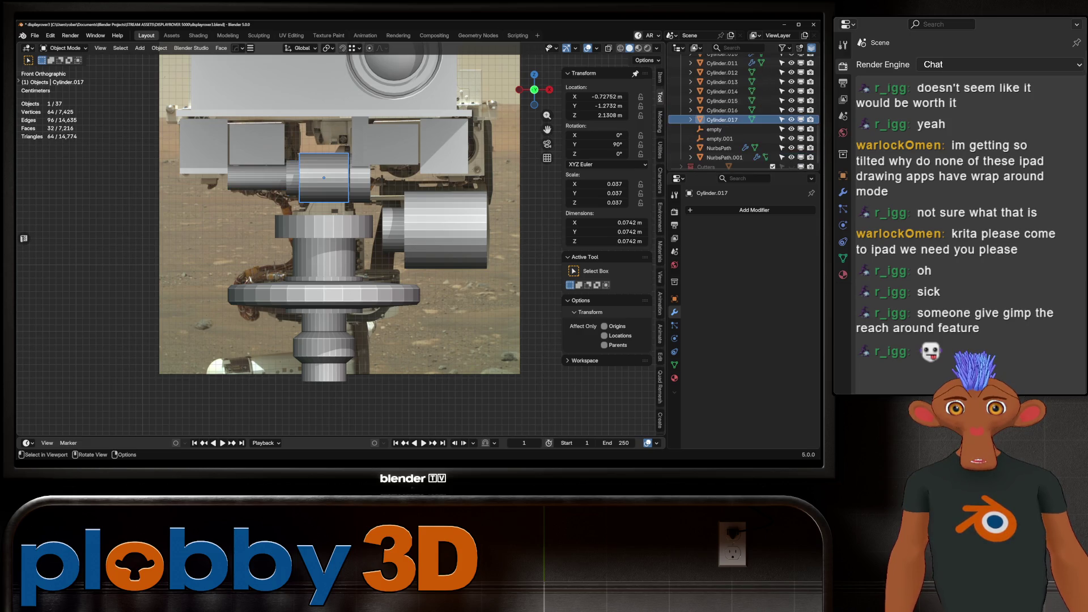
Isolate Cylinder.017 and frame it in a right-side view.
{"action": "key", "text": "g"}
{"action": "key", "text": "z"}
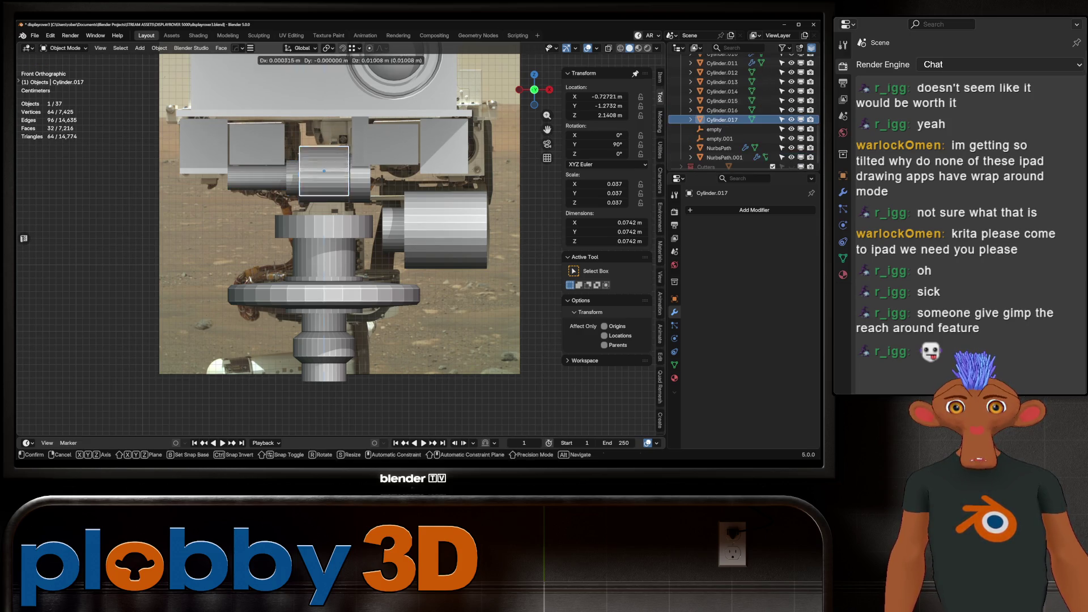
{"action": "key", "text": "Escape"}
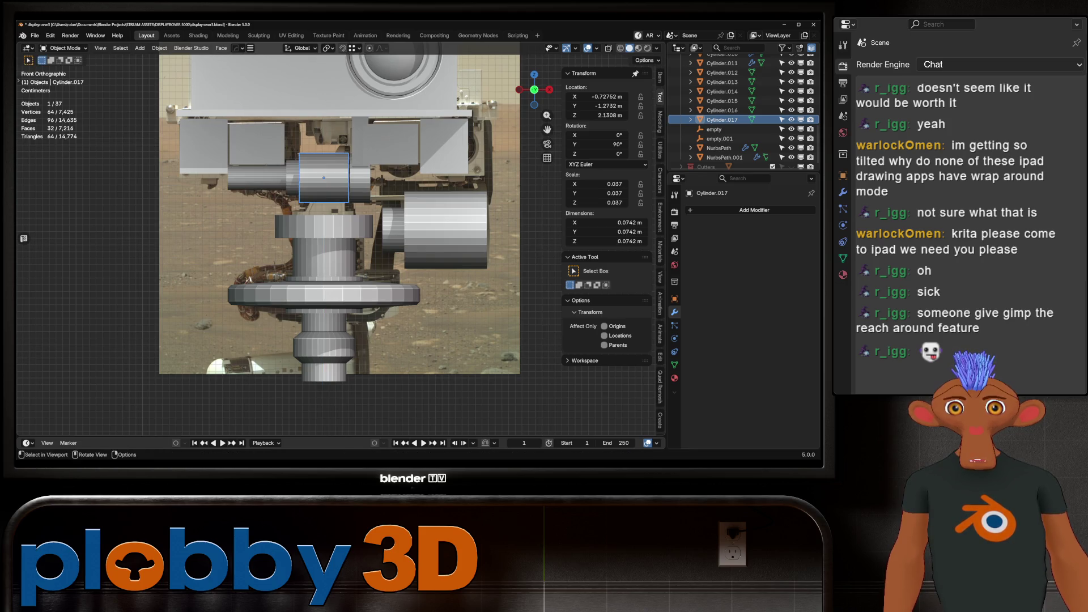
{"action": "scroll", "coordinate": [328, 167], "scroll_direction": "up", "scroll_amount": 2}
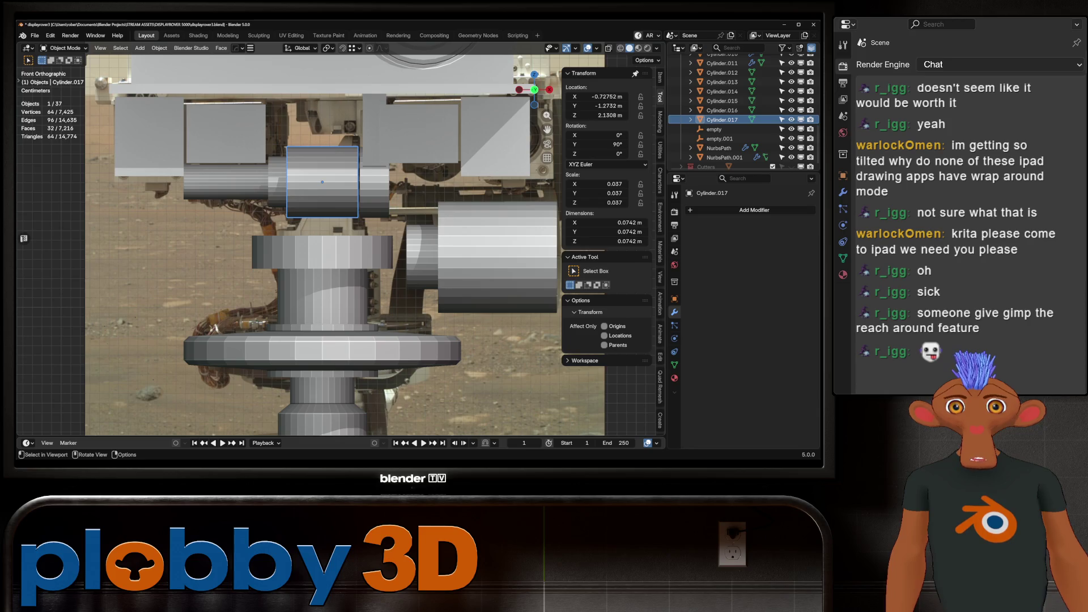
{"action": "key", "text": "KP_Divide"}
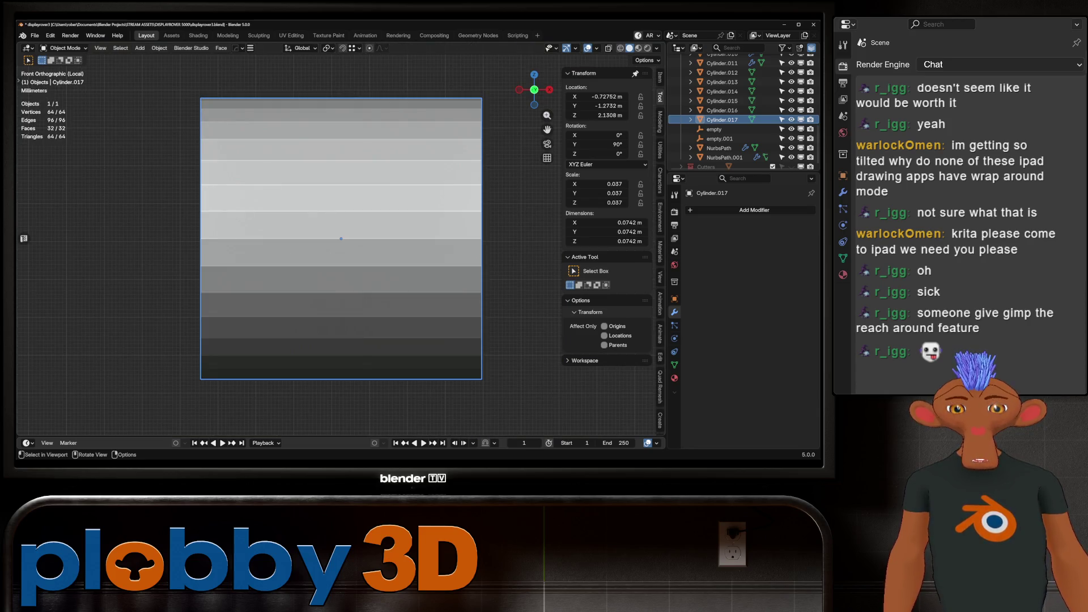
{"action": "key", "text": "KP_3"}
{"action": "key", "text": "KP_Decimal"}
Delete Cylinder.017's lower rows of faces, leaving an 18-face half-cylinder arch.
{"action": "key", "text": "Tab"}
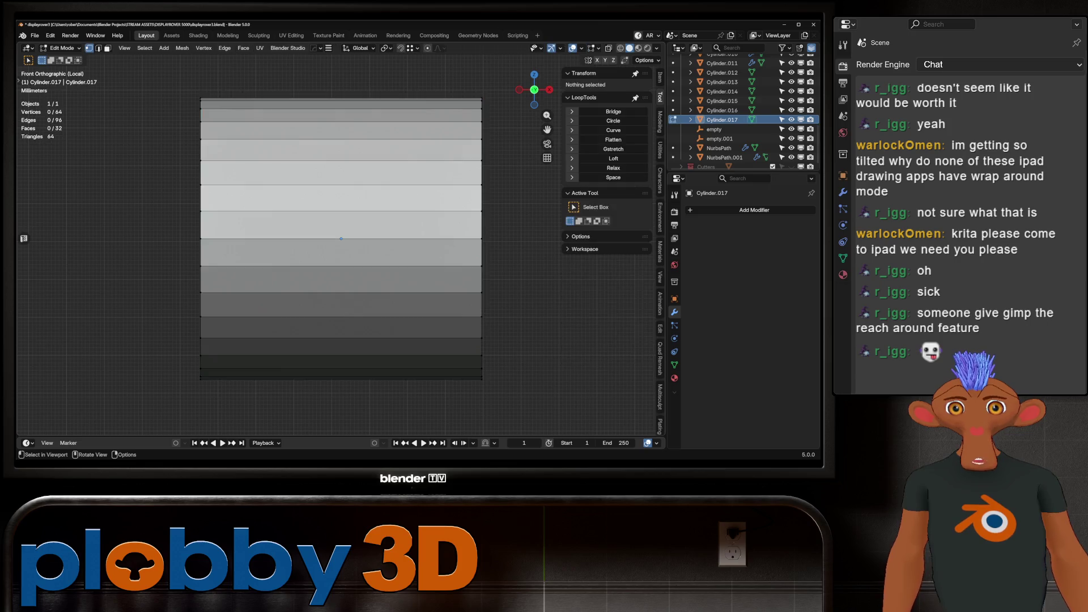
{"action": "scroll", "coordinate": [360, 245], "scroll_direction": "down", "scroll_amount": 3}
{"action": "key", "text": "KP_1"}
{"action": "mouse_move", "coordinate": [205, 266]}
{"action": "left_mouse_down"}
{"action": "mouse_move", "coordinate": [458, 325]}
{"action": "mouse_move", "coordinate": [214, 238]}
{"action": "left_mouse_up"}
{"action": "key", "text": "x"}
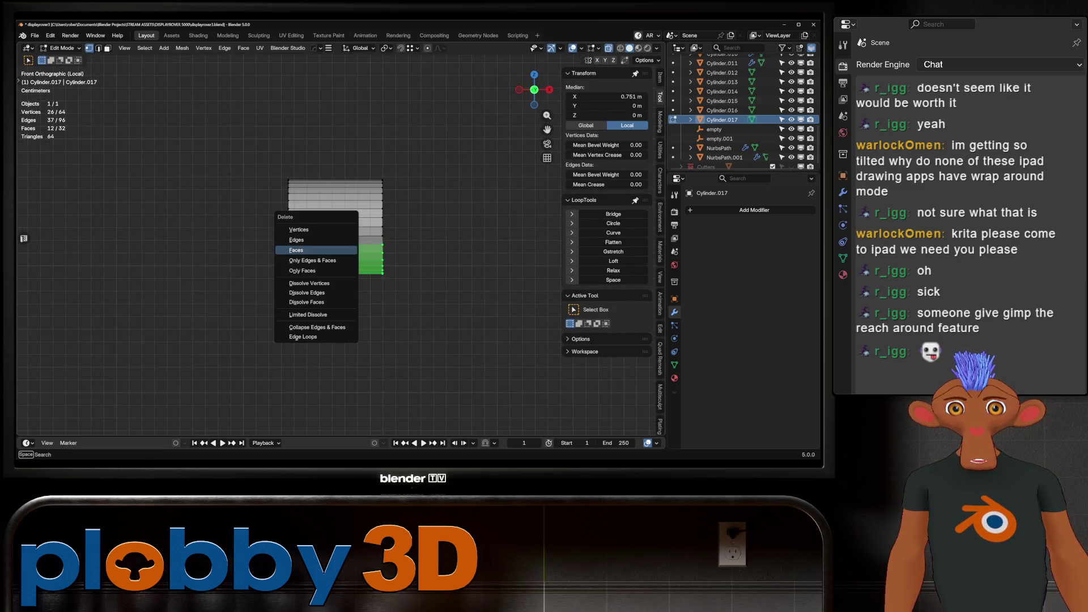
{"action": "left_click", "coordinate": [306, 230]}
{"action": "mouse_move", "coordinate": [362, 256]}
{"action": "middle_mouse_down", "text": "alt"}
{"action": "mouse_move", "coordinate": [409, 250]}
{"action": "mouse_move", "coordinate": [374, 255]}
{"action": "middle_mouse_up", "text": "alt"}
{"action": "key", "text": "2"}
{"action": "key", "text": "alt+z"}
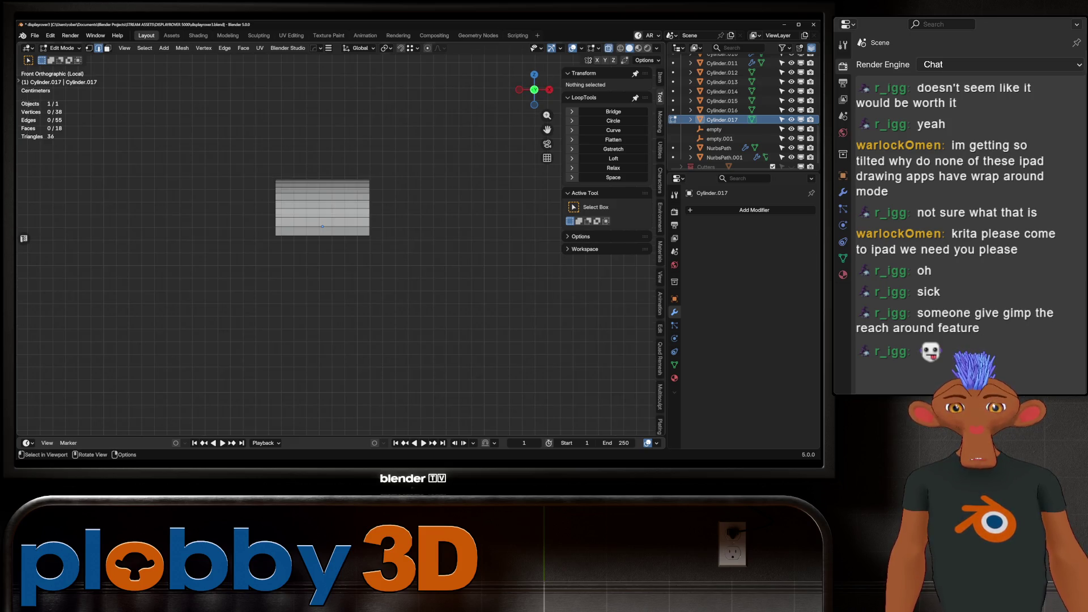
{"action": "key", "text": "KP_Divide"}
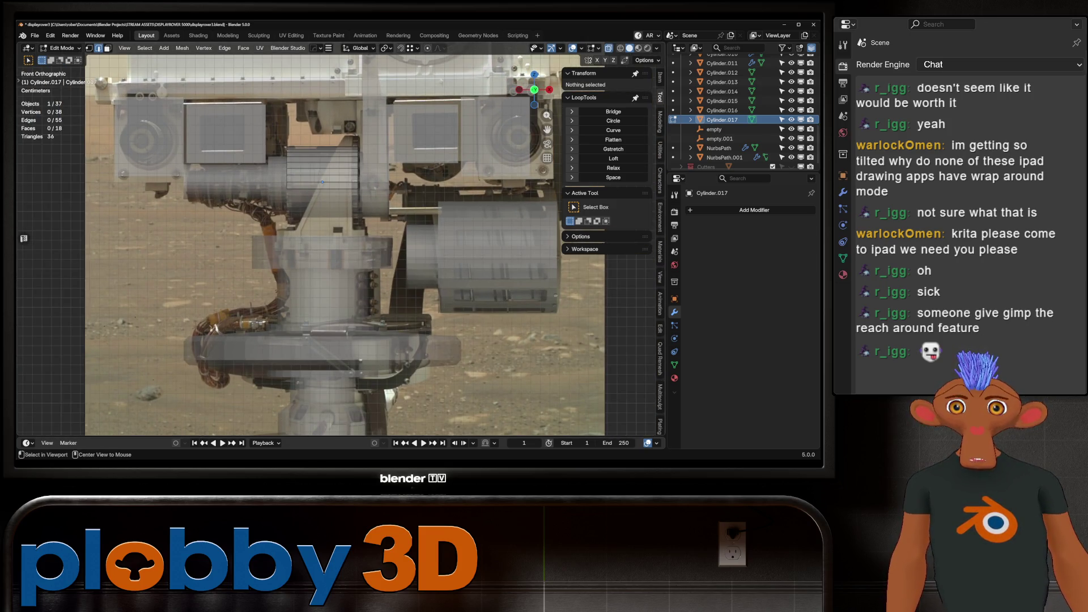
Enlarge the Cylinder.017 arc piece by scaling it along X.
{"action": "left_click", "coordinate": [288, 167]}
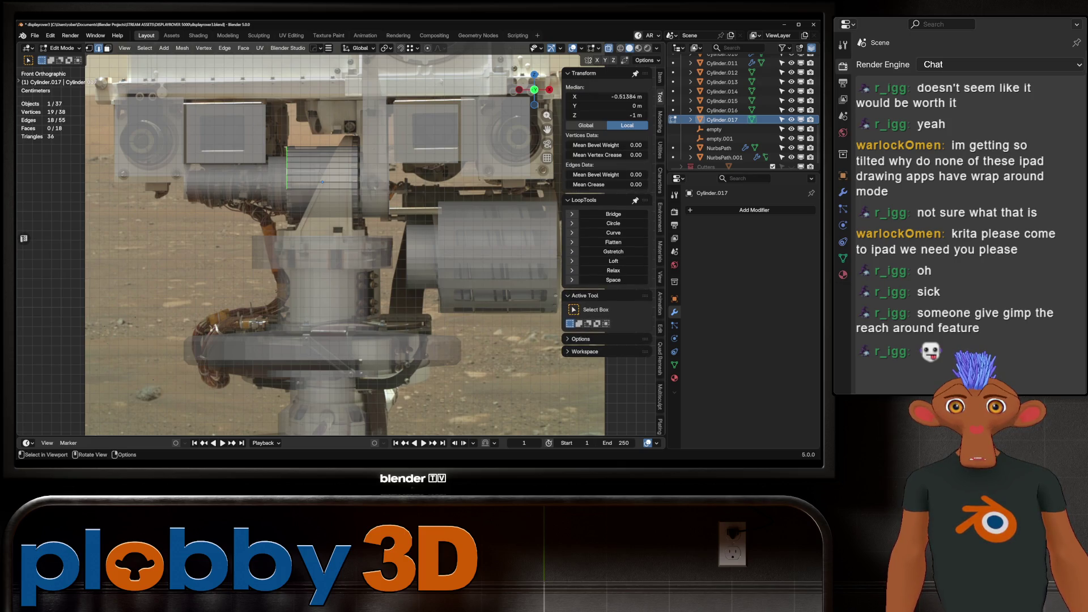
{"action": "key", "text": "Tab"}
{"action": "key", "text": "s"}
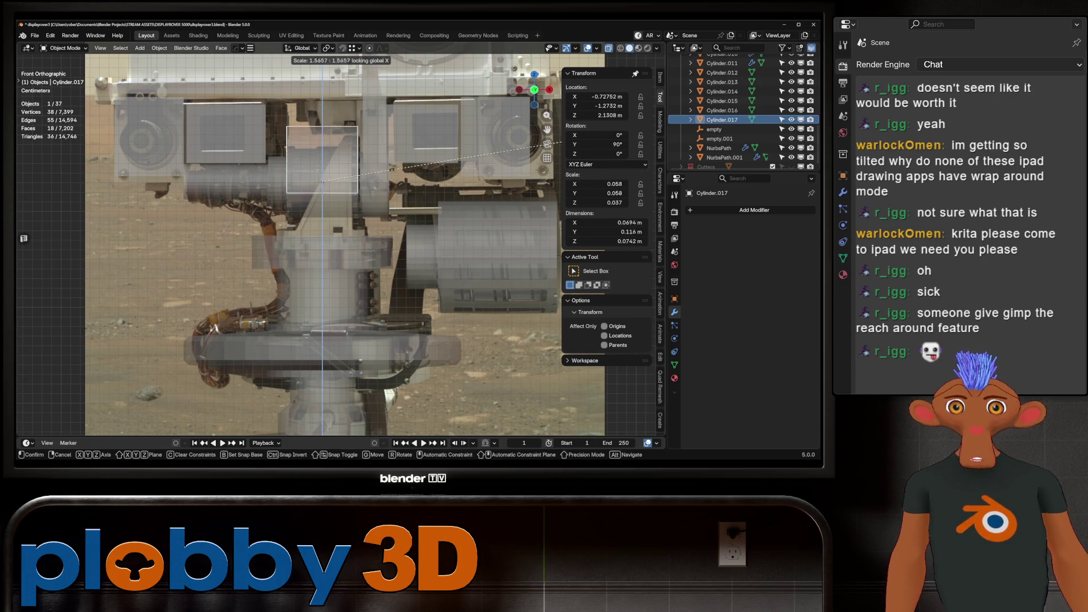
{"action": "key", "text": "Escape"}
{"action": "middle_click_drag", "start_coordinate": [323, 181], "coordinate": [340, 141]}
{"action": "key", "text": "s"}
{"action": "key", "text": "shift+x"}
{"action": "left_click", "coordinate": [347, 93]}
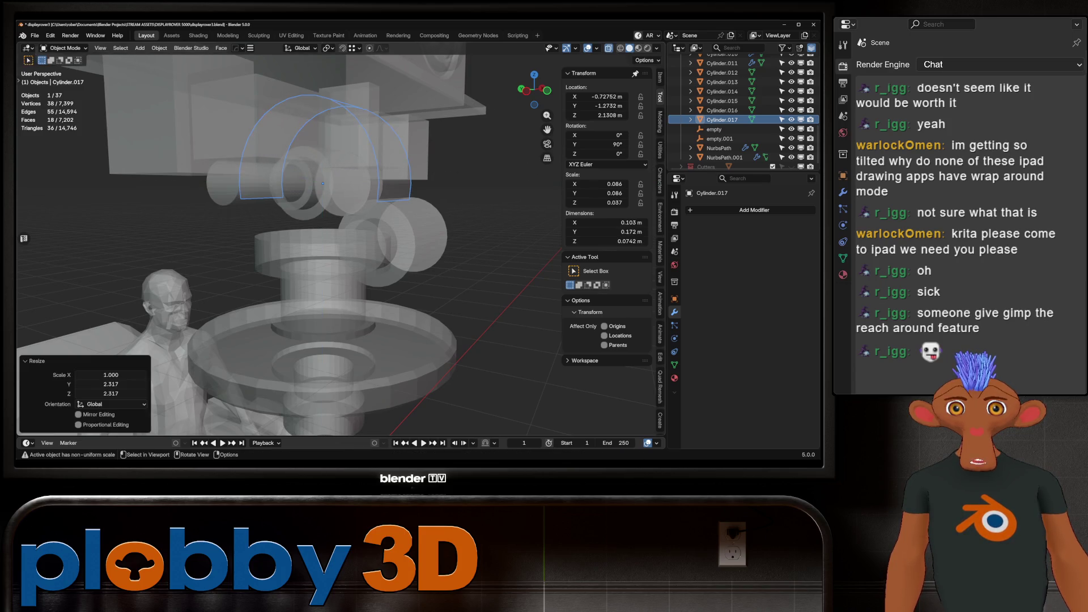
Lower the arc piece slightly along Z in front view.
{"action": "key", "text": "KP_1"}
{"action": "key", "text": "g"}
{"action": "key", "text": "z"}
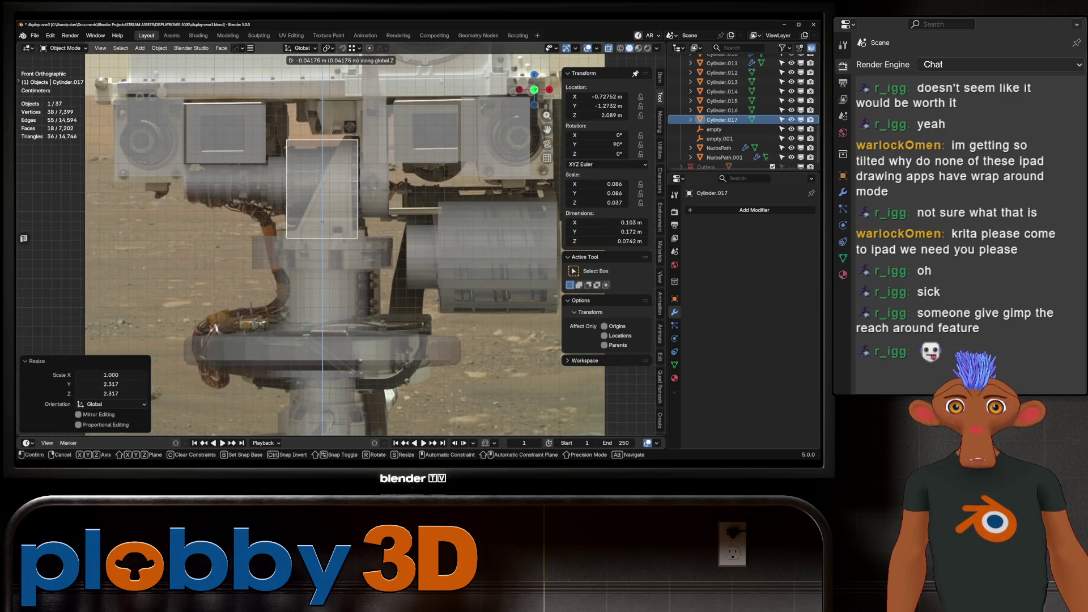
{"action": "key", "text": "Return"}
{"action": "key", "text": "g"}
{"action": "key", "text": "x"}
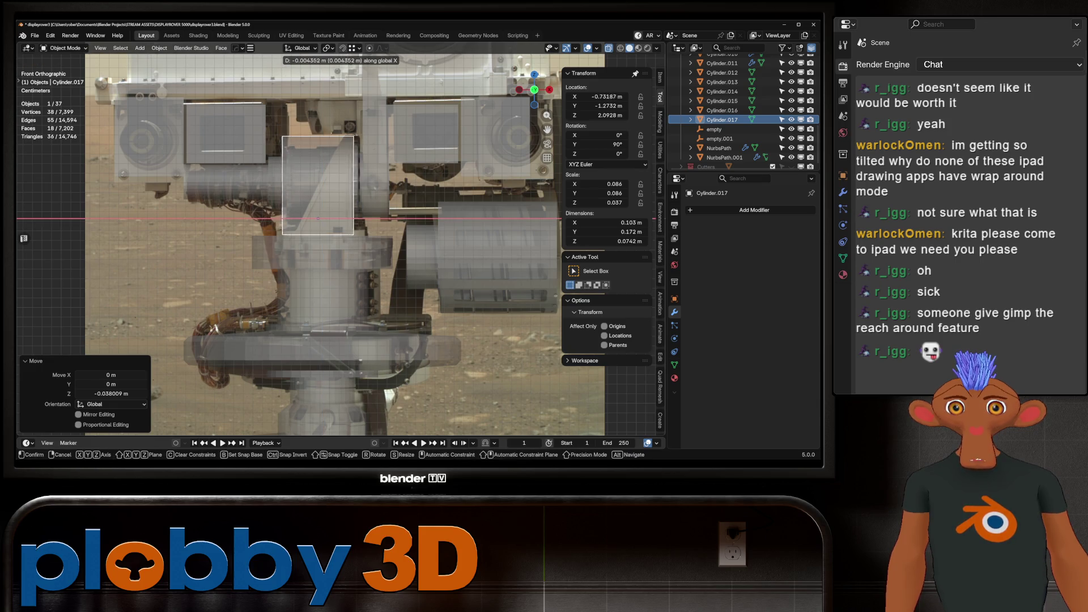
{"action": "key", "text": "Escape"}
Tilt one edge loop of the arch and slant it 0.043914 m along X.
{"action": "key", "text": "Tab"}
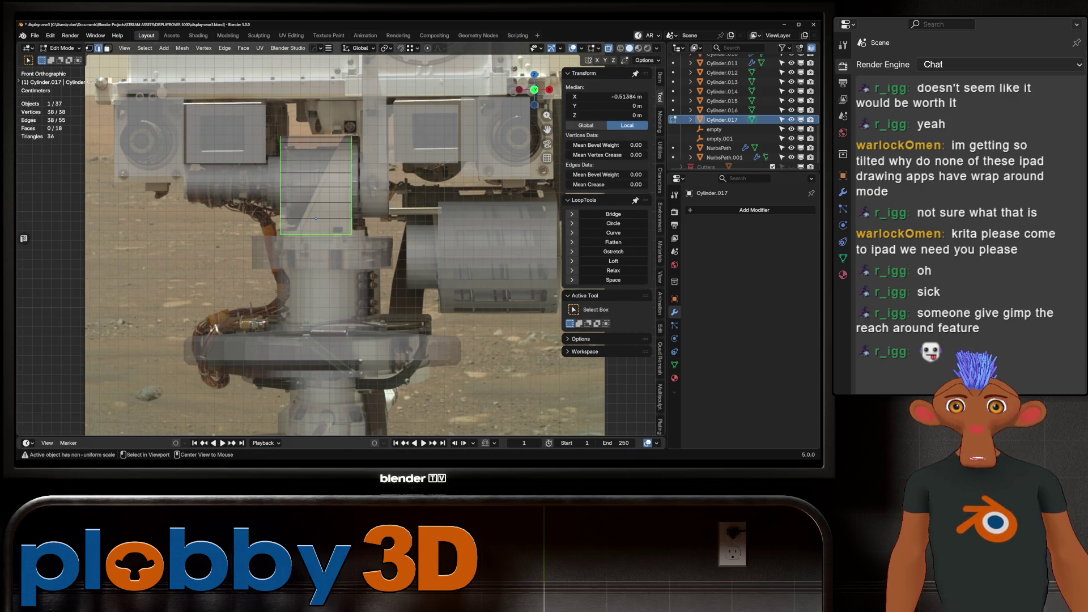
{"action": "key", "text": "1"}
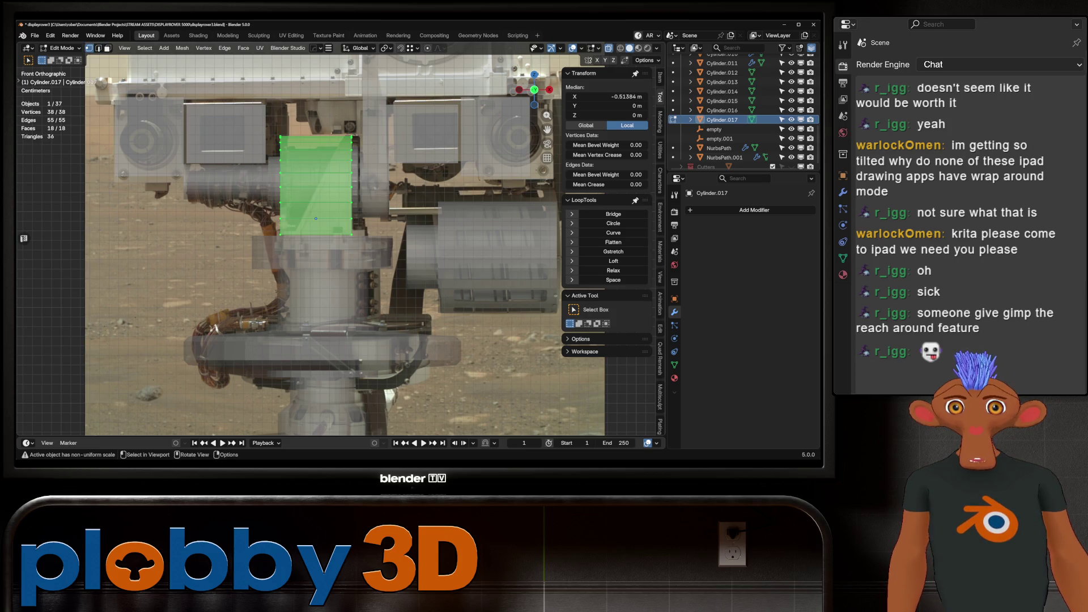
{"action": "key", "text": "2"}
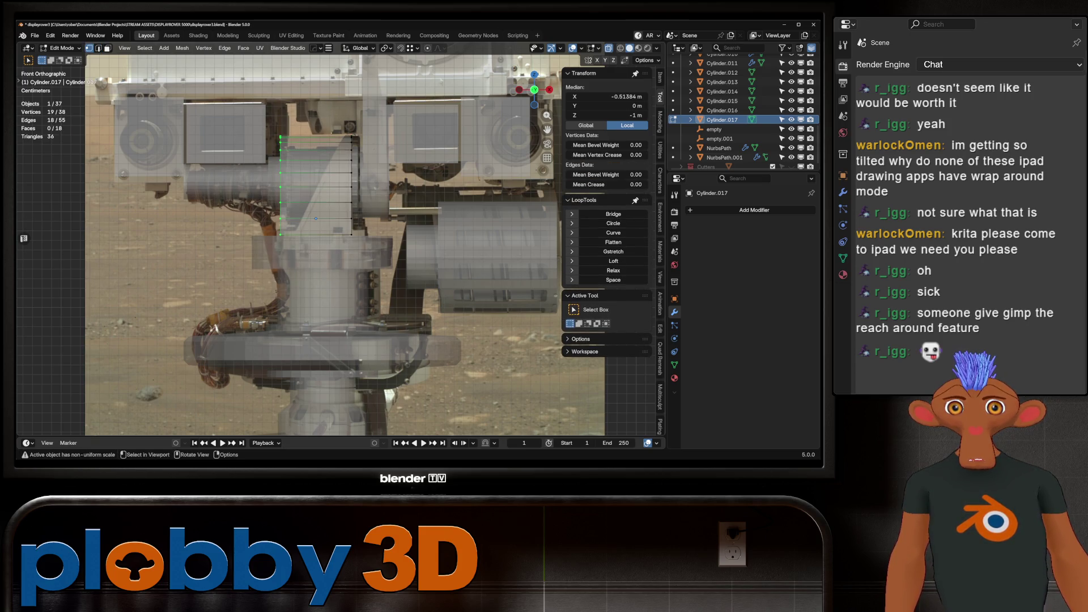
{"action": "key", "text": "alt+r"}
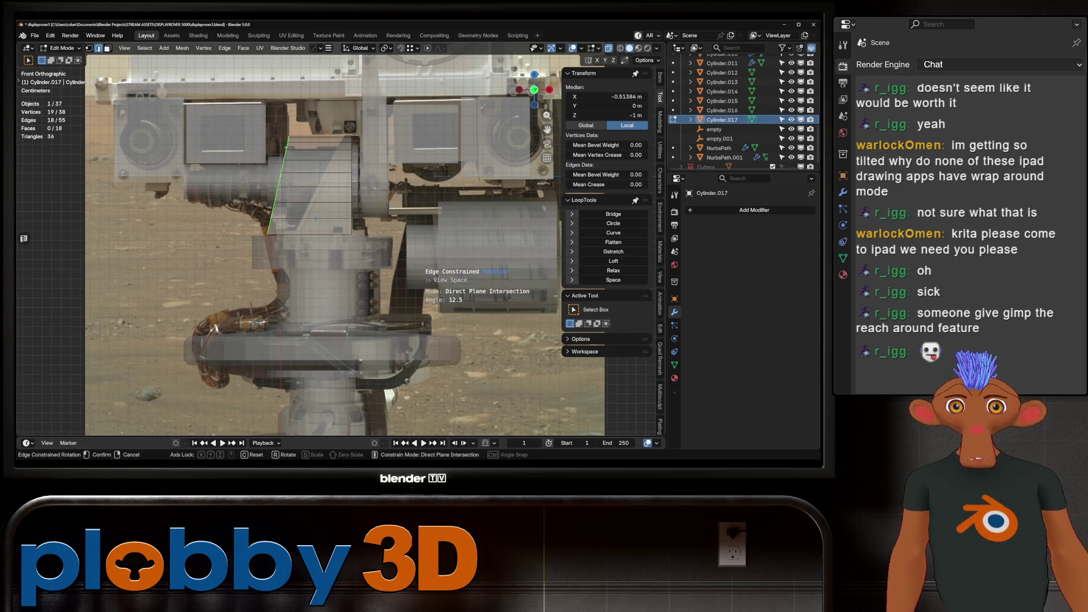
{"action": "key", "text": "Return"}
{"action": "key", "text": "g"}
{"action": "key", "text": "x"}
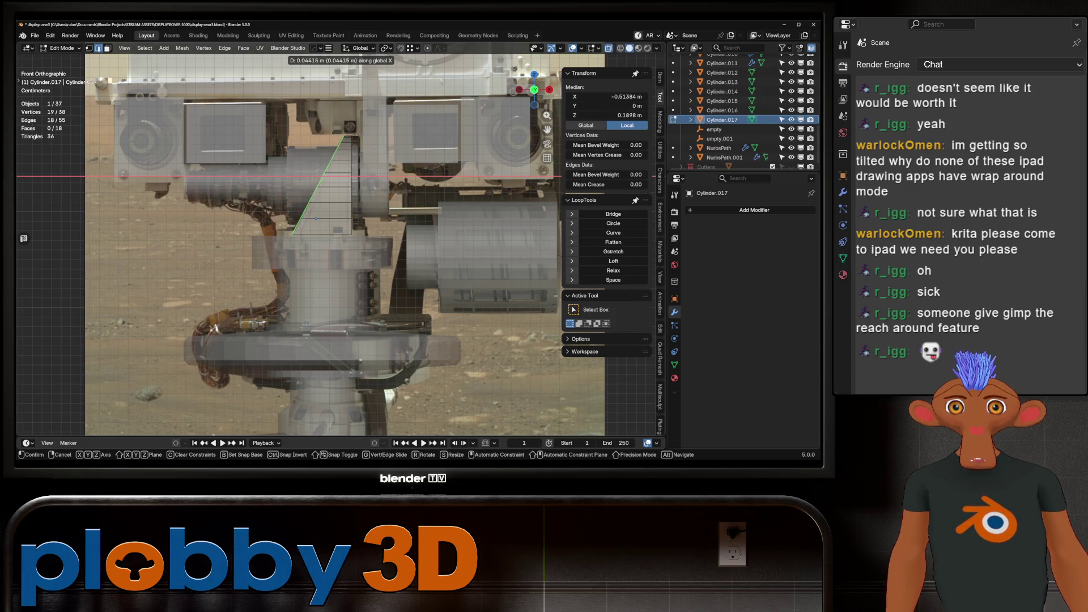
{"action": "key", "text": "Return"}
{"action": "mouse_move", "coordinate": [317, 238]}
{"action": "middle_mouse_down"}
{"action": "mouse_move", "coordinate": [374, 221]}
{"action": "mouse_move", "coordinate": [335, 238]}
{"action": "mouse_move", "coordinate": [300, 227]}
{"action": "middle_mouse_up"}
Narrow the arch to 0.614 horizontally while keeping its height.
{"action": "key", "text": "a"}
{"action": "key", "text": "s"}
{"action": "key", "text": "z"}
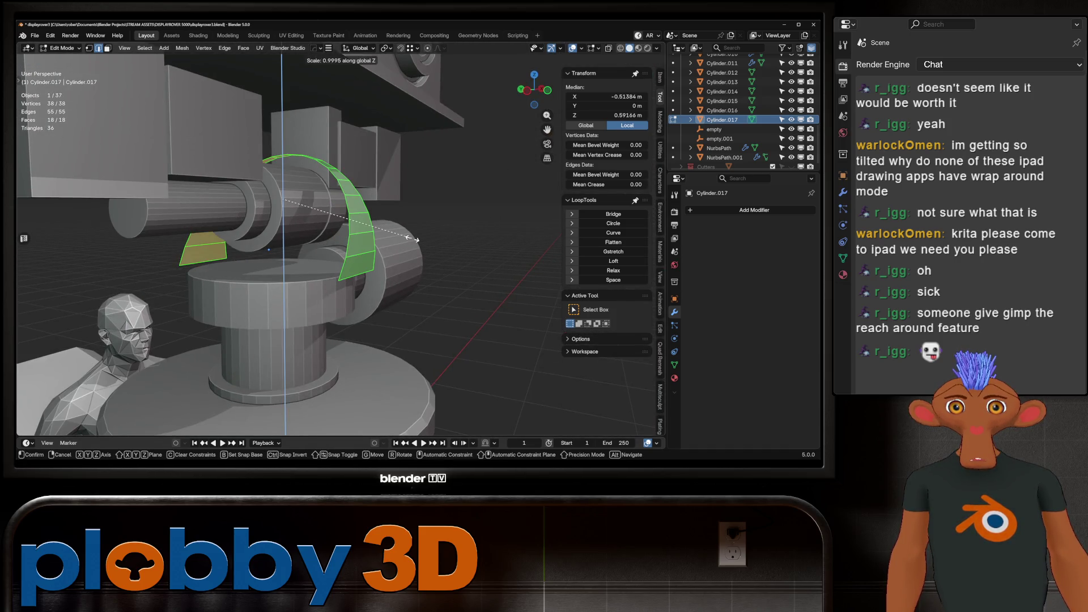
{"action": "key", "text": "shift+z"}
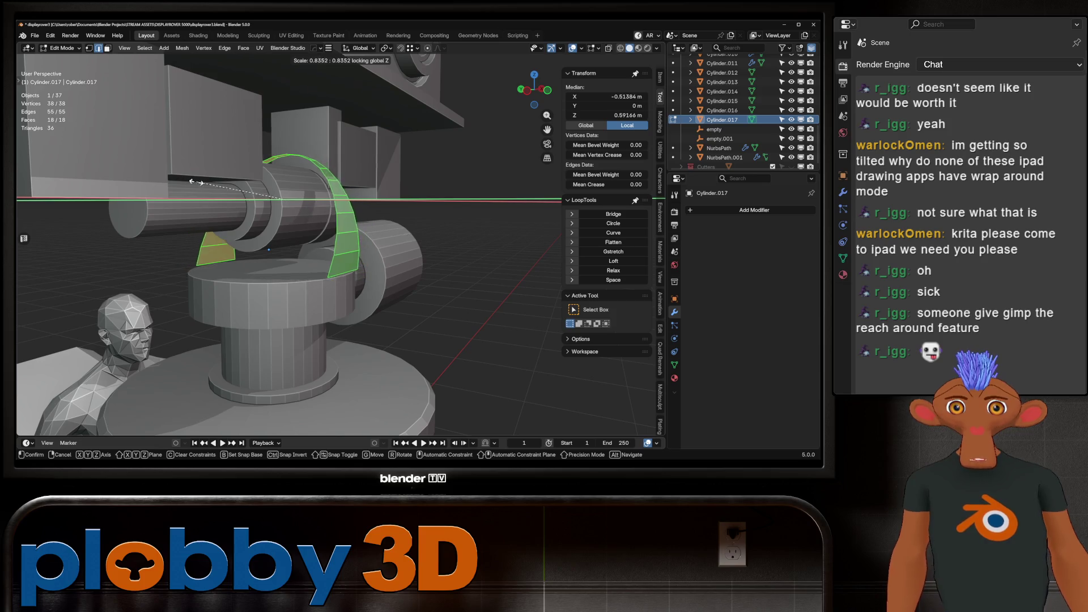
{"action": "key", "text": "Return"}
{"action": "middle_click_drag", "start_coordinate": [301, 227], "coordinate": [344, 233]}
{"action": "key", "text": "Escape"}
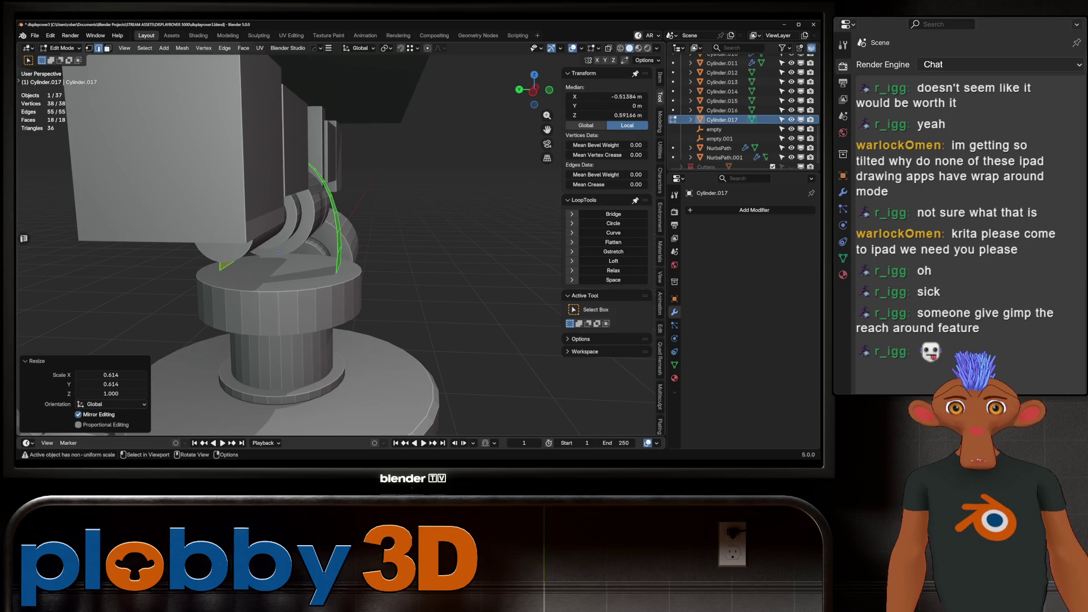
{"action": "left_click_drag", "start_coordinate": [534, 89], "coordinate": [539, 85]}
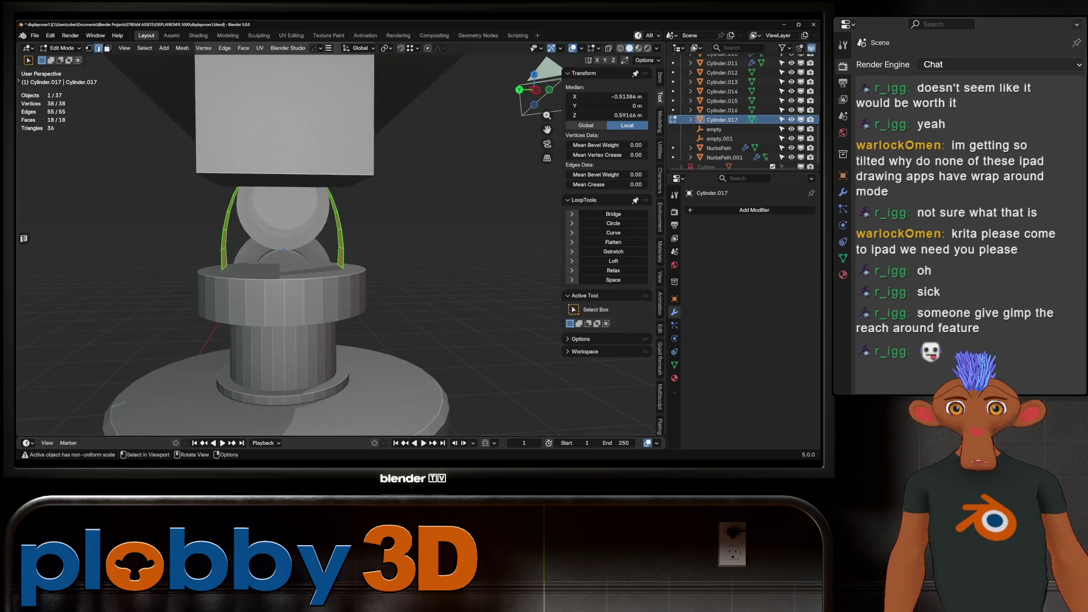
Give the arch thickness by extruding and Alt+S, then recalculate its normals outward.
{"action": "key", "text": "e"}
{"action": "key", "text": "Escape"}
{"action": "key", "text": "alt+s"}
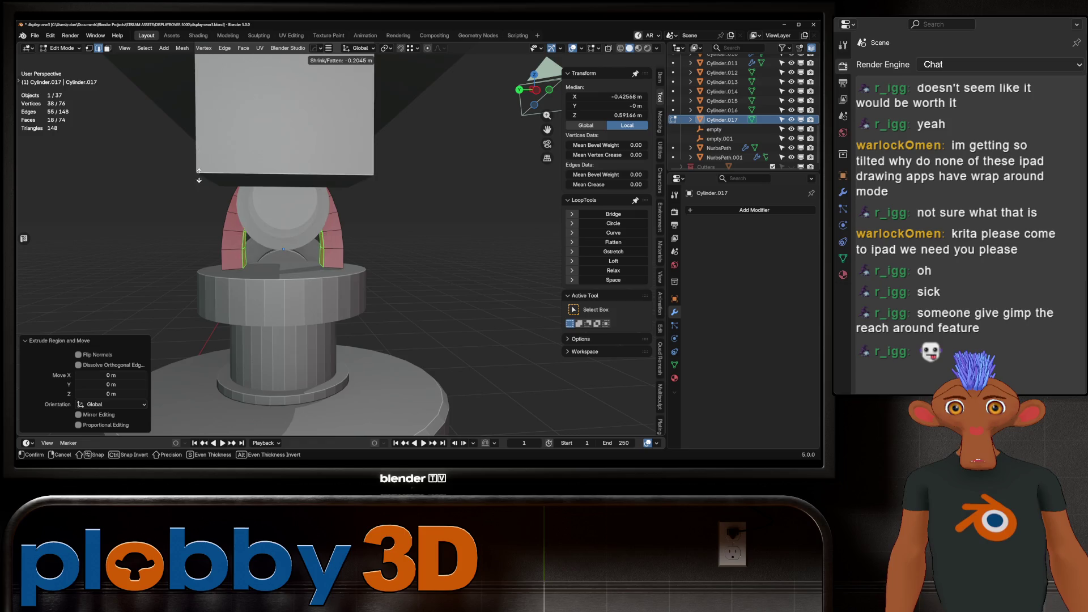
{"action": "left_click", "coordinate": [201, 127]}
{"action": "key", "text": "a"}
{"action": "key", "text": "shift+n"}
{"action": "left_click_drag", "start_coordinate": [533, 90], "coordinate": [528, 91]}
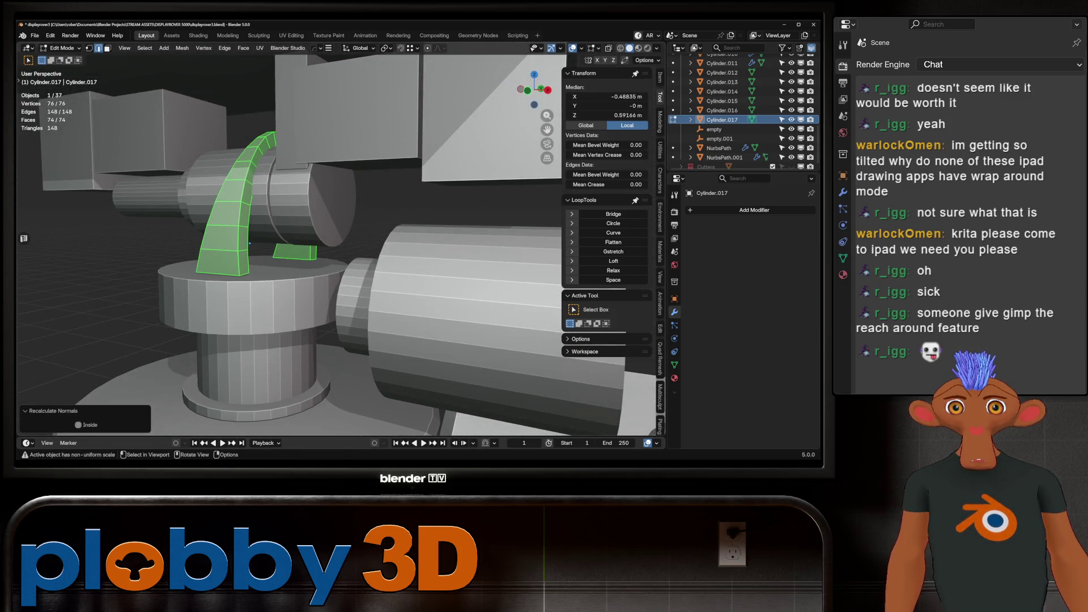
Thicken one selected strip of the arch with Alt+S.
{"action": "left_click", "coordinate": [250, 243], "text": "ctrl"}
{"action": "middle_click_drag", "start_coordinate": [250, 243], "coordinate": [252, 259], "text": "ctrl"}
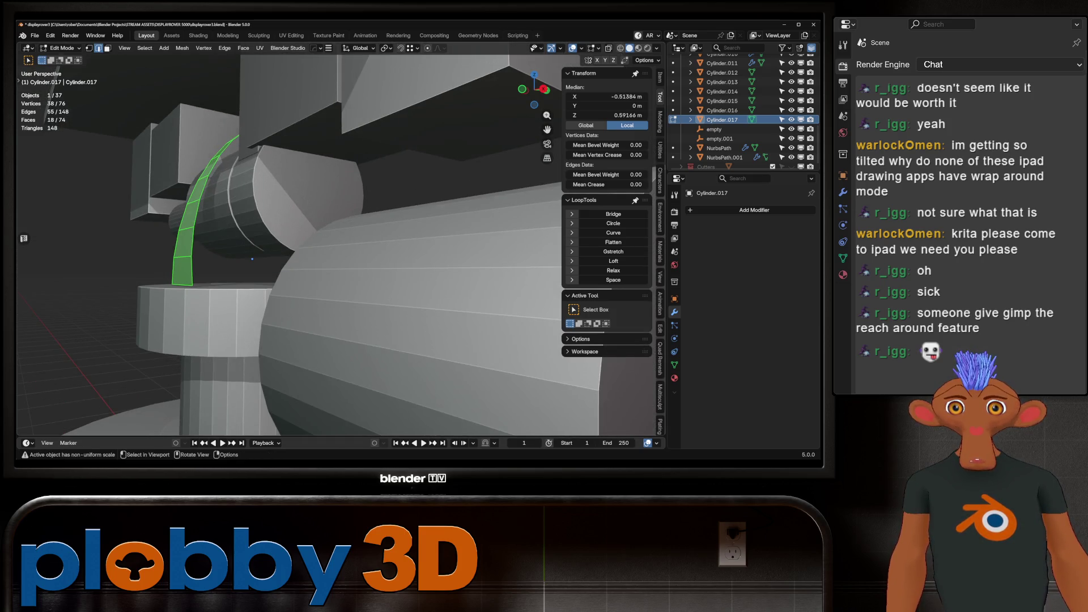
{"action": "key", "text": "s"}
{"action": "key", "text": "Escape"}
{"action": "key", "text": "alt+s"}
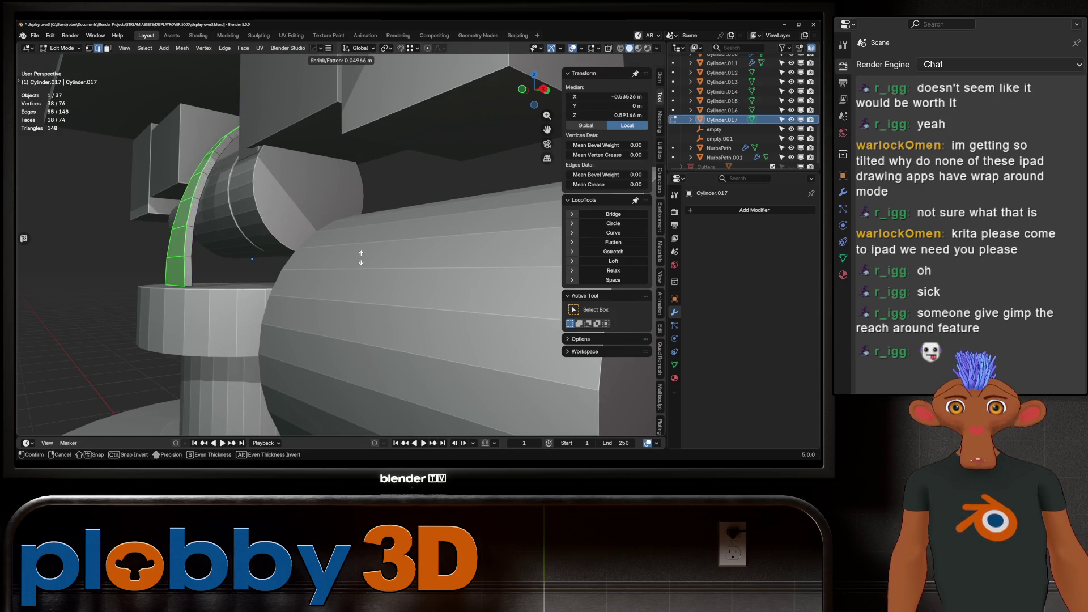
{"action": "left_click", "coordinate": [307, 397]}
{"action": "middle_click_drag", "start_coordinate": [307, 397], "coordinate": [257, 246]}
Scale the whole arch down to 0.856.
{"action": "key", "text": "a"}
{"action": "key", "text": "s"}
{"action": "key", "text": "shift+z"}
{"action": "key", "text": "shift+z"}
{"action": "key", "text": "shift+z"}
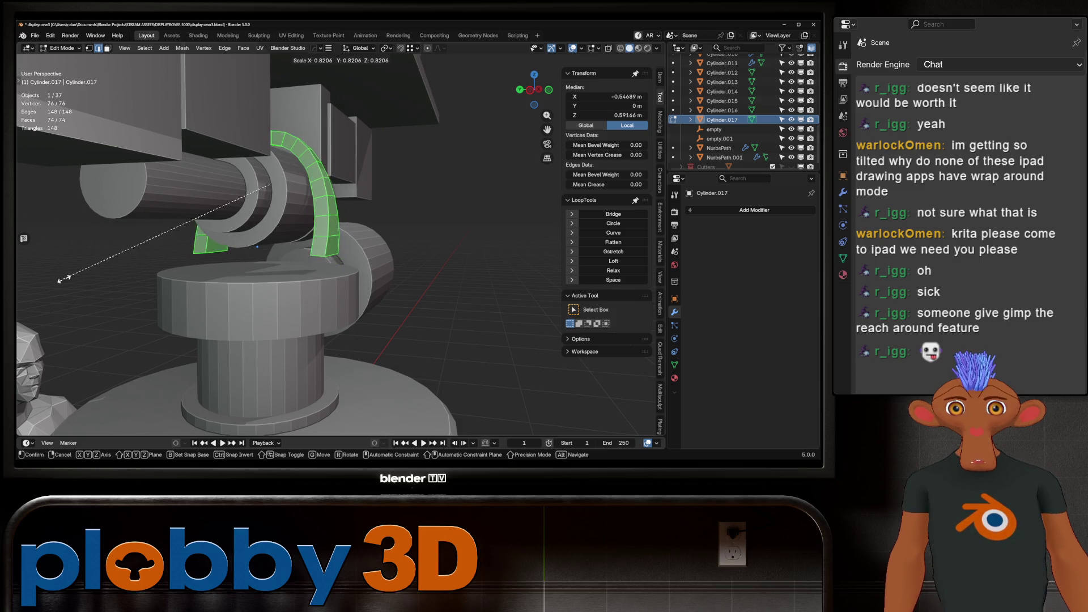
{"action": "left_click", "coordinate": [170, 253]}
{"action": "scroll", "coordinate": [255, 244], "scroll_direction": "up", "scroll_amount": 3}
{"action": "middle_click_drag", "start_coordinate": [255, 244], "coordinate": [230, 241]}
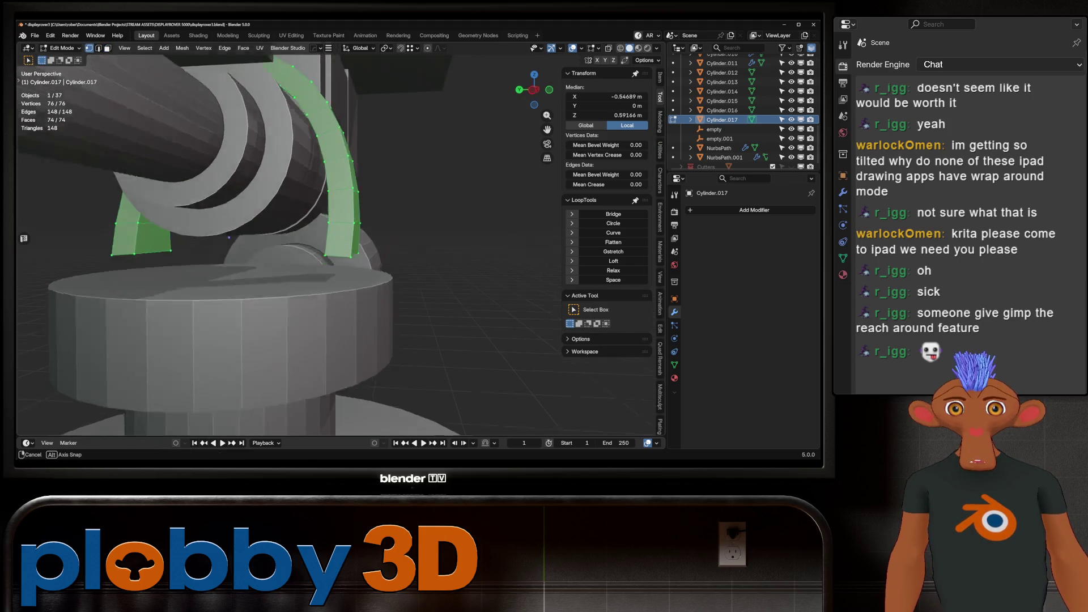
Box-select the arch's foot vertices in X-ray and lower them along Z.
{"action": "key", "text": "alt+z"}
{"action": "left_click_drag", "start_coordinate": [457, 310], "coordinate": [20, 247]}
{"action": "key", "text": "alt+z"}
{"action": "key", "text": "g"}
{"action": "key", "text": "z"}
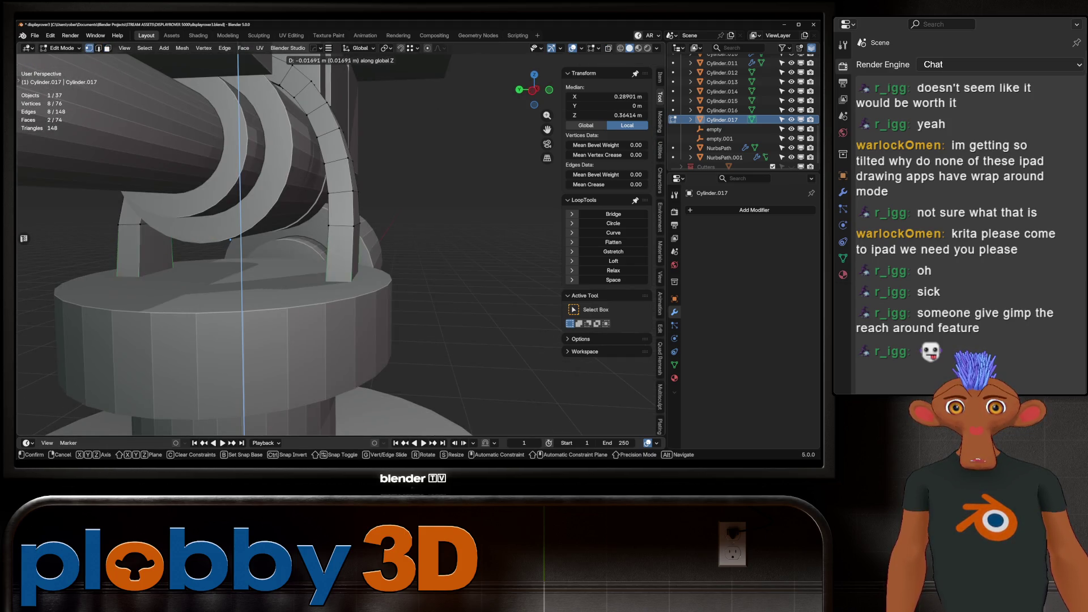
{"action": "left_click", "coordinate": [230, 241]}
Back in Object Mode, apply Shade Auto Smooth (30°) to Cylinder.017.
{"action": "key", "text": "Tab"}
{"action": "scroll", "coordinate": [230, 240], "scroll_direction": "down", "scroll_amount": 5}
{"action": "middle_click_drag", "start_coordinate": [230, 241], "coordinate": [340, 235]}
{"action": "scroll", "coordinate": [334, 239], "scroll_direction": "up", "scroll_amount": 3}
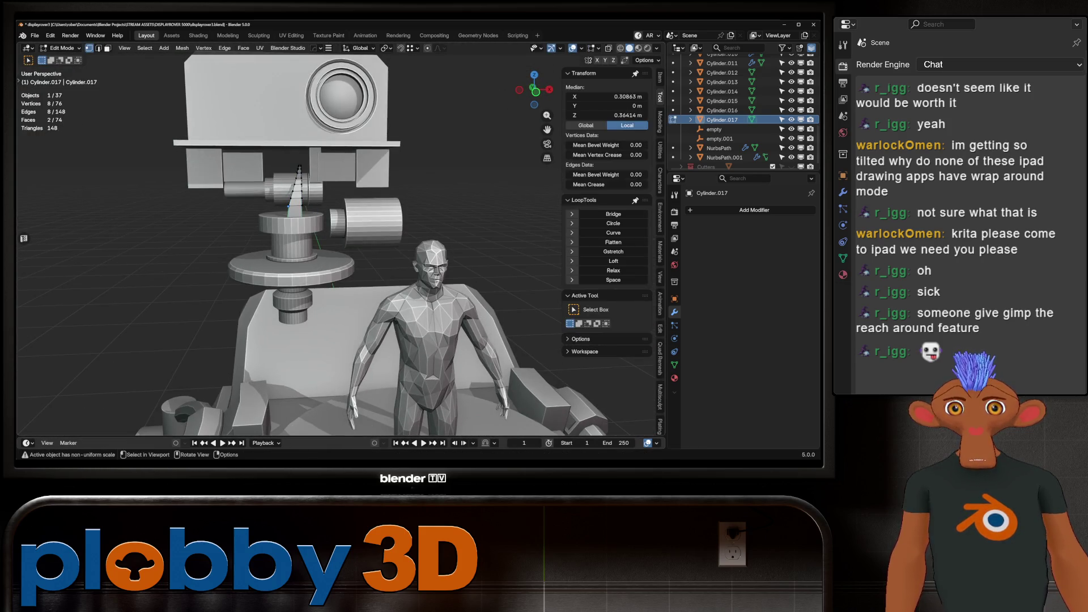
{"action": "scroll", "coordinate": [334, 238], "scroll_direction": "up", "scroll_amount": 2}
{"action": "right_click", "coordinate": [266, 180]}
{"action": "left_click", "coordinate": [266, 214]}
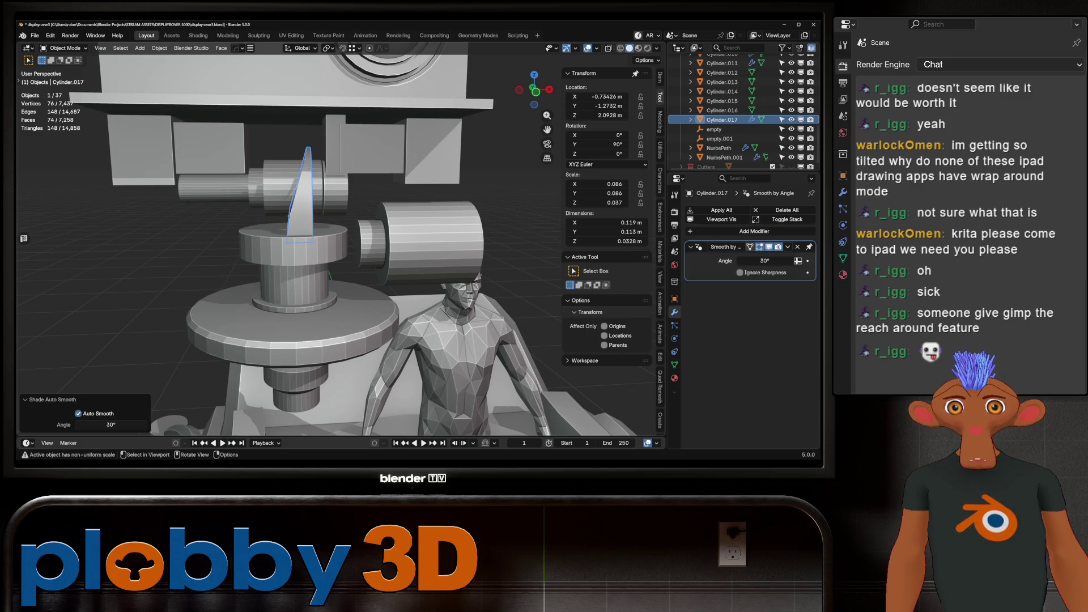
{"action": "key", "text": "alt+a"}
{"action": "scroll", "coordinate": [329, 238], "scroll_direction": "down", "scroll_amount": 4}
{"action": "scroll", "coordinate": [340, 238], "scroll_direction": "up", "scroll_amount": 4}
Switch to the front view and re-enter Edit Mode on the bracket.
{"action": "key", "text": "KP_1"}
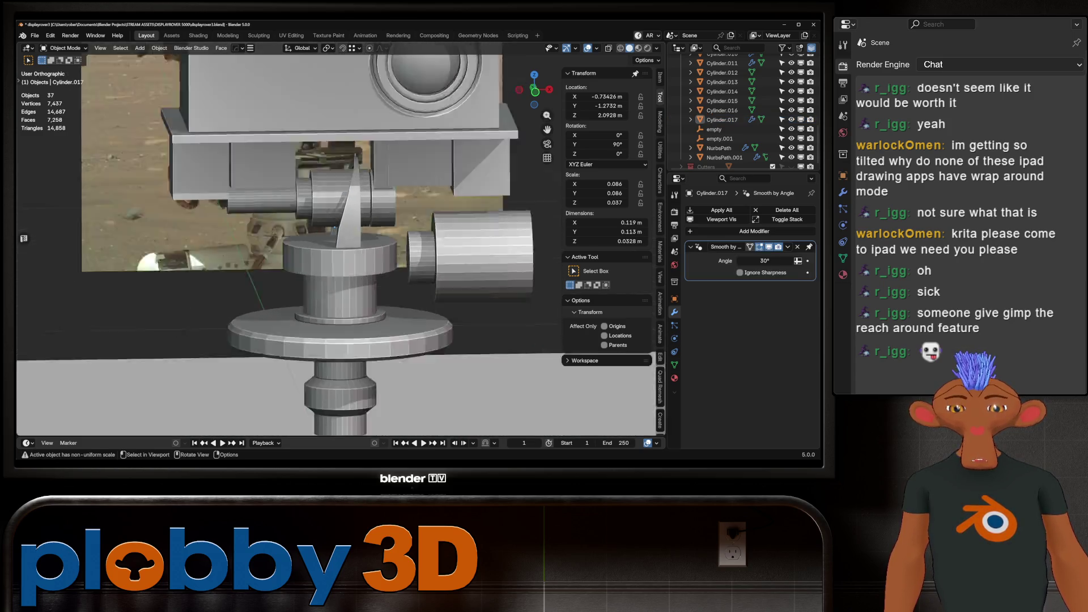
{"action": "scroll", "coordinate": [341, 238], "scroll_direction": "down", "scroll_amount": 2}
{"action": "scroll", "coordinate": [340, 238], "scroll_direction": "up", "scroll_amount": 3}
{"action": "scroll", "coordinate": [314, 239], "scroll_direction": "up", "scroll_amount": 4}
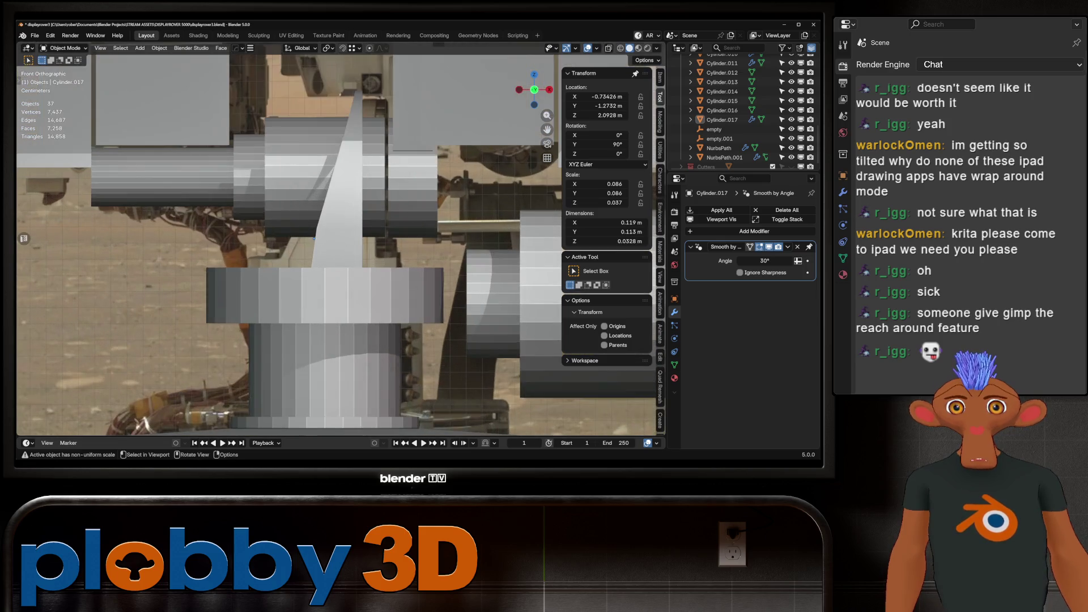
{"action": "key", "text": "Tab"}
{"action": "middle_click_drag", "start_coordinate": [314, 238], "coordinate": [320, 239]}
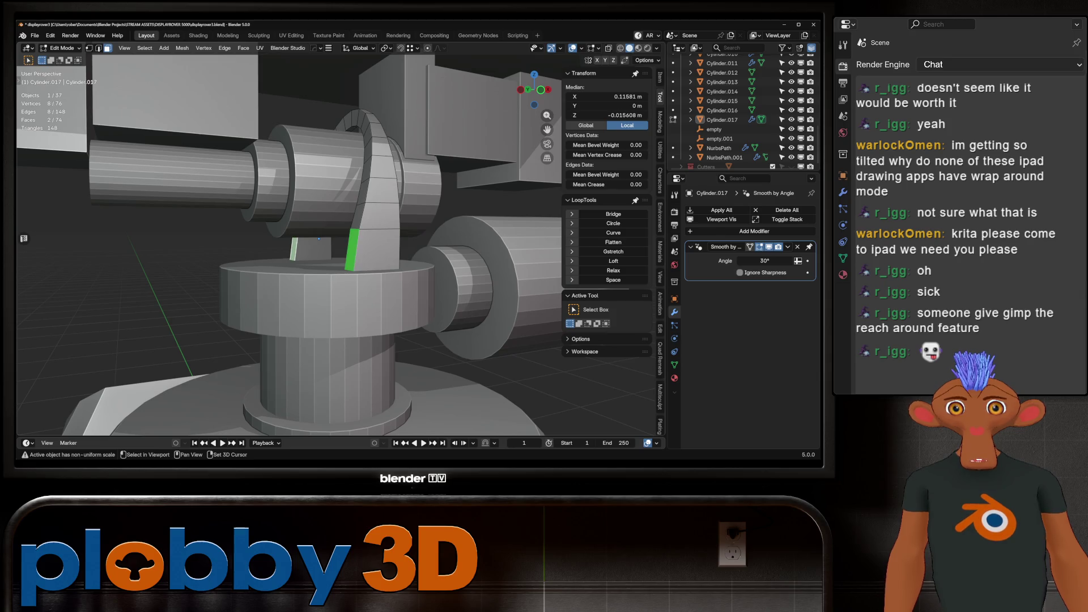
In front view, shift the selected faces along X, extrude them, and scale them vertically.
{"action": "key", "text": "KP_1"}
{"action": "key", "text": "g"}
{"action": "key", "text": "x"}
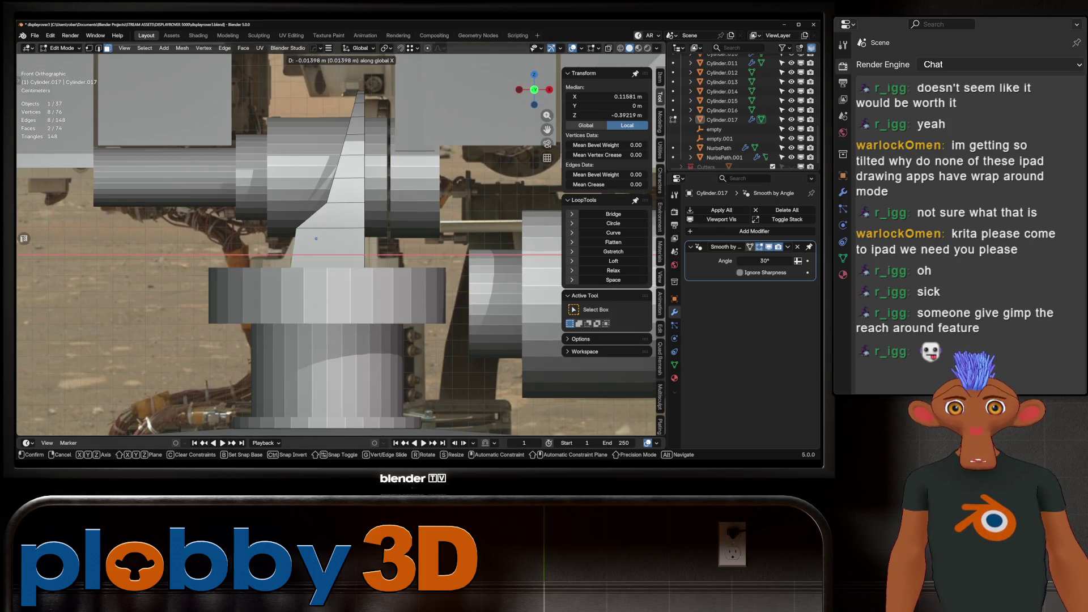
{"action": "left_click", "coordinate": [316, 239]}
{"action": "key", "text": "e"}
{"action": "left_click", "coordinate": [304, 245]}
{"action": "key", "text": "s"}
{"action": "key", "text": "z"}
{"action": "left_click", "coordinate": [284, 264]}
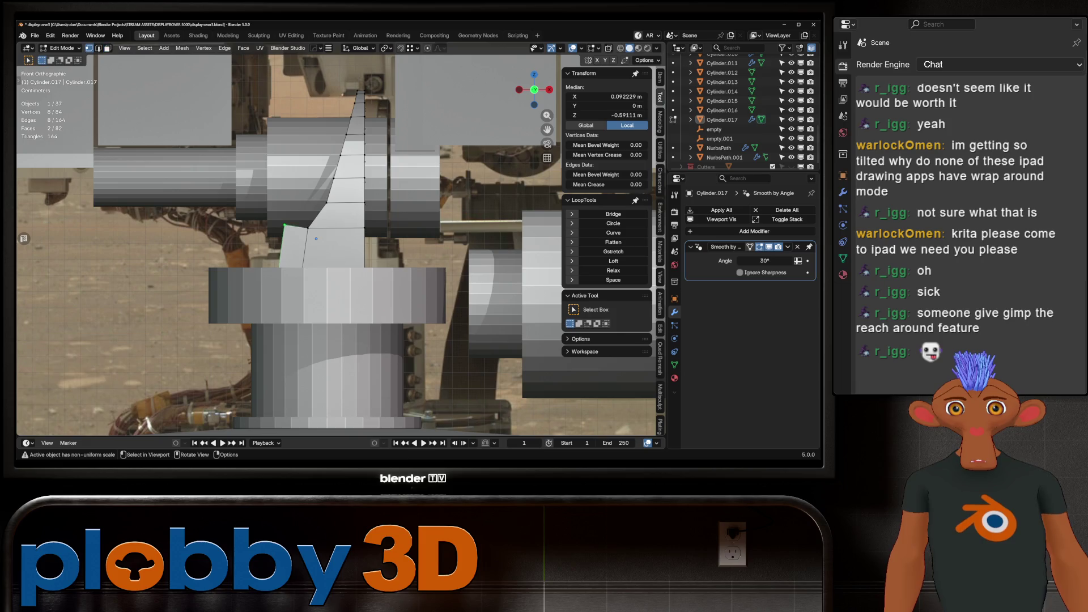
Raise the new part's top vertices along Z, then undo the extruded flap.
{"action": "key", "text": "alt+z"}
{"action": "key", "text": "b"}
{"action": "left_click_drag", "start_coordinate": [293, 253], "coordinate": [293, 253]}
{"action": "key", "text": "g"}
{"action": "key", "text": "z"}
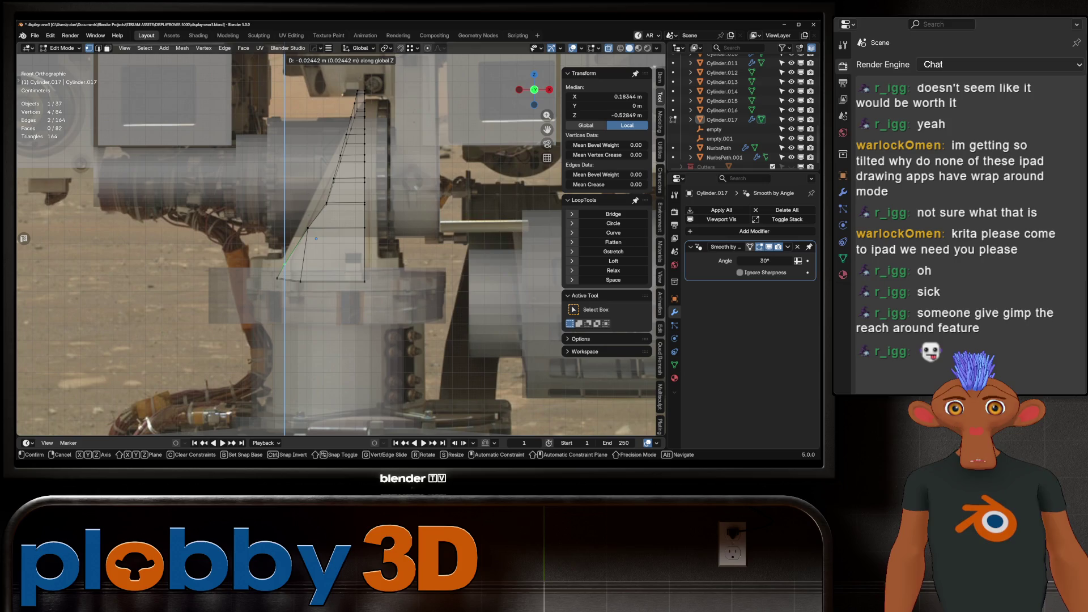
{"action": "key", "text": "Return"}
{"action": "key", "text": "ctrl+z"}
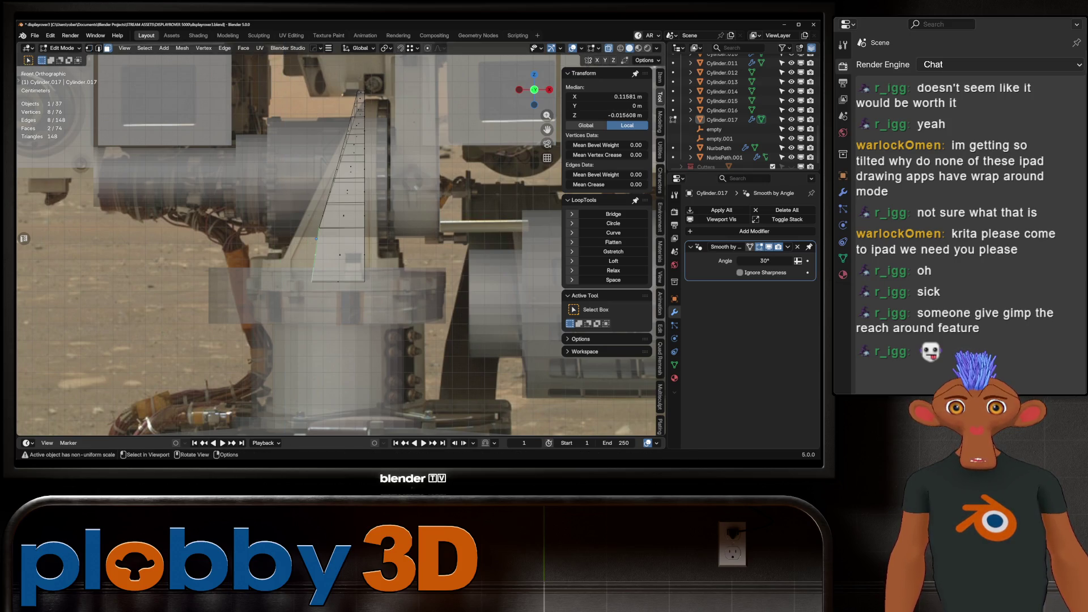
Widen the whole bracket 1.737 times along X and return to Object Mode.
{"action": "key", "text": "a"}
{"action": "key", "text": "s"}
{"action": "key", "text": "x"}
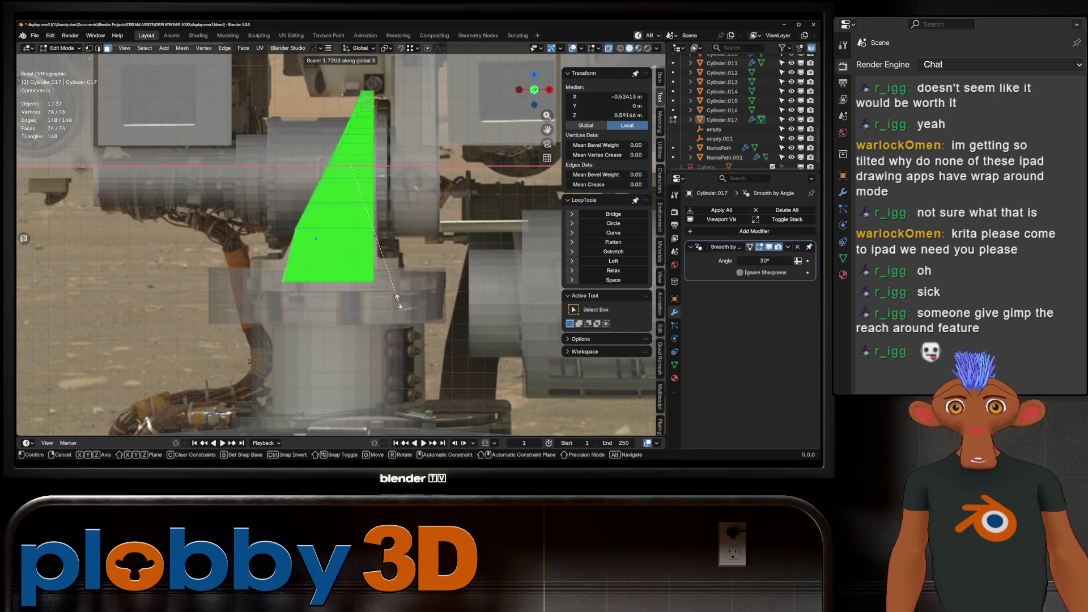
{"action": "left_click", "coordinate": [398, 300]}
{"action": "middle_click_drag", "start_coordinate": [399, 300], "coordinate": [362, 352]}
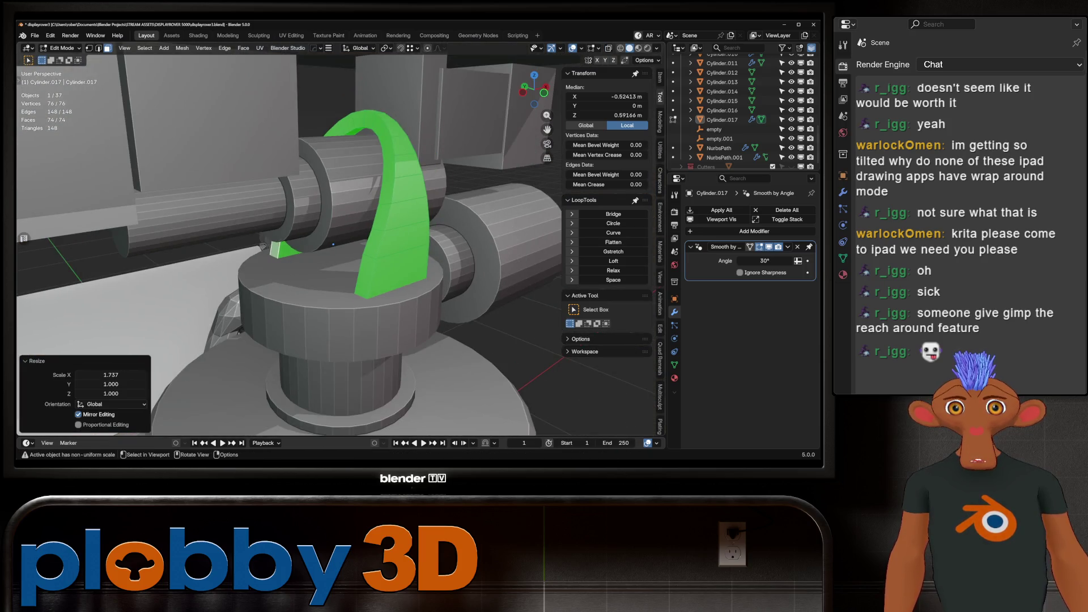
{"action": "key", "text": "Tab"}
{"action": "mouse_move", "coordinate": [333, 245]}
{"action": "middle_mouse_down"}
{"action": "mouse_move", "coordinate": [368, 248]}
{"action": "mouse_move", "coordinate": [291, 245]}
{"action": "mouse_move", "coordinate": [267, 229]}
{"action": "middle_mouse_up"}
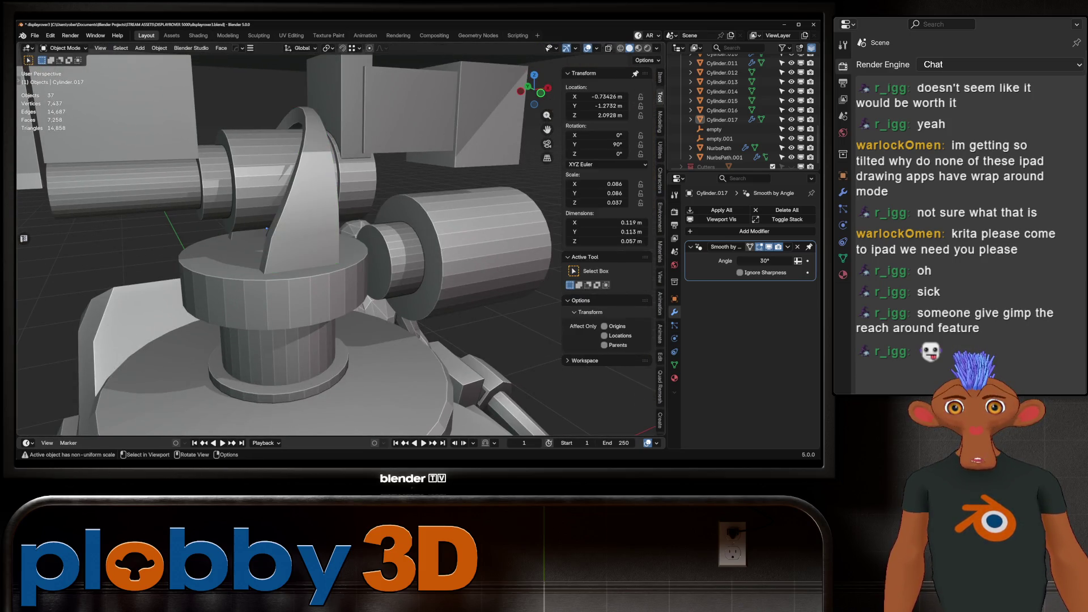
On Cylinder.013, widen the top face, extrude a 0.005162 m lip, and scale it in.
{"action": "left_click", "coordinate": [278, 305]}
{"action": "key", "text": "Tab"}
{"action": "left_click", "coordinate": [227, 253]}
{"action": "key", "text": "s"}
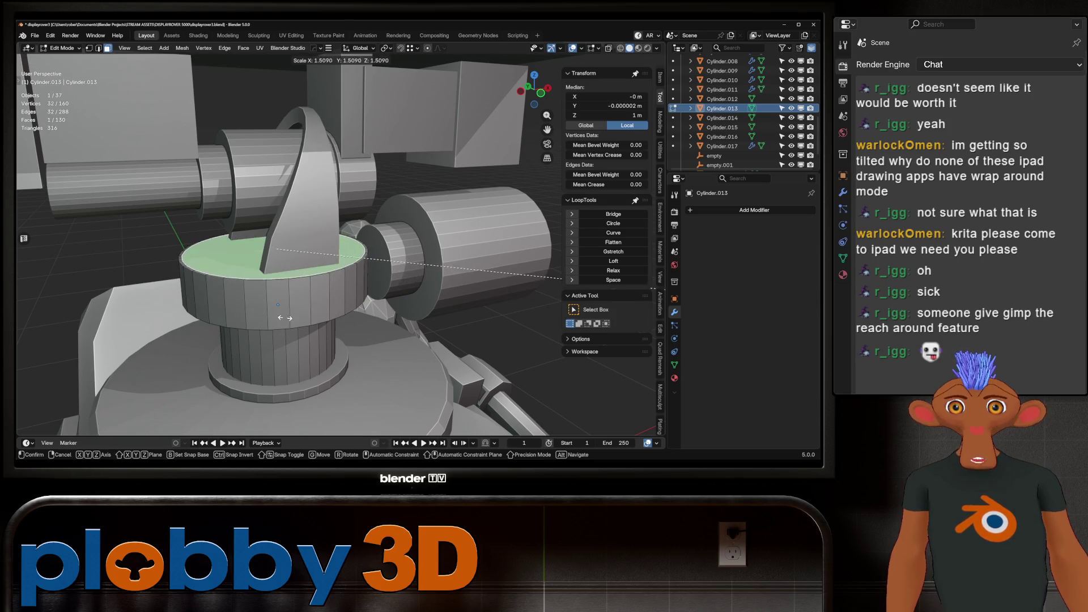
{"action": "left_click", "coordinate": [219, 307]}
{"action": "key", "text": "e"}
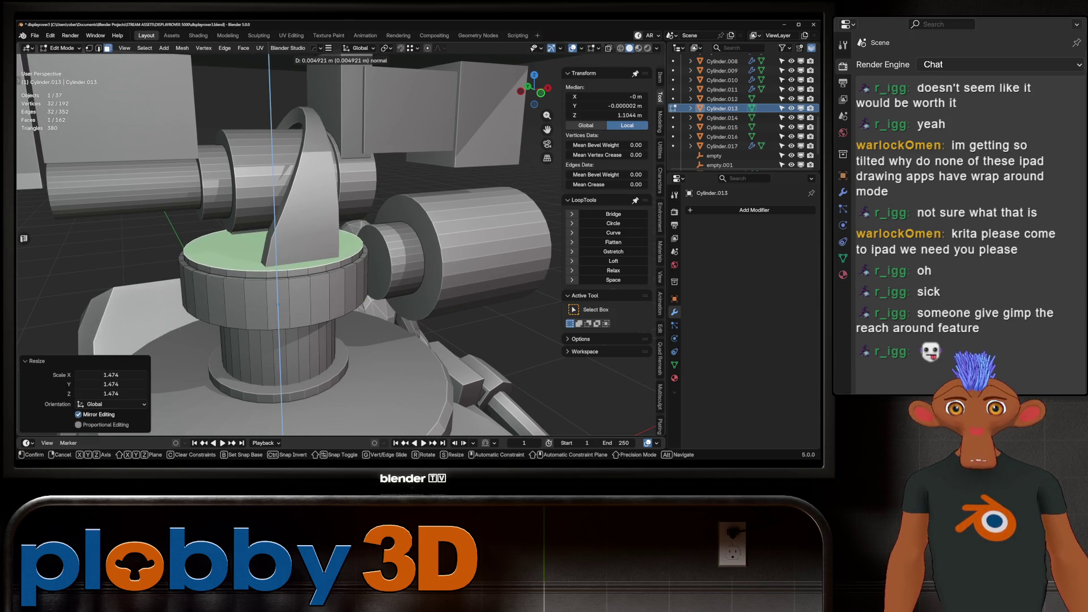
{"action": "left_click", "coordinate": [278, 304]}
{"action": "key", "text": "s"}
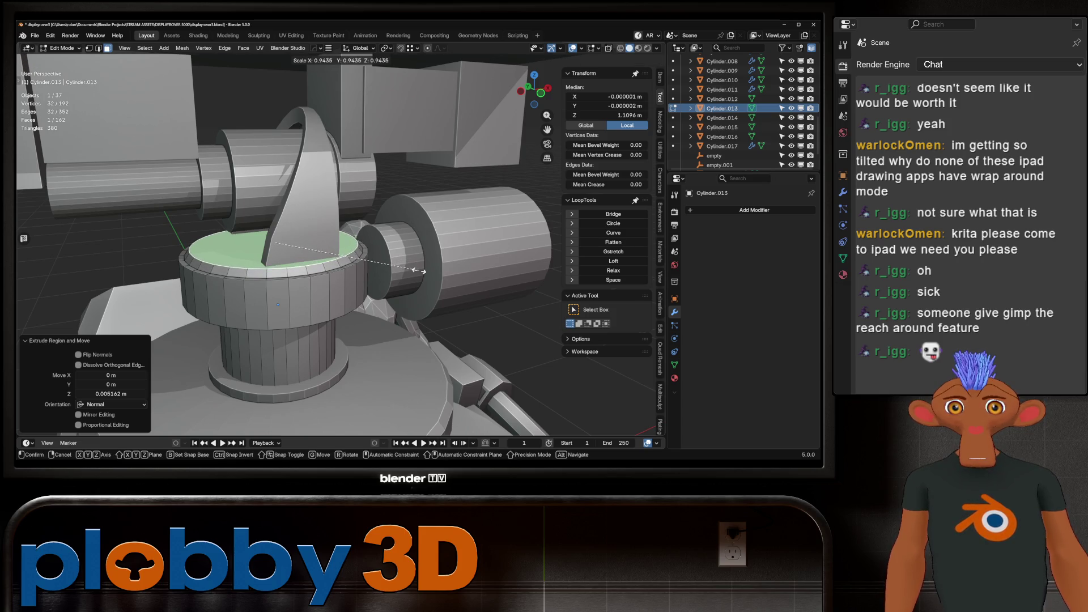
{"action": "left_click", "coordinate": [424, 272]}
{"action": "key", "text": "Tab"}
Deselect everything and view the rover through the scene camera.
{"action": "middle_click_drag", "start_coordinate": [424, 271], "coordinate": [408, 266]}
{"action": "scroll", "coordinate": [408, 266], "scroll_direction": "down", "scroll_amount": 3}
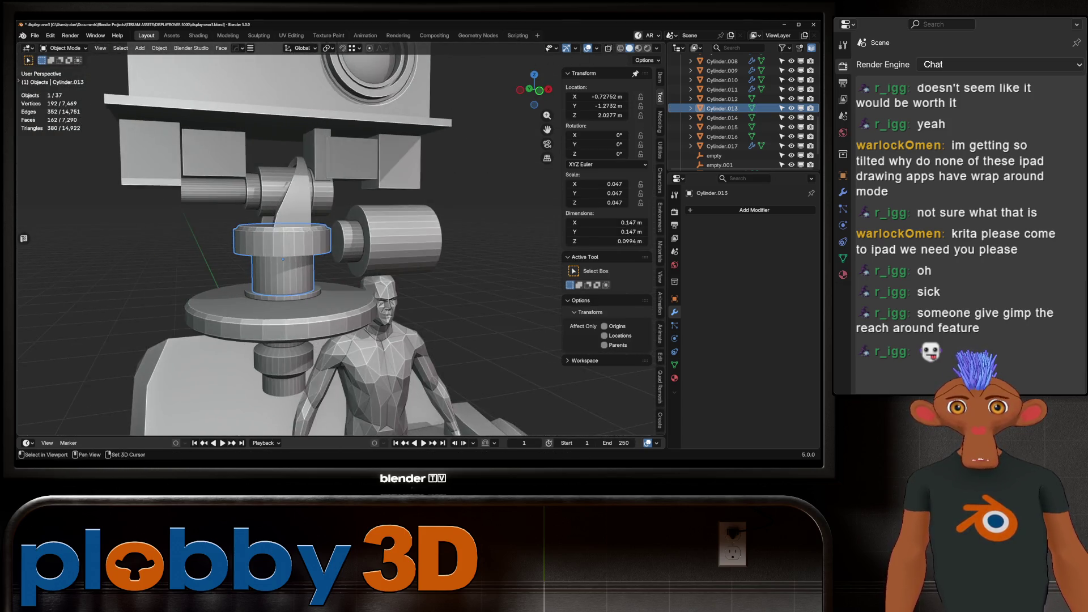
{"action": "scroll", "coordinate": [340, 244], "scroll_direction": "down", "scroll_amount": 4}
{"action": "key", "text": "alt+a"}
{"action": "mouse_move", "coordinate": [340, 244]}
{"action": "middle_mouse_down"}
{"action": "mouse_move", "coordinate": [363, 255]}
{"action": "mouse_move", "coordinate": [397, 238]}
{"action": "mouse_move", "coordinate": [386, 249]}
{"action": "mouse_move", "coordinate": [351, 241]}
{"action": "mouse_move", "coordinate": [362, 255]}
{"action": "middle_mouse_up"}
{"action": "scroll", "coordinate": [340, 243], "scroll_direction": "up", "scroll_amount": 5}
{"action": "key", "text": "KP_0"}
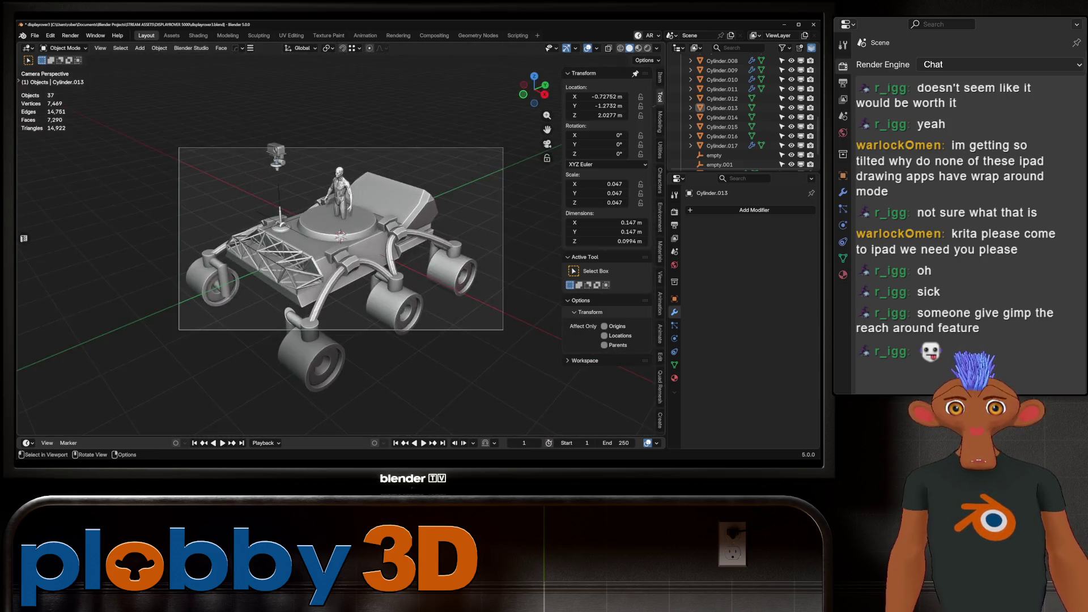
Select Cube.005's pair of side boxes, frame them in front view, and enter Edit Mode.
{"action": "key", "text": "KP_1"}
{"action": "left_click", "coordinate": [315, 202]}
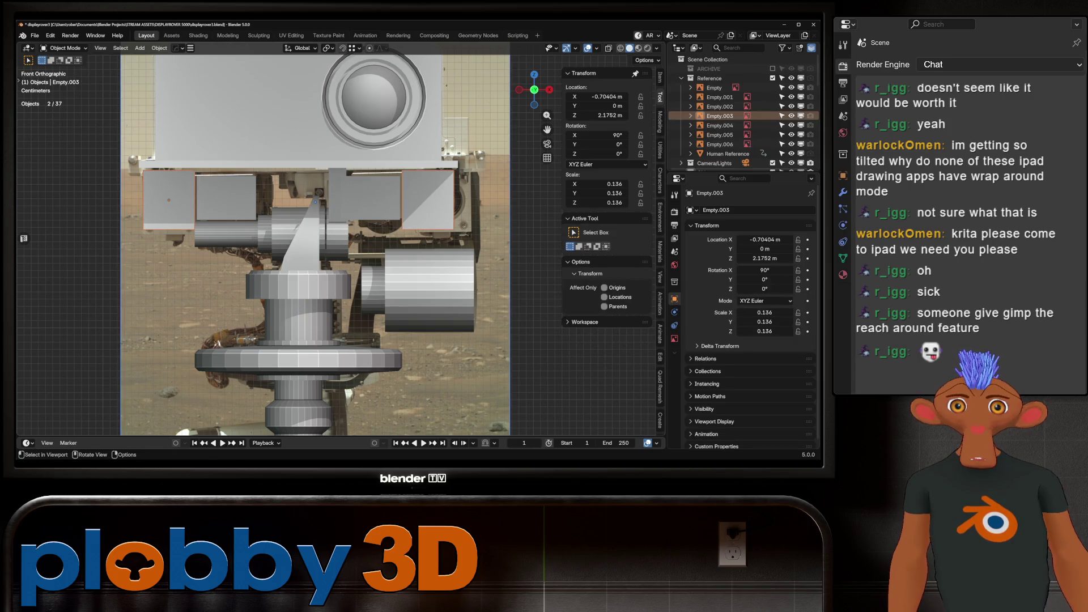
{"action": "left_click", "coordinate": [169, 200]}
{"action": "middle_click_drag", "start_coordinate": [315, 243], "coordinate": [385, 221]}
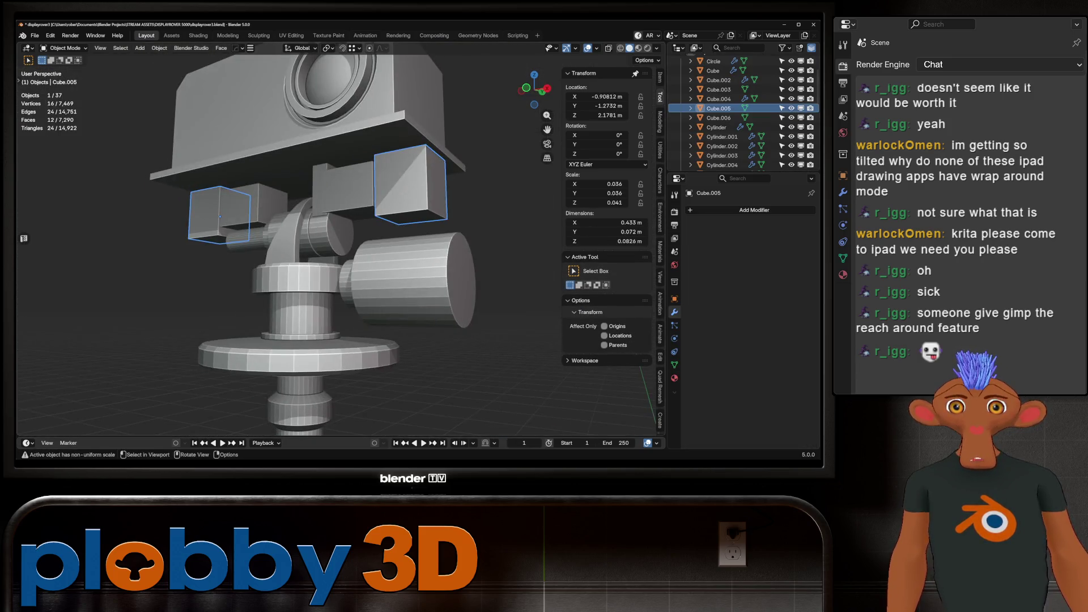
{"action": "key", "text": "KP_1"}
{"action": "scroll", "coordinate": [318, 244], "scroll_direction": "down", "scroll_amount": 8}
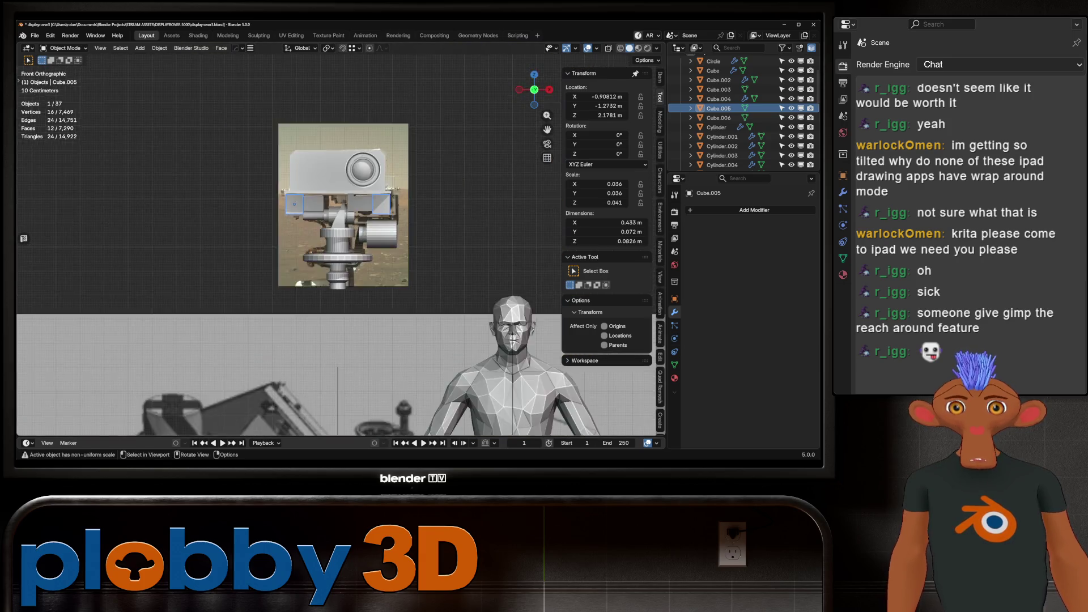
{"action": "key", "text": "KP_Decimal"}
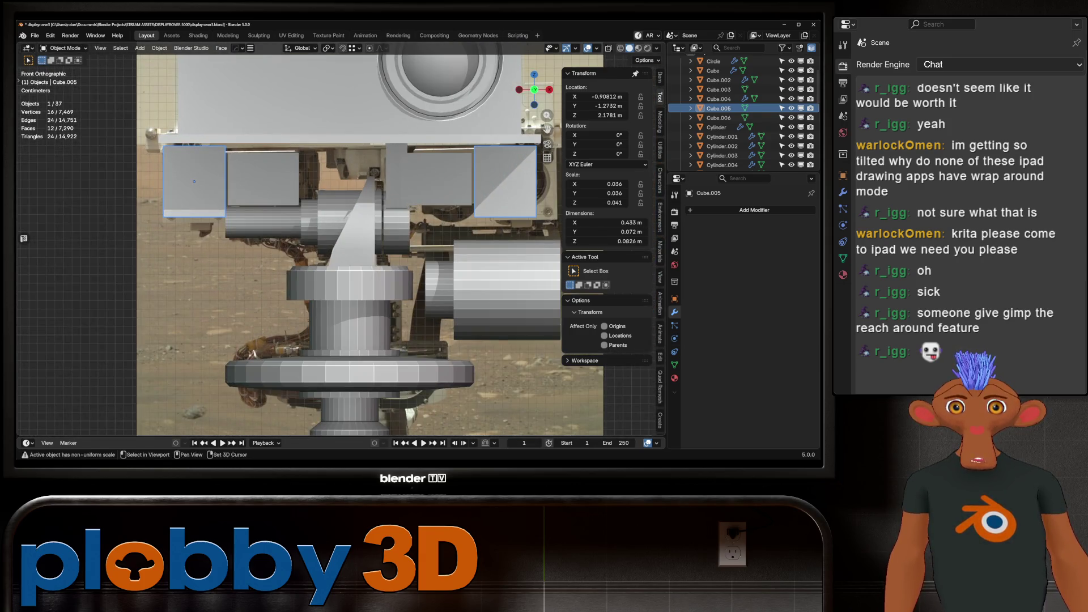
{"action": "key", "text": "Tab"}
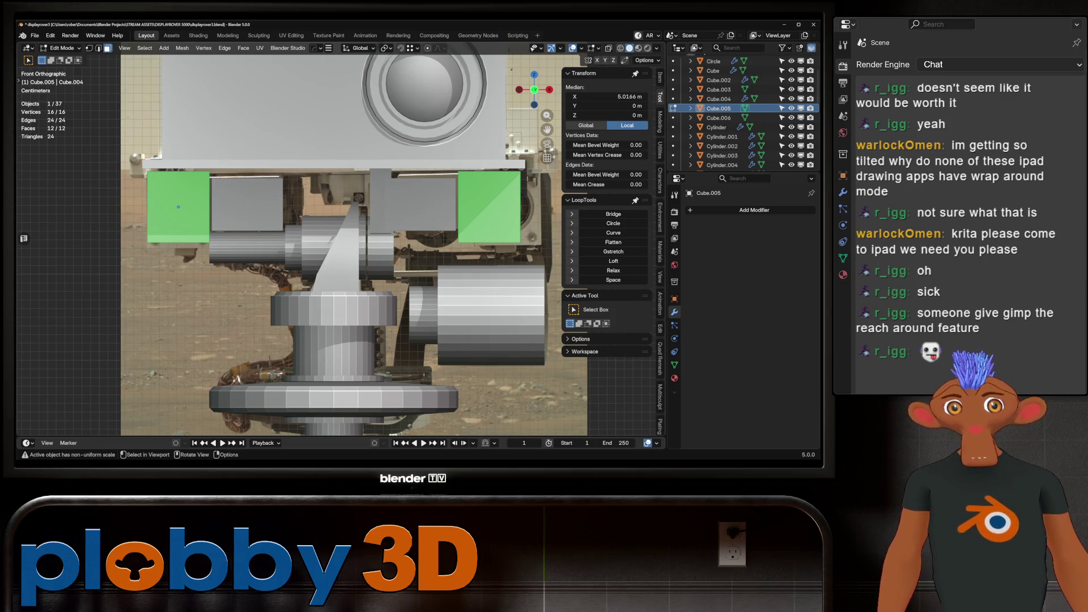
Delete the right box's faces, keeping only the left box.
{"action": "key", "text": "shift+l"}
{"action": "key", "text": "x"}
{"action": "left_click", "coordinate": [476, 226]}
Select the left box's front face and bring up the Face menu.
{"action": "middle_click_drag", "start_coordinate": [340, 255], "coordinate": [383, 248], "text": "shift"}
{"action": "key", "text": "alt+z"}
{"action": "key", "text": "alt+z"}
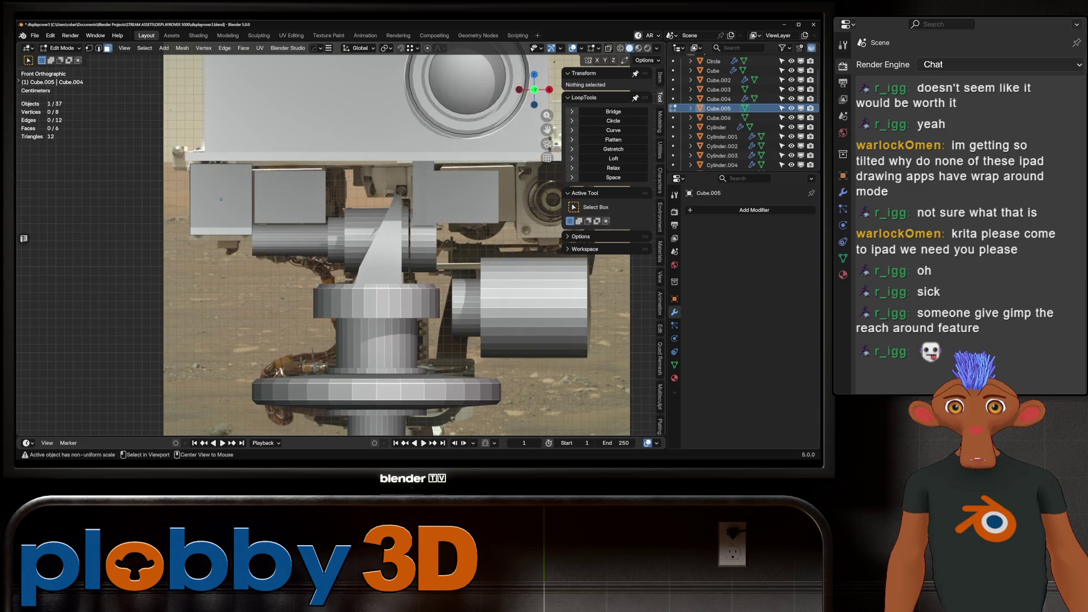
{"action": "key", "text": "alt+z"}
{"action": "key", "text": "alt+z"}
{"action": "key", "text": "alt+z"}
{"action": "key", "text": "alt+z"}
{"action": "key", "text": "alt+z"}
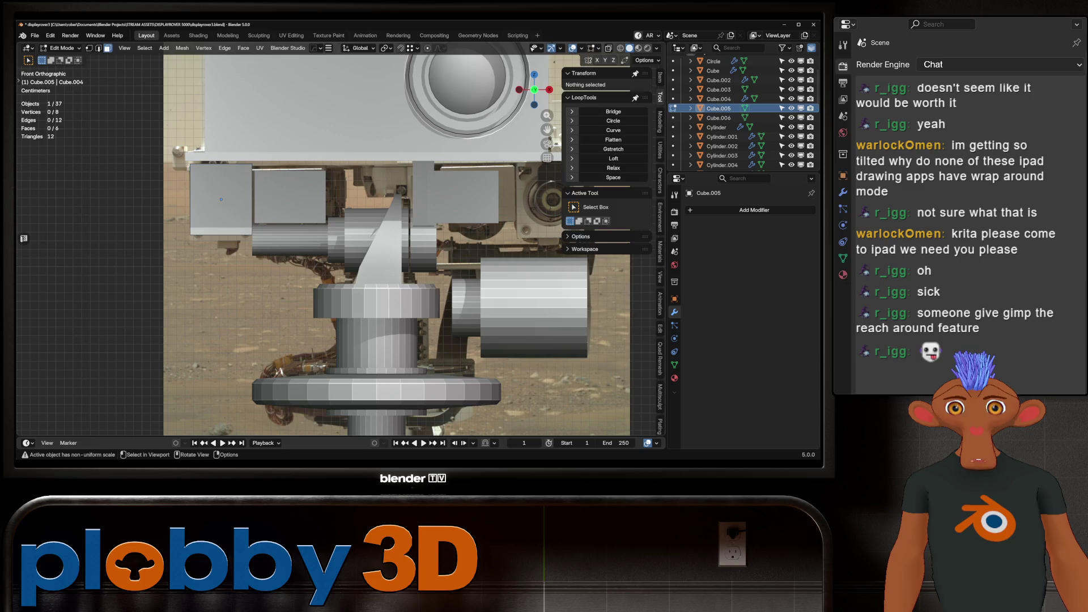
{"action": "left_click", "coordinate": [221, 200]}
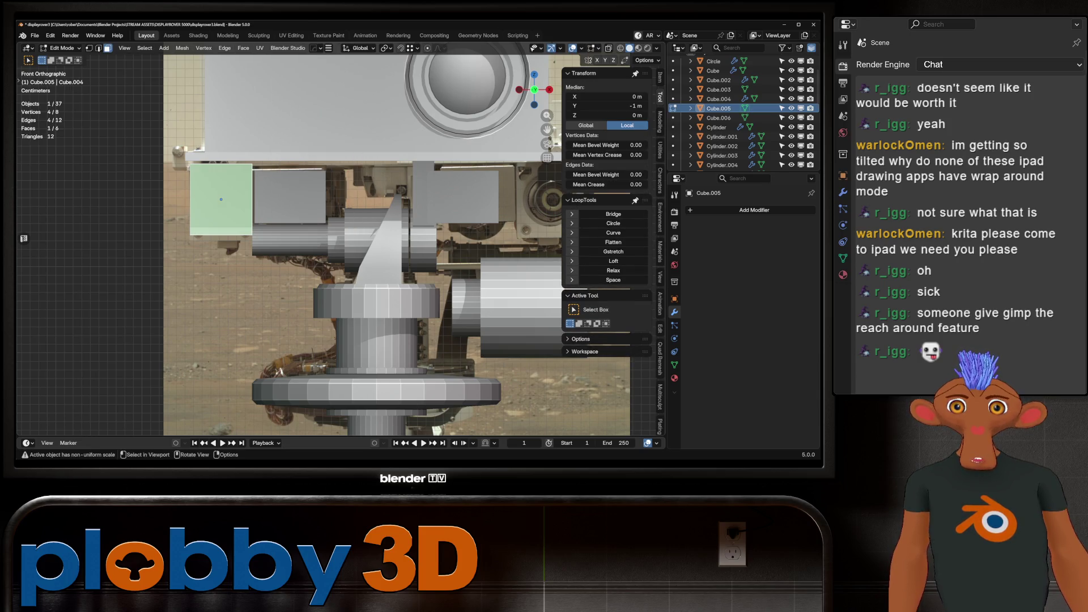
{"action": "key", "text": "ctrl+f"}
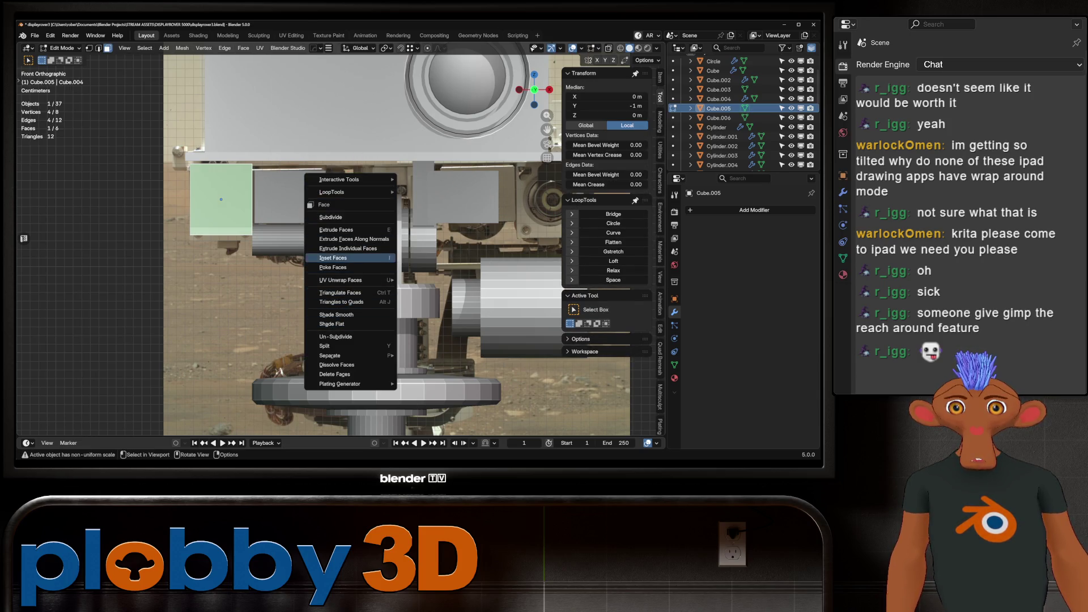
Bevel the front face's corner vertices, round them with LoopTools Circle, and dissolve the inner vertices.
{"action": "left_click", "coordinate": [333, 267]}
{"action": "key", "text": "ctrl+z"}
{"action": "key", "text": "ctrl+b"}
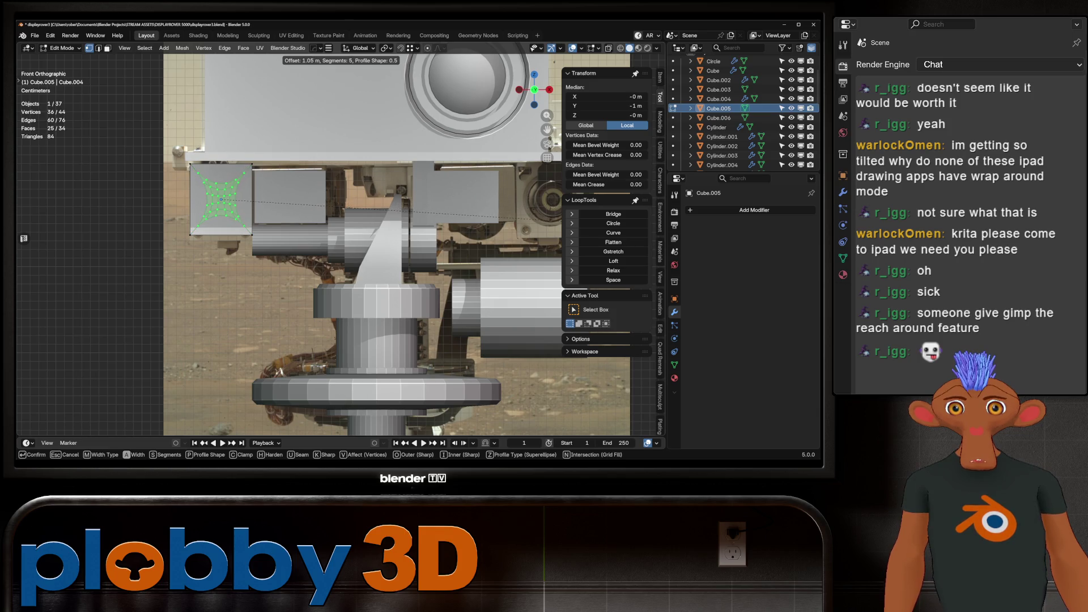
{"action": "left_click", "coordinate": [612, 225]}
{"action": "left_click", "coordinate": [613, 223]}
{"action": "key", "text": "ctrl+x"}
{"action": "mouse_move", "coordinate": [341, 244]}
{"action": "middle_mouse_down"}
{"action": "mouse_move", "coordinate": [408, 229]}
{"action": "mouse_move", "coordinate": [317, 244]}
{"action": "mouse_move", "coordinate": [385, 238]}
{"action": "middle_mouse_up"}
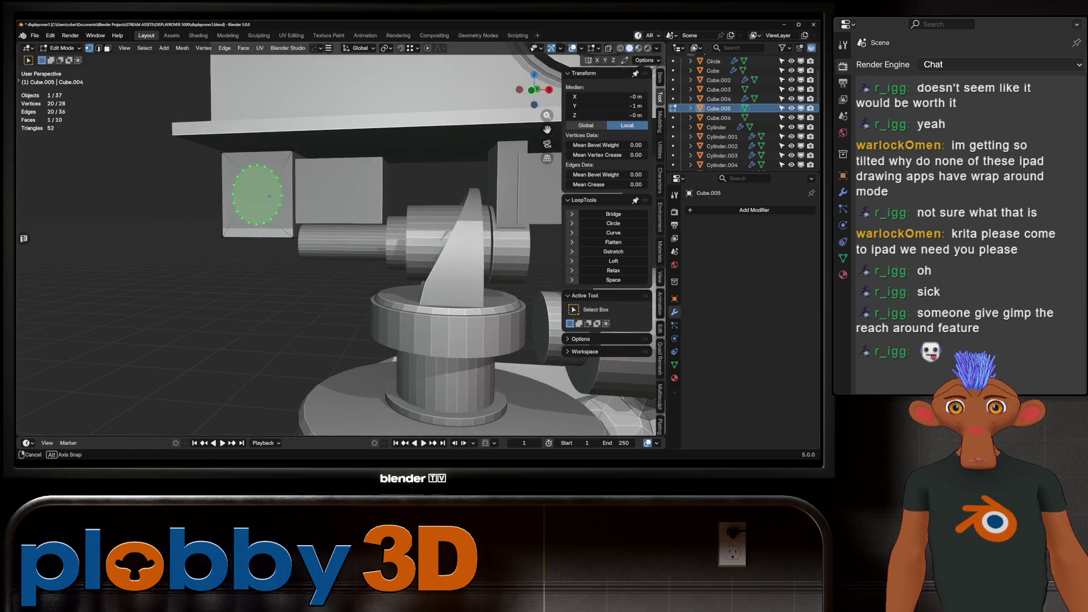
{"action": "scroll", "coordinate": [341, 244], "scroll_direction": "down", "scroll_amount": 5}
{"action": "scroll", "coordinate": [341, 243], "scroll_direction": "up", "scroll_amount": 6}
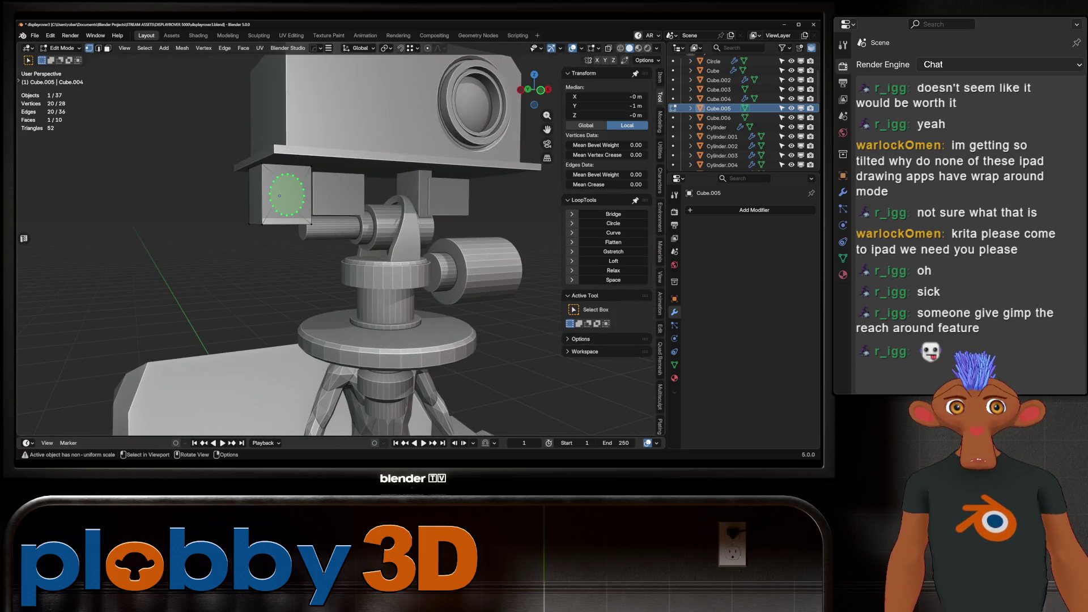
Apply rotation and scale to Cube.005.
{"action": "key", "text": "Tab"}
{"action": "key", "text": "ctrl+a"}
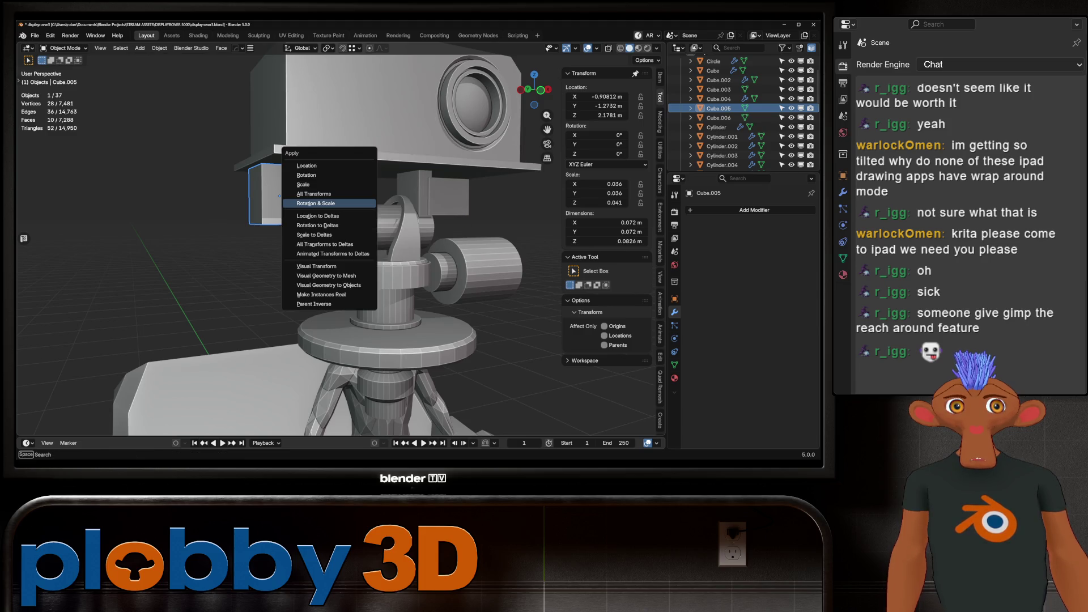
{"action": "left_click", "coordinate": [329, 205]}
{"action": "key", "text": "Tab"}
Re-run LoopTools Circle so the window outline is a perfect circle.
{"action": "middle_click_drag", "start_coordinate": [340, 243], "coordinate": [386, 238]}
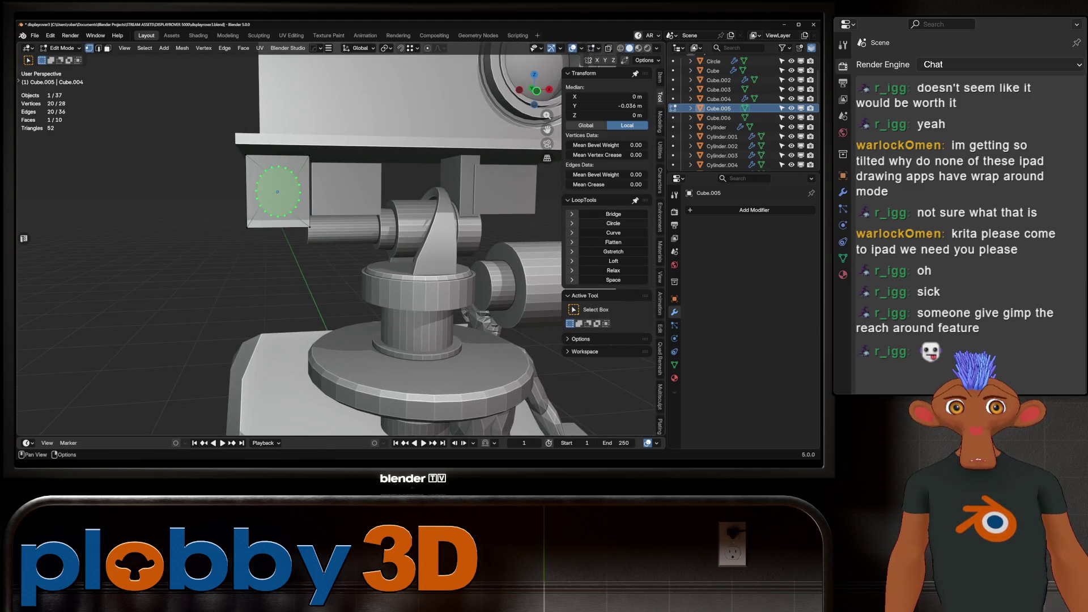
{"action": "left_click", "coordinate": [613, 224]}
{"action": "scroll", "coordinate": [283, 175], "scroll_direction": "up", "scroll_amount": 4}
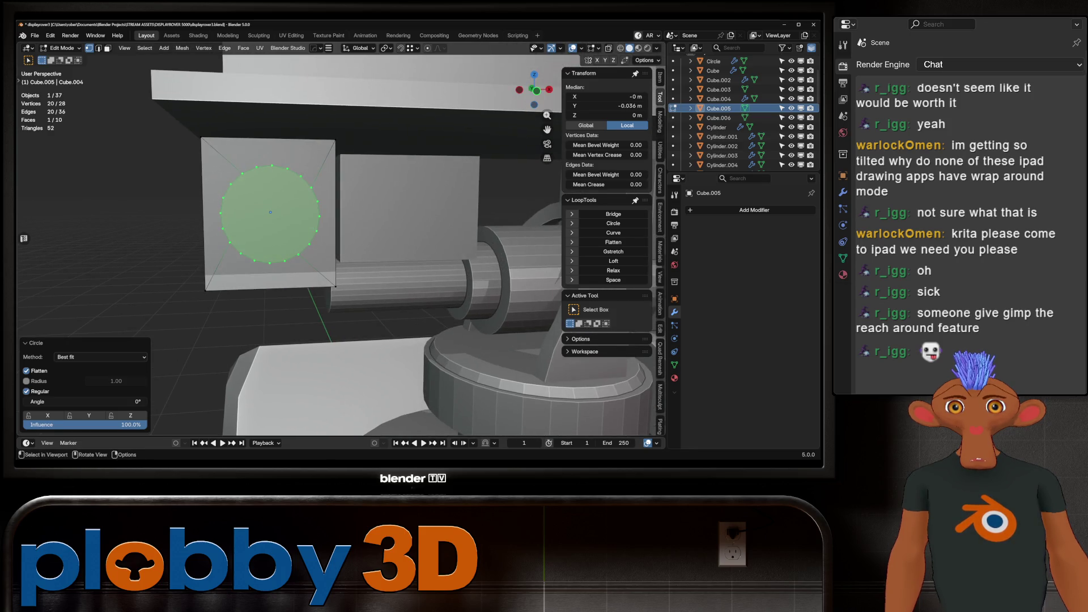
{"action": "mouse_move", "coordinate": [340, 227]}
{"action": "middle_mouse_down"}
{"action": "mouse_move", "coordinate": [385, 221]}
{"action": "mouse_move", "coordinate": [374, 227]}
{"action": "middle_mouse_up"}
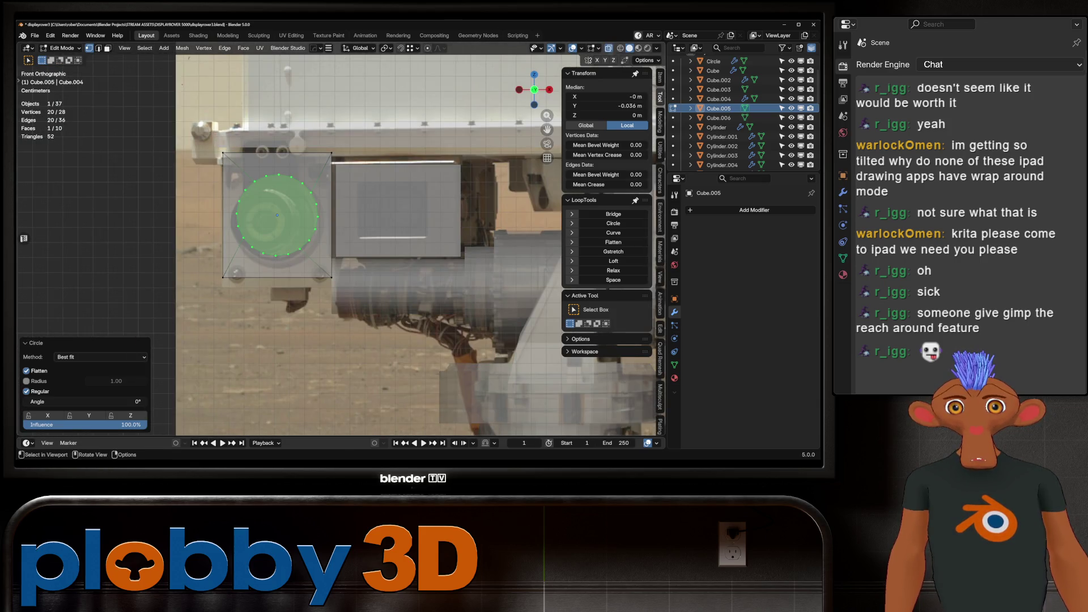
{"action": "scroll", "coordinate": [323, 236], "scroll_direction": "down", "scroll_amount": 2}
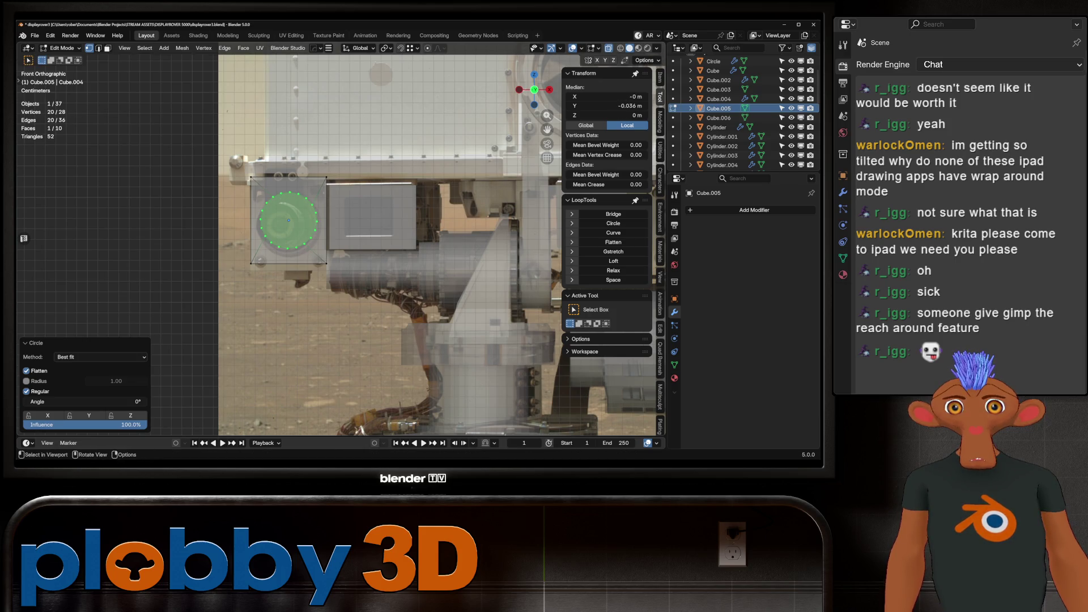
{"action": "middle_click_drag", "start_coordinate": [374, 238], "coordinate": [471, 199]}
Inset a face of the box by 0.008218 m.
{"action": "key", "text": "3"}
{"action": "left_click", "coordinate": [290, 204]}
{"action": "key", "text": "i"}
{"action": "key", "text": "Return"}
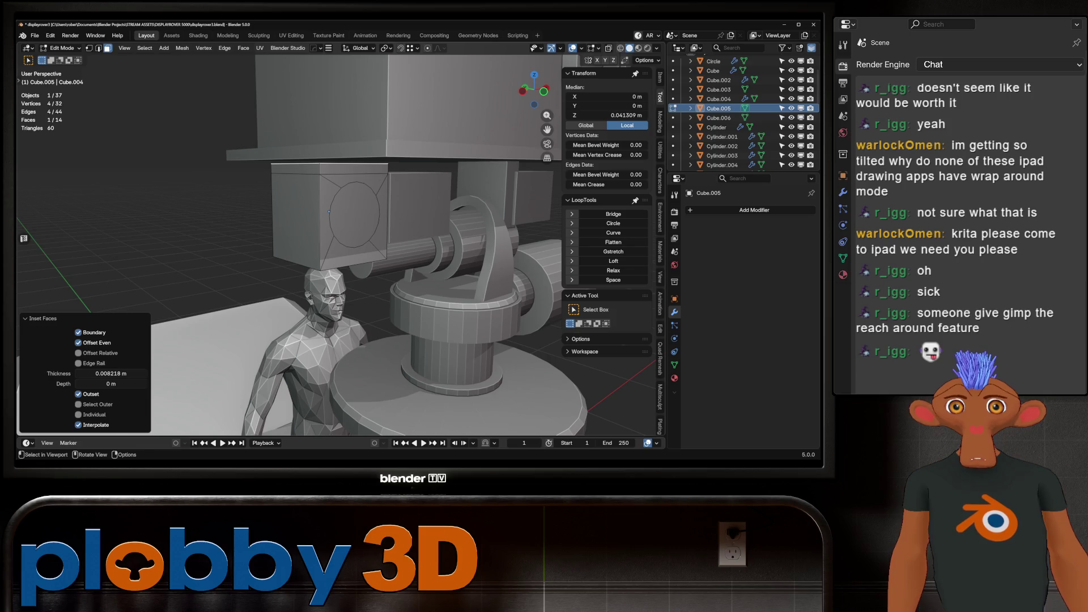
Grow the face selection, extrude it in place and widen it outward on X and Y.
{"action": "key", "text": "ctrl+KP_Add"}
{"action": "key", "text": "KP_1"}
{"action": "key", "text": "alt+z"}
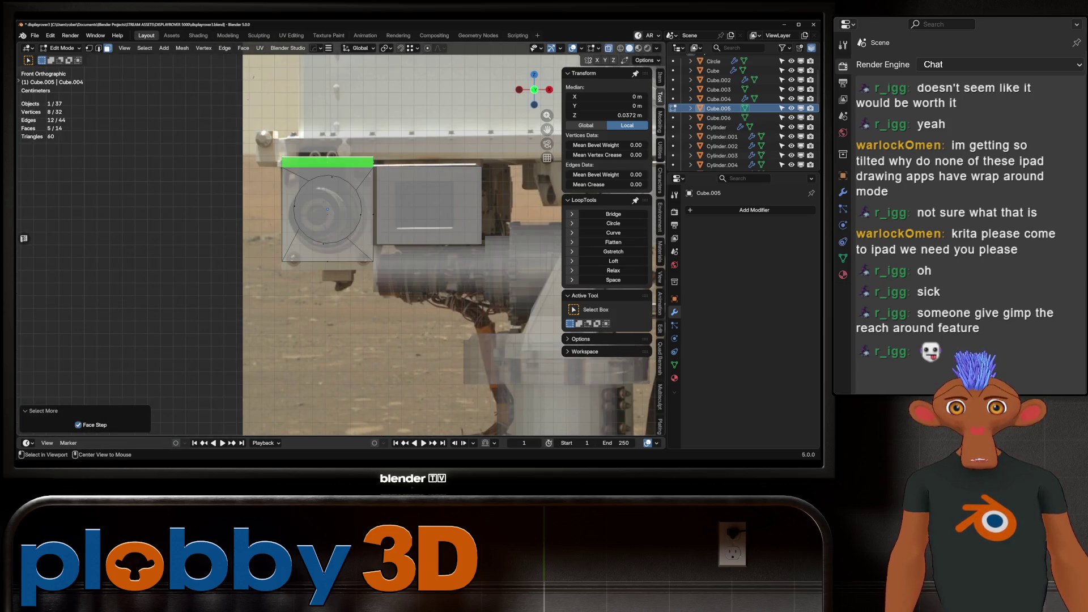
{"action": "scroll", "coordinate": [328, 210], "scroll_direction": "up", "scroll_amount": 1}
{"action": "middle_click_drag", "start_coordinate": [397, 226], "coordinate": [357, 225], "text": "shift"}
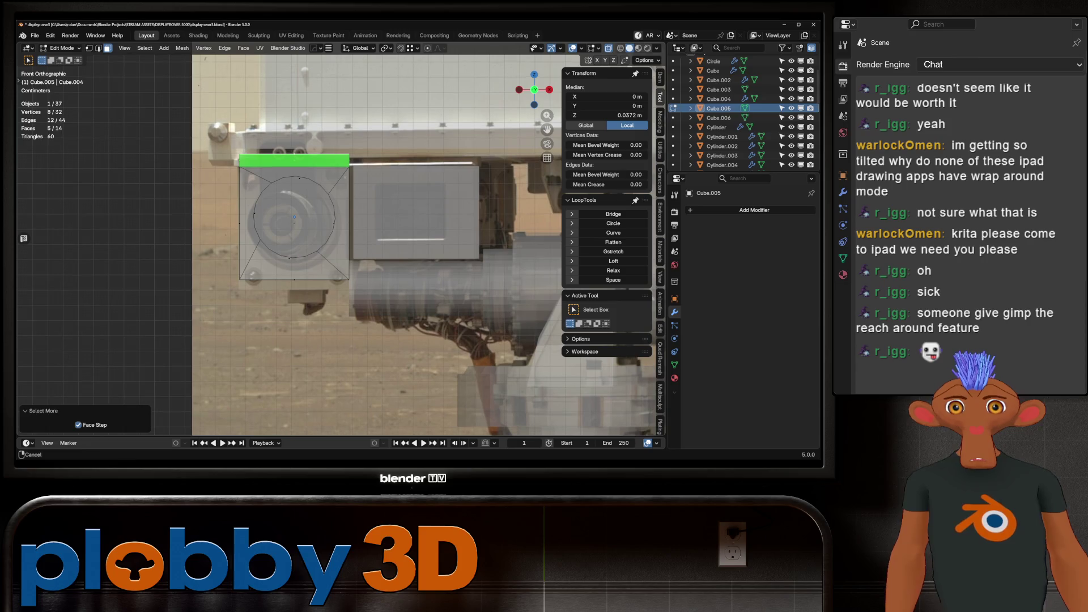
{"action": "key", "text": "e"}
{"action": "key", "text": "Escape"}
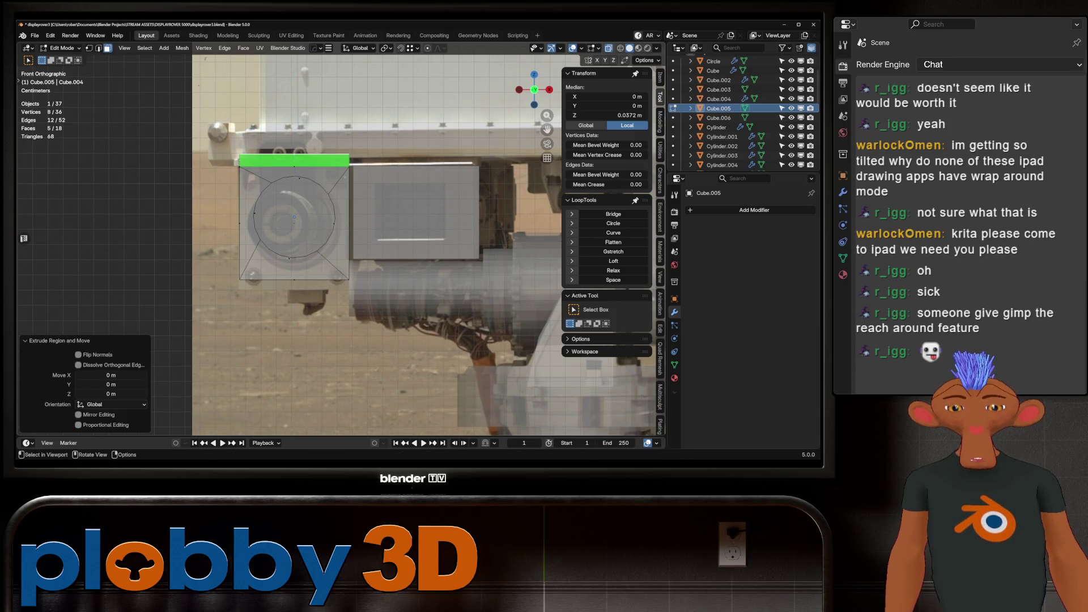
{"action": "key", "text": "s"}
{"action": "key", "text": "shift+z"}
{"action": "left_click", "coordinate": [593, 57]}
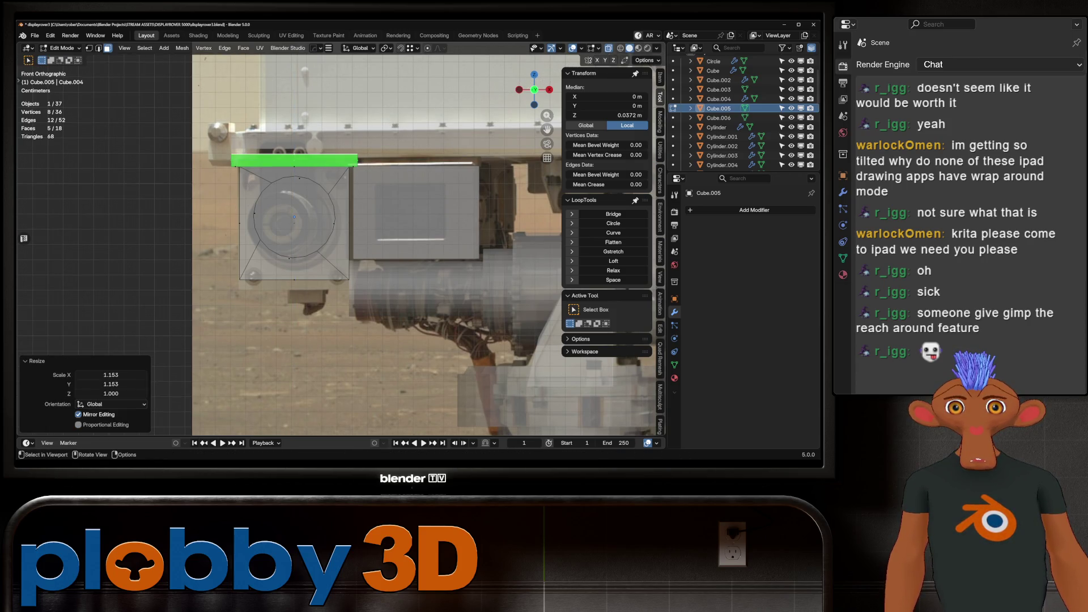
Select the circular window face and push it back along Z to recess it.
{"action": "key", "text": "Tab"}
{"action": "middle_click_drag", "start_coordinate": [340, 283], "coordinate": [368, 159]}
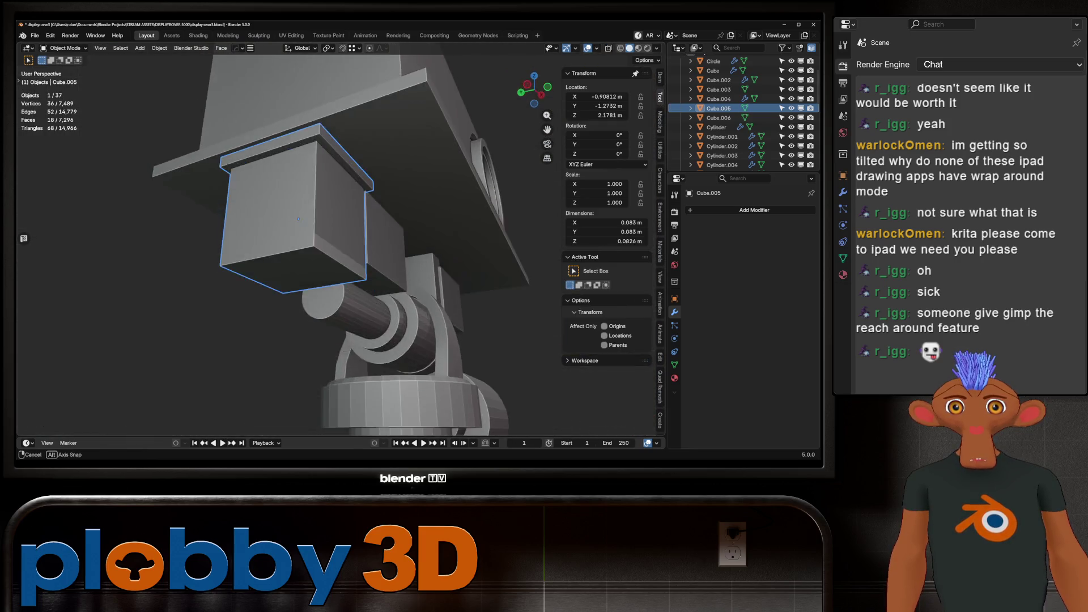
{"action": "middle_click_drag", "start_coordinate": [298, 219], "coordinate": [298, 219]}
{"action": "key", "text": "Tab"}
{"action": "left_click", "coordinate": [299, 219]}
{"action": "middle_click_drag", "start_coordinate": [341, 255], "coordinate": [396, 227]}
{"action": "key", "text": "KP_1"}
{"action": "key", "text": "g"}
{"action": "key", "text": "z"}
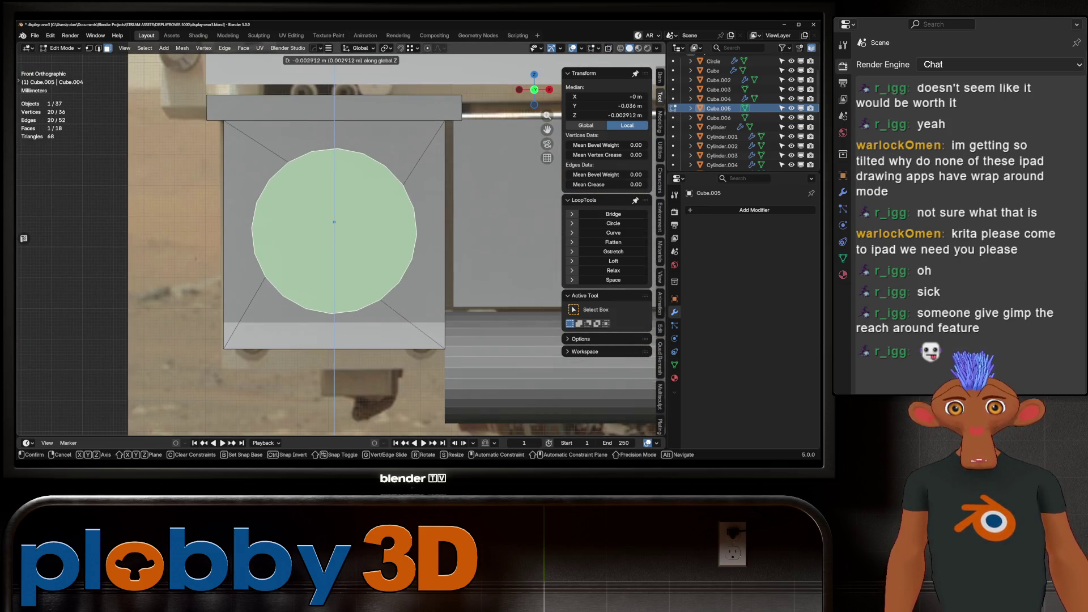
{"action": "key", "text": "Return"}
Inset the window face and extrude it inward to form the first ring.
{"action": "key", "text": "alt+z"}
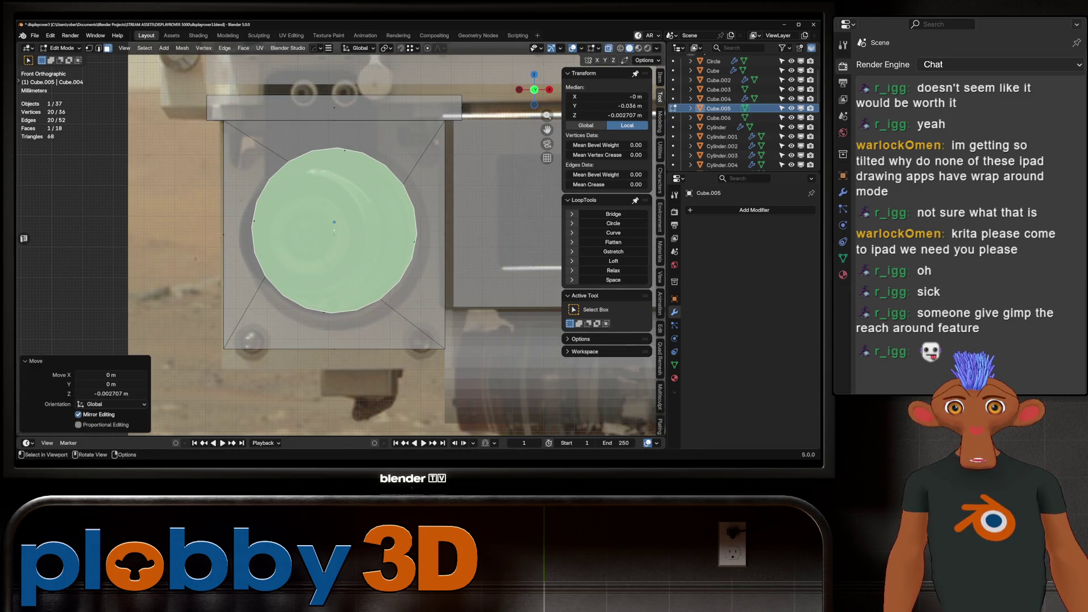
{"action": "key", "text": "alt+z"}
{"action": "middle_click_drag", "start_coordinate": [340, 238], "coordinate": [385, 227]}
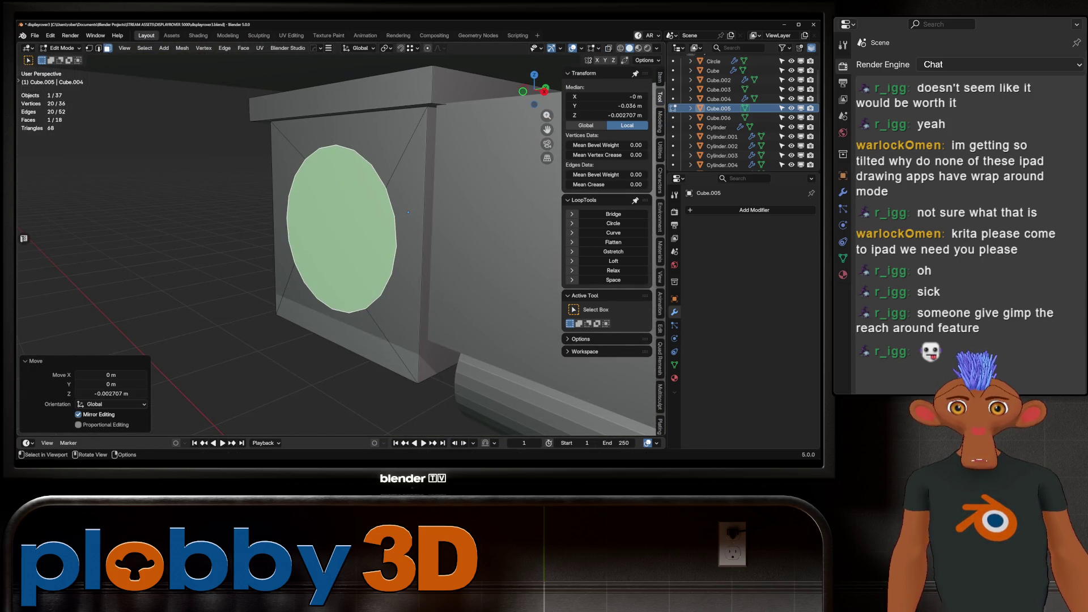
{"action": "key", "text": "i"}
{"action": "mouse_move", "coordinate": [384, 287]}
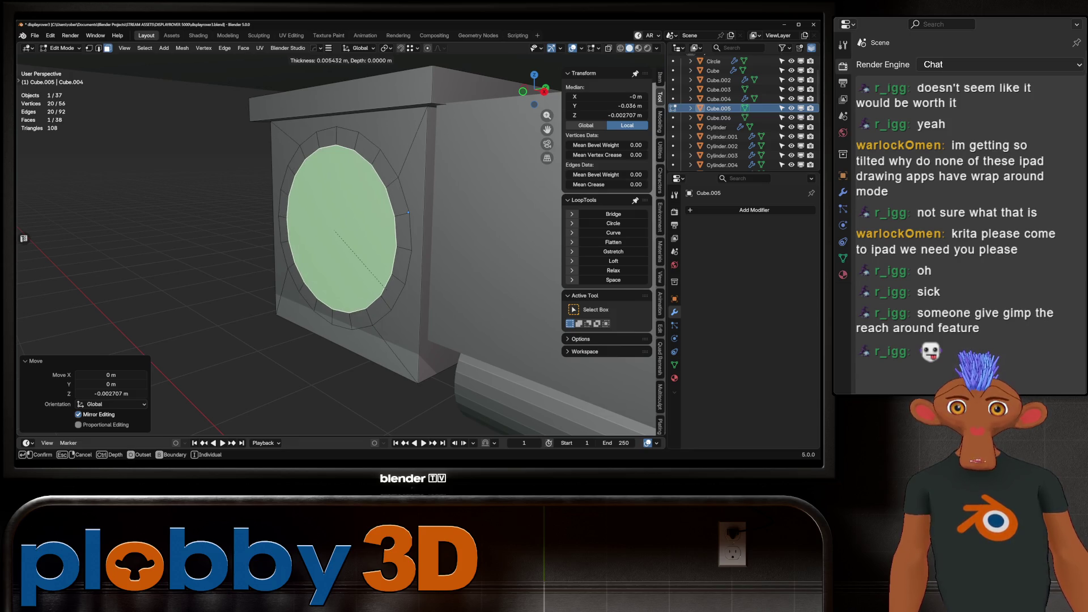
{"action": "key", "text": "Return"}
{"action": "key", "text": "e"}
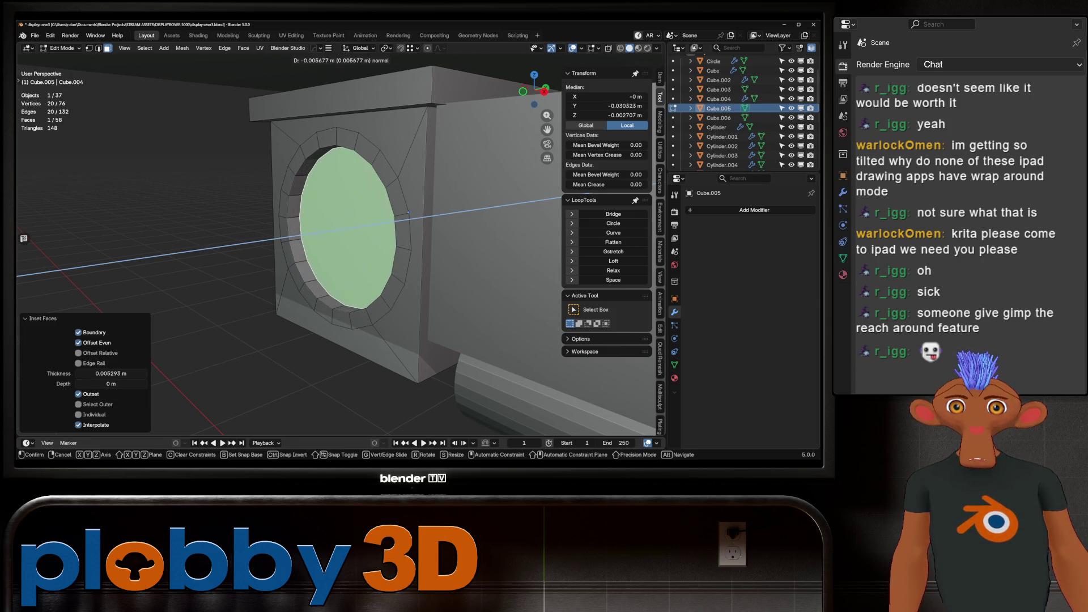
{"action": "left_click", "coordinate": [405, 215]}
{"action": "middle_click_drag", "start_coordinate": [405, 215], "coordinate": [347, 217]}
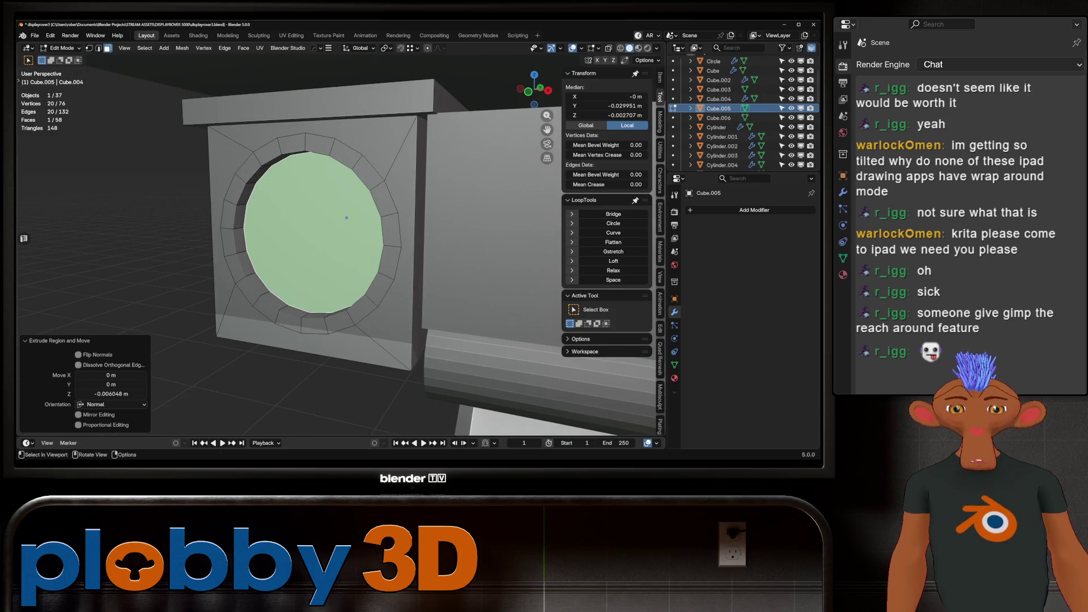
Add two more inset-and-extrude rings stepping deeper into the window.
{"action": "key", "text": "i"}
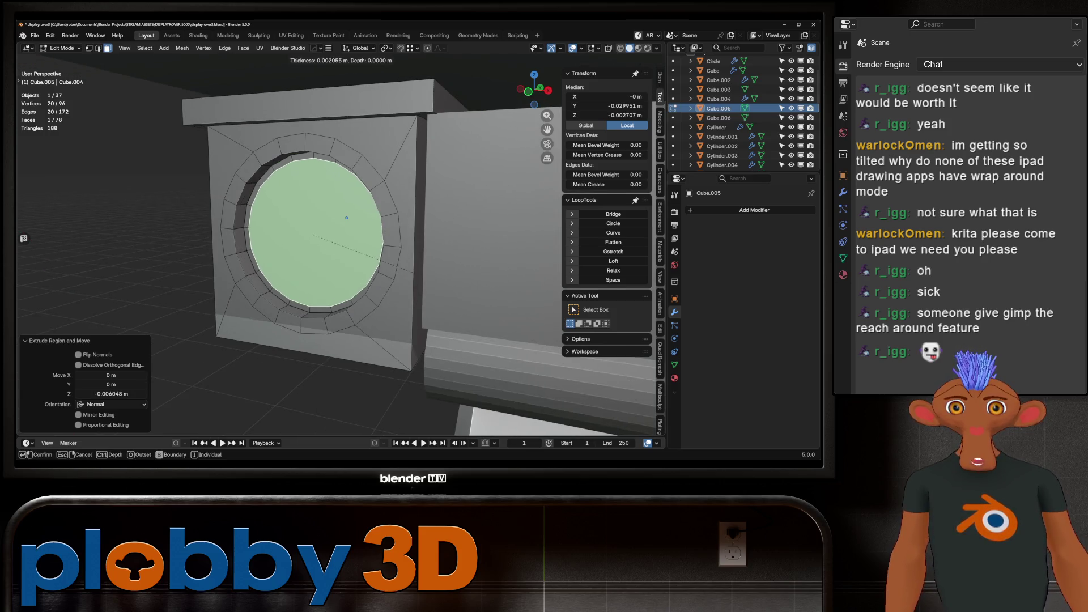
{"action": "key", "text": "Return"}
{"action": "key", "text": "e"}
{"action": "left_click", "coordinate": [346, 218]}
{"action": "key", "text": "i"}
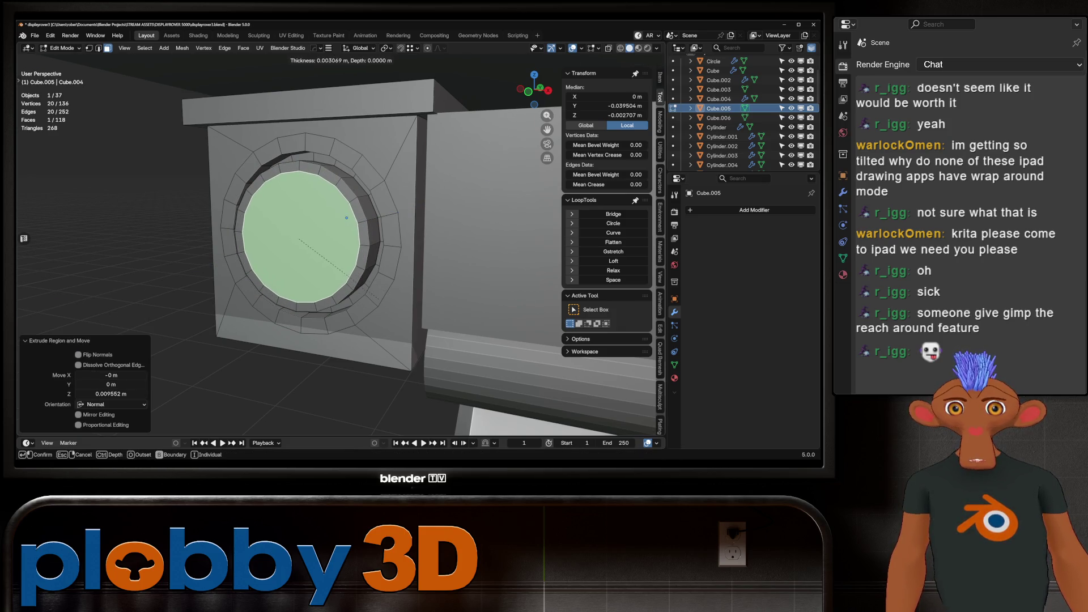
{"action": "key", "text": "Return"}
{"action": "key", "text": "e"}
{"action": "left_click", "coordinate": [347, 218]}
Add two further inset rings, each extruded deeper into the recess.
{"action": "key", "text": "i"}
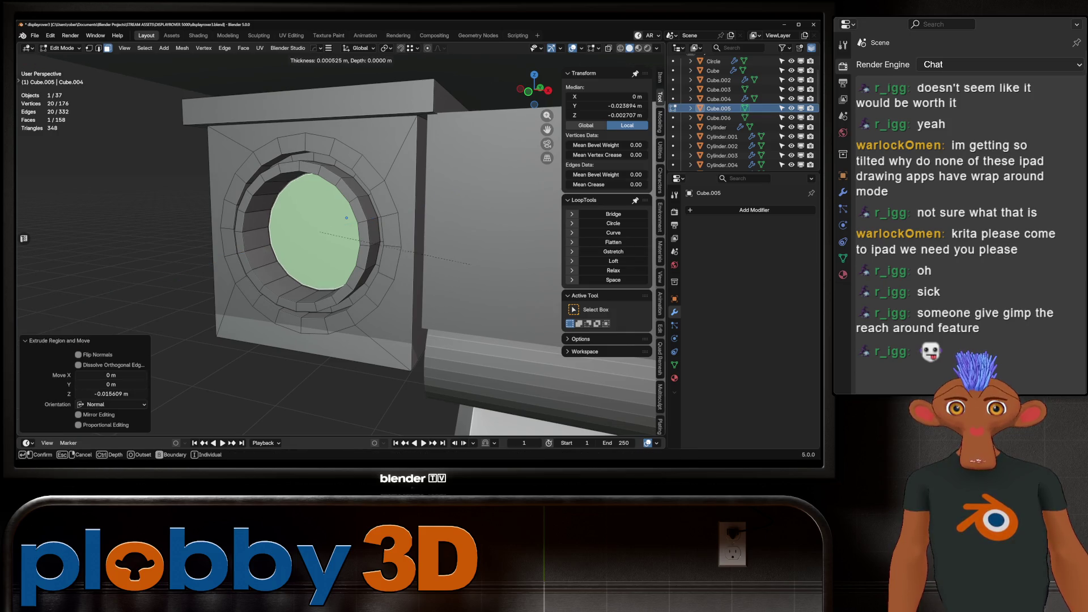
{"action": "left_click", "coordinate": [346, 218]}
{"action": "key", "text": "e"}
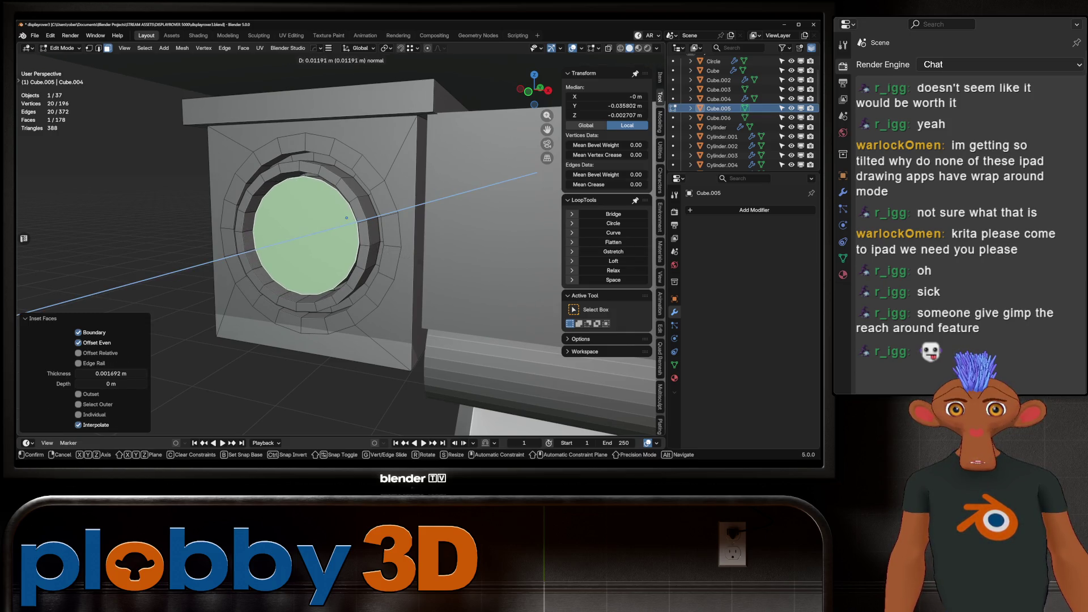
{"action": "left_click", "coordinate": [346, 217]}
{"action": "key", "text": "i"}
{"action": "left_click", "coordinate": [346, 217]}
{"action": "key", "text": "e"}
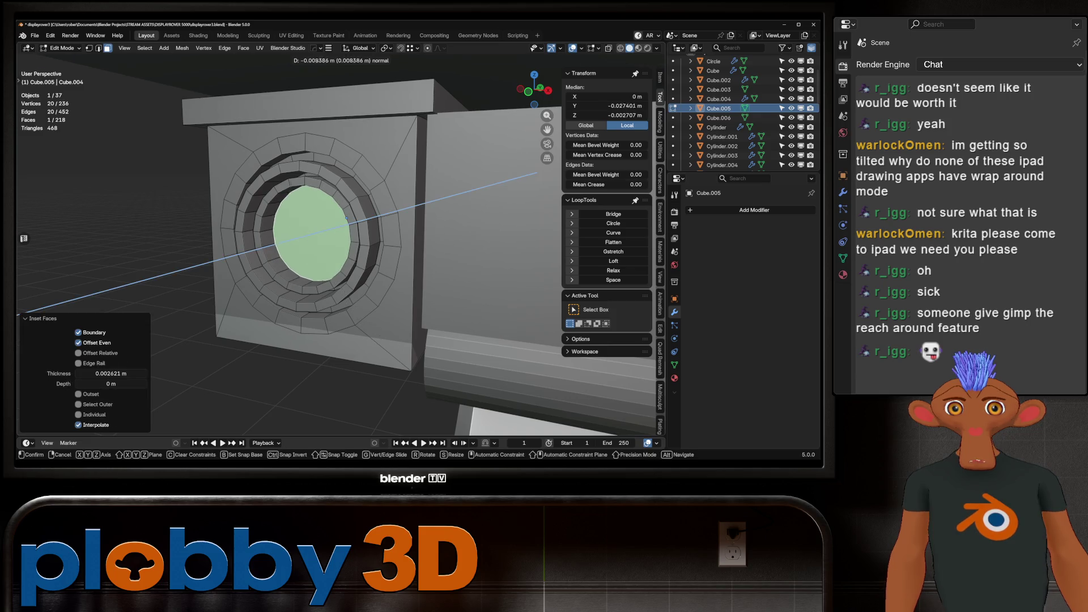
{"action": "left_click", "coordinate": [346, 218]}
Nudge the surrounding ring forward along Y, then inset the centre face and puff it outward.
{"action": "key", "text": "ctrl+KP_Add"}
{"action": "key", "text": "g"}
{"action": "key", "text": "y"}
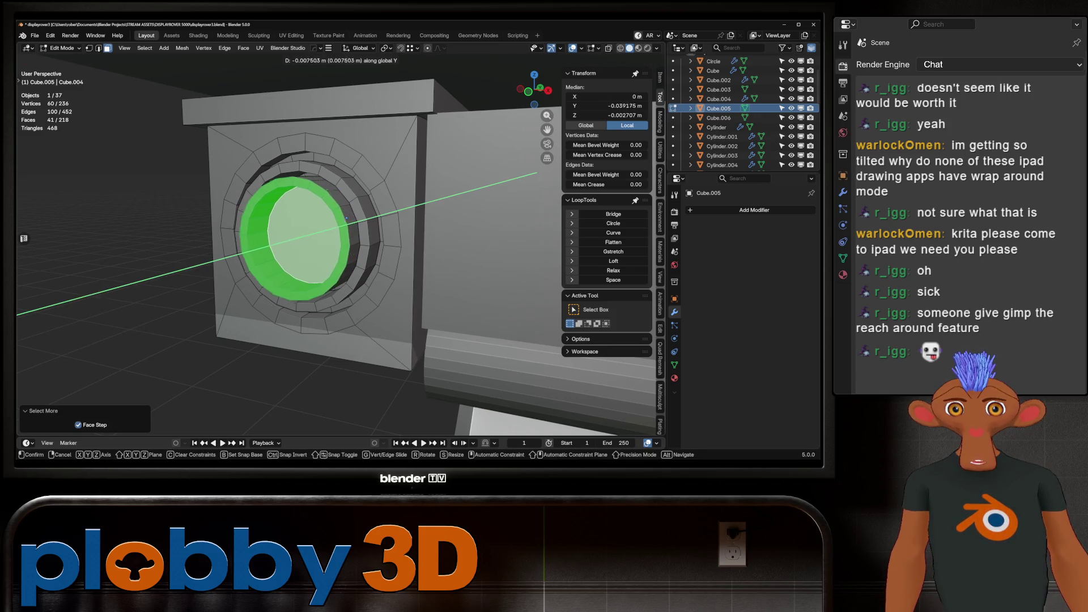
{"action": "left_click", "coordinate": [347, 218]}
{"action": "key", "text": "ctrl+KP_Subtract"}
{"action": "key", "text": "ctrl+KP_Subtract"}
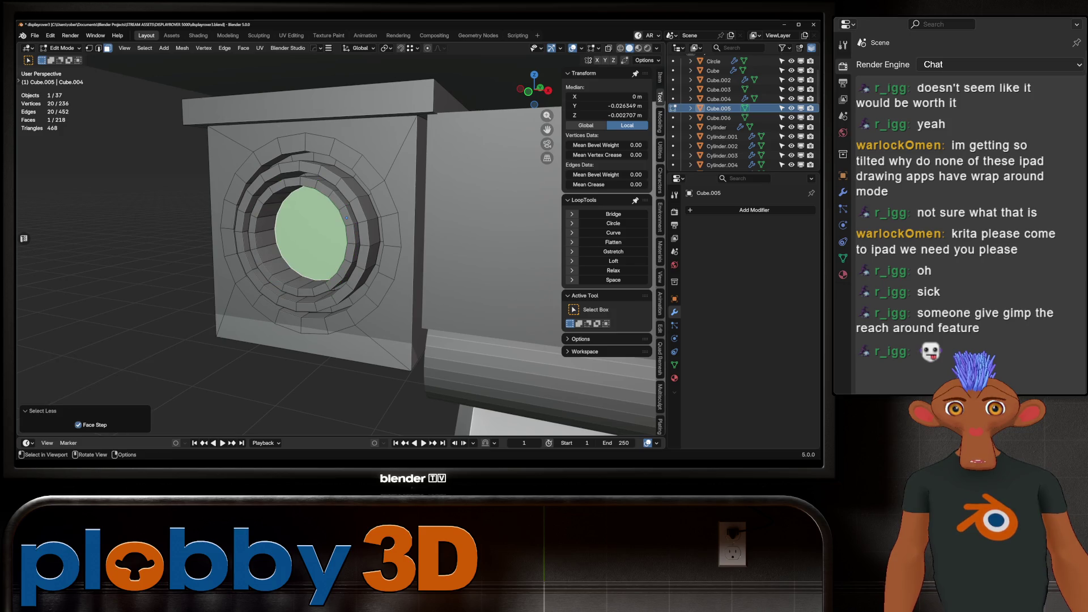
{"action": "key", "text": "i"}
{"action": "left_click", "coordinate": [346, 218]}
{"action": "key", "text": "alt+s"}
{"action": "left_click", "coordinate": [345, 165]}
{"action": "key", "text": "Tab"}
Apply Shade Auto Smooth to the camera box.
{"action": "right_click", "coordinate": [283, 159]}
{"action": "left_click", "coordinate": [284, 174]}
{"action": "scroll", "coordinate": [334, 205], "scroll_direction": "up", "scroll_amount": 6}
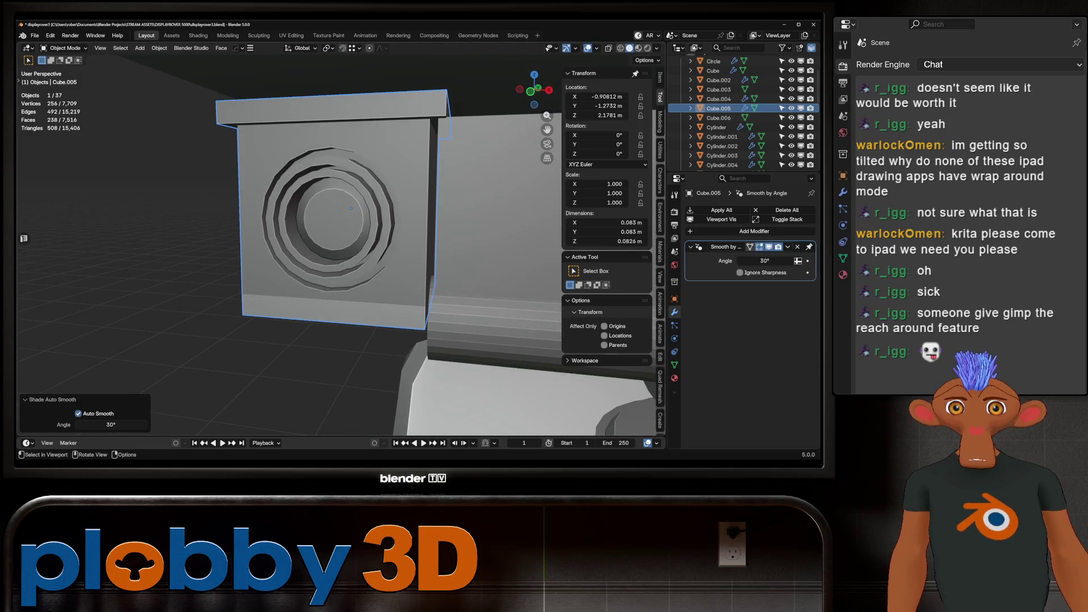
{"action": "key", "text": "Tab"}
{"action": "key", "text": "Return"}
{"action": "mouse_move", "coordinate": [397, 227]}
{"action": "middle_mouse_down"}
{"action": "mouse_move", "coordinate": [431, 232]}
{"action": "mouse_move", "coordinate": [351, 227]}
{"action": "middle_mouse_up"}
{"action": "key", "text": "Tab"}
Bevel the centre face into a rounded lens dome.
{"action": "right_click", "coordinate": [283, 199]}
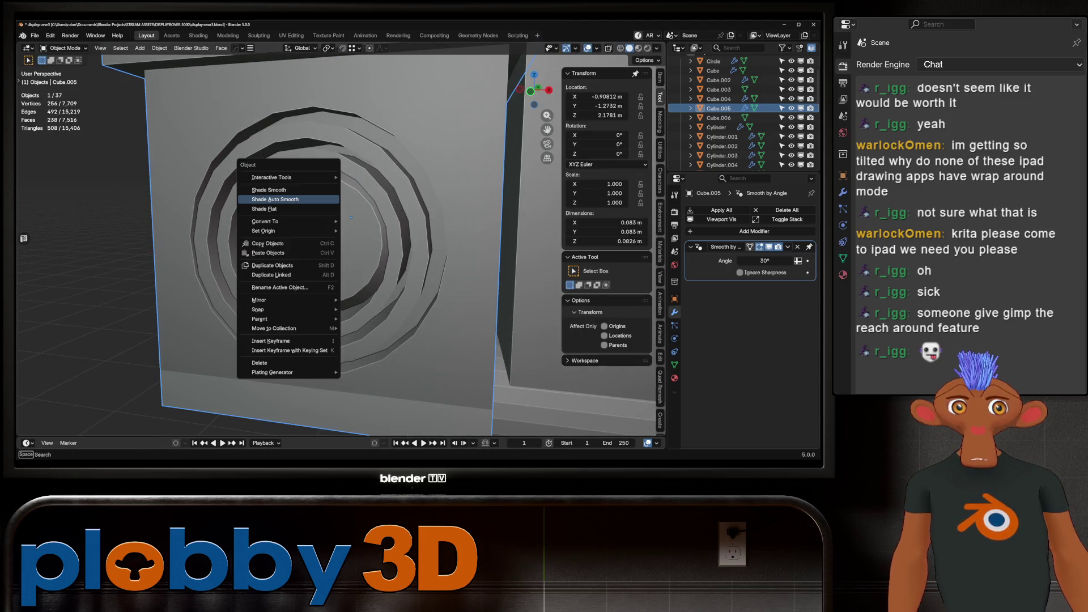
{"action": "key", "text": "Escape"}
{"action": "key", "text": "Tab"}
{"action": "middle_click_drag", "start_coordinate": [431, 170], "coordinate": [454, 161]}
{"action": "key", "text": "ctrl+b"}
{"action": "scroll", "coordinate": [458, 156], "scroll_direction": "up", "scroll_amount": 4}
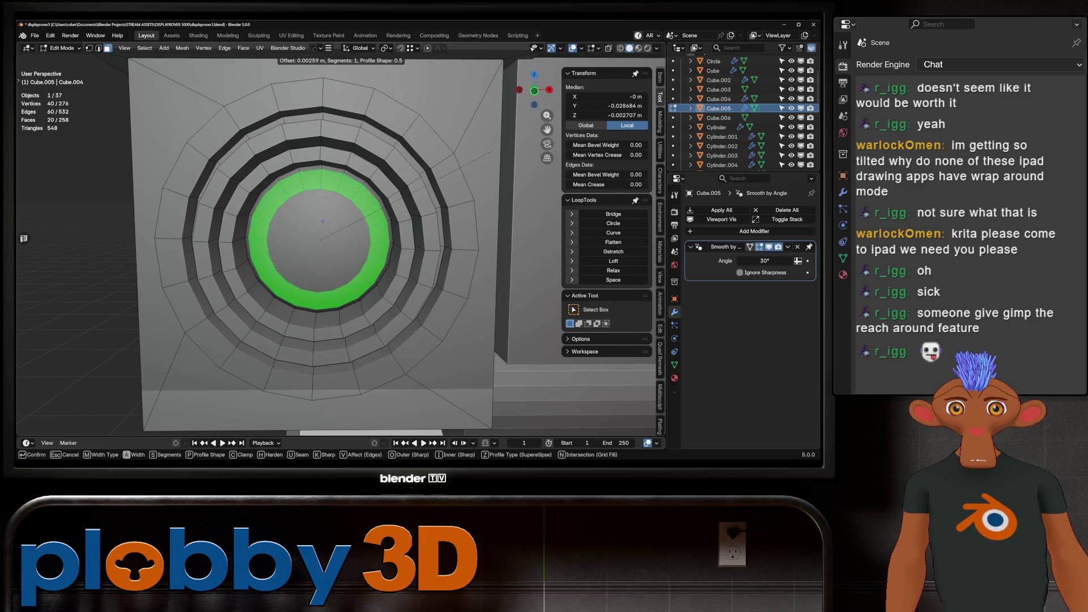
{"action": "left_click", "coordinate": [493, 150]}
{"action": "scroll", "coordinate": [493, 150], "scroll_direction": "down", "scroll_amount": 4}
{"action": "key", "text": "Tab"}
Bevel the lens loop into a ring of faces.
{"action": "mouse_move", "coordinate": [493, 151]}
{"action": "middle_mouse_down"}
{"action": "mouse_move", "coordinate": [408, 193]}
{"action": "mouse_move", "coordinate": [374, 159]}
{"action": "middle_mouse_up"}
{"action": "key", "text": "KP_Decimal"}
{"action": "key", "text": "Tab"}
{"action": "key", "text": "KP_Decimal"}
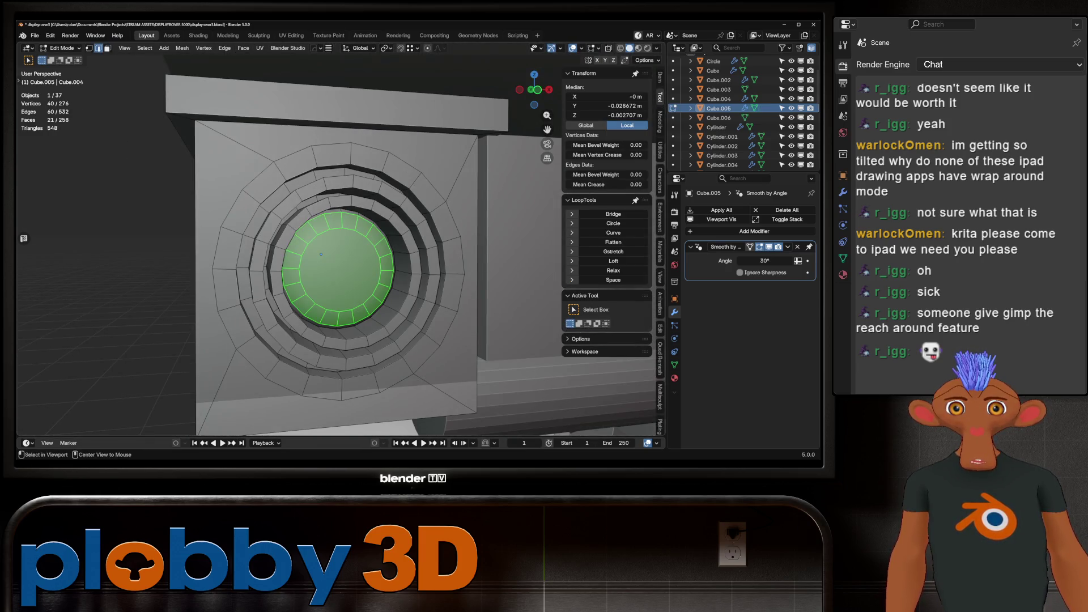
{"action": "middle_click", "coordinate": [321, 253], "text": "alt"}
{"action": "key", "text": "ctrl+b"}
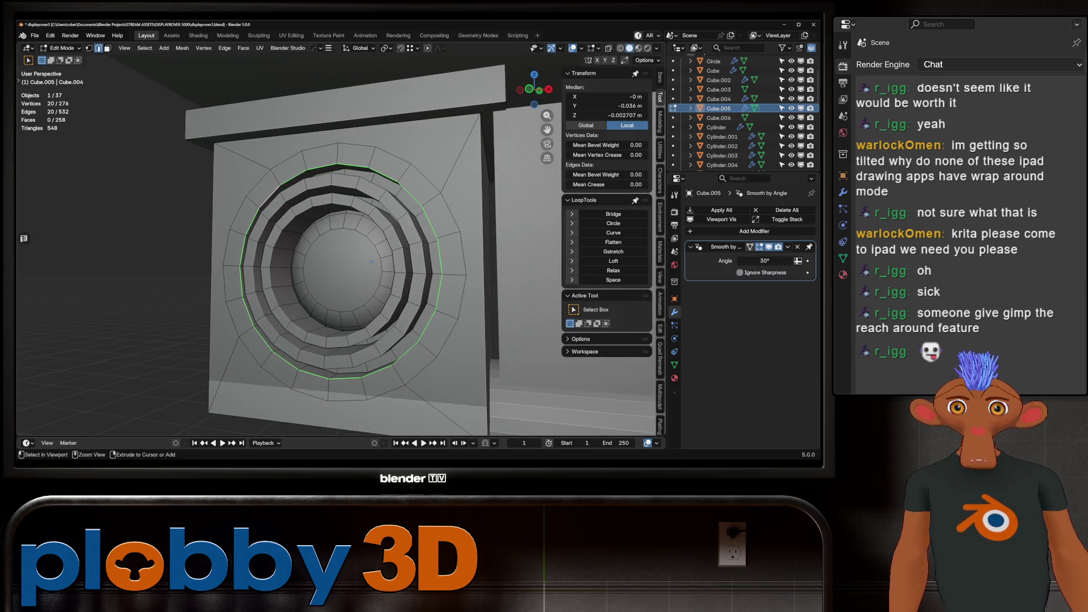
{"action": "key", "text": "Return"}
{"action": "key", "text": "Tab"}
{"action": "scroll", "coordinate": [340, 238], "scroll_direction": "down", "scroll_amount": 5}
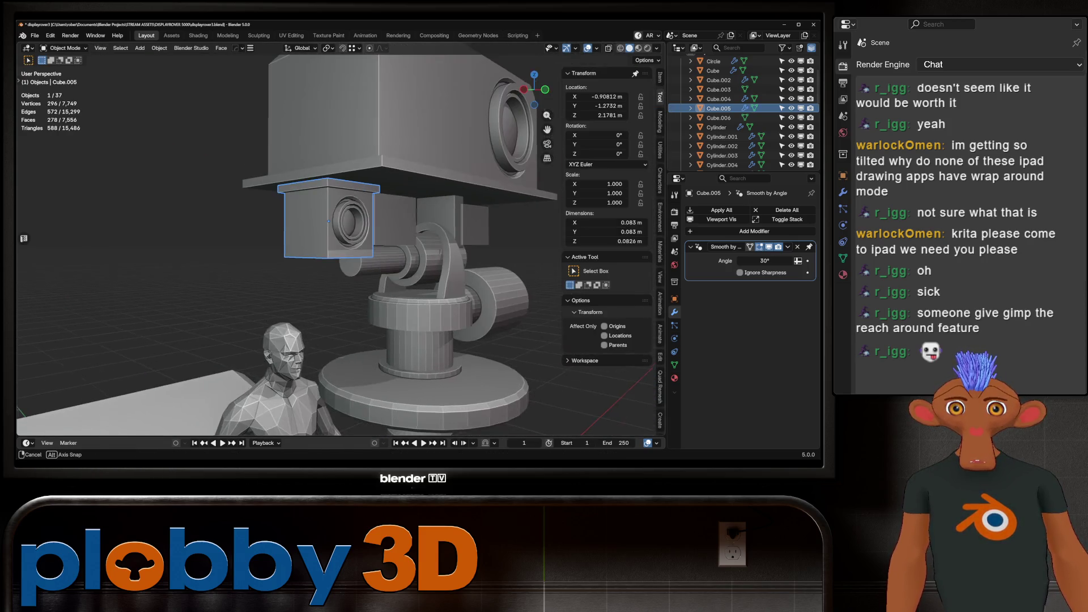
In front ortho view with X-ray over the reference, lower the camera box 0.002888 m along Z.
{"action": "key", "text": "KP_Decimal"}
{"action": "key", "text": "KP_5"}
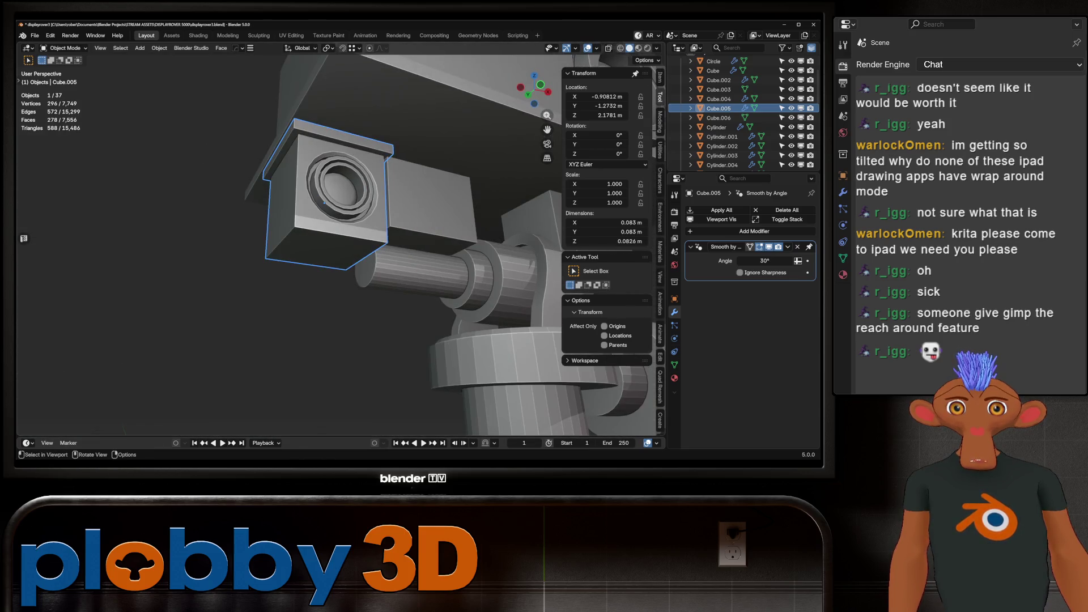
{"action": "key", "text": "KP_1"}
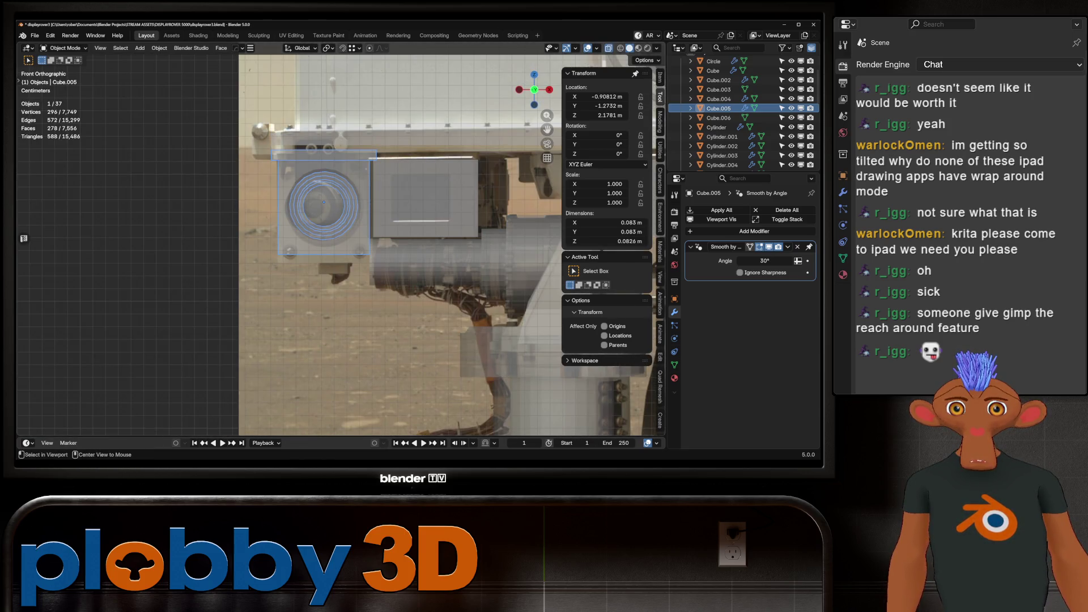
{"action": "key", "text": "alt+z"}
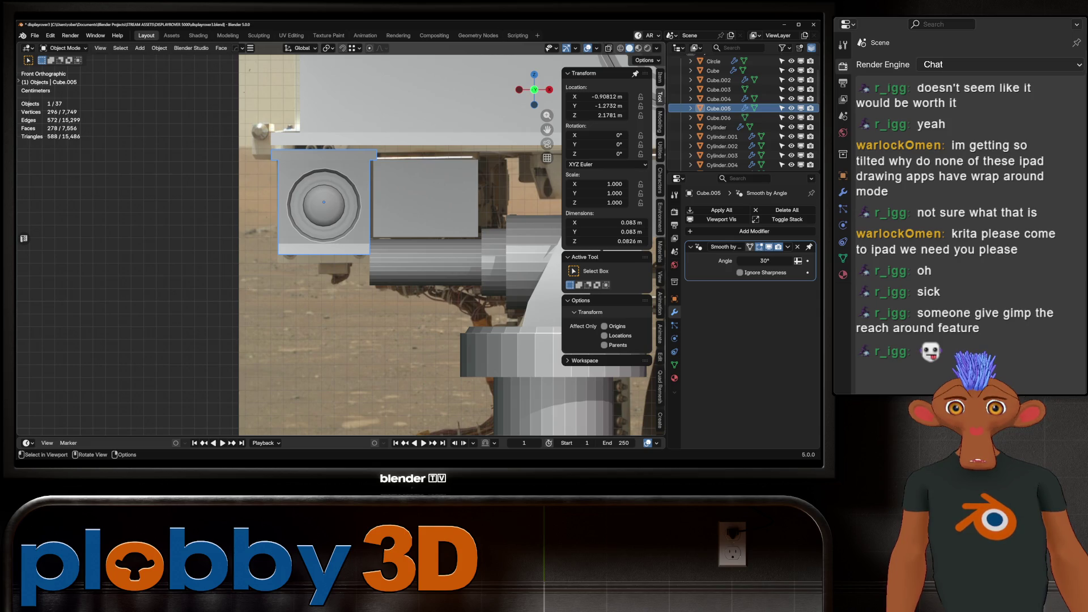
{"action": "key", "text": "alt+z"}
{"action": "key", "text": "alt+z"}
{"action": "key", "text": "g"}
{"action": "key", "text": "z"}
{"action": "key", "text": "alt+z"}
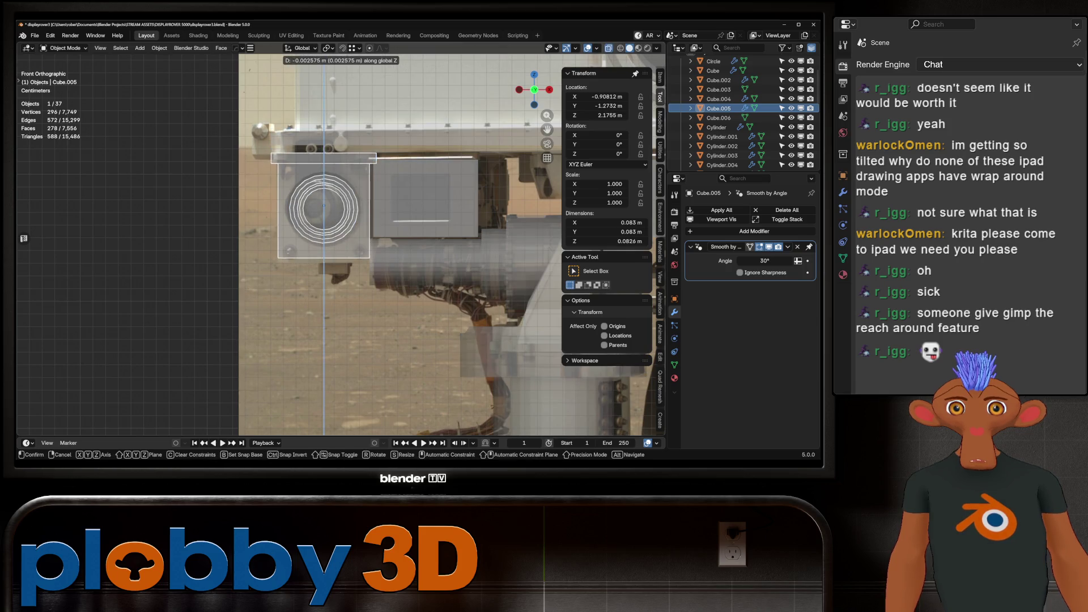
{"action": "key", "text": "Return"}
{"action": "key", "text": "alt+z"}
Orbit and zoom around the camera box to check the whole camera rig.
{"action": "mouse_move", "coordinate": [340, 226]}
{"action": "middle_mouse_down"}
{"action": "mouse_move", "coordinate": [283, 244]}
{"action": "mouse_move", "coordinate": [193, 227]}
{"action": "middle_mouse_up"}
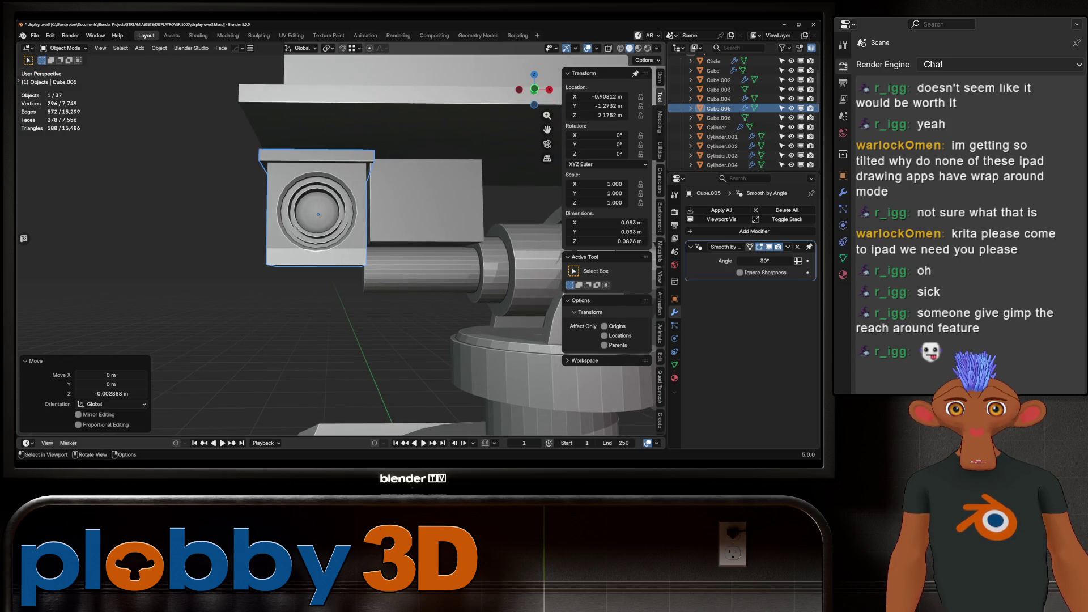
{"action": "key", "text": "Tab"}
{"action": "key", "text": "Tab"}
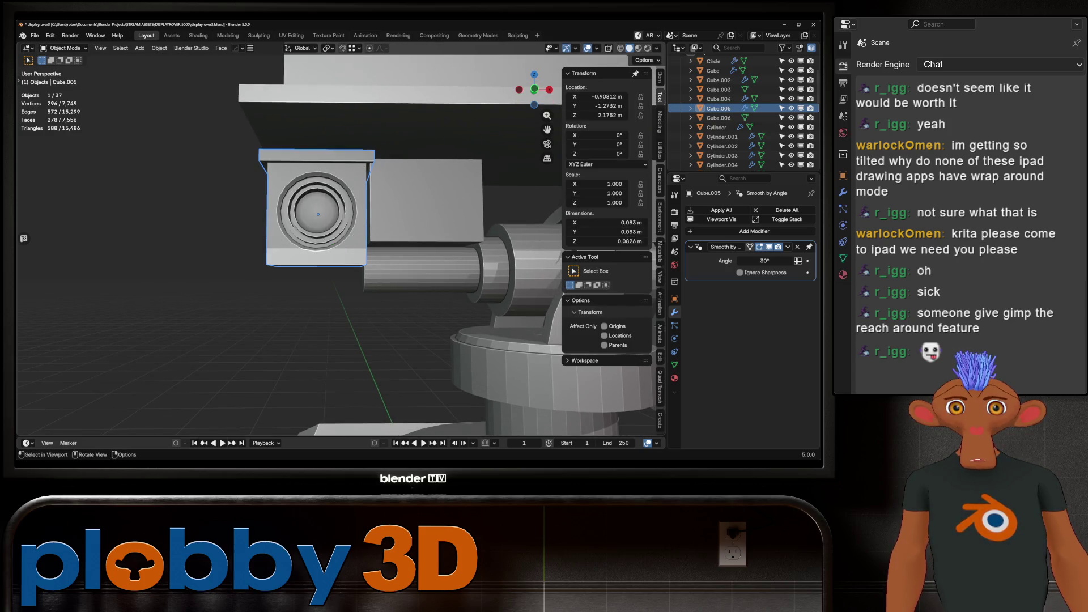
{"action": "scroll", "coordinate": [340, 238], "scroll_direction": "down", "scroll_amount": 5}
{"action": "middle_click_drag", "start_coordinate": [340, 238], "coordinate": [374, 227]}
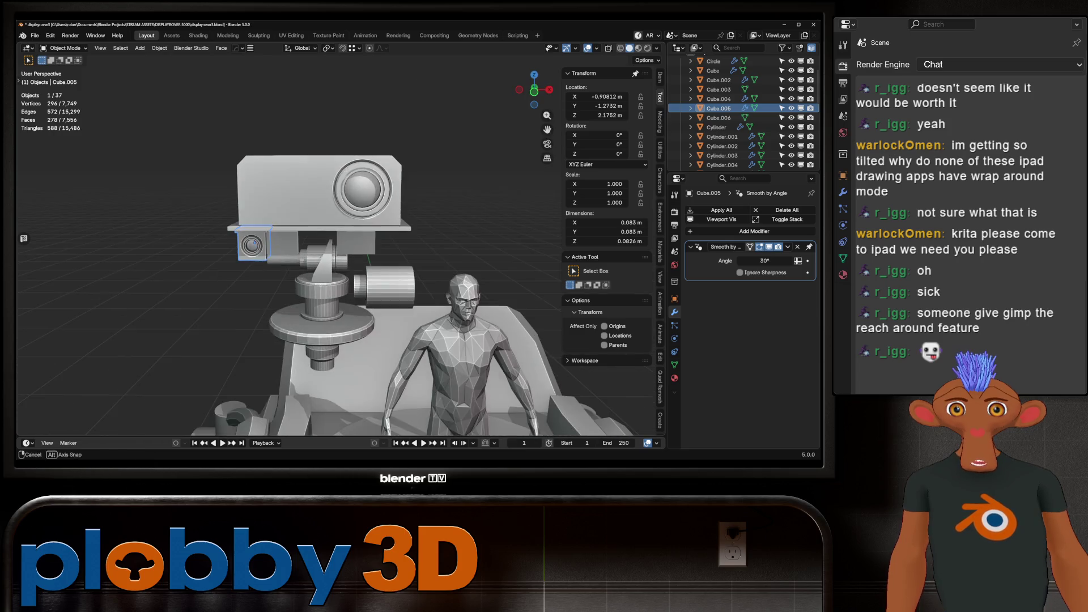
{"action": "scroll", "coordinate": [341, 243], "scroll_direction": "up", "scroll_amount": 2}
Select Cube.006, select all its geometry and shift it along X.
{"action": "left_click", "coordinate": [277, 248]}
{"action": "key", "text": "KP_Decimal"}
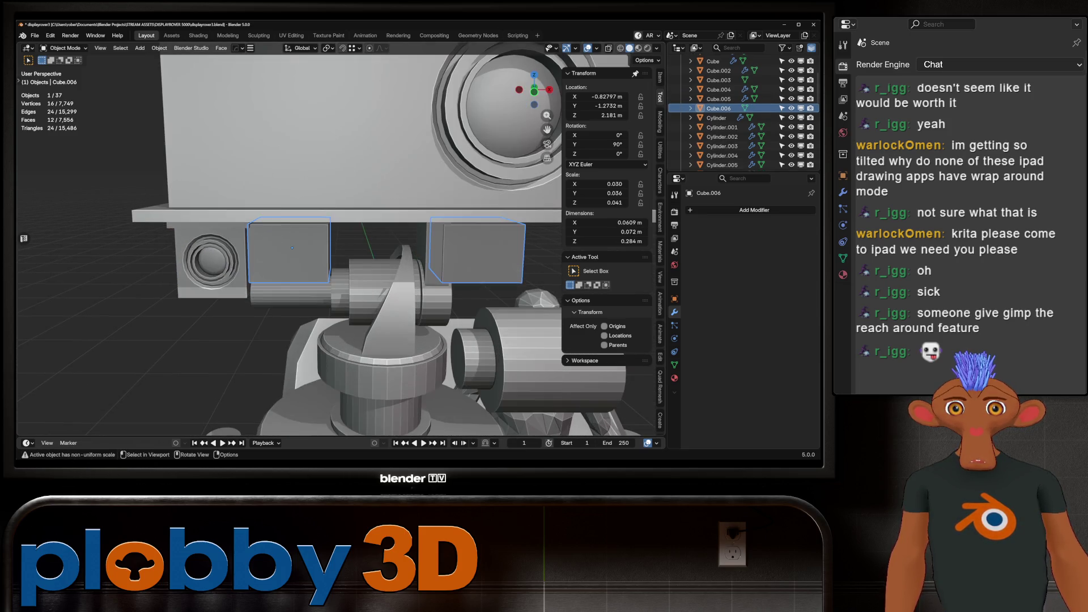
{"action": "key", "text": "Tab"}
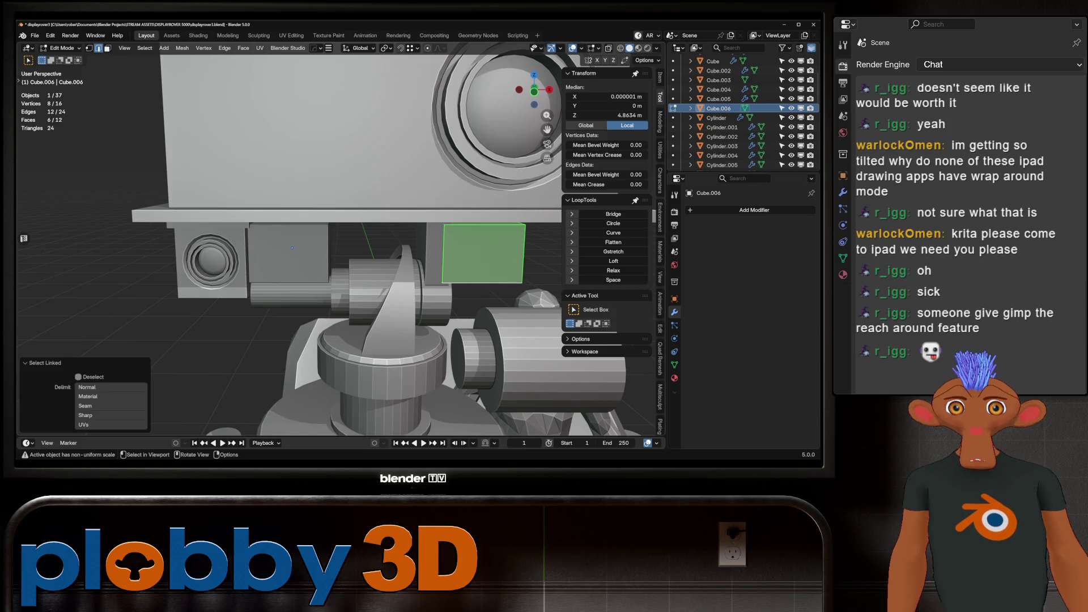
{"action": "key", "text": "Tab"}
{"action": "key", "text": "Tab"}
{"action": "key", "text": "Tab"}
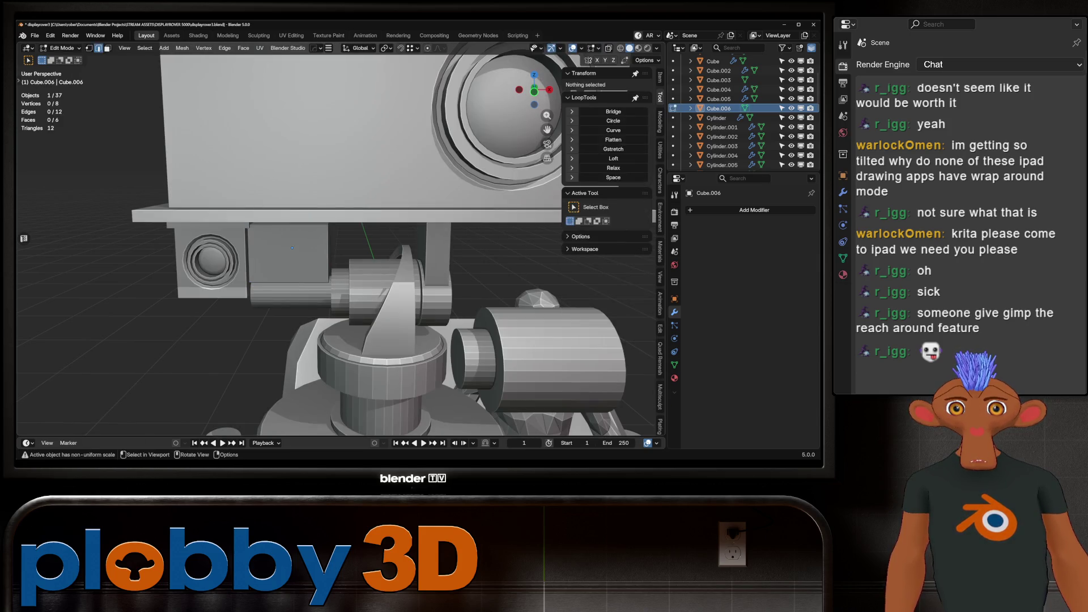
{"action": "key", "text": "Tab"}
{"action": "key", "text": "Tab"}
{"action": "key", "text": "Tab"}
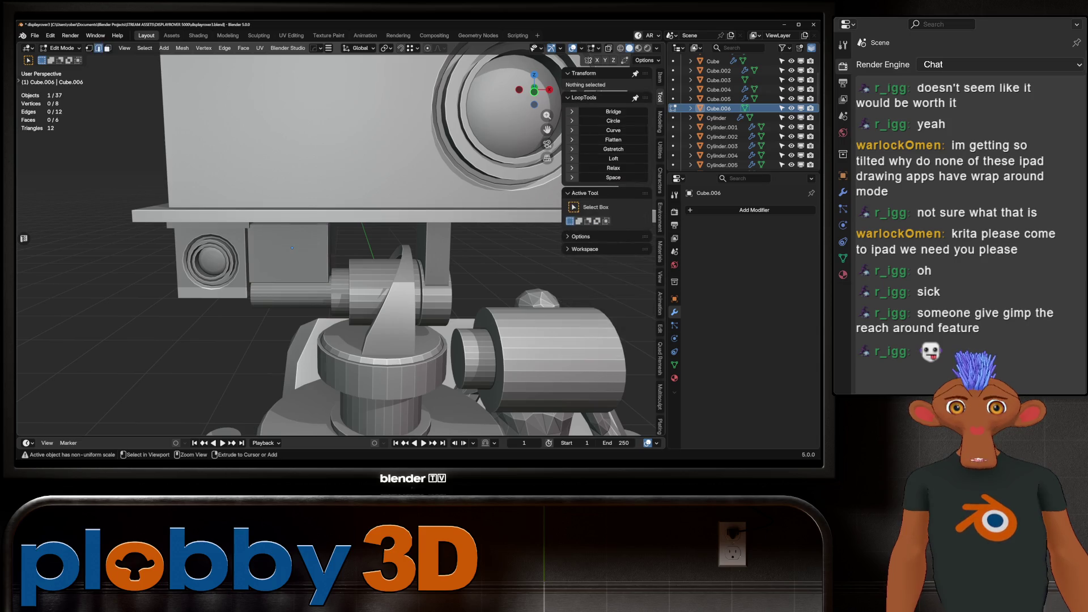
{"action": "key", "text": "Tab"}
{"action": "key", "text": "Tab"}
{"action": "key", "text": "a"}
{"action": "key", "text": "KP_Decimal"}
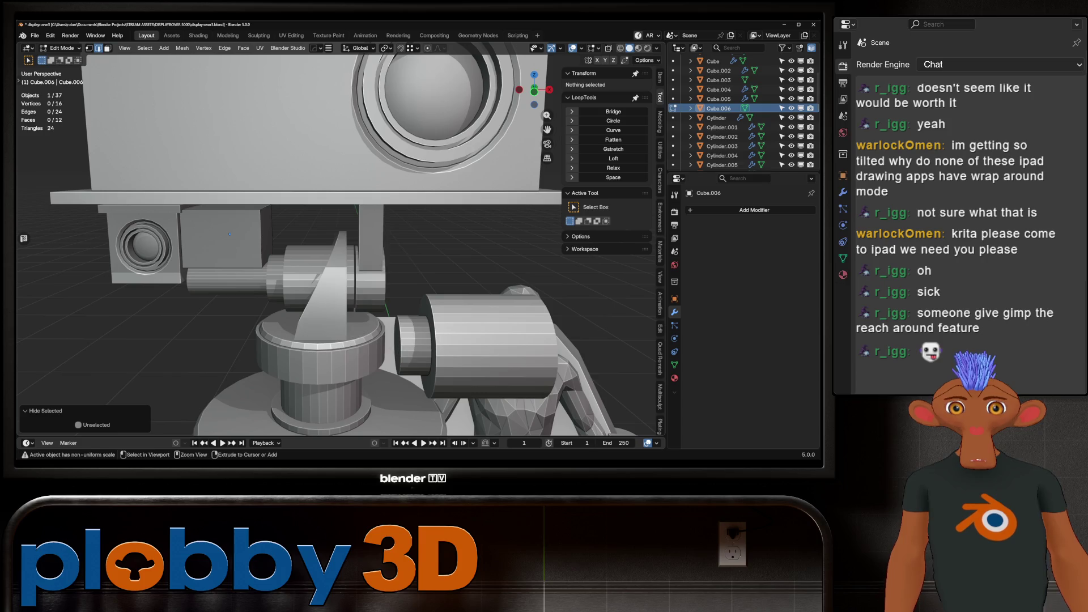
{"action": "key", "text": "g"}
{"action": "key", "text": "x"}
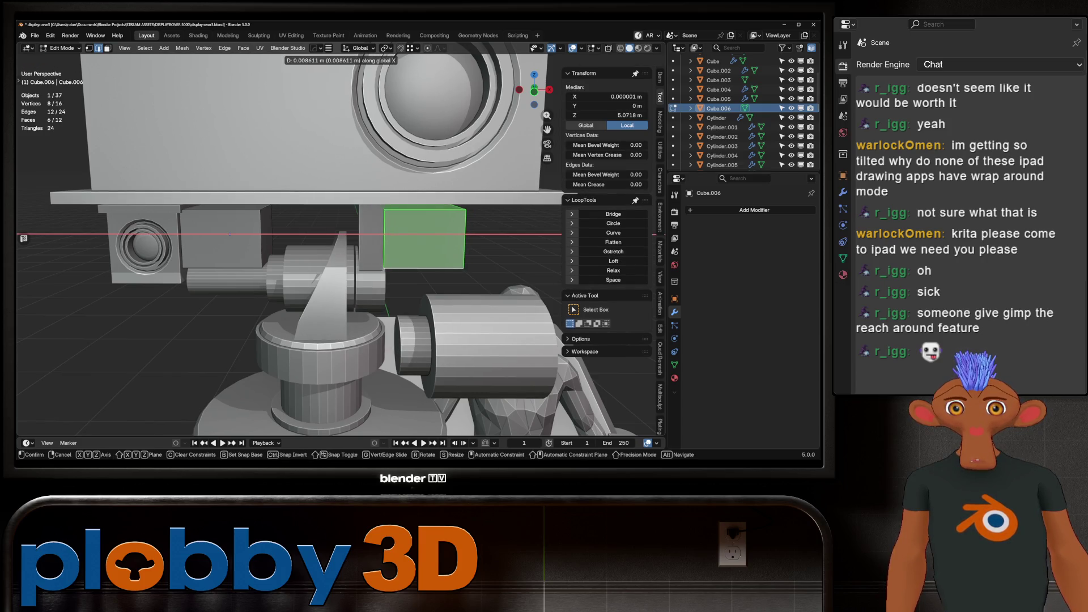
{"action": "left_click", "coordinate": [229, 234]}
Inset both lens boxes' front faces at 0.4431 m thickness and extrude them inward.
{"action": "key", "text": "3"}
{"action": "left_click", "coordinate": [229, 233]}
{"action": "left_click", "coordinate": [424, 238], "text": "shift"}
{"action": "key", "text": "i"}
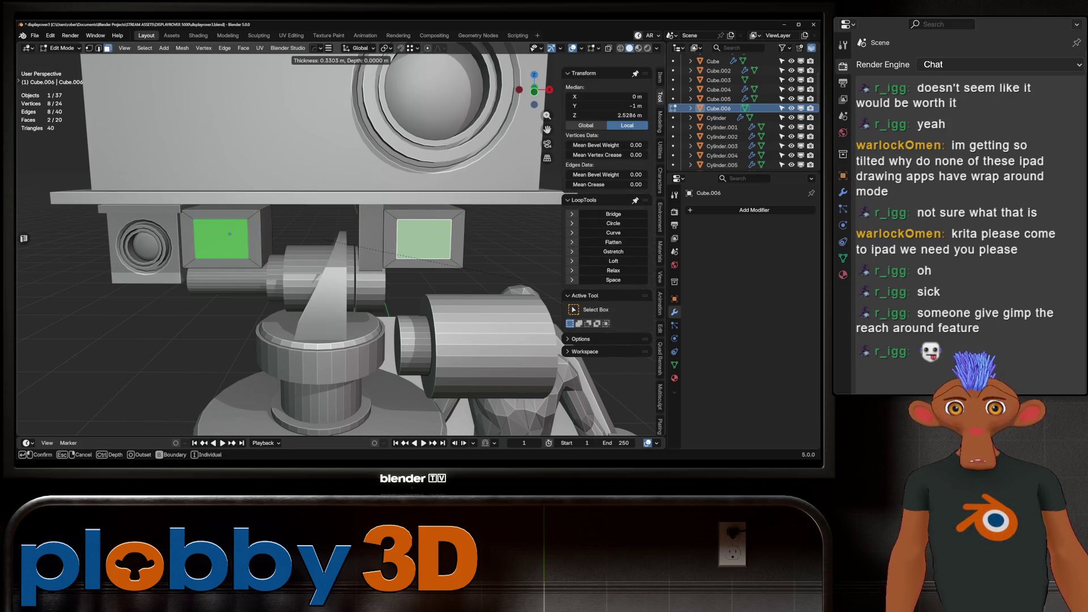
{"action": "key", "text": "Return"}
{"action": "mouse_move", "coordinate": [229, 233]}
{"action": "middle_mouse_down"}
{"action": "mouse_move", "coordinate": [308, 230]}
{"action": "mouse_move", "coordinate": [248, 221]}
{"action": "mouse_move", "coordinate": [317, 232]}
{"action": "middle_mouse_up"}
{"action": "key", "text": "e"}
{"action": "left_click", "coordinate": [249, 222]}
{"action": "key", "text": "Tab"}
Select the left lens box in Object Mode.
{"action": "scroll", "coordinate": [248, 221], "scroll_direction": "down", "scroll_amount": 5}
{"action": "scroll", "coordinate": [317, 232], "scroll_direction": "up", "scroll_amount": 6}
{"action": "left_click", "coordinate": [257, 263]}
{"action": "scroll", "coordinate": [257, 264], "scroll_direction": "down", "scroll_amount": 4}
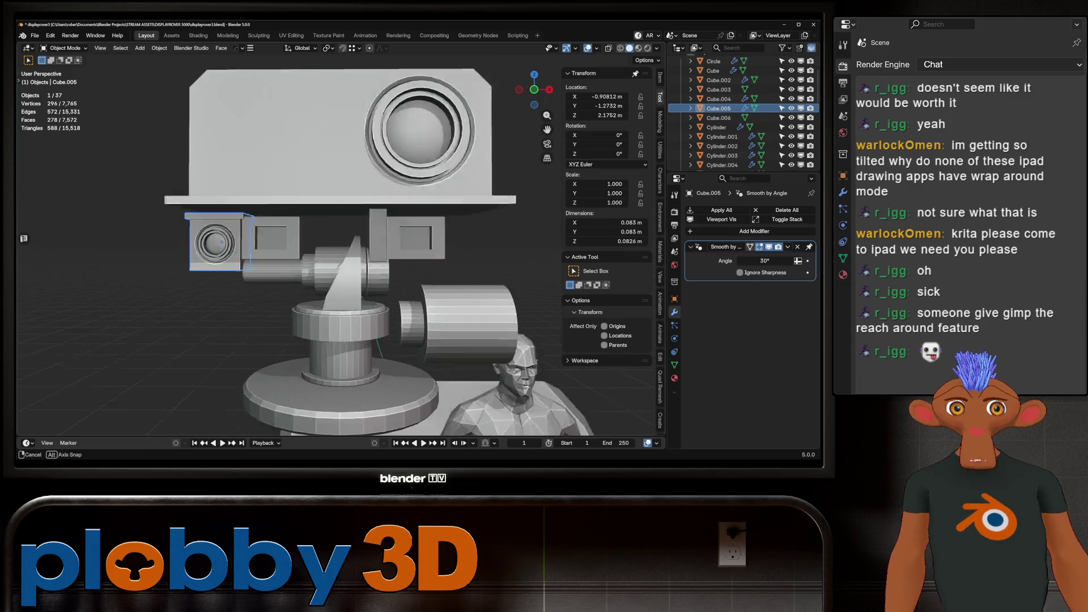
Mirror the lens box across X with a HardOps helper empty, aligned to the front reference.
{"action": "key", "text": "alt+x"}
{"action": "left_click", "coordinate": [189, 243]}
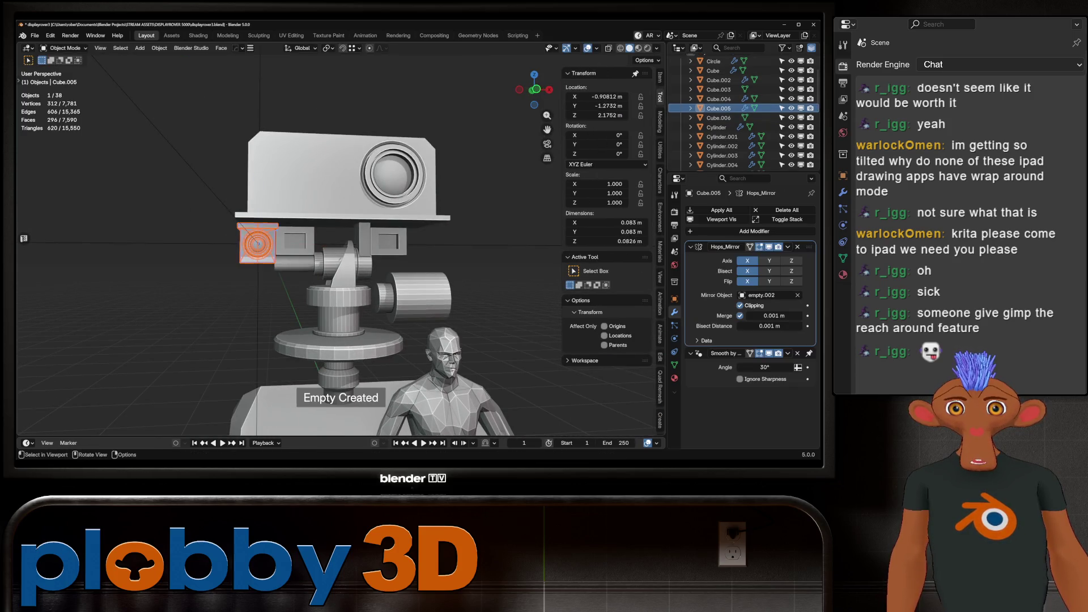
{"action": "left_click", "coordinate": [257, 243]}
{"action": "key", "text": "g"}
{"action": "key", "text": "x"}
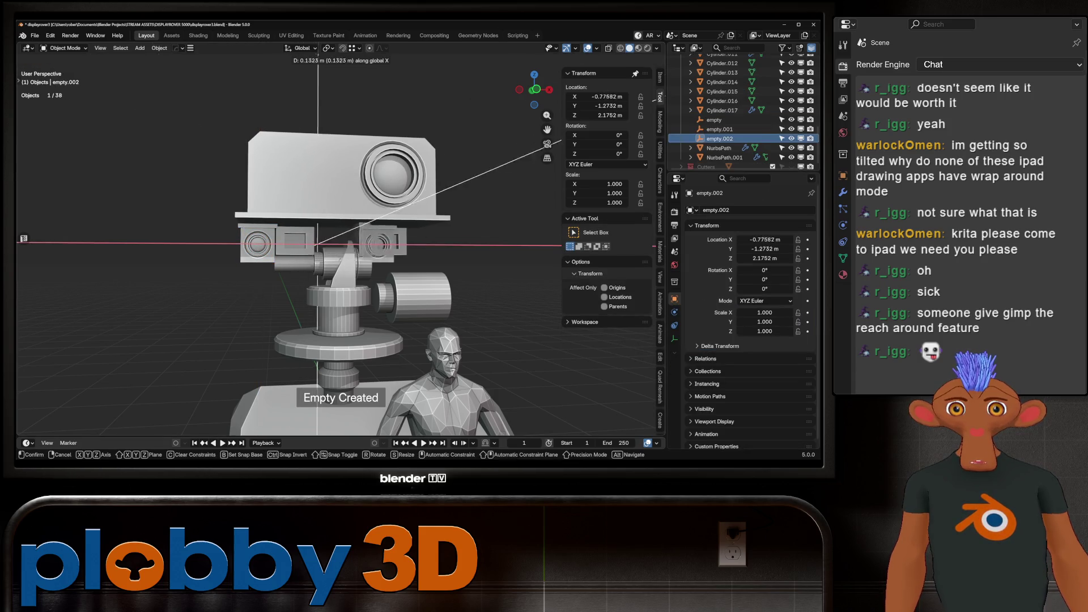
{"action": "left_click", "coordinate": [24, 238]}
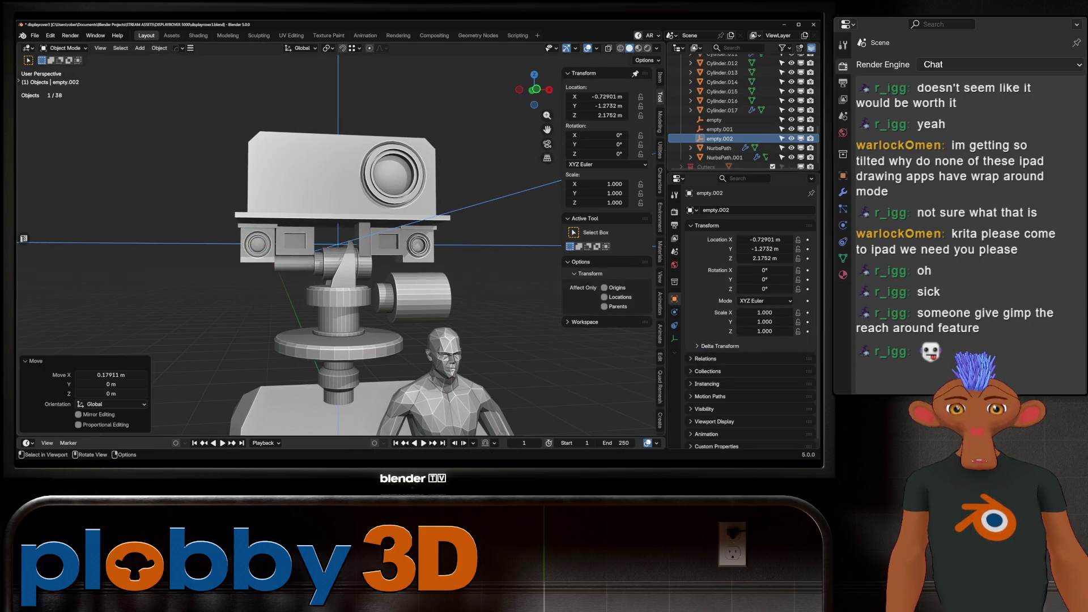
{"action": "key", "text": "KP_1"}
{"action": "key", "text": "g"}
{"action": "key", "text": "x"}
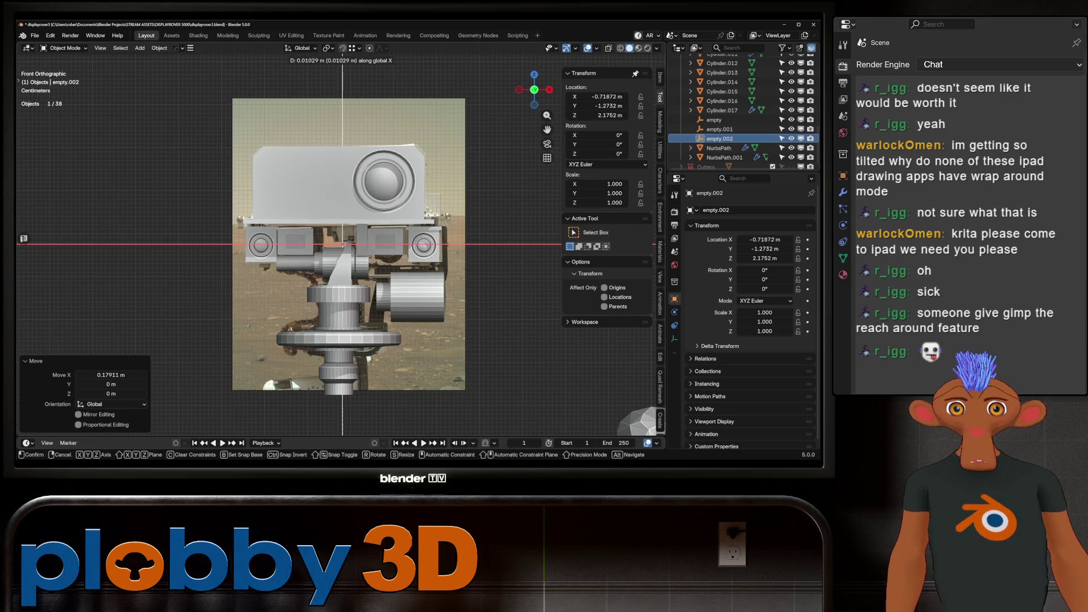
{"action": "left_click", "coordinate": [23, 238]}
{"action": "mouse_move", "coordinate": [23, 238]}
{"action": "middle_mouse_down", "text": "shift"}
{"action": "mouse_move", "coordinate": [34, 170]}
{"action": "mouse_move", "coordinate": [24, 238]}
{"action": "middle_mouse_up", "text": "shift"}
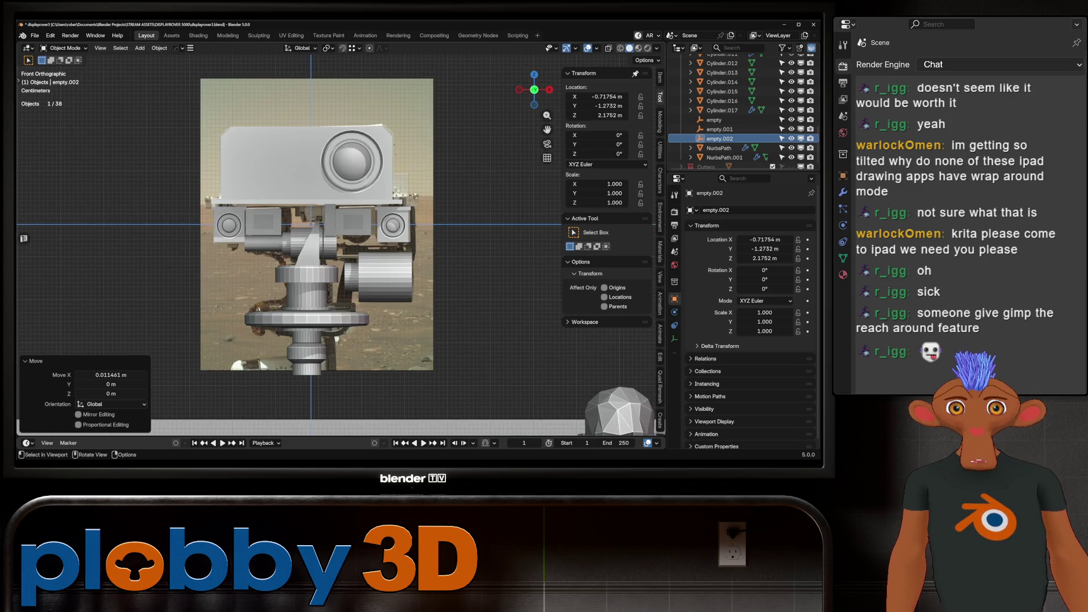
Shift the Cube.006 window box geometry sideways along the X axis.
{"action": "left_click", "coordinate": [264, 222]}
{"action": "key", "text": "Tab"}
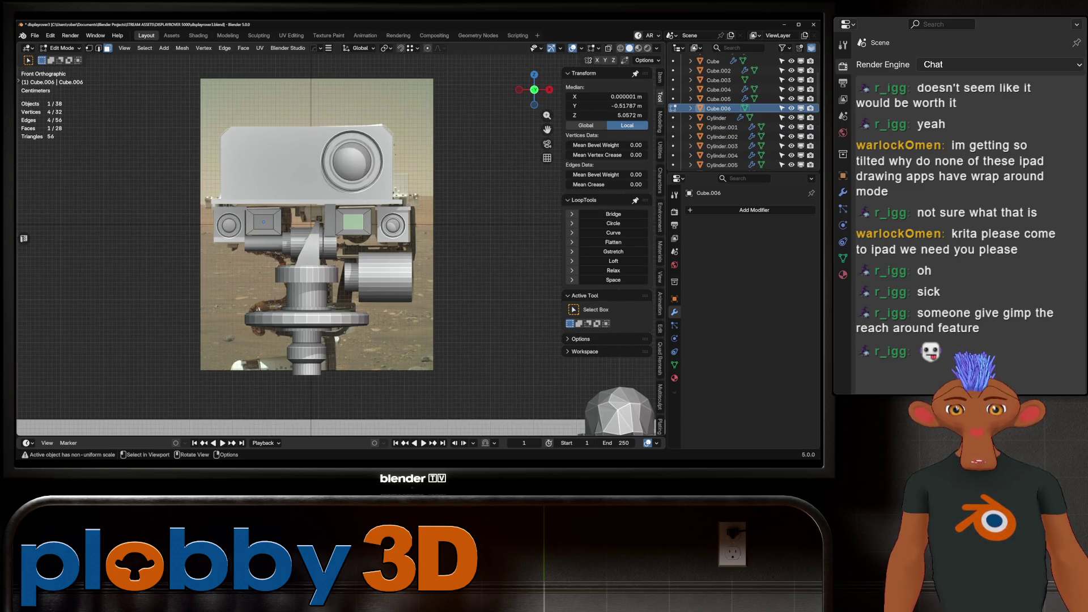
{"action": "key", "text": "l"}
{"action": "key", "text": "g"}
{"action": "key", "text": "x"}
{"action": "left_click", "coordinate": [24, 238]}
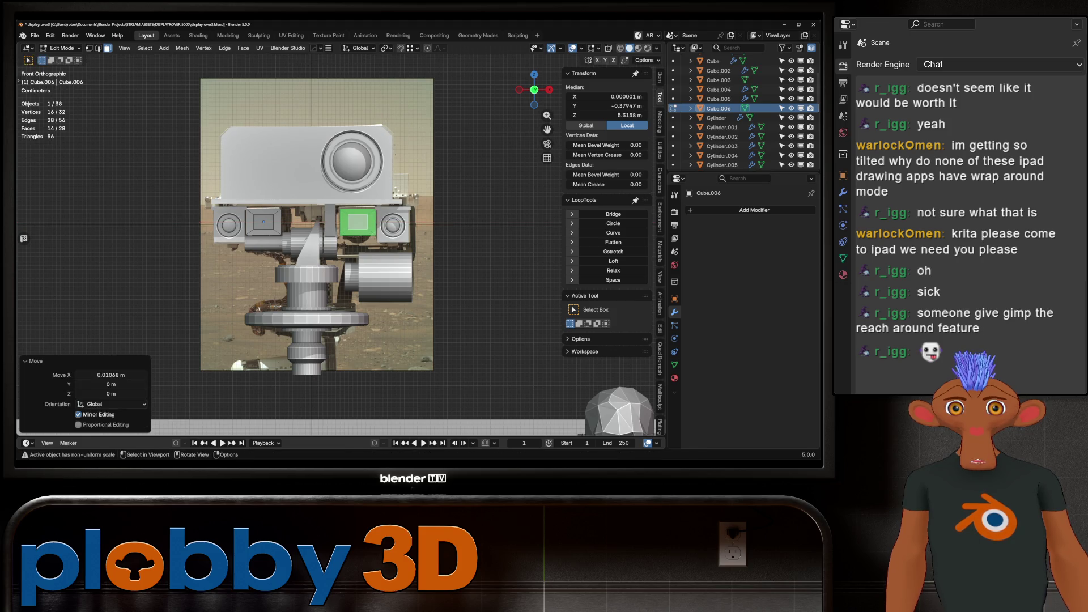
{"action": "key", "text": "Tab"}
{"action": "scroll", "coordinate": [24, 238], "scroll_direction": "down", "scroll_amount": 4}
{"action": "left_click", "coordinate": [24, 238]}
{"action": "scroll", "coordinate": [24, 238], "scroll_direction": "up", "scroll_amount": 1}
Bevel Cube.005's outer corner edges with a single-segment 0.0136 m bevel.
{"action": "mouse_move", "coordinate": [24, 238]}
{"action": "middle_mouse_down"}
{"action": "mouse_move", "coordinate": [51, 230]}
{"action": "mouse_move", "coordinate": [24, 238]}
{"action": "middle_mouse_up"}
{"action": "scroll", "coordinate": [269, 289], "scroll_direction": "up", "scroll_amount": 10}
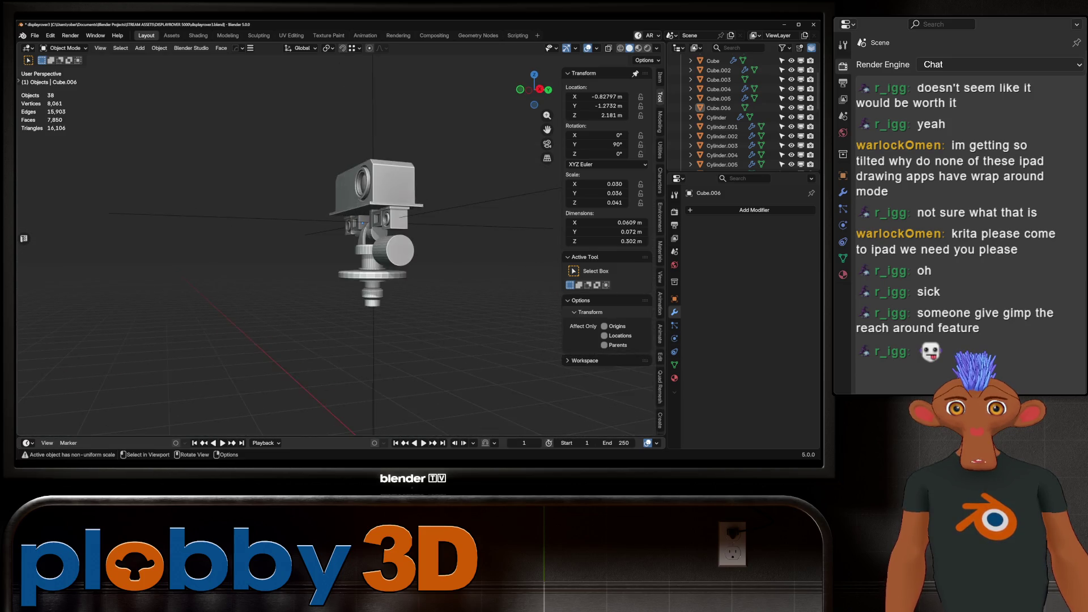
{"action": "middle_click_drag", "start_coordinate": [269, 289], "coordinate": [272, 272]}
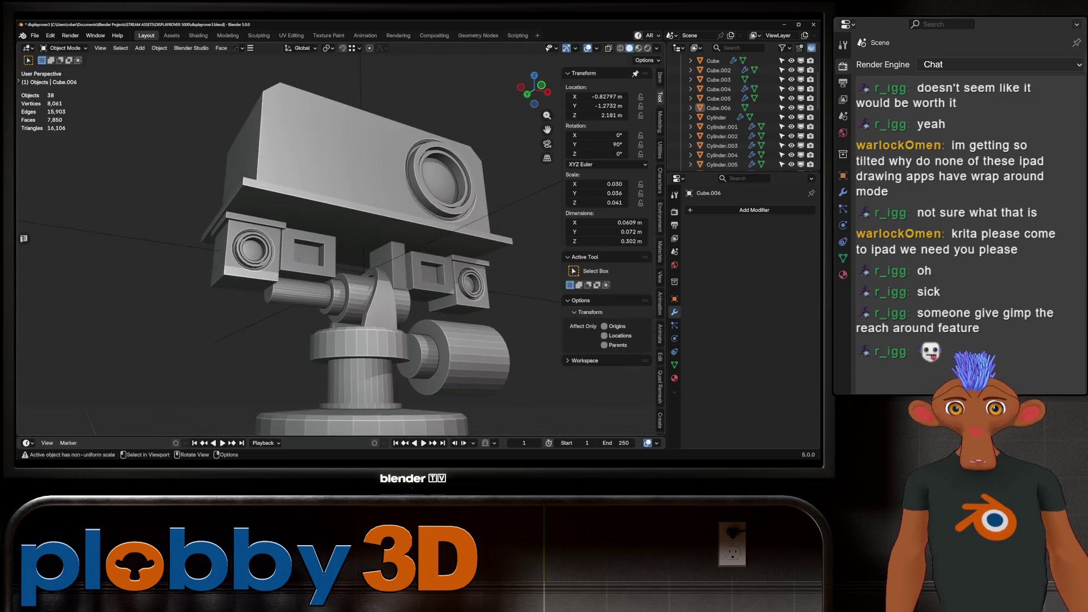
{"action": "left_click", "coordinate": [292, 236]}
{"action": "key", "text": "Tab"}
{"action": "left_click", "coordinate": [285, 243]}
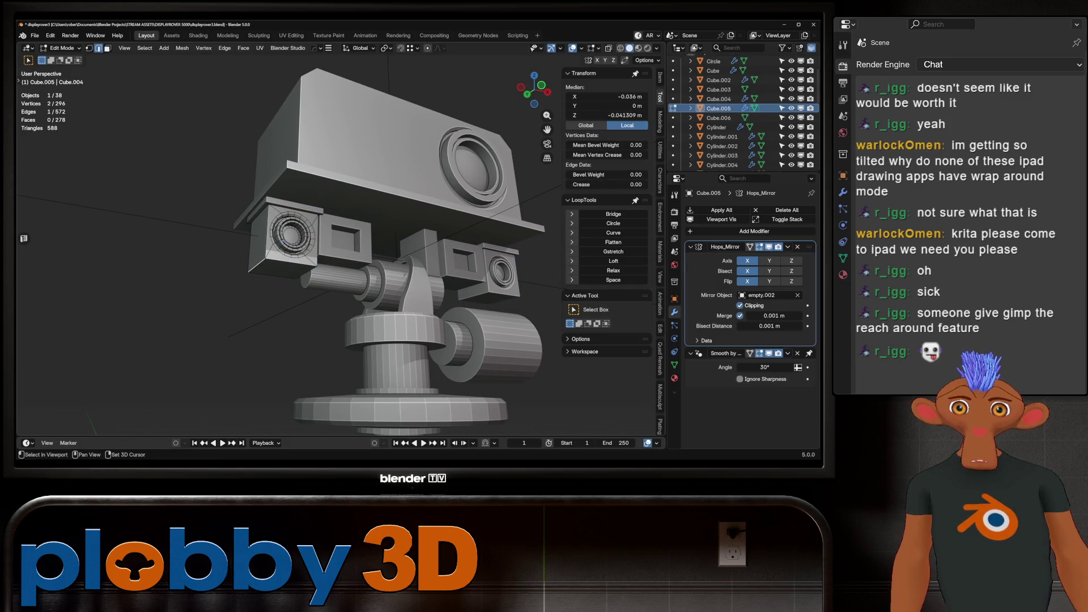
{"action": "middle_click_drag", "start_coordinate": [285, 243], "coordinate": [351, 263]}
{"action": "key", "text": "ctrl+b"}
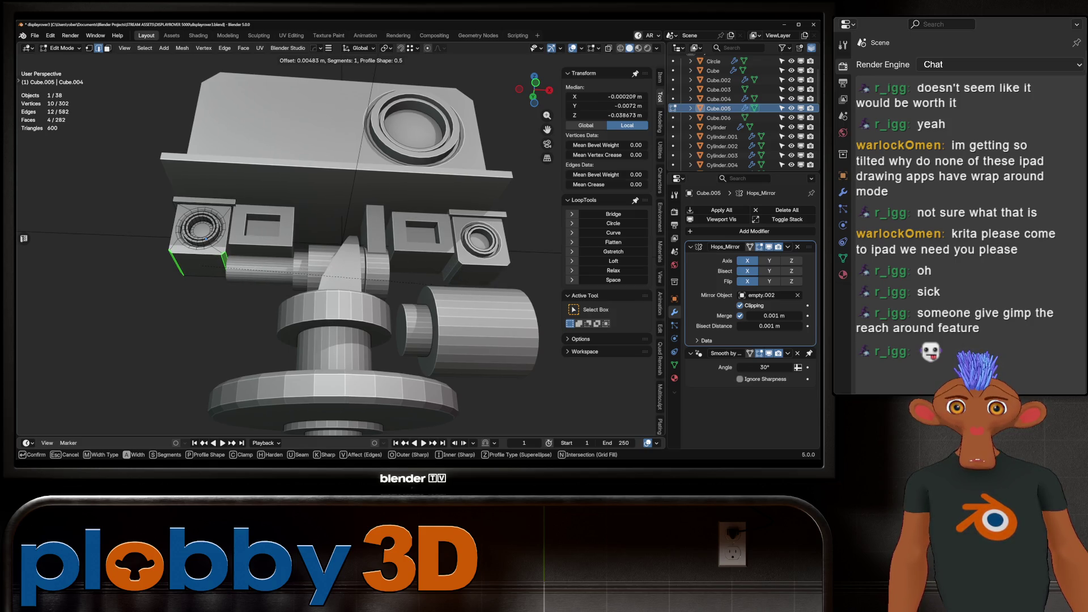
{"action": "key", "text": "Return"}
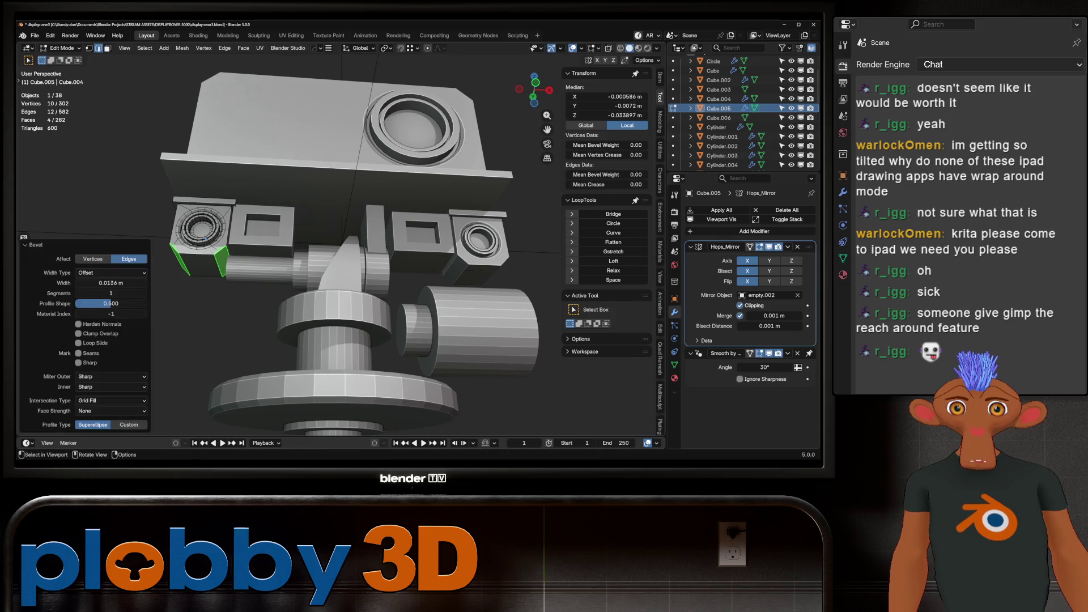
{"action": "key", "text": "Tab"}
Deselect everything and orbit to a side angle on the whole rover.
{"action": "key", "text": "Home"}
{"action": "key", "text": "alt+a"}
{"action": "scroll", "coordinate": [371, 255], "scroll_direction": "up", "scroll_amount": 3}
{"action": "mouse_move", "coordinate": [340, 255]}
{"action": "middle_mouse_down"}
{"action": "mouse_move", "coordinate": [386, 260]}
{"action": "mouse_move", "coordinate": [368, 258]}
{"action": "mouse_move", "coordinate": [347, 207]}
{"action": "middle_mouse_up"}
{"action": "scroll", "coordinate": [323, 277], "scroll_direction": "up", "scroll_amount": 10}
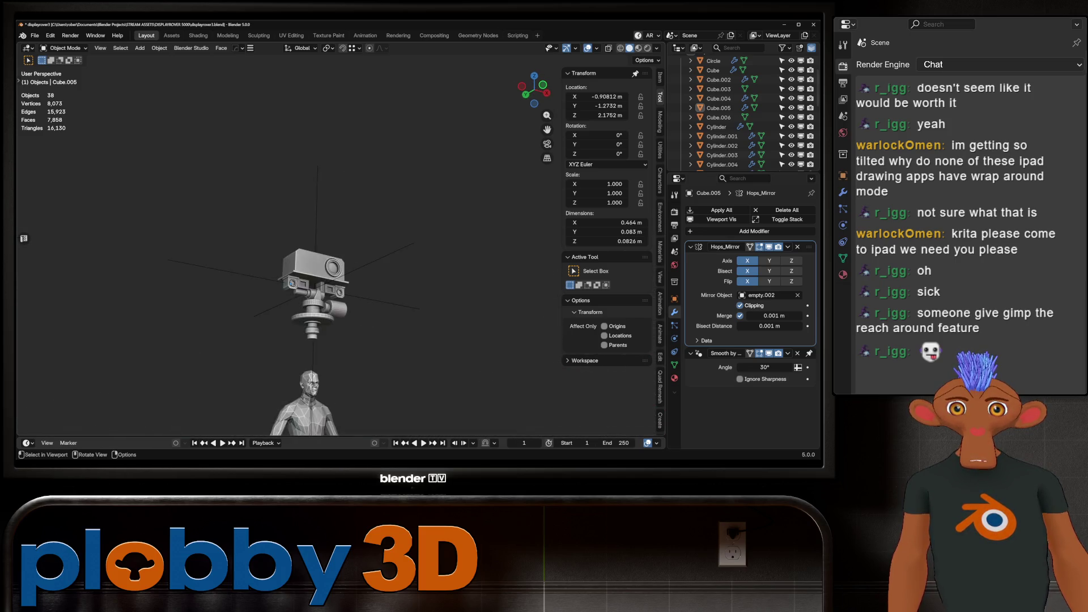
{"action": "scroll", "coordinate": [323, 278], "scroll_direction": "down", "scroll_amount": 5}
Hide the Human Reference figure standing on the rover deck so only the rover shows.
{"action": "middle_click_drag", "start_coordinate": [324, 277], "coordinate": [374, 258]}
{"action": "scroll", "coordinate": [374, 258], "scroll_direction": "up", "scroll_amount": 6}
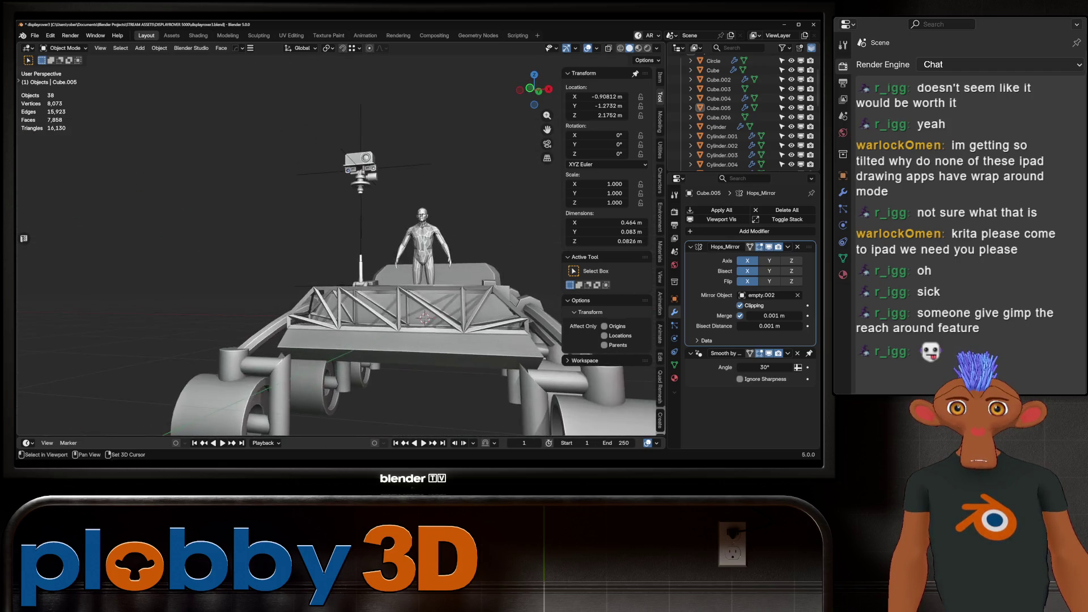
{"action": "scroll", "coordinate": [374, 258], "scroll_direction": "down", "scroll_amount": 4}
{"action": "scroll", "coordinate": [374, 258], "scroll_direction": "up", "scroll_amount": 2}
{"action": "left_click", "coordinate": [397, 272]}
{"action": "key", "text": "h"}
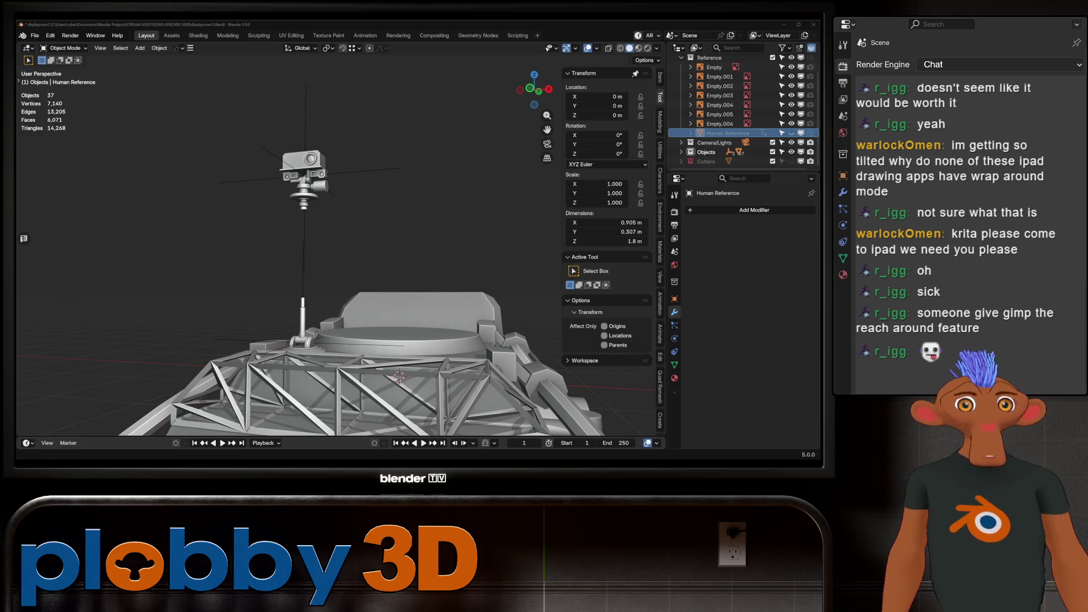
Select a flat outer face on the right lens box of Cube.005 in Edit Mode.
{"action": "mouse_move", "coordinate": [340, 255]}
{"action": "middle_mouse_down"}
{"action": "mouse_move", "coordinate": [346, 238]}
{"action": "mouse_move", "coordinate": [368, 253]}
{"action": "mouse_move", "coordinate": [397, 249]}
{"action": "mouse_move", "coordinate": [345, 250]}
{"action": "middle_mouse_up"}
{"action": "scroll", "coordinate": [289, 244], "scroll_direction": "down", "scroll_amount": 5}
{"action": "scroll", "coordinate": [397, 250], "scroll_direction": "up", "scroll_amount": 6}
{"action": "scroll", "coordinate": [259, 153], "scroll_direction": "up", "scroll_amount": 8}
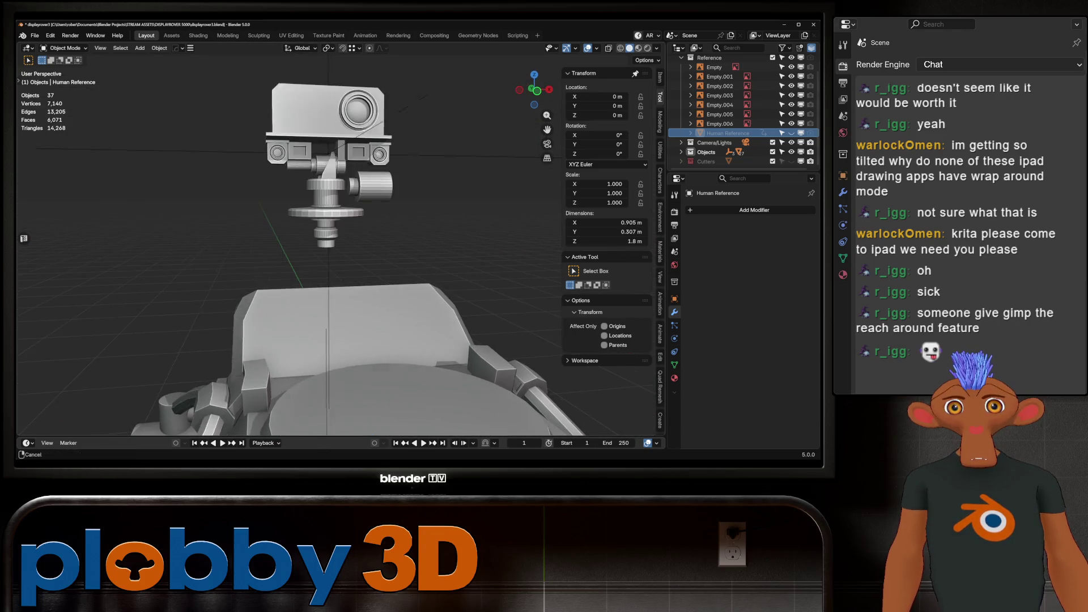
{"action": "left_click", "coordinate": [306, 198]}
{"action": "middle_click_drag", "start_coordinate": [307, 198], "coordinate": [235, 202]}
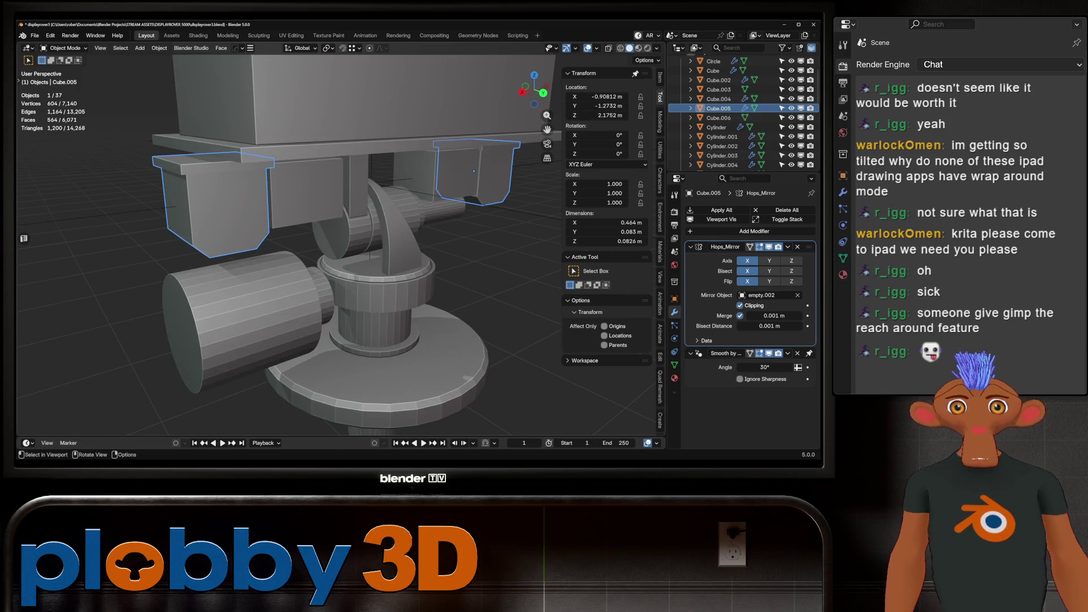
{"action": "key", "text": "Tab"}
{"action": "middle_click_drag", "start_coordinate": [473, 171], "coordinate": [472, 172]}
{"action": "left_click", "coordinate": [471, 171]}
{"action": "scroll", "coordinate": [472, 171], "scroll_direction": "up", "scroll_amount": 5}
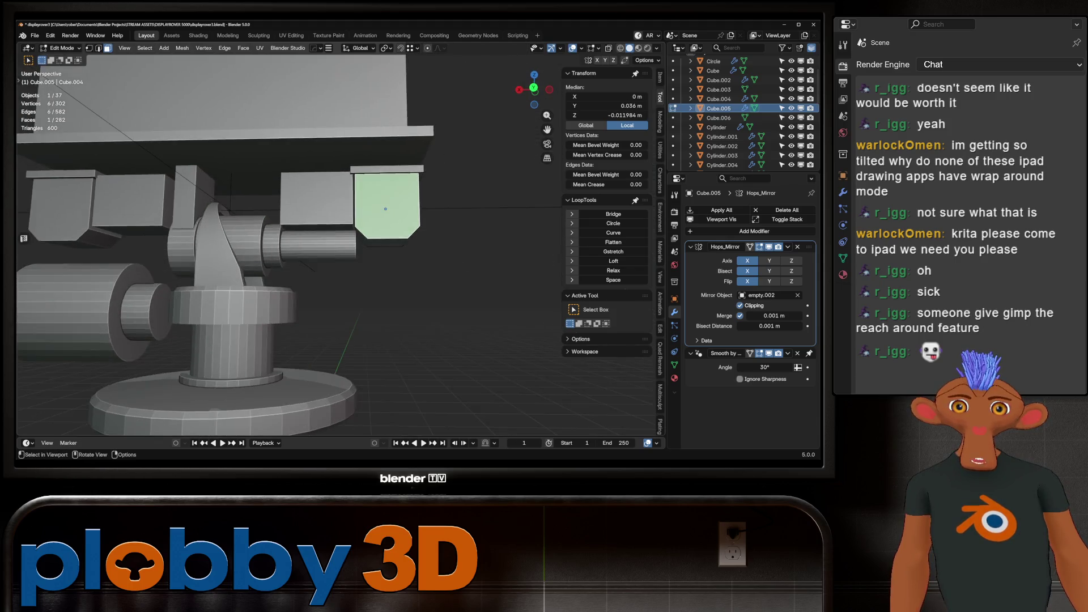
Inset the face, push it along Z and bevel its edges into a recessed window.
{"action": "key", "text": "i"}
{"action": "left_click", "coordinate": [466, 227]}
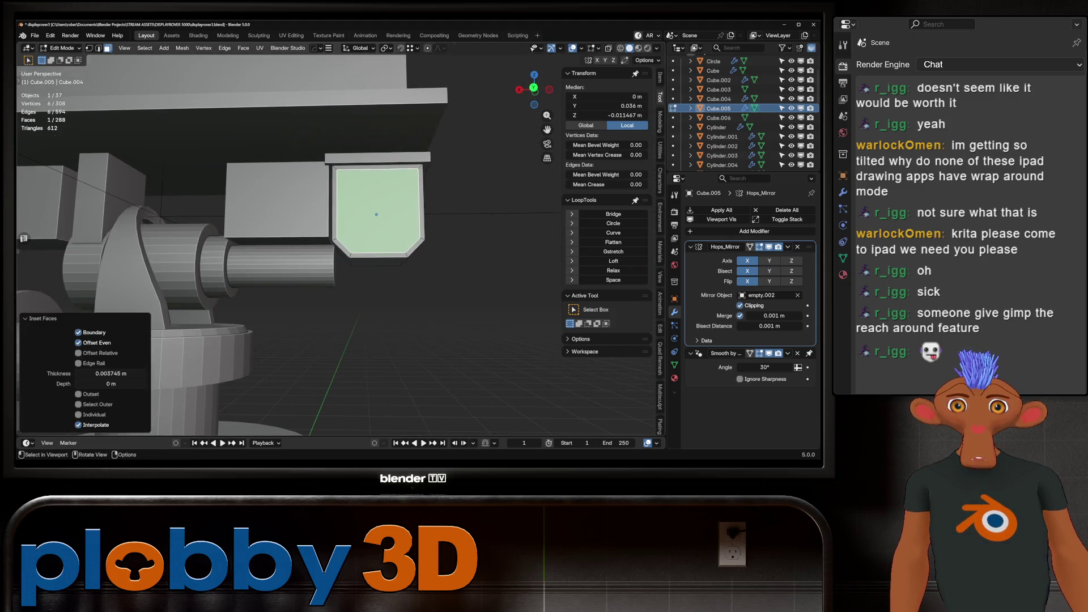
{"action": "middle_click_drag", "start_coordinate": [466, 227], "coordinate": [431, 215]}
{"action": "key", "text": "g"}
{"action": "key", "text": "z"}
{"action": "key", "text": "z"}
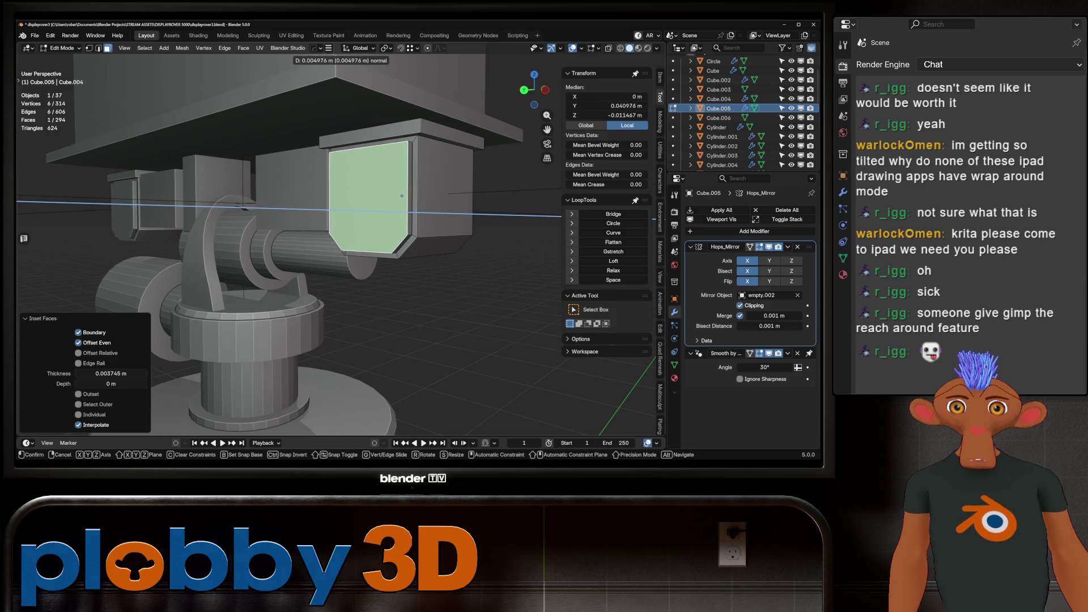
{"action": "key", "text": "Return"}
{"action": "key", "text": "ctrl+b"}
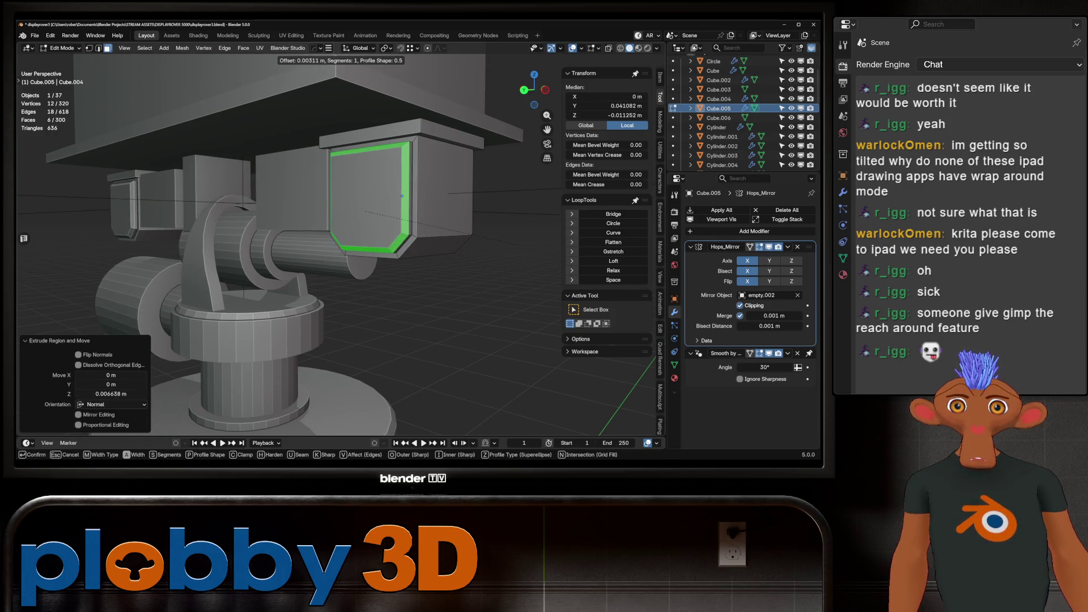
{"action": "key", "text": "Return"}
{"action": "key", "text": "Tab"}
Apply the Hops_Mirror modifier permanently and delete the leftover object.
{"action": "middle_click_drag", "start_coordinate": [340, 226], "coordinate": [318, 187]}
{"action": "scroll", "coordinate": [318, 227], "scroll_direction": "down", "scroll_amount": 3}
{"action": "scroll", "coordinate": [318, 226], "scroll_direction": "up", "scroll_amount": 4}
{"action": "mouse_move", "coordinate": [340, 227]}
{"action": "middle_mouse_down"}
{"action": "mouse_move", "coordinate": [348, 241]}
{"action": "mouse_move", "coordinate": [335, 278]}
{"action": "mouse_move", "coordinate": [323, 272]}
{"action": "mouse_move", "coordinate": [346, 250]}
{"action": "mouse_move", "coordinate": [493, 233]}
{"action": "middle_mouse_up"}
{"action": "key", "text": "ctrl+a"}
{"action": "key", "text": "Delete"}
Give the camera body Cube.004 smooth-by-angle (auto smooth) shading.
{"action": "scroll", "coordinate": [340, 255], "scroll_direction": "down", "scroll_amount": 5}
{"action": "left_click", "coordinate": [288, 186]}
{"action": "right_click", "coordinate": [272, 223]}
{"action": "left_click", "coordinate": [283, 249]}
{"action": "scroll", "coordinate": [288, 183], "scroll_direction": "up", "scroll_amount": 5}
{"action": "mouse_move", "coordinate": [288, 183]}
{"action": "middle_mouse_down"}
{"action": "mouse_move", "coordinate": [215, 151]}
{"action": "mouse_move", "coordinate": [327, 186]}
{"action": "mouse_move", "coordinate": [309, 161]}
{"action": "middle_mouse_up"}
{"action": "scroll", "coordinate": [309, 162], "scroll_direction": "down", "scroll_amount": 6}
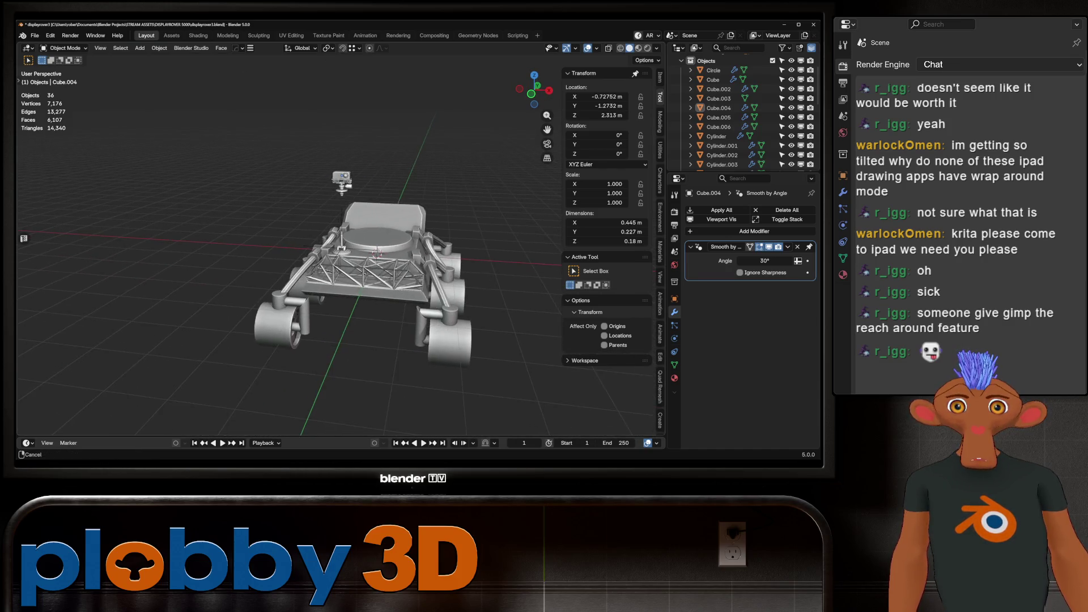
Set the camera head's origin to the bottom cap of the lower cylinder.
{"action": "scroll", "coordinate": [305, 94], "scroll_direction": "up", "scroll_amount": 5}
{"action": "scroll", "coordinate": [304, 94], "scroll_direction": "down", "scroll_amount": 2}
{"action": "scroll", "coordinate": [304, 94], "scroll_direction": "up", "scroll_amount": 3}
{"action": "scroll", "coordinate": [306, 170], "scroll_direction": "down", "scroll_amount": 3}
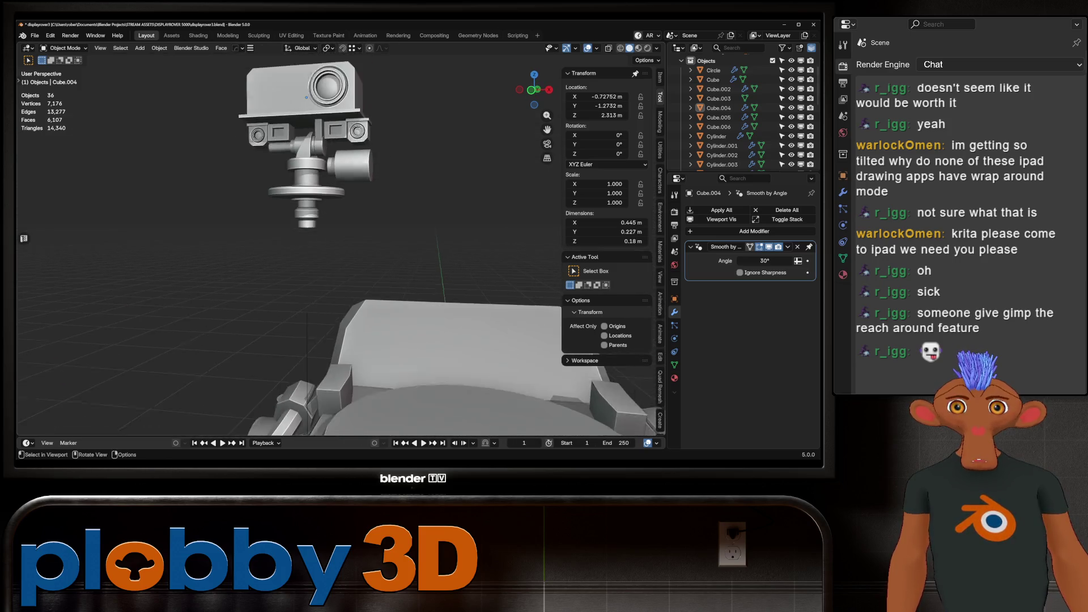
{"action": "left_click_drag", "start_coordinate": [209, 105], "coordinate": [410, 304], "text": "shift"}
{"action": "key", "text": "Tab"}
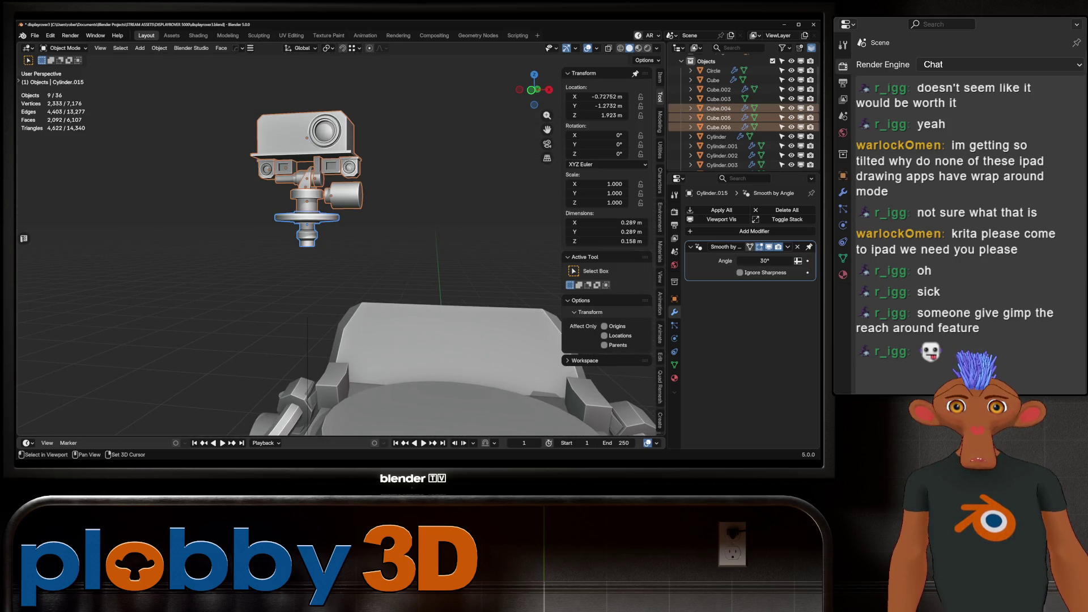
{"action": "scroll", "coordinate": [283, 159], "scroll_direction": "up", "scroll_amount": 4}
{"action": "scroll", "coordinate": [283, 199], "scroll_direction": "up", "scroll_amount": 3}
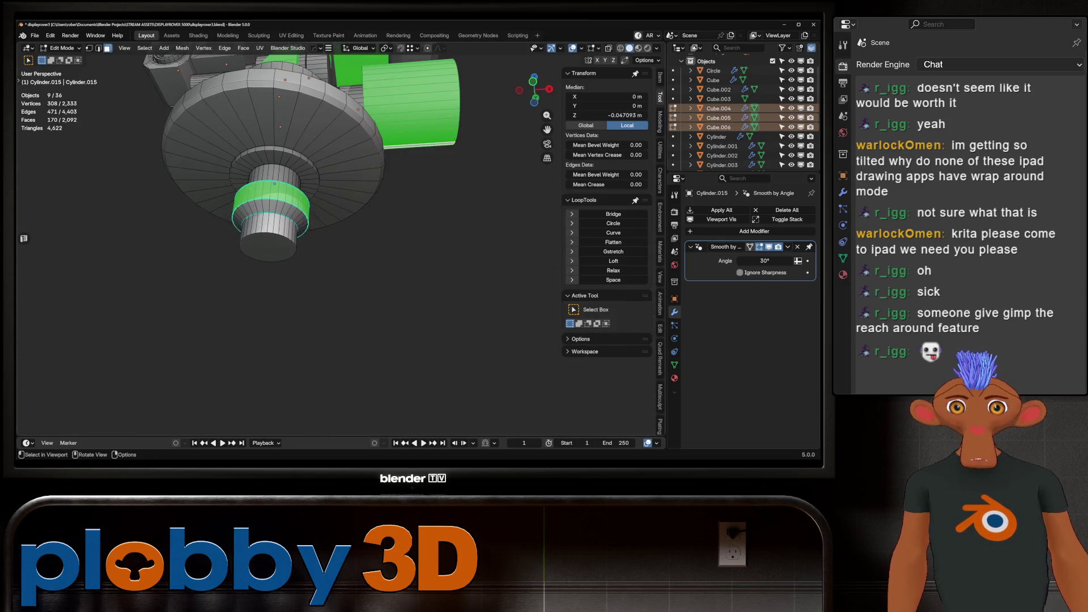
{"action": "left_click", "coordinate": [267, 248]}
{"action": "right_click", "coordinate": [331, 129]}
{"action": "left_click", "coordinate": [363, 159]}
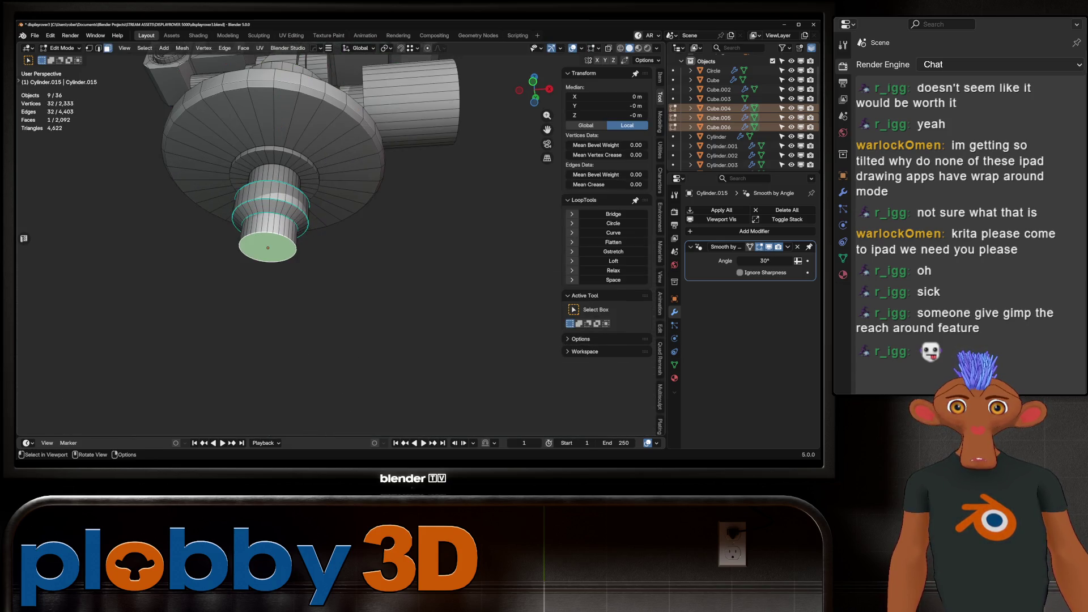
{"action": "key", "text": "Tab"}
Box-select the nine head pieces, pick Cylinder.015, and undo the last two changes.
{"action": "scroll", "coordinate": [317, 170], "scroll_direction": "down", "scroll_amount": 4}
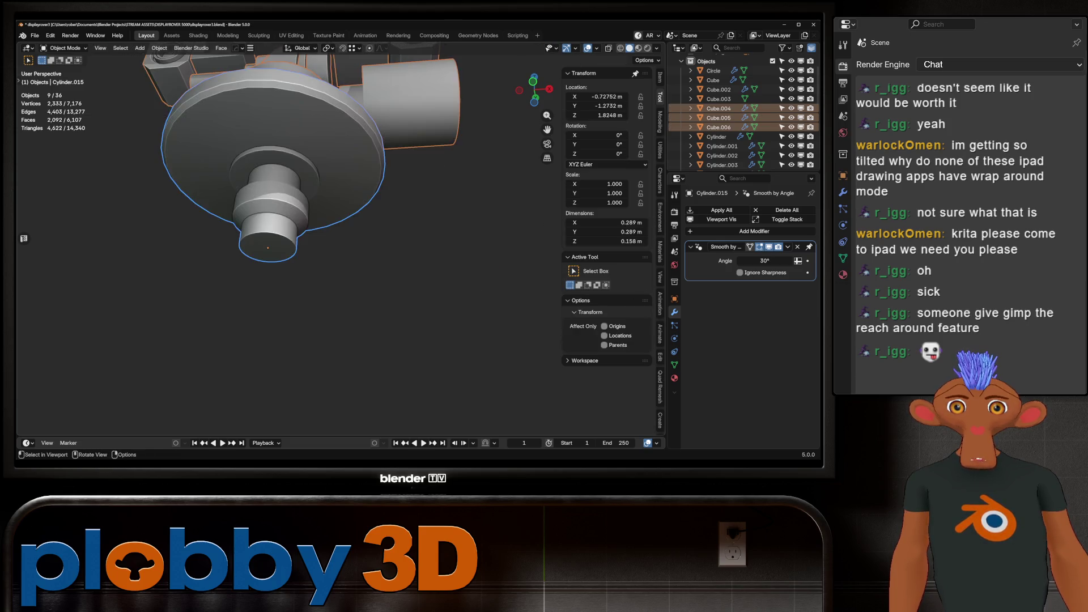
{"action": "scroll", "coordinate": [317, 170], "scroll_direction": "up", "scroll_amount": 4}
{"action": "key", "text": "Tab"}
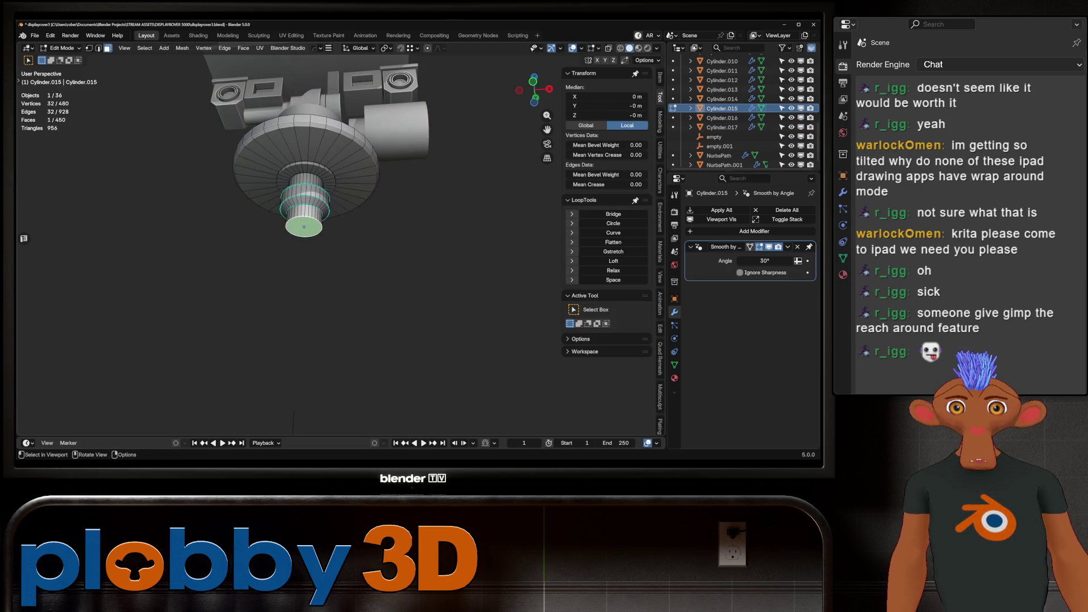
{"action": "right_click", "coordinate": [335, 207]}
{"action": "key", "text": "Tab"}
{"action": "scroll", "coordinate": [334, 206], "scroll_direction": "down", "scroll_amount": 3}
{"action": "key", "text": "b"}
{"action": "left_click_drag", "start_coordinate": [226, 135], "coordinate": [353, 248]}
{"action": "middle_click_drag", "start_coordinate": [352, 248], "coordinate": [340, 227]}
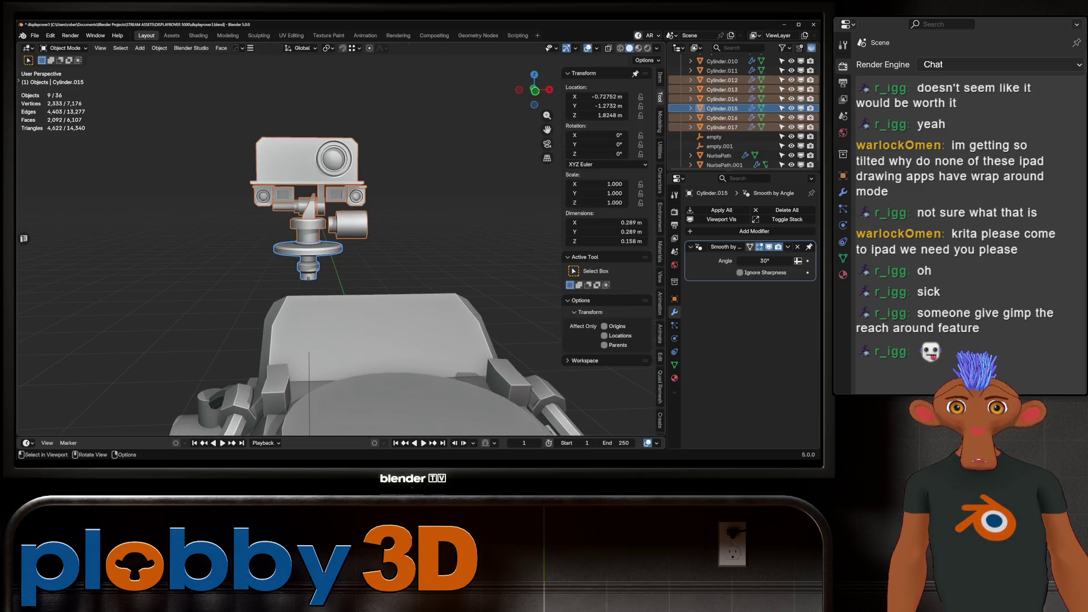
{"action": "left_click", "coordinate": [722, 109]}
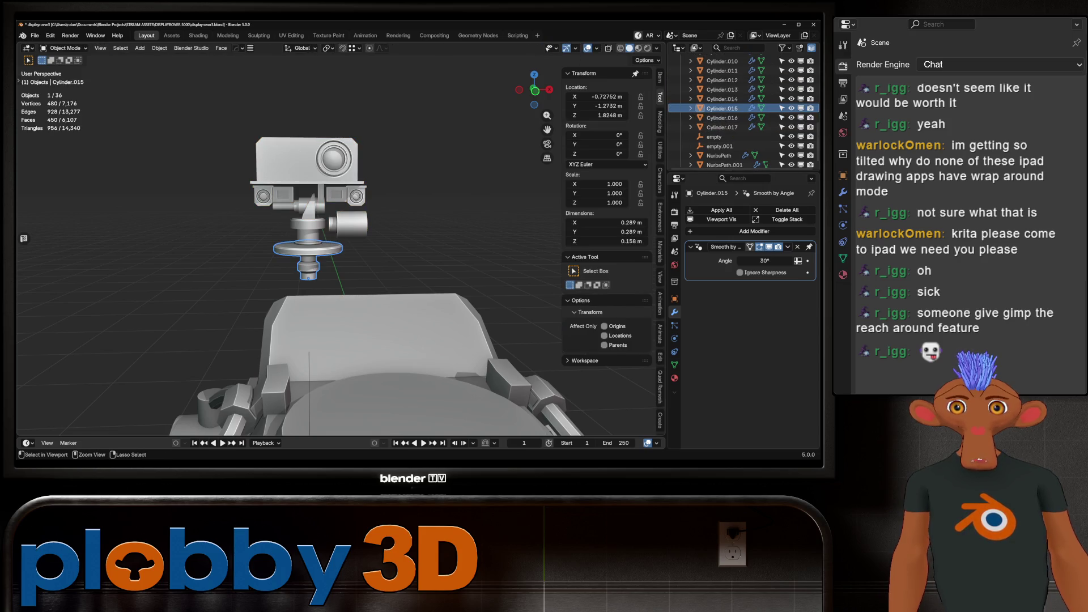
{"action": "key", "text": "ctrl+z"}
{"action": "key", "text": "ctrl+z"}
{"action": "key", "text": "ctrl+z"}
{"action": "key", "text": "ctrl+z"}
{"action": "key", "text": "ctrl+z"}
{"action": "key", "text": "ctrl+z"}
{"action": "key", "text": "ctrl+z"}
{"action": "key", "text": "ctrl+z"}
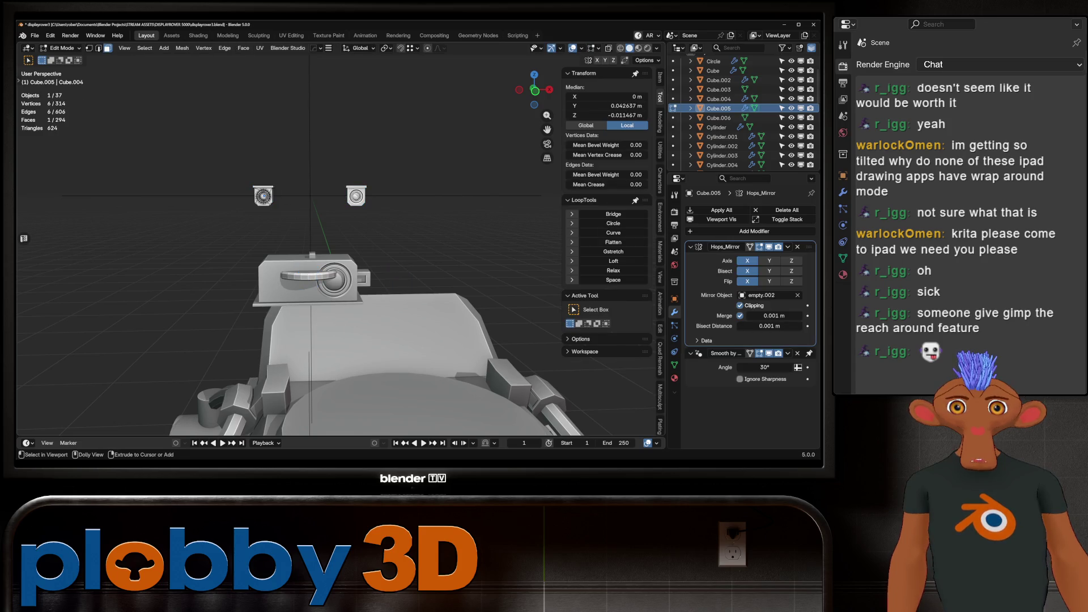
{"action": "key", "text": "ctrl+z"}
{"action": "key", "text": "ctrl+z"}
{"action": "key", "text": "ctrl+z"}
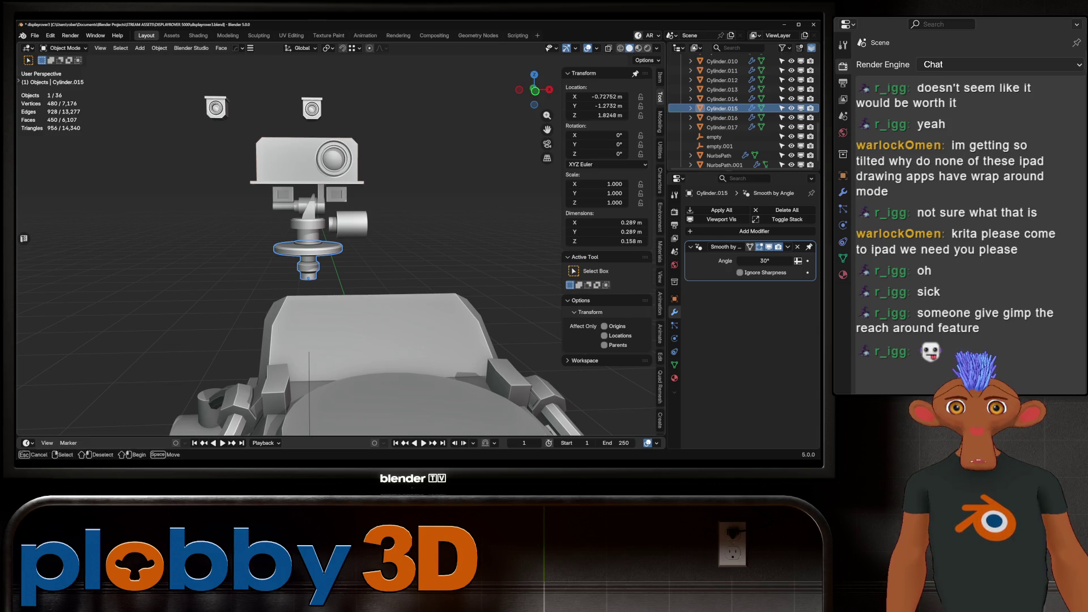
Step three more changes back through the undo history and deselect everything.
{"action": "key", "text": "ctrl+z"}
{"action": "key", "text": "ctrl+z"}
{"action": "key", "text": "ctrl+z"}
{"action": "key", "text": "ctrl+z"}
{"action": "key", "text": "ctrl+z"}
{"action": "key", "text": "ctrl+z"}
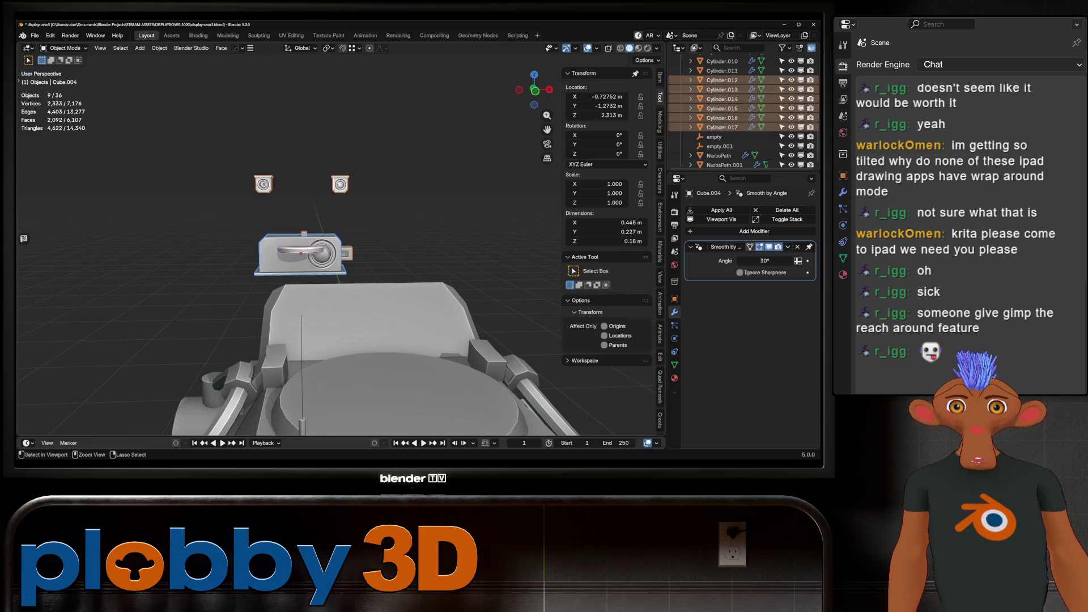
{"action": "key", "text": "ctrl+z"}
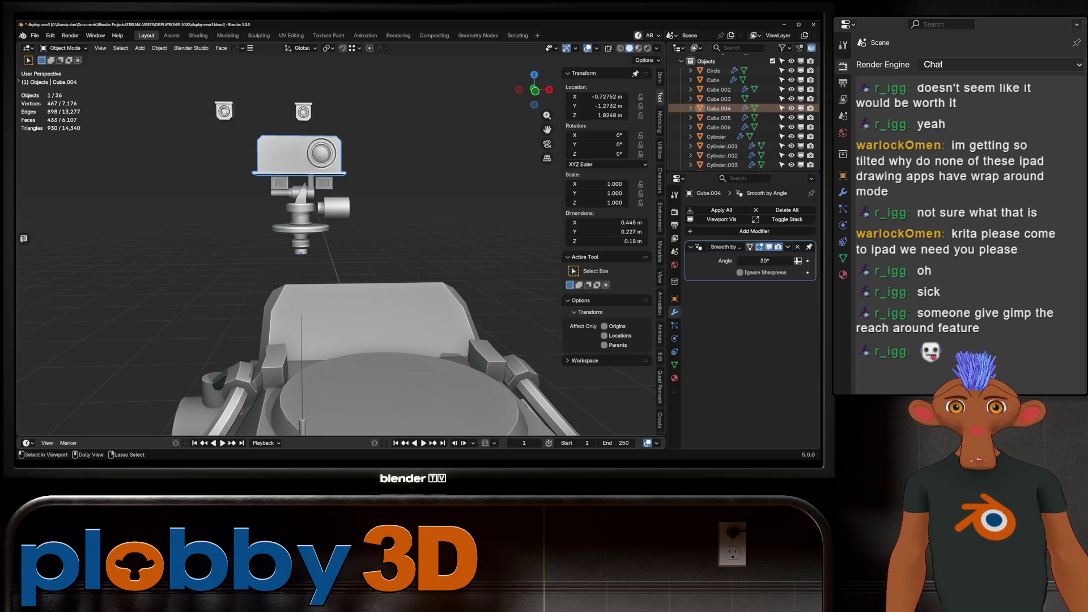
{"action": "key", "text": "ctrl+z"}
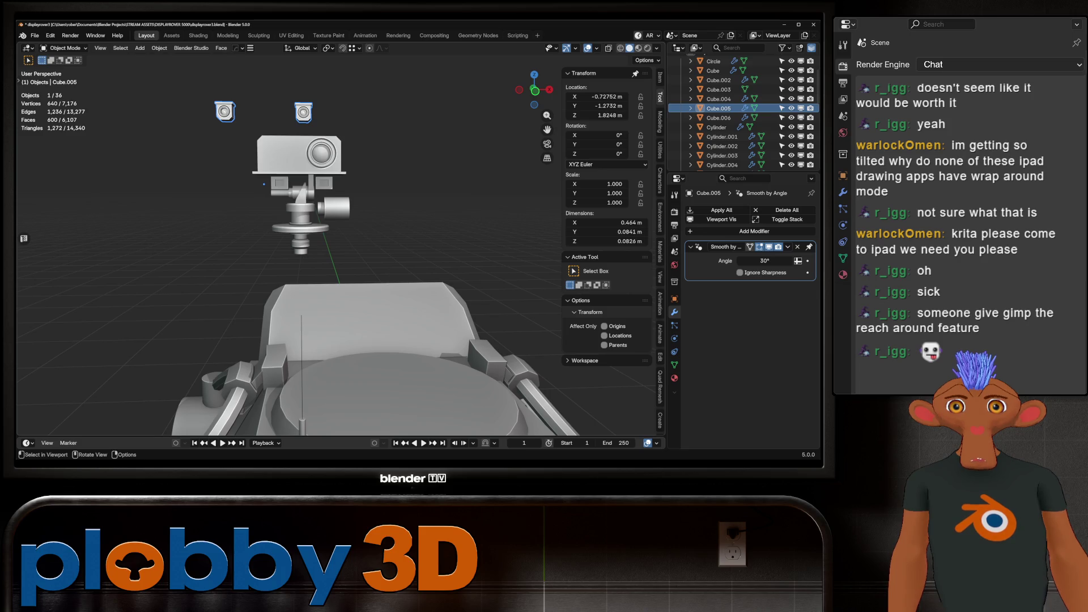
{"action": "key", "text": "shift+a"}
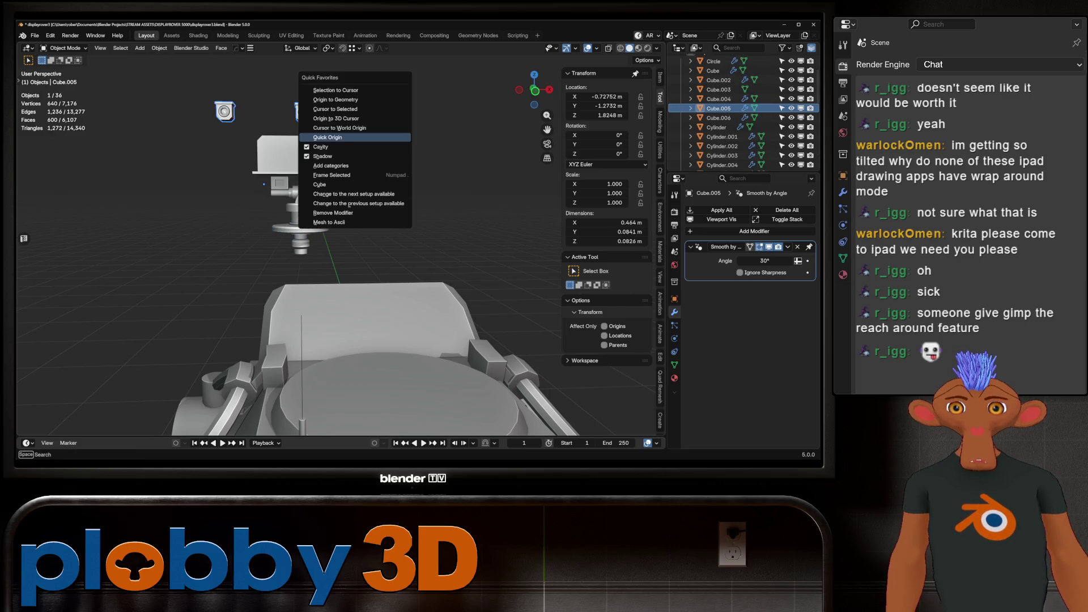
{"action": "key", "text": "Escape"}
{"action": "key", "text": "alt+a"}
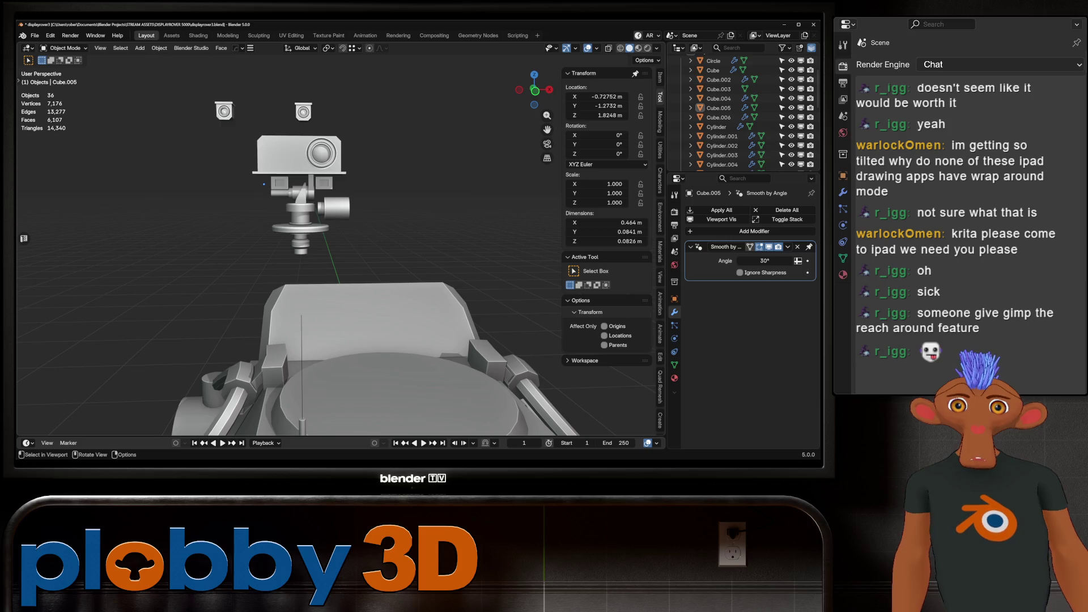
Place the 3D cursor at the base cylinder Cylinder.015 of the head.
{"action": "left_click", "coordinate": [301, 228]}
{"action": "key", "text": "q"}
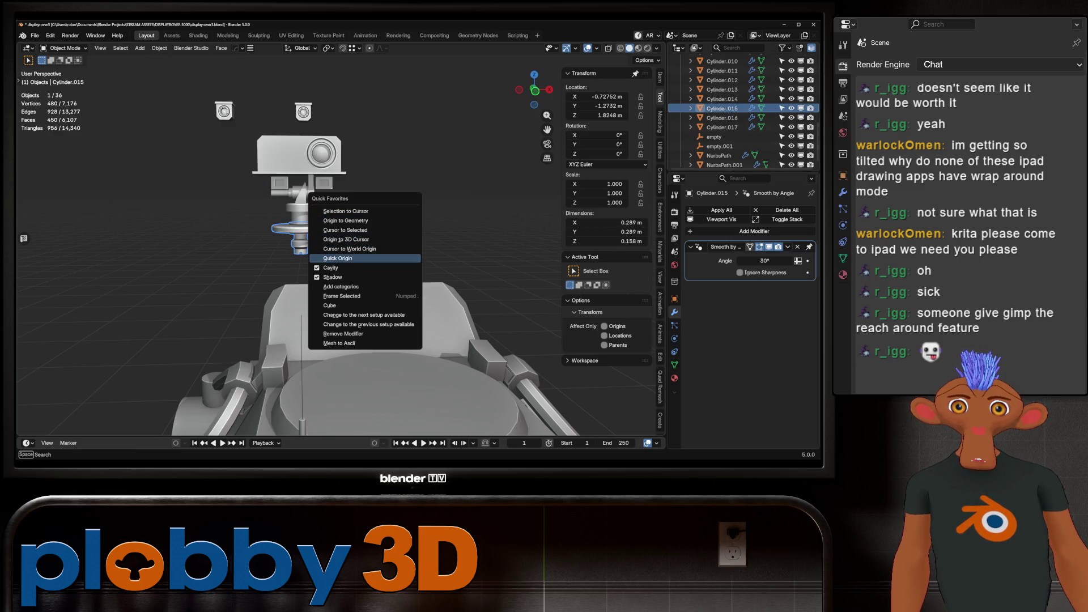
{"action": "key", "text": "Escape"}
{"action": "key", "text": "q"}
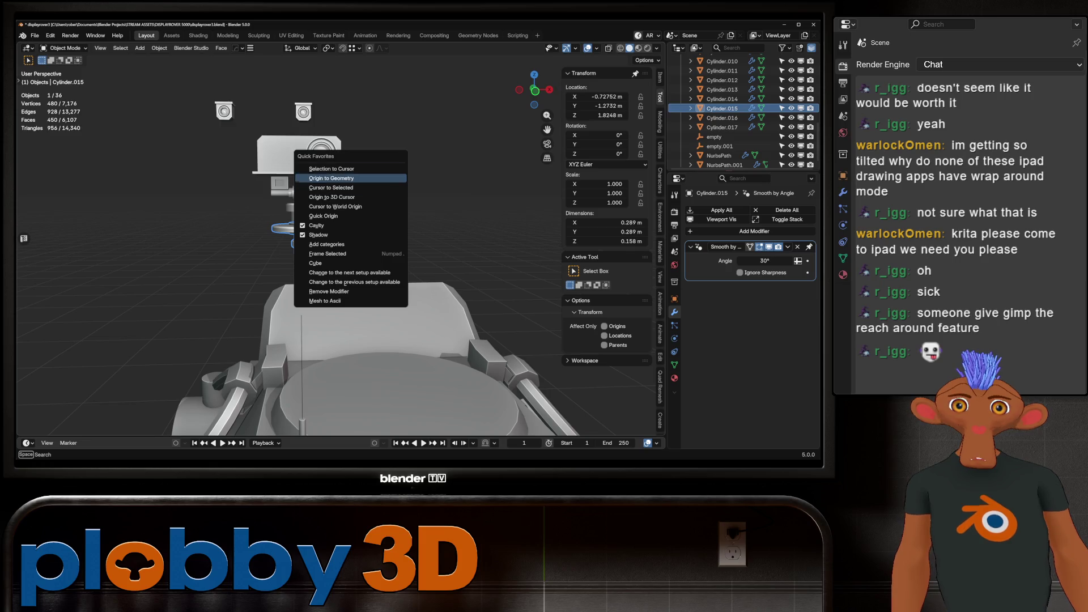
{"action": "left_click", "coordinate": [331, 187]}
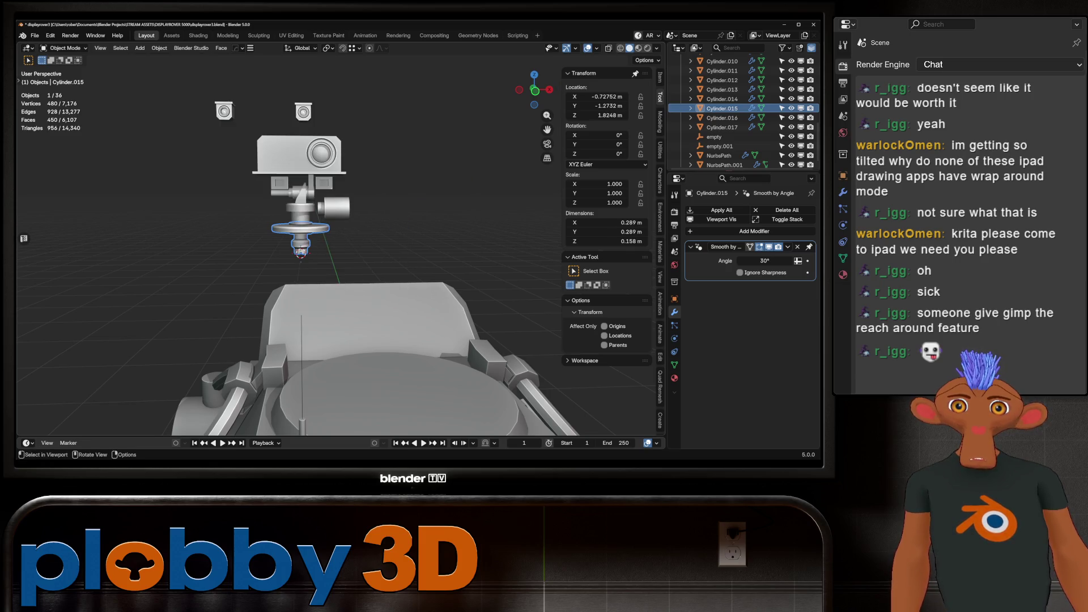
Snap the Cube.005 window boxes to the cursor and onto the head, then select all head pieces.
{"action": "left_click", "coordinate": [223, 111]}
{"action": "key", "text": "q"}
{"action": "left_click", "coordinate": [267, 107]}
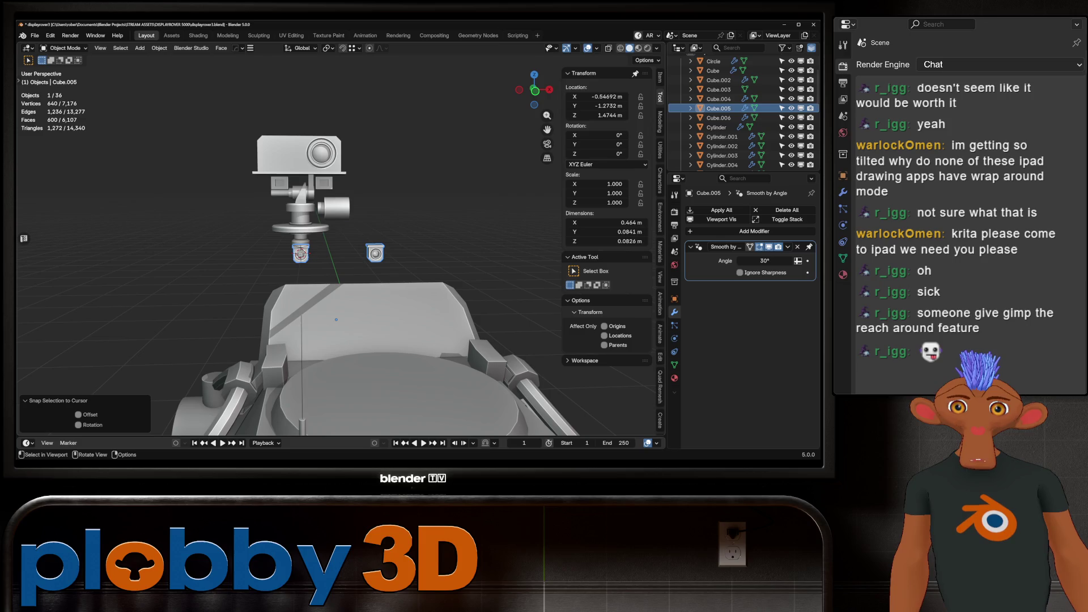
{"action": "key", "text": "q"}
{"action": "left_click", "coordinate": [363, 229]}
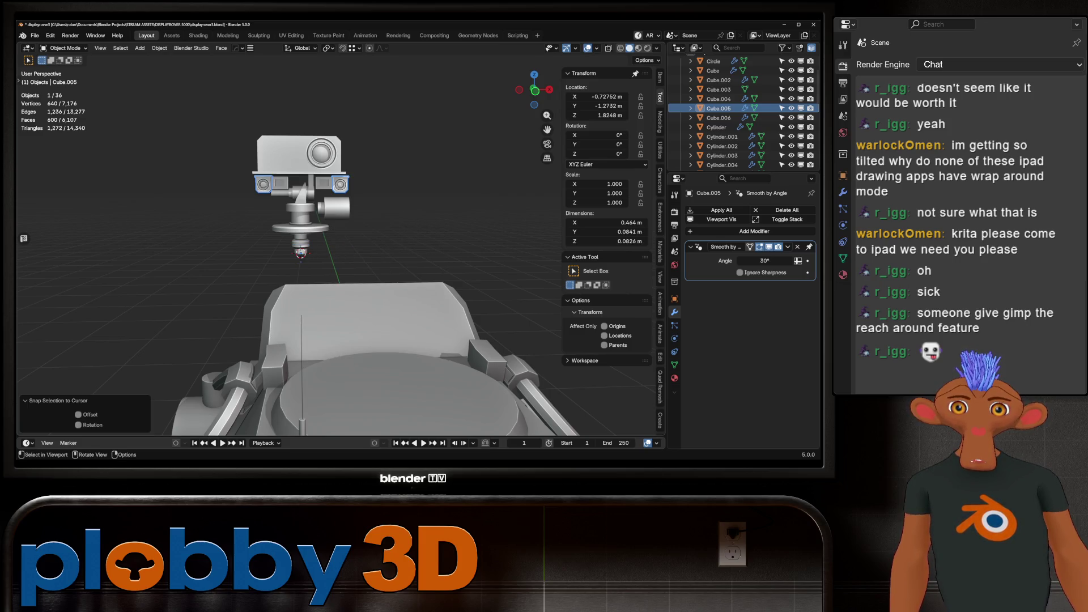
{"action": "scroll", "coordinate": [341, 255], "scroll_direction": "up", "scroll_amount": 3}
{"action": "left_click_drag", "start_coordinate": [260, 81], "coordinate": [459, 280]}
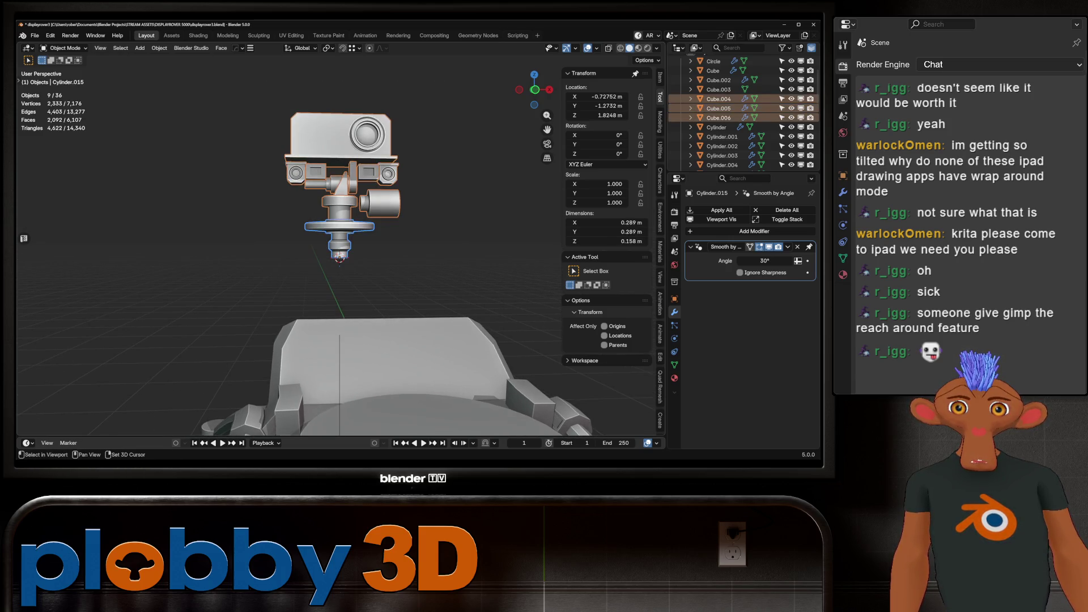
Deselect the base cylinder and recentre the other head pieces' origins on their geometry.
{"action": "left_click", "coordinate": [339, 227], "text": "shift"}
{"action": "key", "text": "q"}
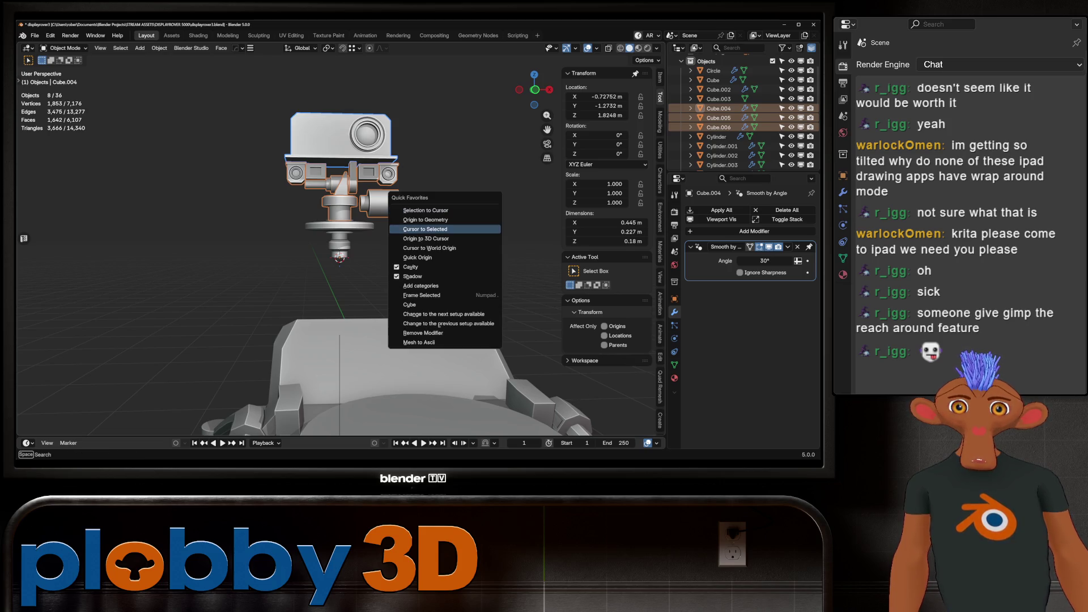
{"action": "left_click", "coordinate": [425, 219]}
{"action": "middle_click_drag", "start_coordinate": [425, 219], "coordinate": [431, 211]}
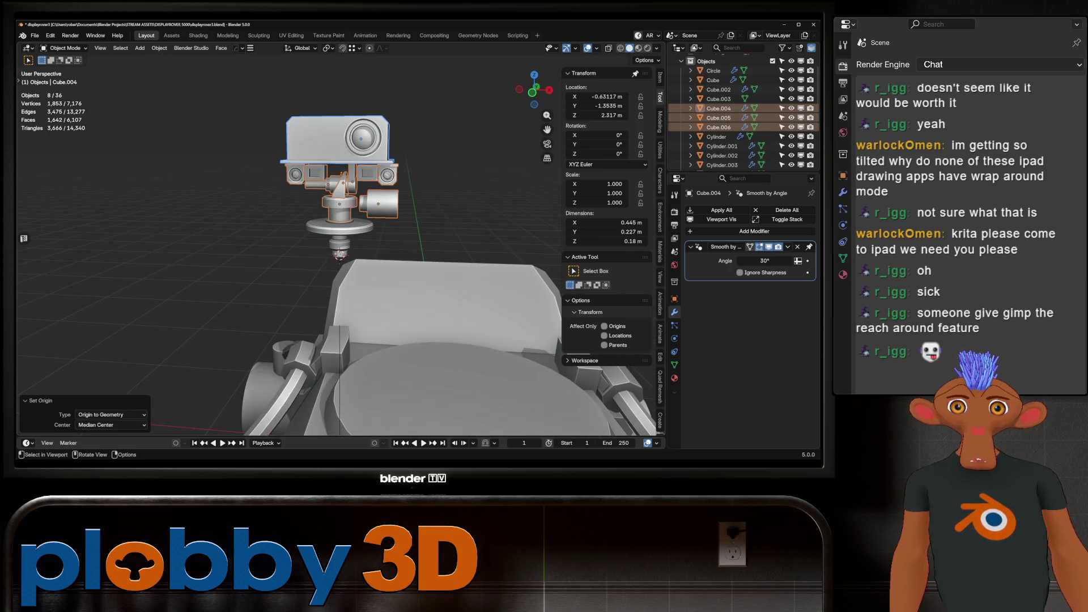
{"action": "key", "text": "KP_Decimal"}
Set the selected parts' origin at a picked edge of the head using Quick Origin.
{"action": "key", "text": "Tab"}
{"action": "key", "text": "2"}
{"action": "left_click", "coordinate": [351, 195]}
{"action": "key", "text": "q"}
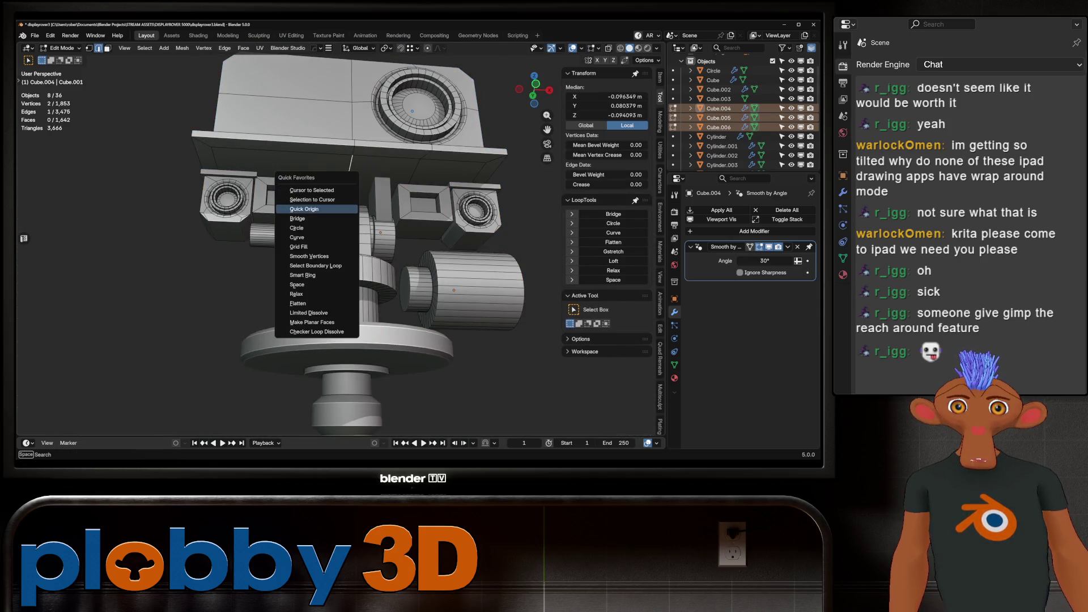
{"action": "left_click", "coordinate": [304, 209]}
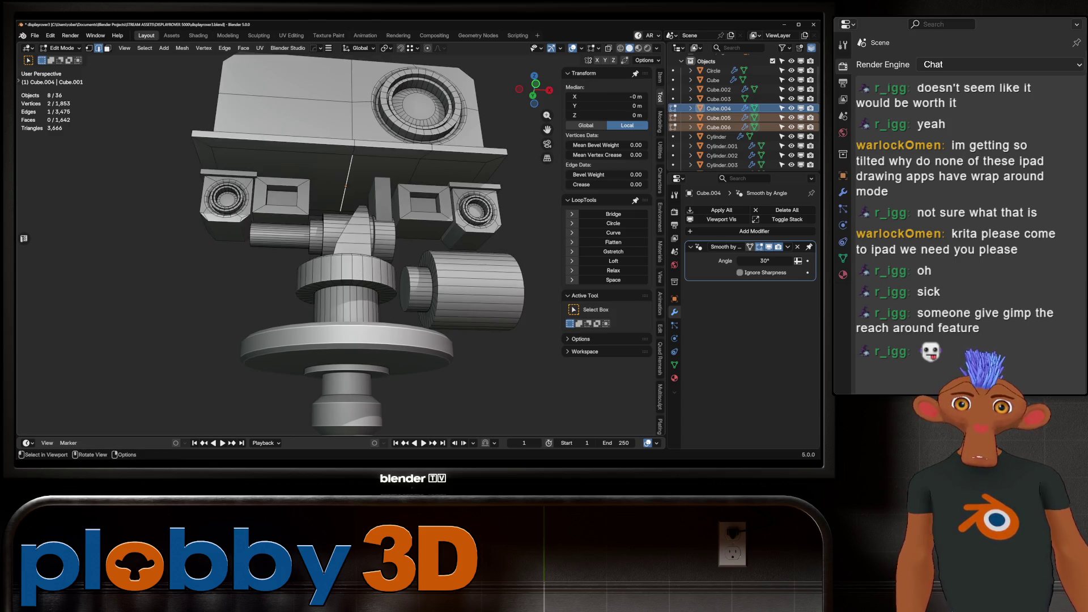
{"action": "key", "text": "Tab"}
{"action": "key", "text": "KP_Decimal"}
{"action": "key", "text": "q"}
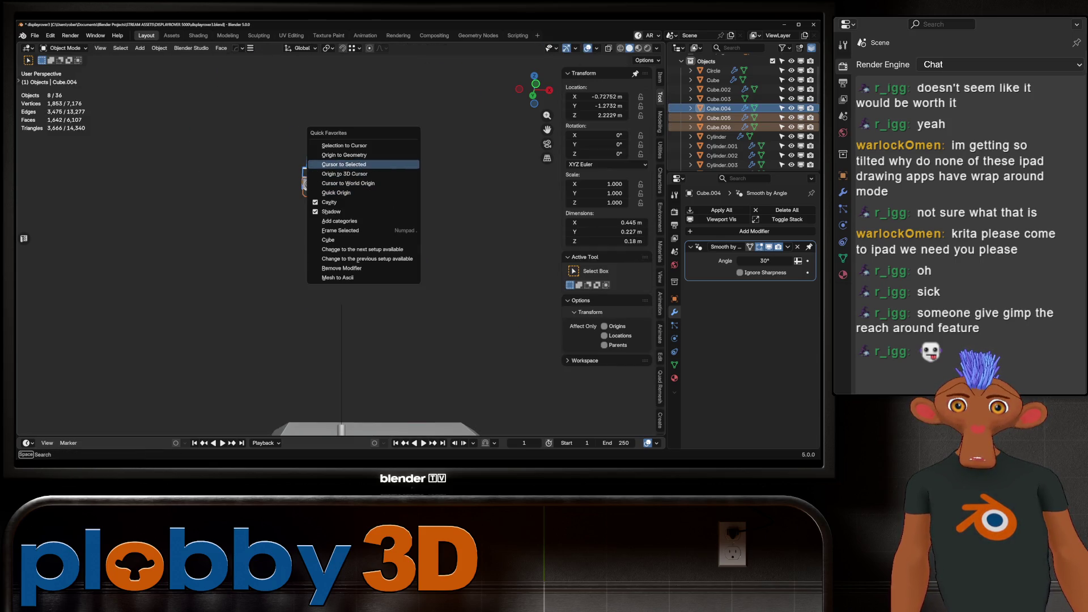
{"action": "key", "text": "KP_Decimal"}
Apply the same Quick Origin command to Cube.004.
{"action": "key", "text": "Tab"}
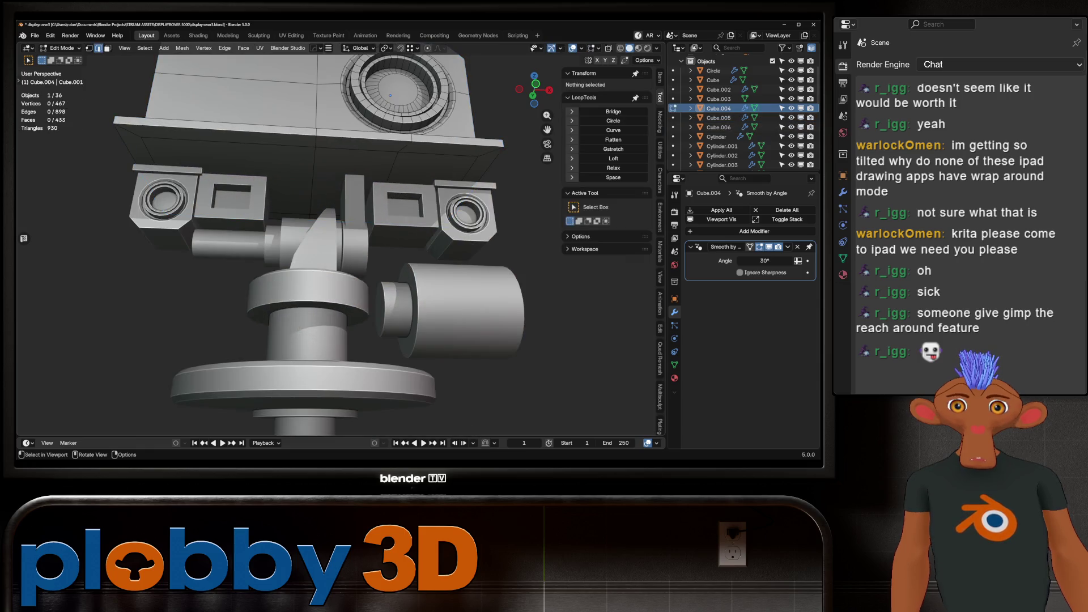
{"action": "key", "text": "q"}
{"action": "left_click", "coordinate": [305, 213]}
{"action": "key", "text": "Tab"}
{"action": "key", "text": "KP_Decimal"}
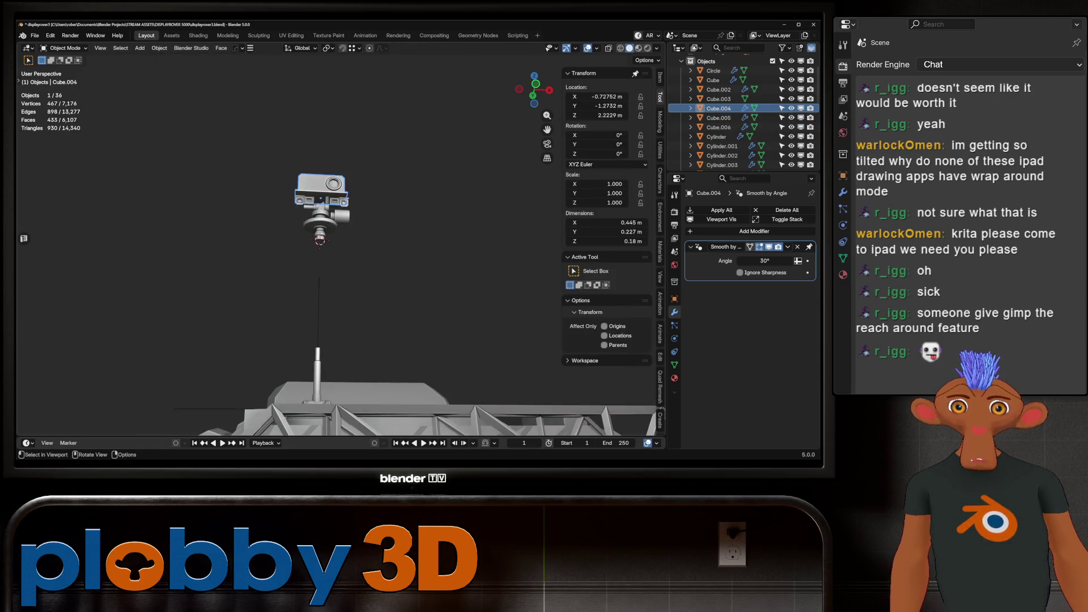
Reselect all nine head pieces with Cylinder.015 active, ready for parenting.
{"action": "key", "text": "shift+bracketright"}
{"action": "key", "text": "KP_8"}
{"action": "key", "text": "KP_8"}
{"action": "key", "text": "KP_Decimal"}
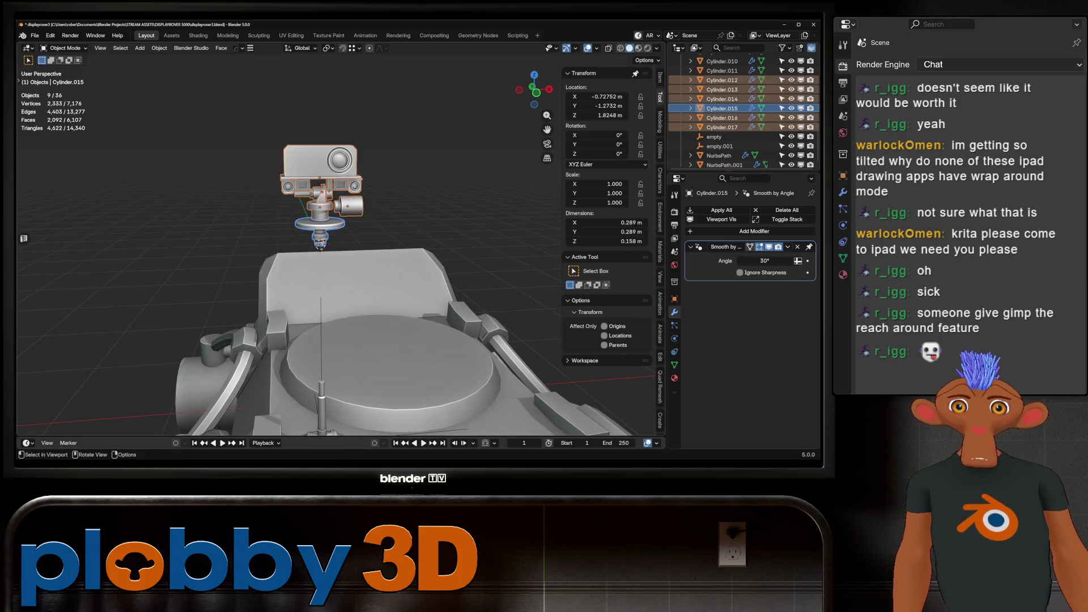
{"action": "key", "text": "KP_8"}
{"action": "key", "text": "ctrl+p"}
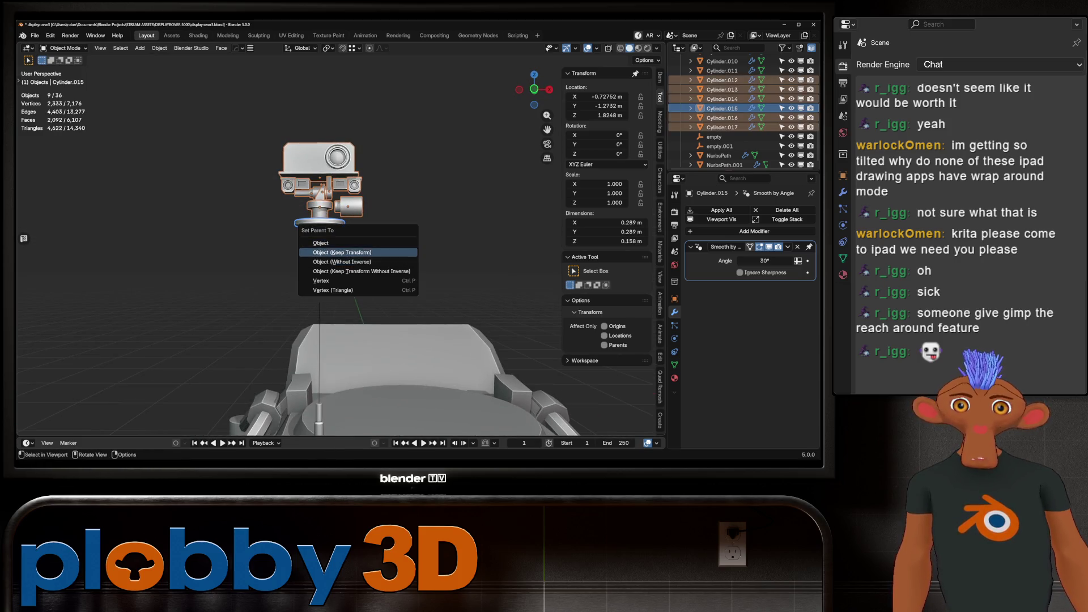
Parent the pieces to Cylinder.015 with Object (Keep Transform), then select only Cylinder.015.
{"action": "left_click", "coordinate": [329, 262]}
{"action": "key", "text": "KP_2"}
{"action": "key", "text": "KP_2"}
{"action": "key", "text": "KP_2"}
{"action": "left_click", "coordinate": [363, 229]}
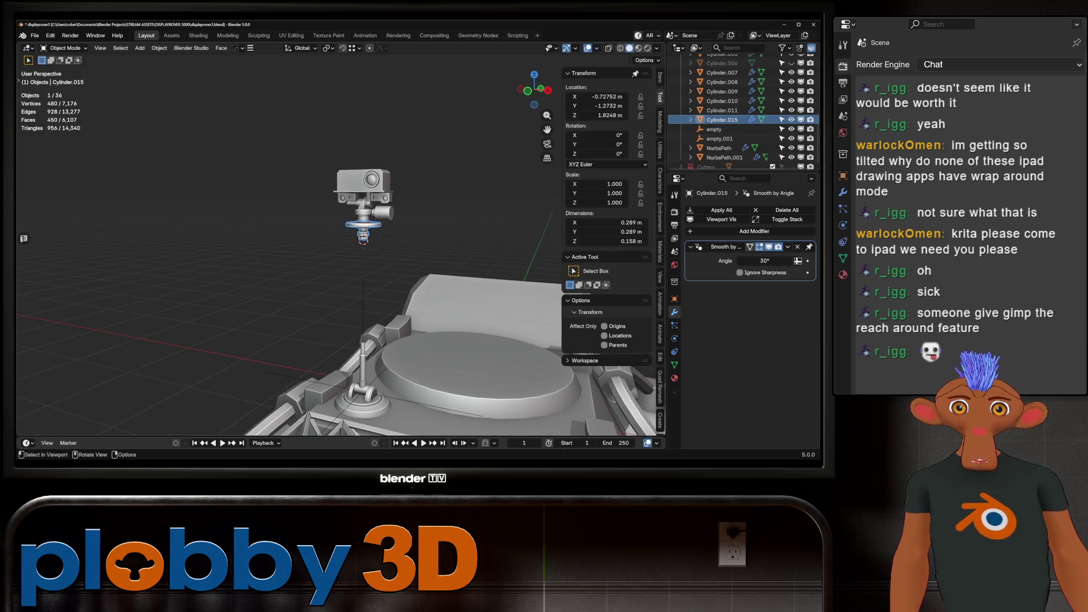
{"action": "key", "text": "r"}
{"action": "key", "text": "x"}
{"action": "key", "text": "Escape"}
In front view, lower the head assembly 0.949 m along Z onto the mast.
{"action": "key", "text": "KP_1"}
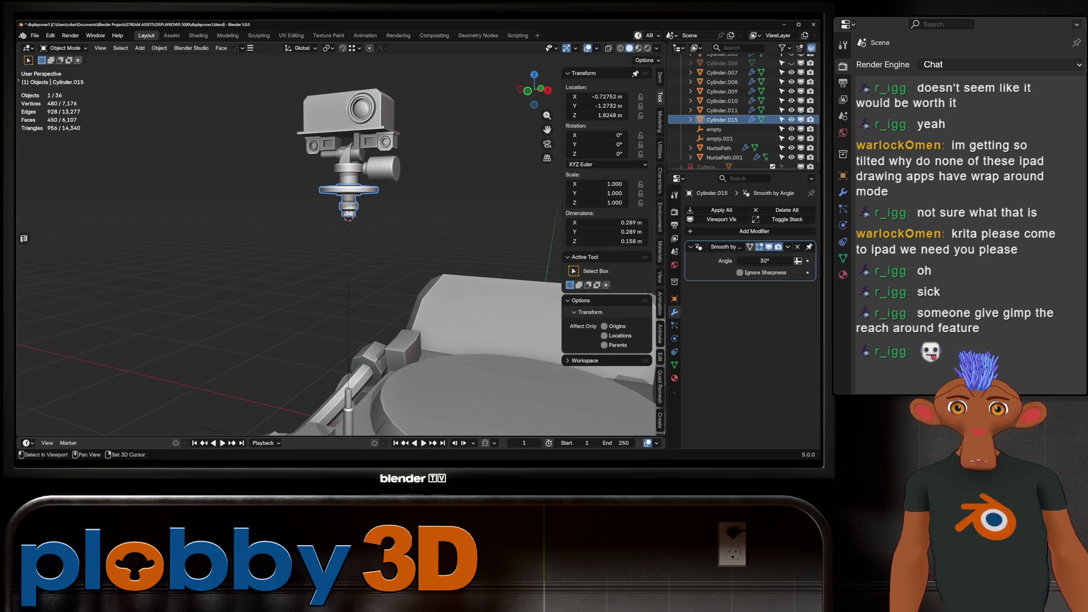
{"action": "scroll", "coordinate": [340, 244], "scroll_direction": "down", "scroll_amount": 3}
{"action": "middle_click_drag", "start_coordinate": [340, 244], "coordinate": [340, 213], "text": "shift"}
{"action": "key", "text": "g"}
{"action": "key", "text": "z"}
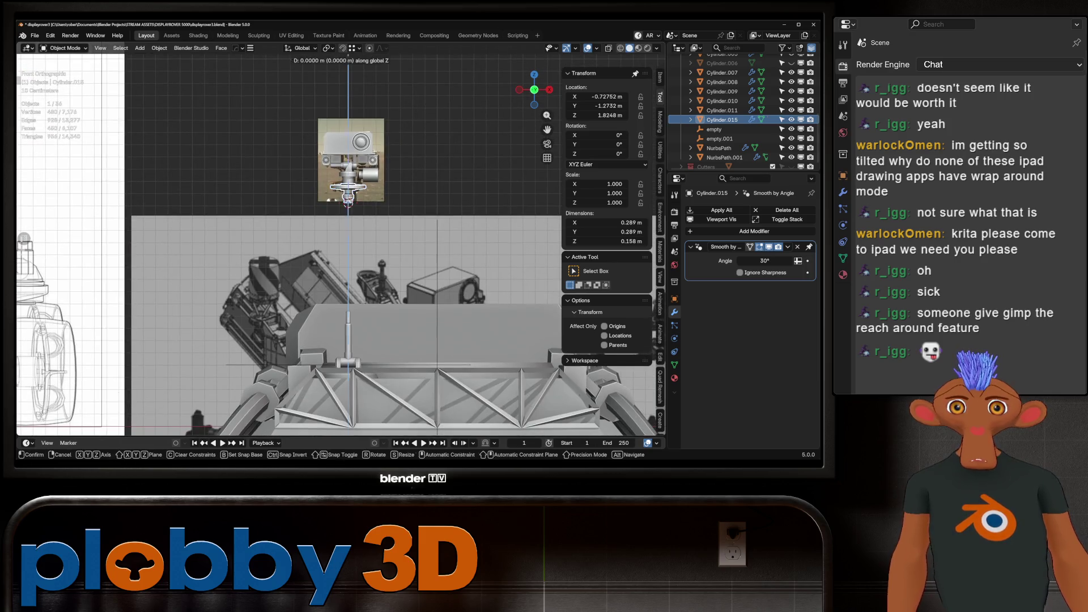
{"action": "left_click", "coordinate": [348, 317]}
{"action": "middle_click_drag", "start_coordinate": [348, 317], "coordinate": [396, 294]}
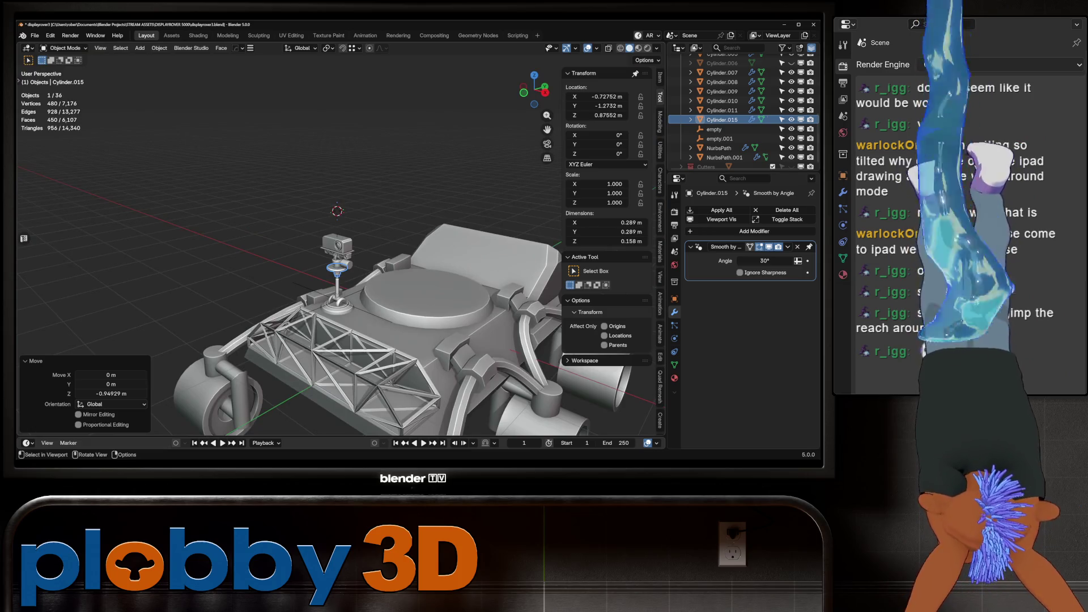
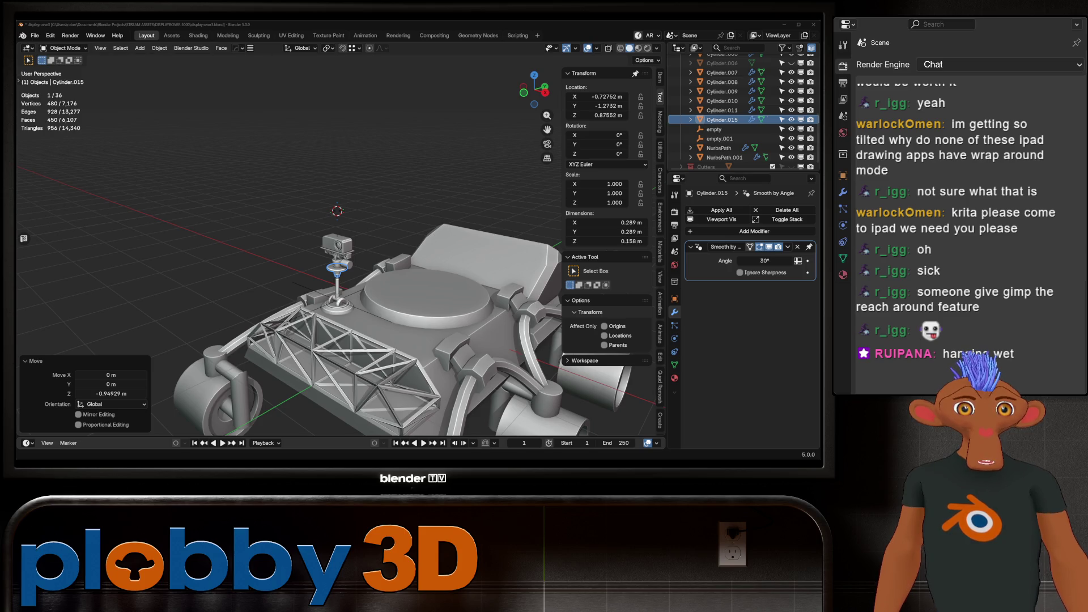
Test rotating the camera mast ring about X twice, cancelling both attempts.
{"action": "mouse_move", "coordinate": [340, 238]}
{"action": "middle_mouse_down"}
{"action": "mouse_move", "coordinate": [362, 241]}
{"action": "mouse_move", "coordinate": [340, 227]}
{"action": "mouse_move", "coordinate": [482, 272]}
{"action": "middle_mouse_up"}
{"action": "key", "text": "r"}
{"action": "key", "text": "x"}
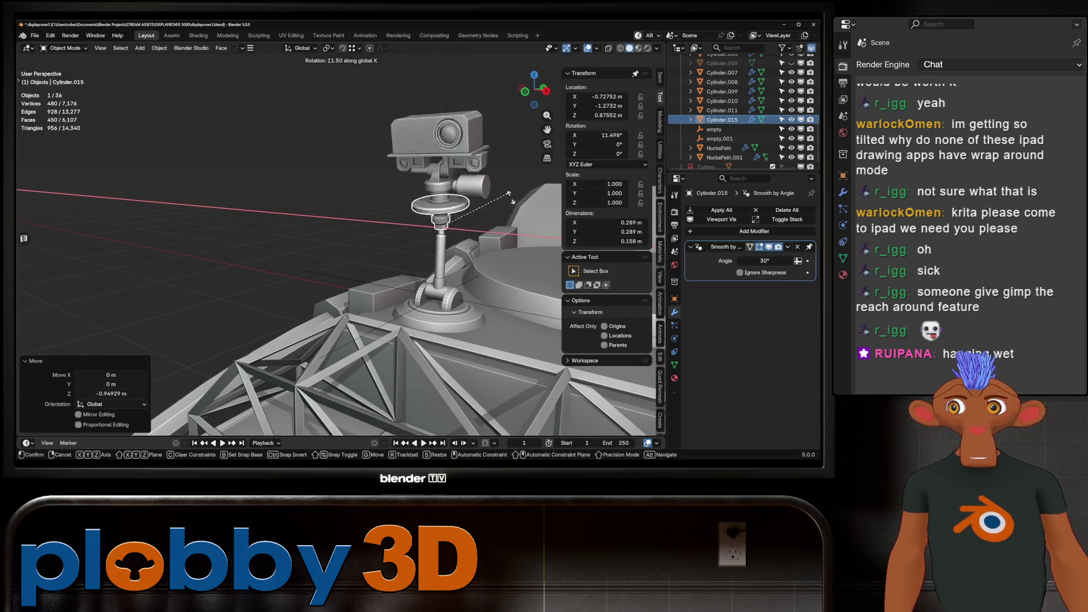
{"action": "key", "text": "Escape"}
{"action": "mouse_move", "coordinate": [511, 277]}
{"action": "middle_mouse_down"}
{"action": "mouse_move", "coordinate": [362, 244]}
{"action": "mouse_move", "coordinate": [323, 255]}
{"action": "middle_mouse_up"}
{"action": "key", "text": "r"}
{"action": "key", "text": "x"}
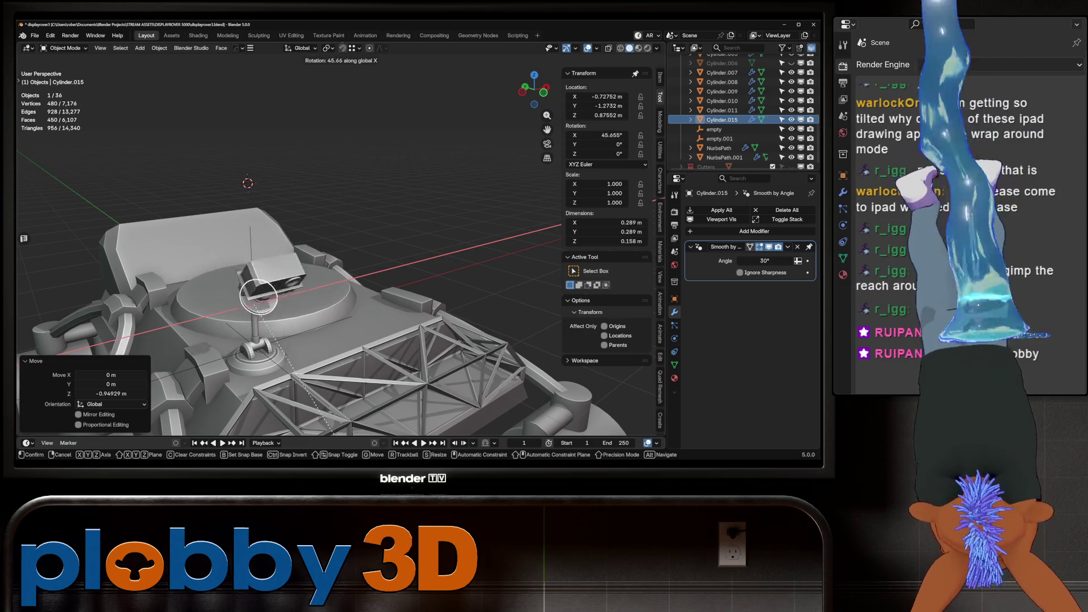
{"action": "key", "text": "Escape"}
{"action": "mouse_move", "coordinate": [309, 306]}
{"action": "middle_mouse_down"}
{"action": "mouse_move", "coordinate": [283, 295]}
{"action": "mouse_move", "coordinate": [324, 282]}
{"action": "middle_mouse_up"}
Orbit around the rover, then select the big top disc Cylinder.008 and frame it.
{"action": "scroll", "coordinate": [283, 295], "scroll_direction": "down", "scroll_amount": 4}
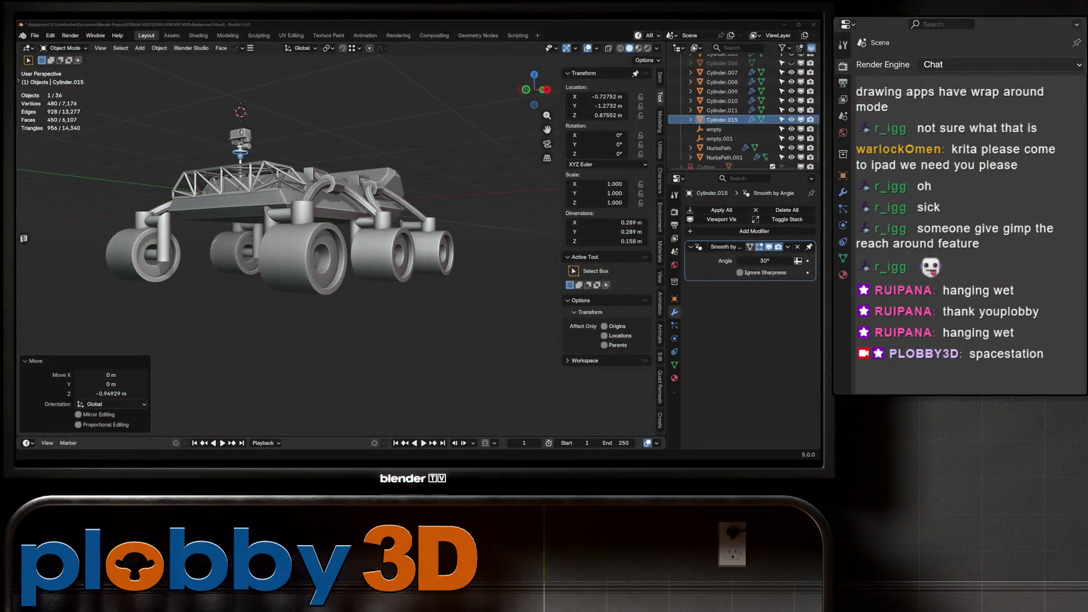
{"action": "middle_click_drag", "start_coordinate": [340, 255], "coordinate": [493, 229]}
{"action": "scroll", "coordinate": [340, 255], "scroll_direction": "up", "scroll_amount": 4}
{"action": "middle_click_drag", "start_coordinate": [340, 255], "coordinate": [380, 249]}
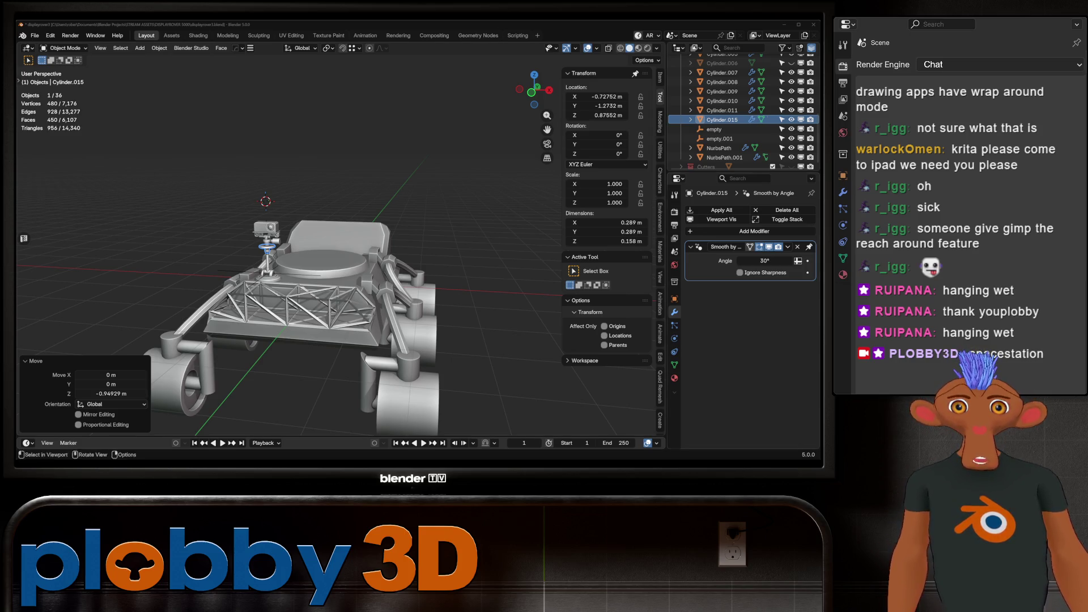
{"action": "scroll", "coordinate": [266, 238], "scroll_direction": "up", "scroll_amount": 4}
{"action": "middle_click_drag", "start_coordinate": [266, 238], "coordinate": [363, 241]}
{"action": "left_click", "coordinate": [341, 329]}
{"action": "key", "text": "KP_Decimal"}
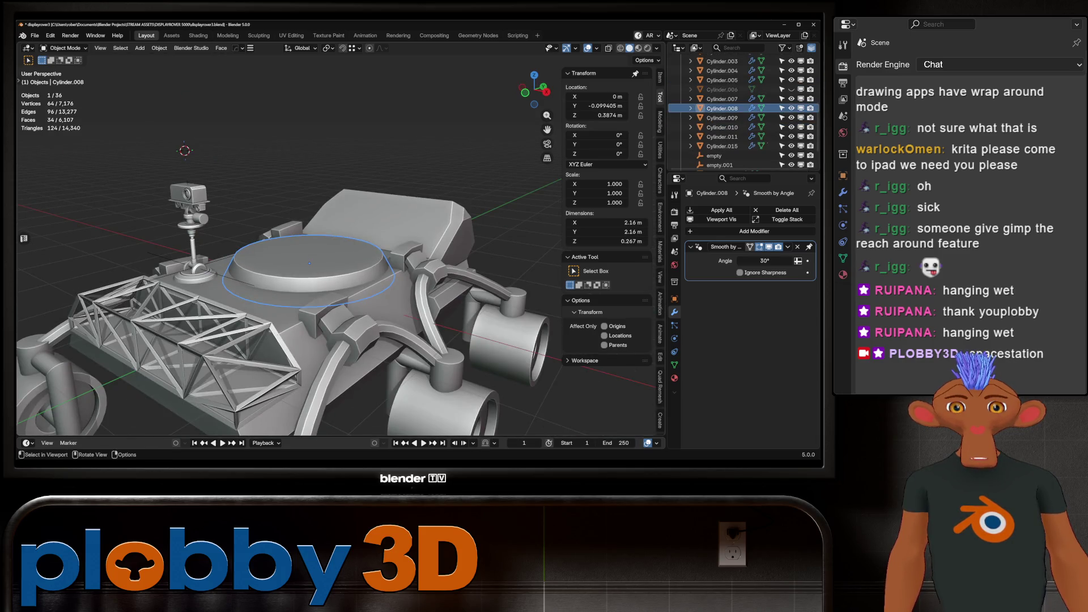
{"action": "scroll", "coordinate": [309, 264], "scroll_direction": "up", "scroll_amount": 2}
{"action": "middle_click_drag", "start_coordinate": [306, 266], "coordinate": [272, 250]}
Inset the disc's top face by 0.265 m, extrude it upward, and bevel the platform's rim.
{"action": "key", "text": "Tab"}
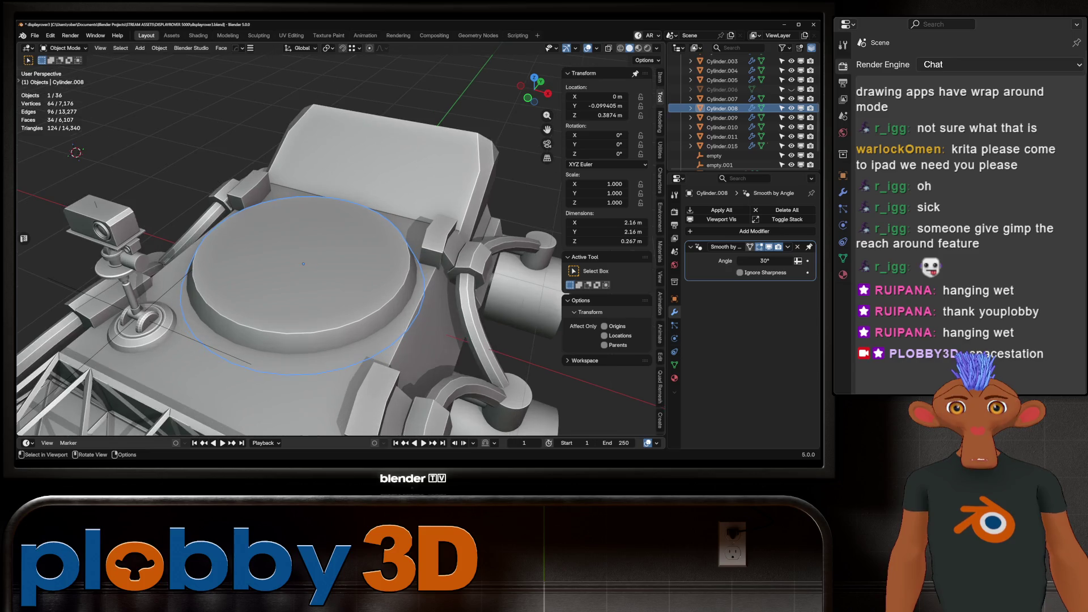
{"action": "key", "text": "3"}
{"action": "key", "text": "i"}
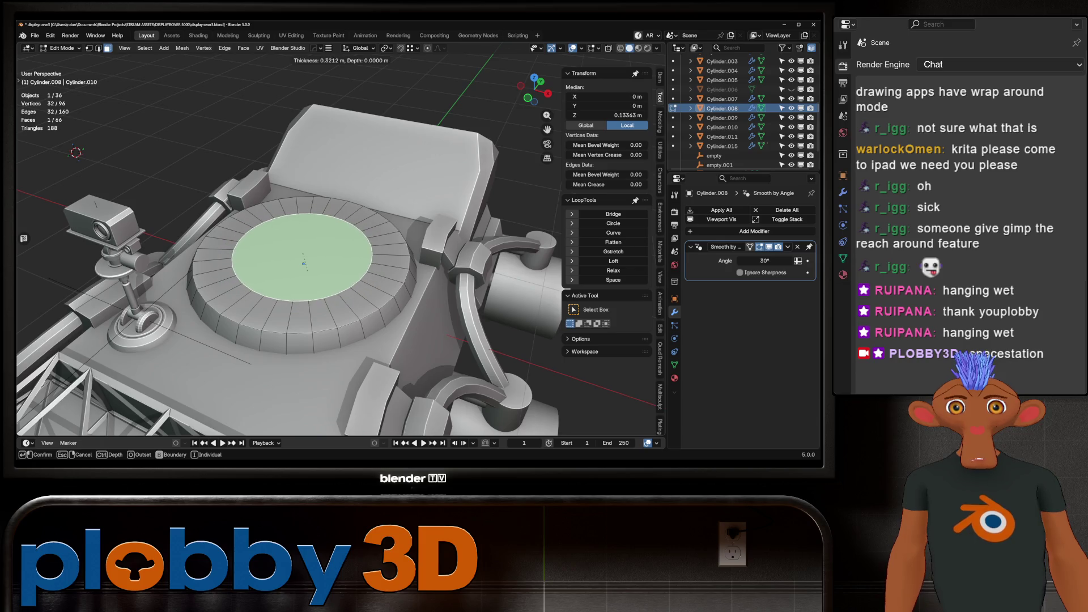
{"action": "left_click", "coordinate": [295, 272]}
{"action": "mouse_move", "coordinate": [294, 272]}
{"action": "middle_mouse_down"}
{"action": "mouse_move", "coordinate": [284, 267]}
{"action": "mouse_move", "coordinate": [295, 250]}
{"action": "mouse_move", "coordinate": [304, 260]}
{"action": "middle_mouse_up"}
{"action": "key", "text": "e"}
{"action": "left_click", "coordinate": [304, 266]}
{"action": "key", "text": "ctrl+b"}
{"action": "left_click", "coordinate": [303, 265]}
Snap the 3D cursor onto the raised platform face.
{"action": "key", "text": "Tab"}
{"action": "key", "text": "Tab"}
{"action": "key", "text": "shift+s"}
{"action": "left_click", "coordinate": [391, 232]}
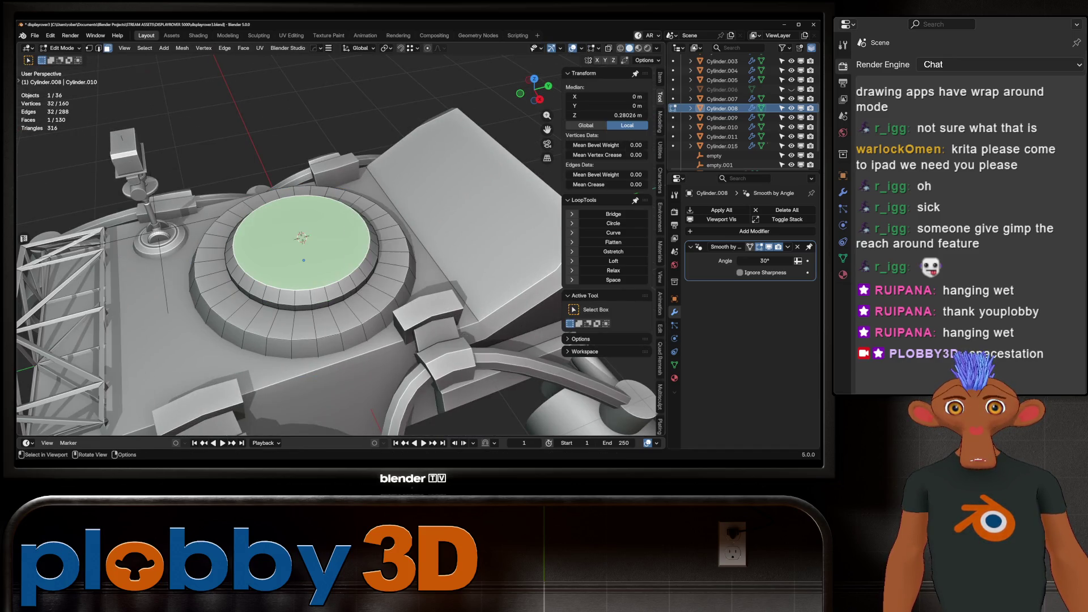
{"action": "key", "text": "Tab"}
{"action": "key", "text": "shift+a"}
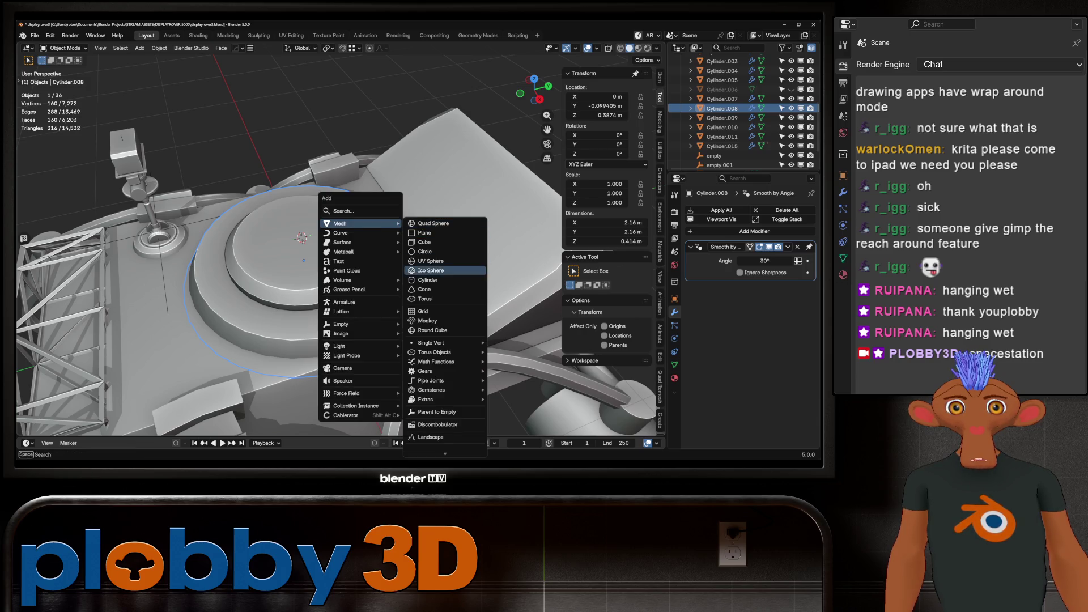
Add a small UV sphere at the cursor and select the faces of its top cap.
{"action": "left_click", "coordinate": [431, 261]}
{"action": "key", "text": "s"}
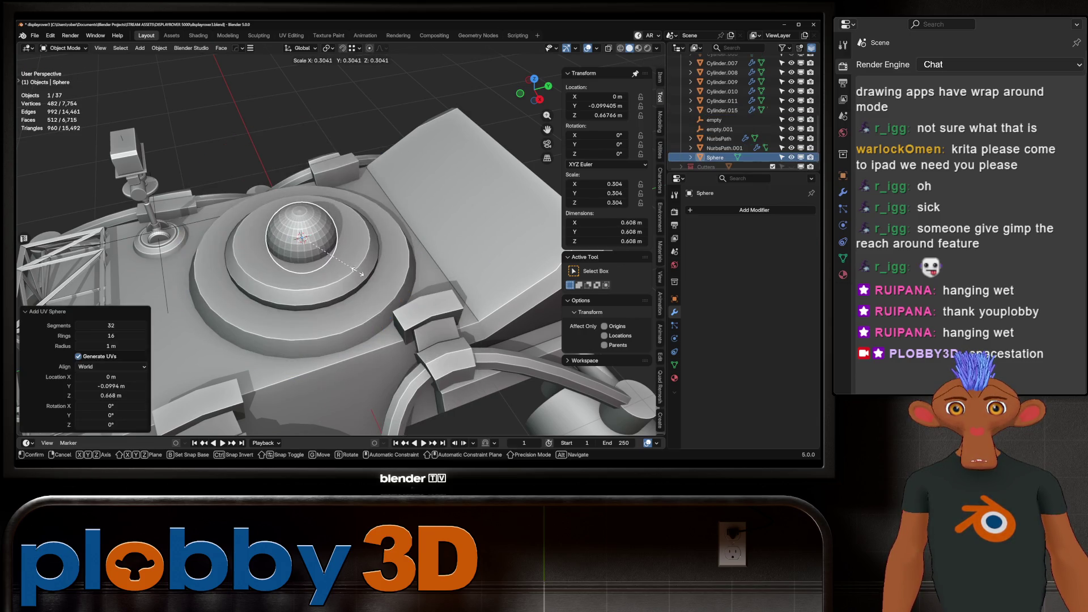
{"action": "left_click", "coordinate": [343, 278]}
{"action": "key", "text": "Tab"}
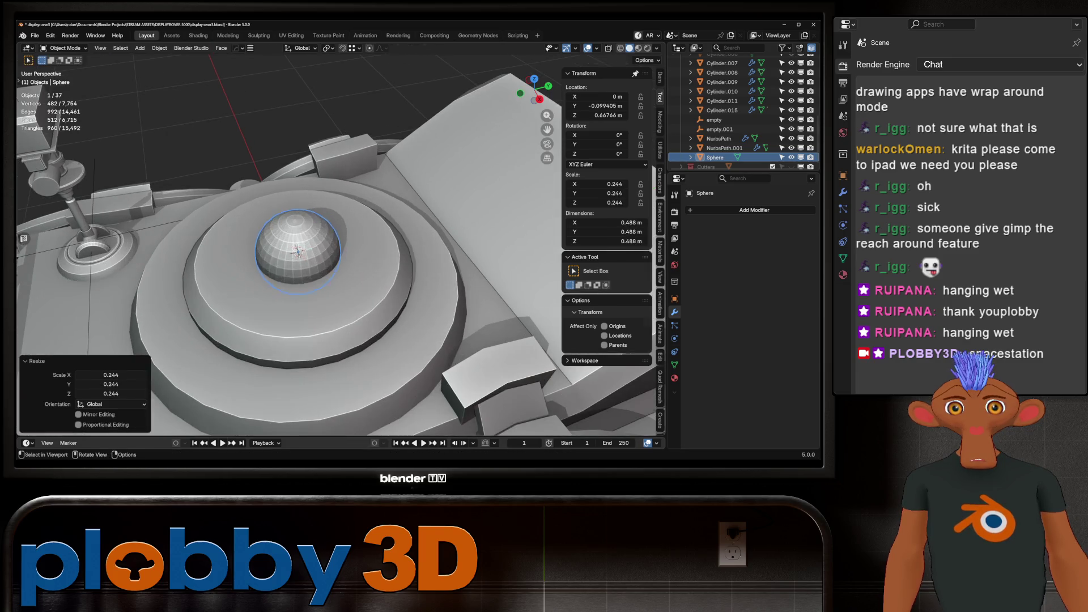
{"action": "left_click_drag", "start_coordinate": [283, 210], "coordinate": [306, 227], "text": "shift"}
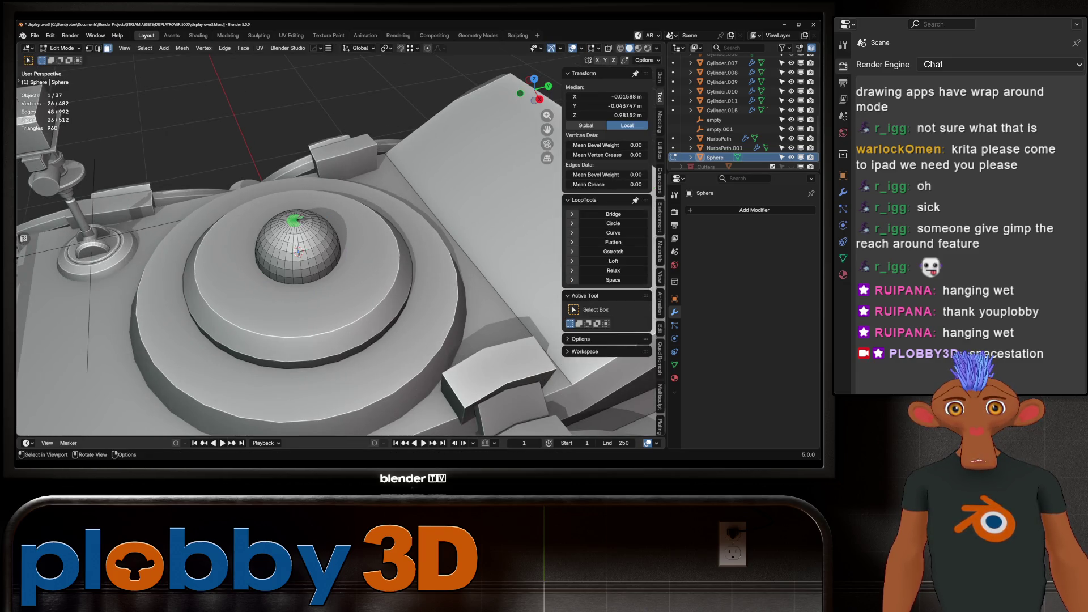
{"action": "scroll", "coordinate": [306, 255], "scroll_direction": "up", "scroll_amount": 5}
{"action": "key", "text": "ctrl+KP_Add"}
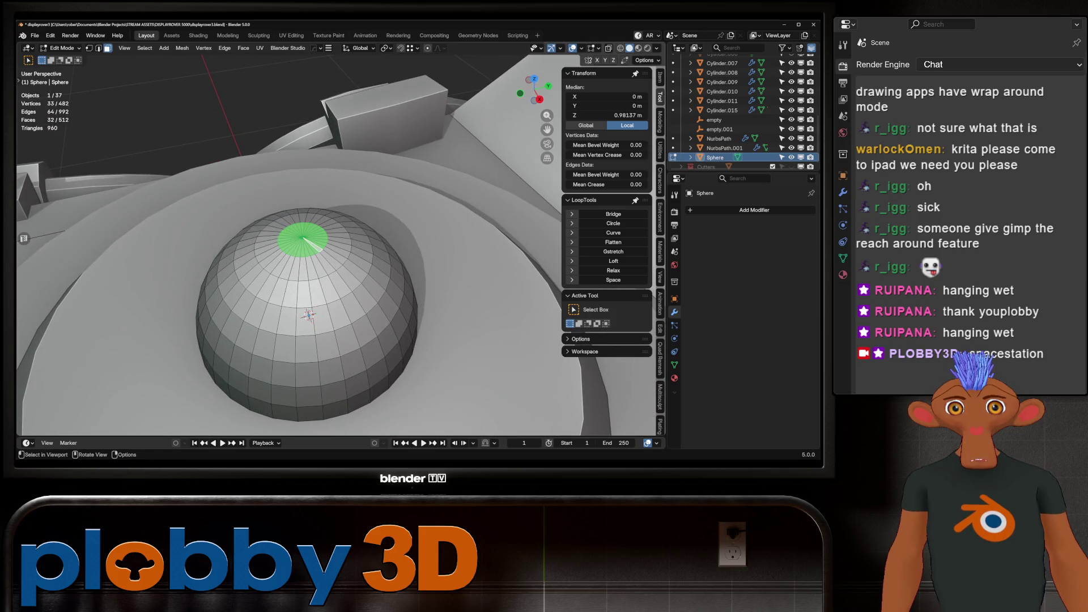
{"action": "key", "text": "ctrl+KP_Add"}
{"action": "key", "text": "ctrl+KP_Add"}
{"action": "key", "text": "ctrl+KP_Subtract"}
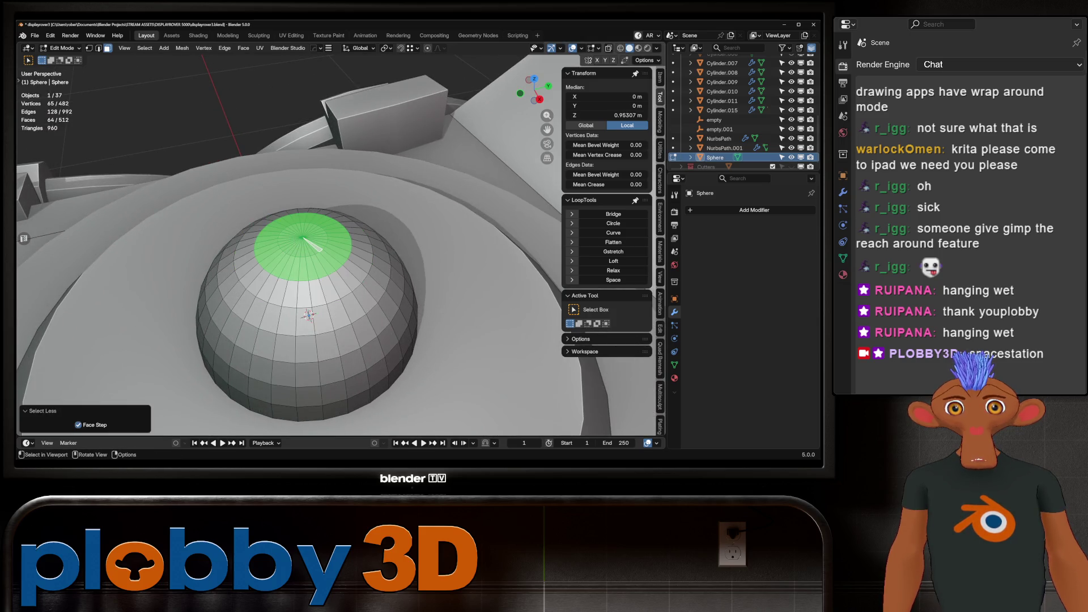
{"action": "scroll", "coordinate": [227, 204], "scroll_direction": "down", "scroll_amount": 5}
{"action": "scroll", "coordinate": [227, 204], "scroll_direction": "up", "scroll_amount": 4}
Lower the top cap slightly into the sphere and extrude it upward into a pole.
{"action": "key", "text": "g"}
{"action": "key", "text": "z"}
{"action": "key", "text": "Return"}
{"action": "mouse_move", "coordinate": [309, 235]}
{"action": "middle_mouse_down"}
{"action": "mouse_move", "coordinate": [318, 209]}
{"action": "mouse_move", "coordinate": [410, 220]}
{"action": "middle_mouse_up"}
{"action": "key", "text": "e"}
{"action": "left_click", "coordinate": [299, 165]}
{"action": "key", "text": "Tab"}
Keep the pole upright and give the sphere Shade Auto Smooth at 30°.
{"action": "key", "text": "r"}
{"action": "key", "text": "r"}
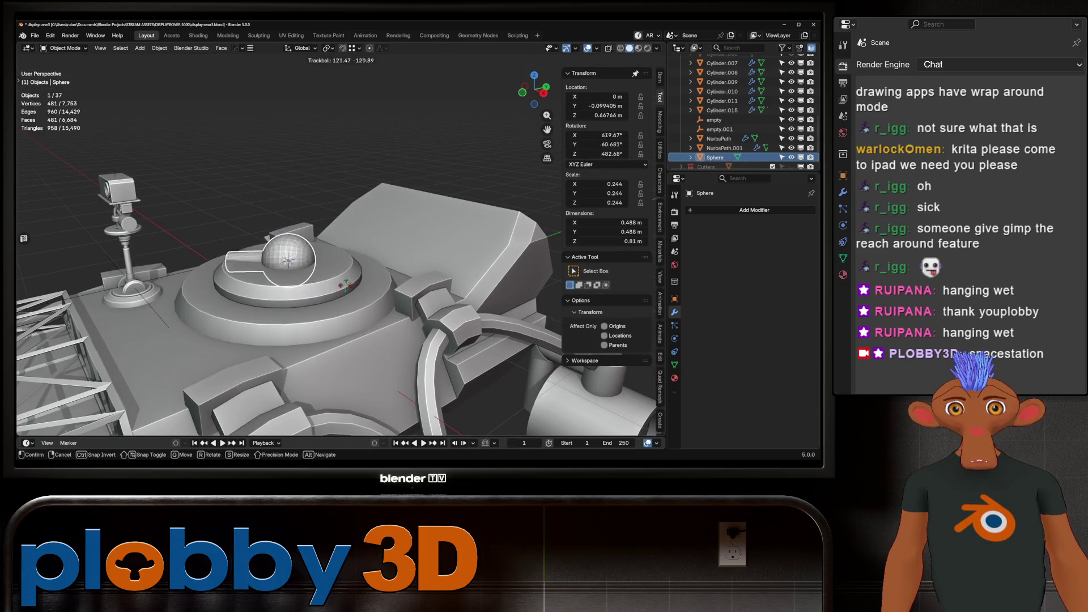
{"action": "key", "text": "Escape"}
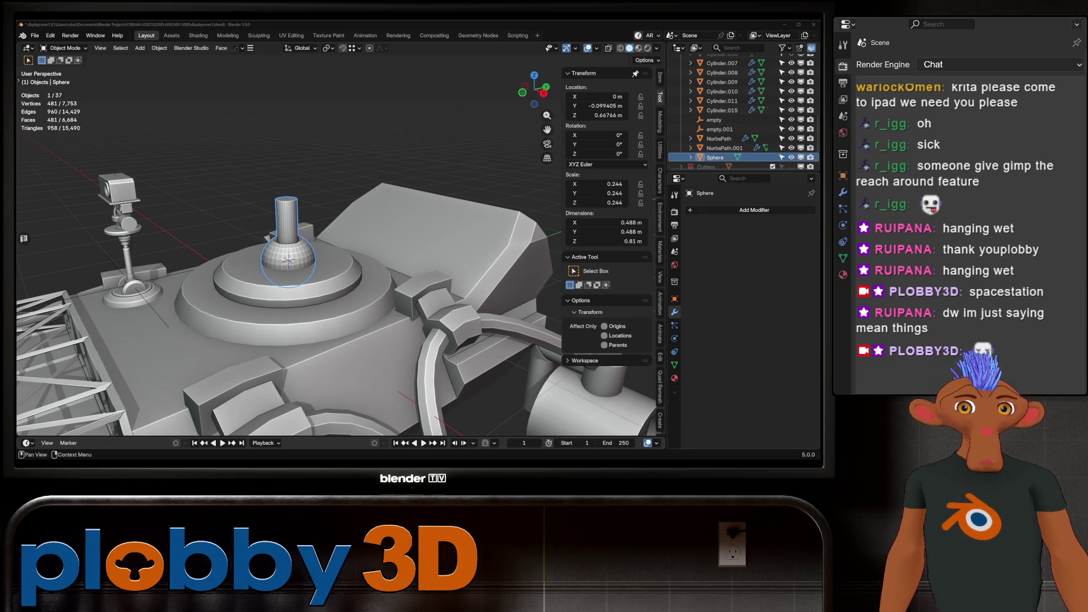
{"action": "right_click", "coordinate": [253, 258]}
{"action": "left_click", "coordinate": [254, 258]}
Bevel the edge loop where the pole meets the sphere.
{"action": "middle_click_drag", "start_coordinate": [253, 258], "coordinate": [340, 247]}
{"action": "key", "text": "KP_Decimal"}
{"action": "key", "text": "Tab"}
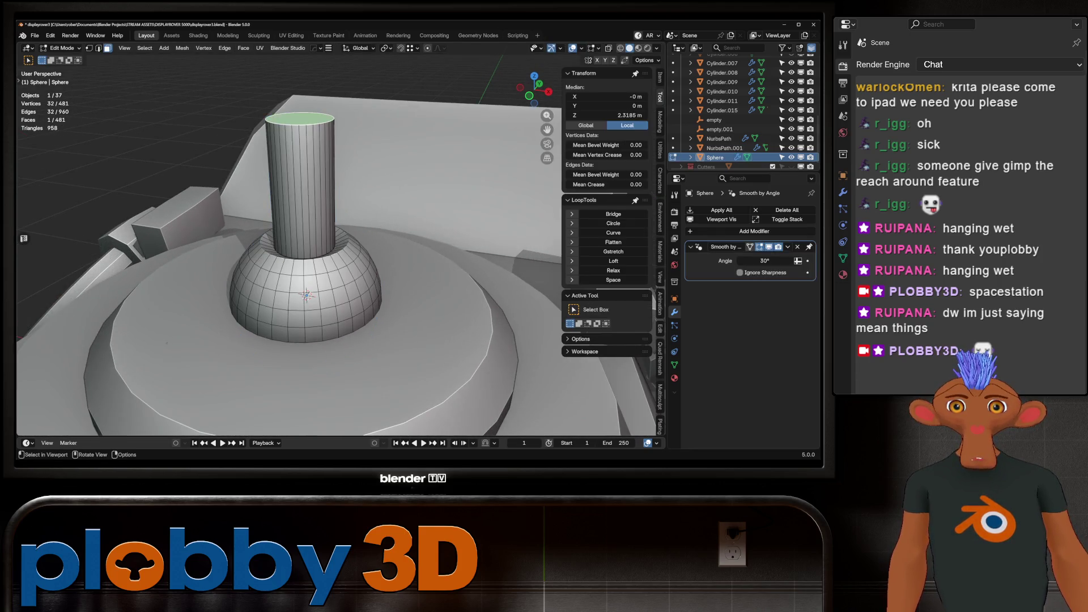
{"action": "scroll", "coordinate": [340, 244], "scroll_direction": "up", "scroll_amount": 2}
{"action": "left_click", "coordinate": [227, 289], "text": "alt"}
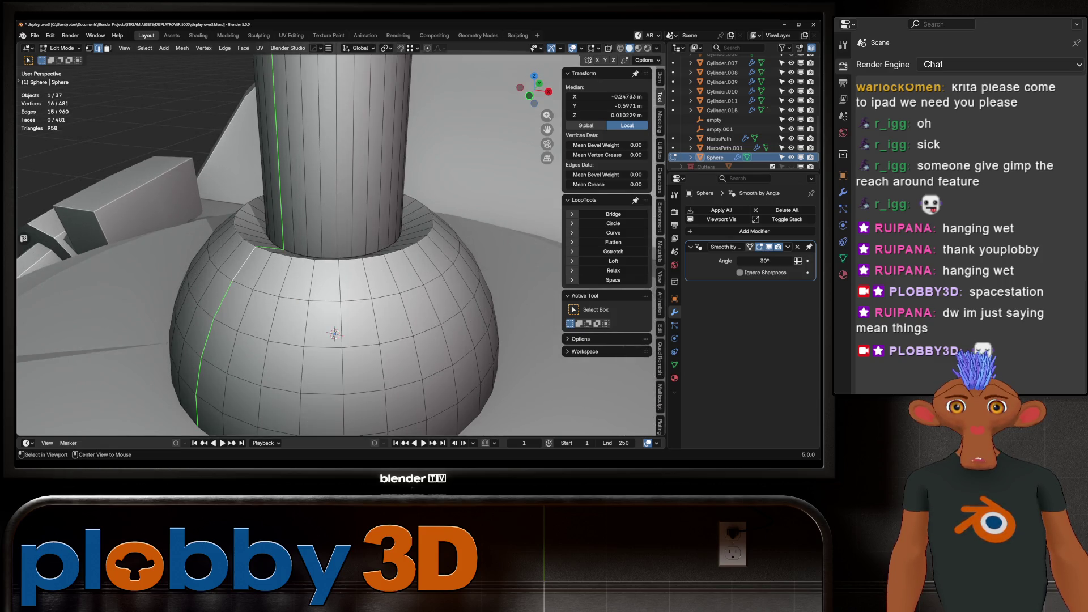
{"action": "left_click", "coordinate": [318, 256], "text": "alt"}
{"action": "key", "text": "ctrl+b"}
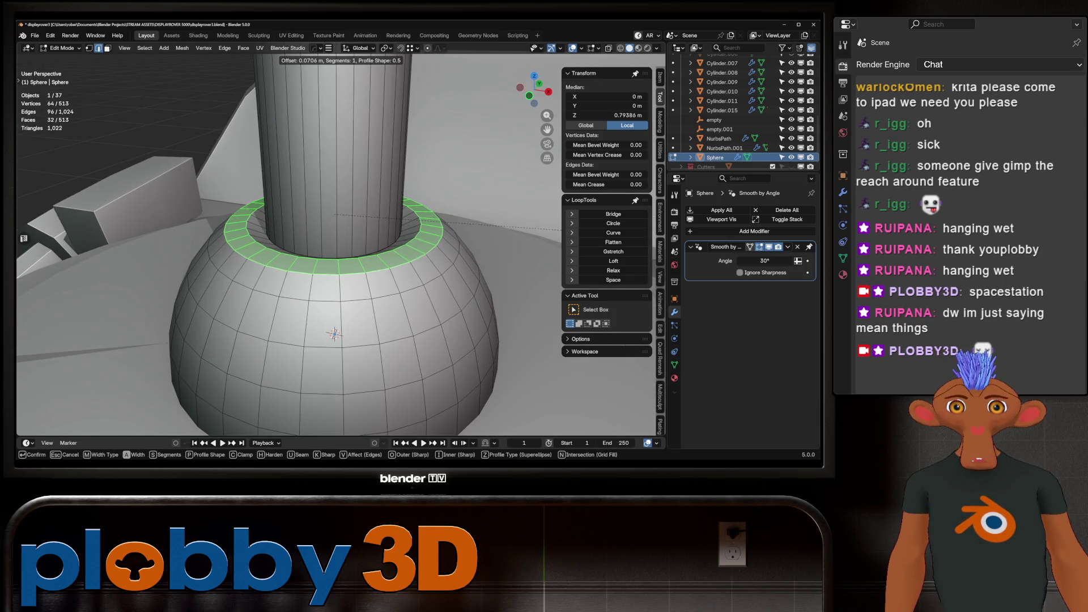
{"action": "key", "text": "Return"}
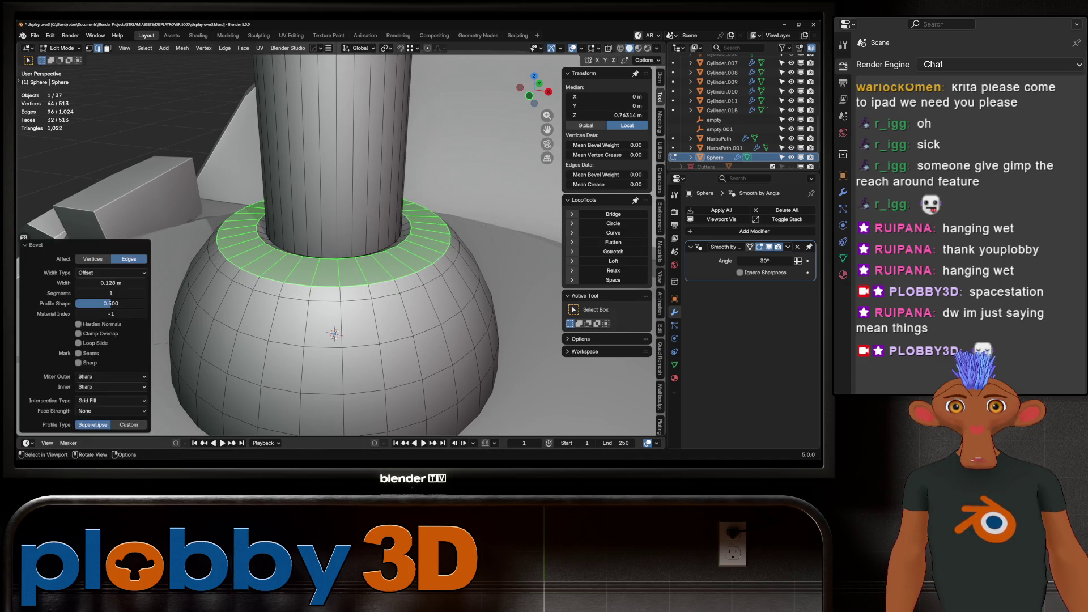
{"action": "key", "text": "Tab"}
Raise the pole's top face 0.7 m along Z to lengthen the pole.
{"action": "scroll", "coordinate": [340, 255], "scroll_direction": "down", "scroll_amount": 8}
{"action": "mouse_move", "coordinate": [340, 255]}
{"action": "middle_mouse_down"}
{"action": "mouse_move", "coordinate": [396, 244]}
{"action": "mouse_move", "coordinate": [300, 255]}
{"action": "mouse_move", "coordinate": [368, 258]}
{"action": "middle_mouse_up"}
{"action": "scroll", "coordinate": [369, 258], "scroll_direction": "up", "scroll_amount": 3}
{"action": "key", "text": "Tab"}
{"action": "key", "text": "3"}
{"action": "key", "text": "alt+a"}
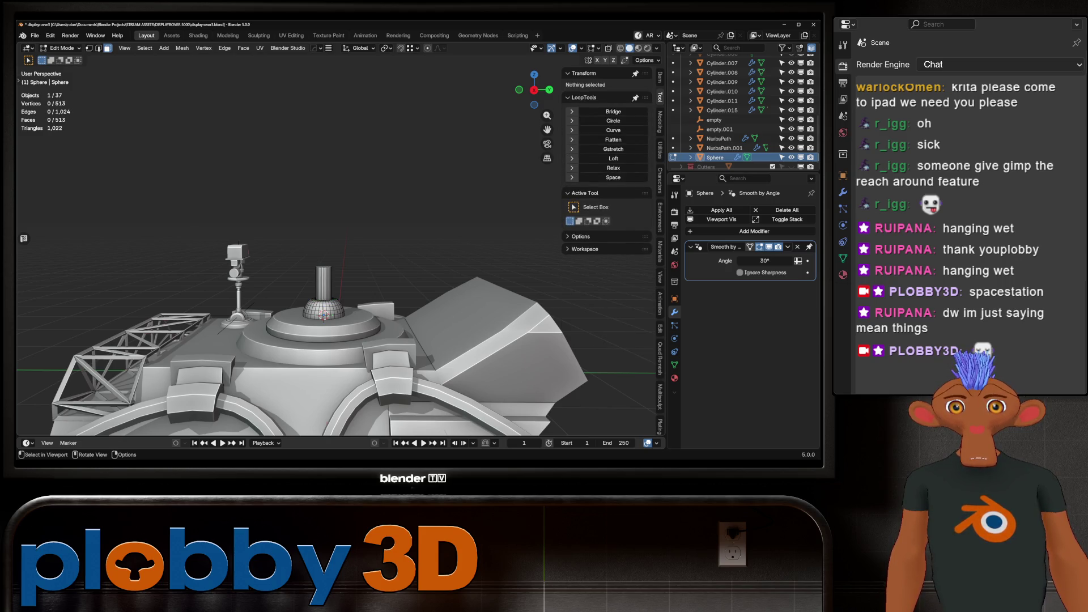
{"action": "left_click", "coordinate": [324, 268]}
{"action": "key", "text": "g"}
{"action": "key", "text": "z"}
{"action": "left_click", "coordinate": [324, 208]}
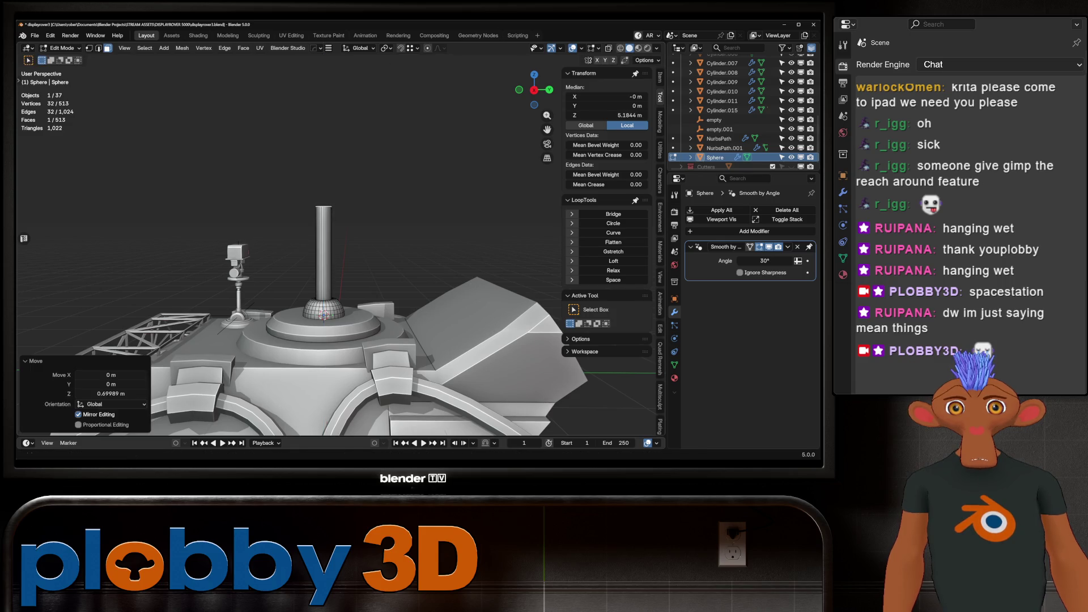
{"action": "middle_click_drag", "start_coordinate": [324, 207], "coordinate": [374, 216]}
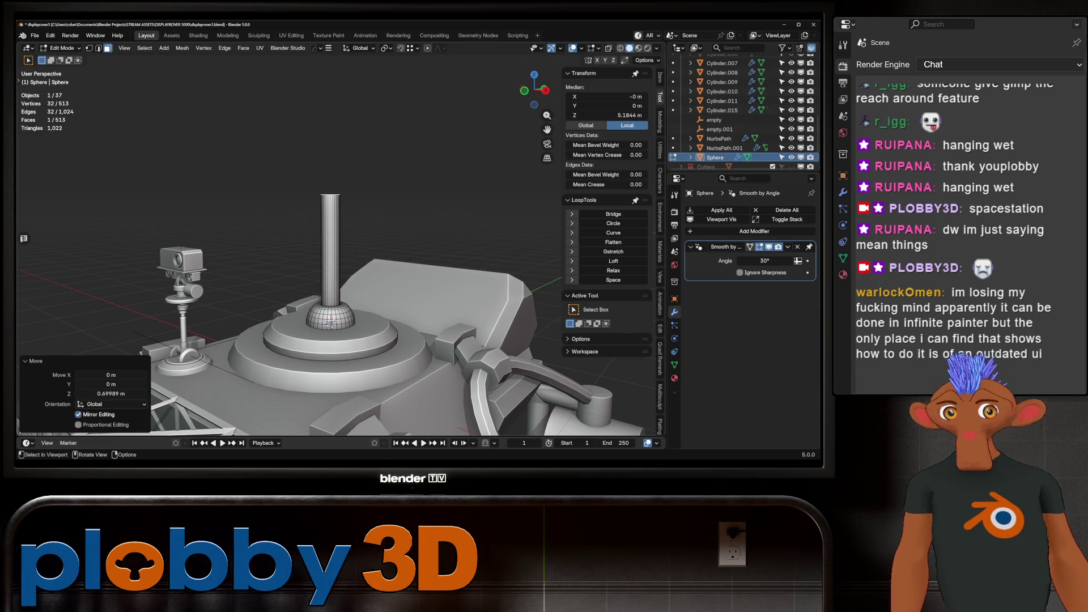
{"action": "key", "text": "Tab"}
{"action": "scroll", "coordinate": [331, 317], "scroll_direction": "up", "scroll_amount": 5}
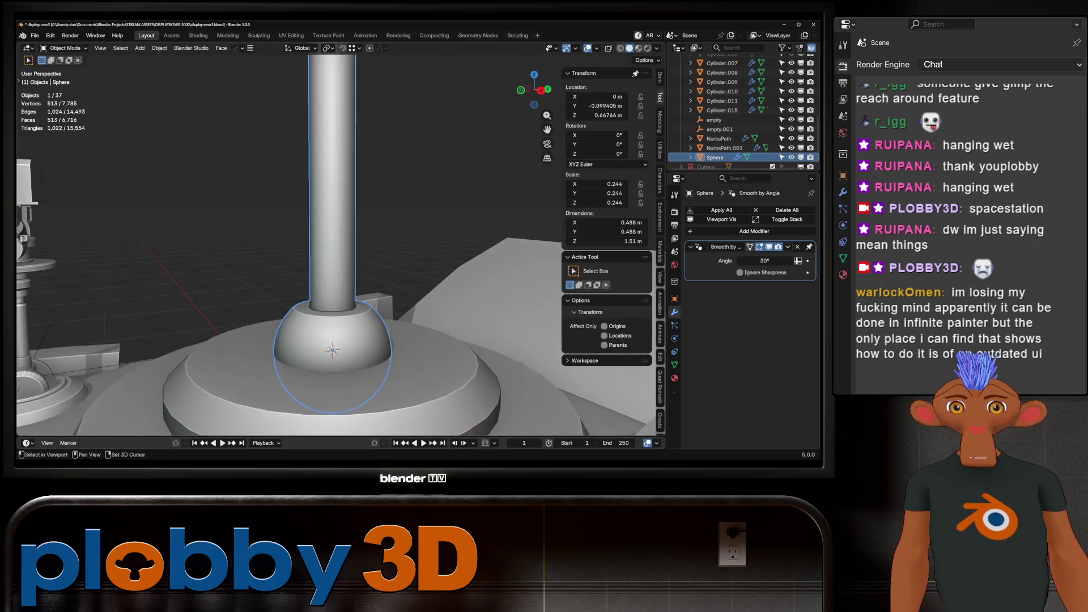
{"action": "key", "text": "r"}
{"action": "key", "text": "r"}
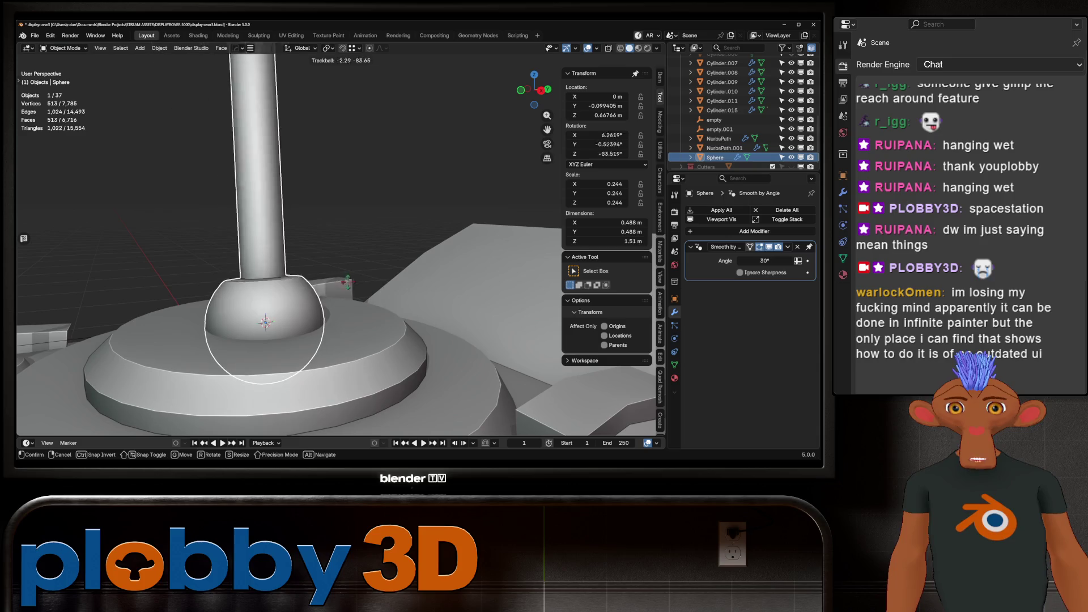
{"action": "key", "text": "Escape"}
{"action": "middle_click_drag", "start_coordinate": [340, 256], "coordinate": [255, 268]}
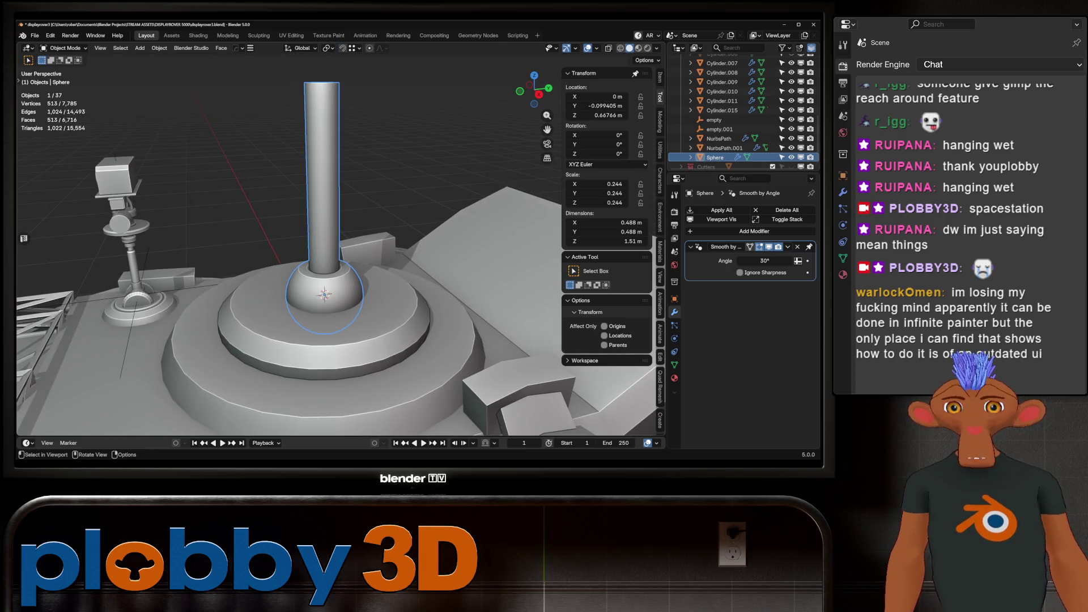
{"action": "key", "text": "shift+d"}
{"action": "key", "text": "Escape"}
{"action": "key", "text": "s"}
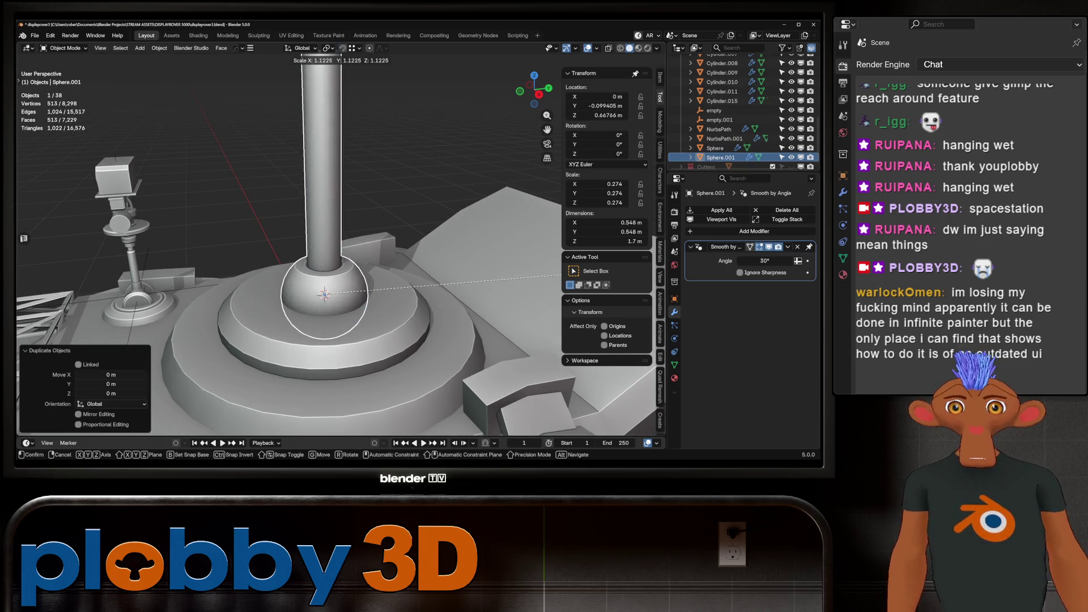
{"action": "key", "text": "Return"}
{"action": "key", "text": "ctrl+minus"}
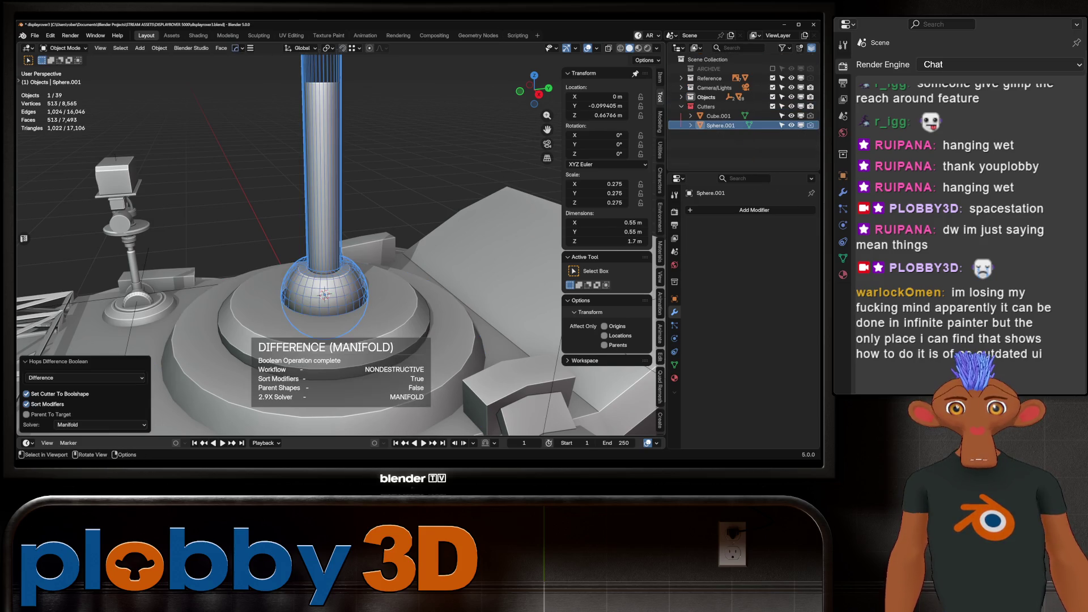
{"action": "middle_click_drag", "start_coordinate": [340, 255], "coordinate": [317, 243]}
{"action": "left_click", "coordinate": [722, 109]}
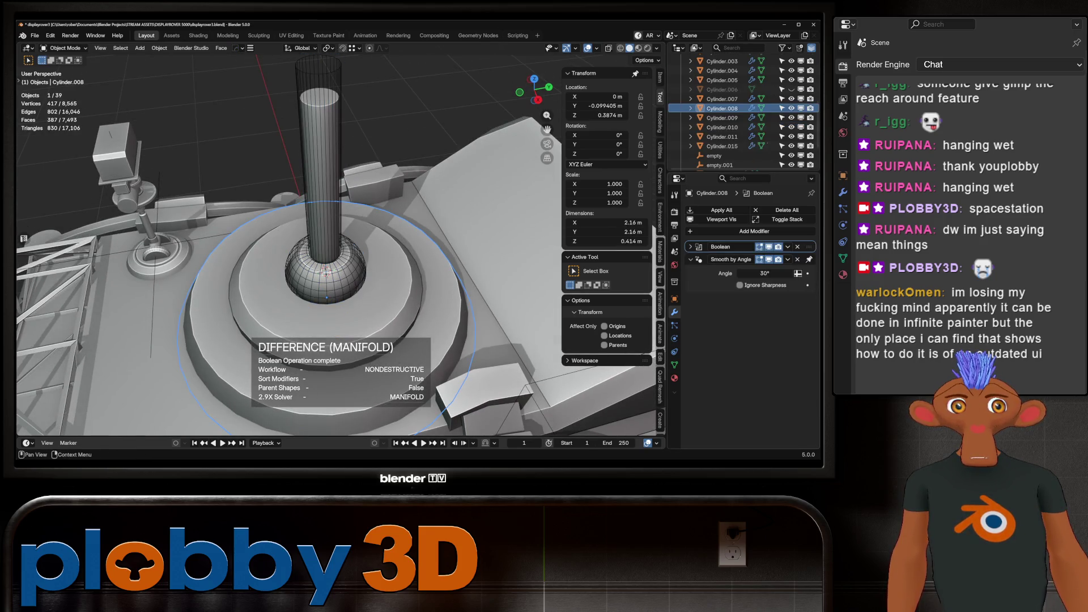
{"action": "scroll", "coordinate": [737, 113], "scroll_direction": "down", "scroll_amount": 3}
{"action": "left_click", "coordinate": [801, 161]}
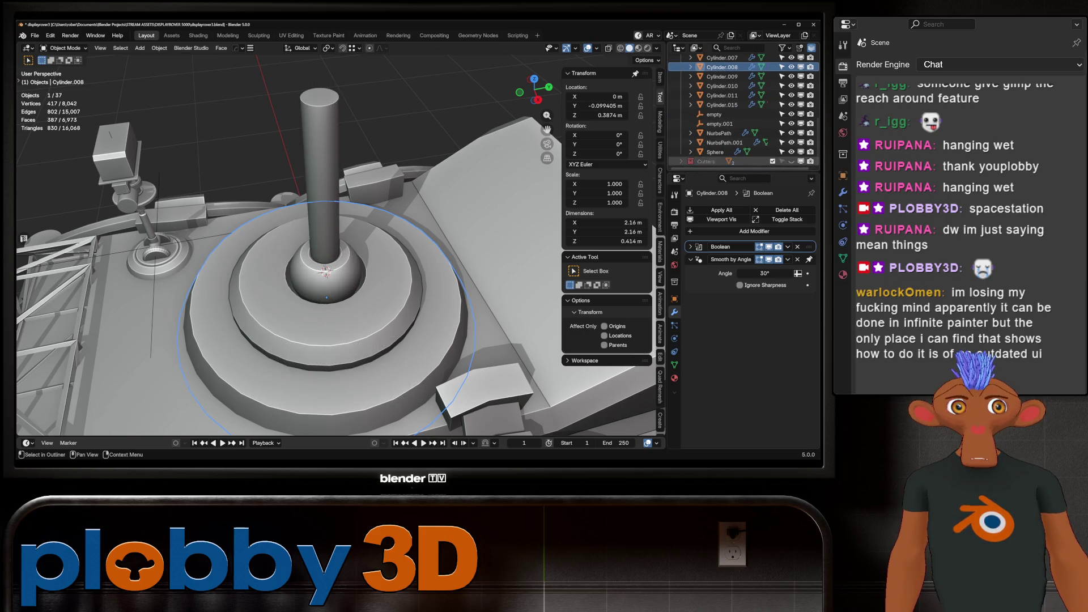
{"action": "mouse_move", "coordinate": [340, 256]}
{"action": "middle_mouse_down"}
{"action": "mouse_move", "coordinate": [295, 232]}
{"action": "mouse_move", "coordinate": [340, 215]}
{"action": "mouse_move", "coordinate": [380, 181]}
{"action": "middle_mouse_up"}
{"action": "scroll", "coordinate": [737, 113], "scroll_direction": "up", "scroll_amount": 3}
{"action": "scroll", "coordinate": [340, 255], "scroll_direction": "down", "scroll_amount": 4}
{"action": "left_click", "coordinate": [114, 369]}
{"action": "scroll", "coordinate": [329, 238], "scroll_direction": "up", "scroll_amount": 5}
{"action": "scroll", "coordinate": [329, 238], "scroll_direction": "down", "scroll_amount": 5}
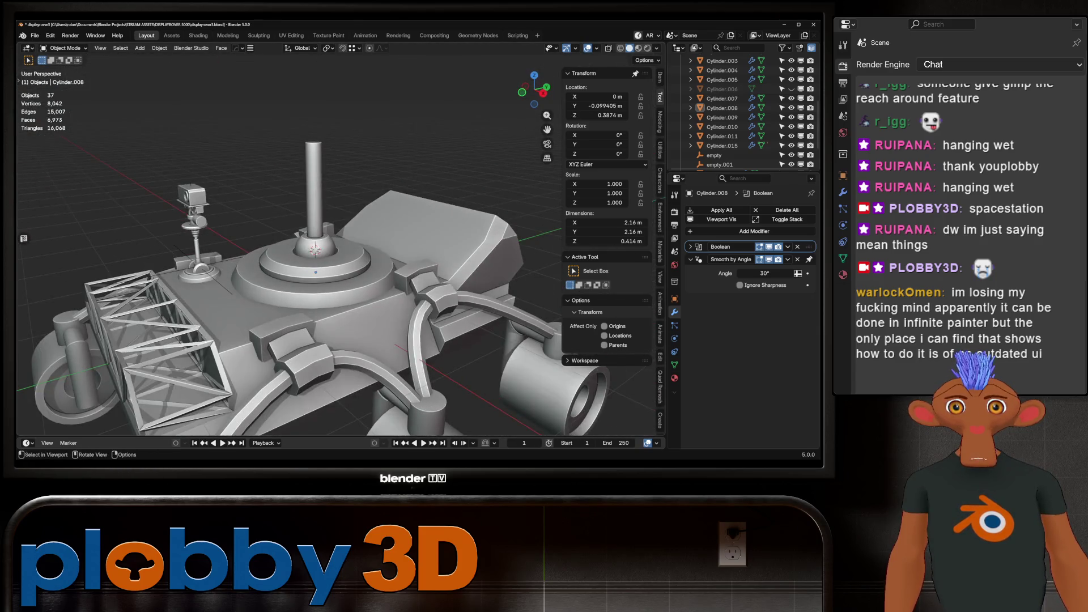
{"action": "scroll", "coordinate": [316, 245], "scroll_direction": "up", "scroll_amount": 2}
{"action": "left_click", "coordinate": [315, 245]}
{"action": "key", "text": "r"}
{"action": "key", "text": "x"}
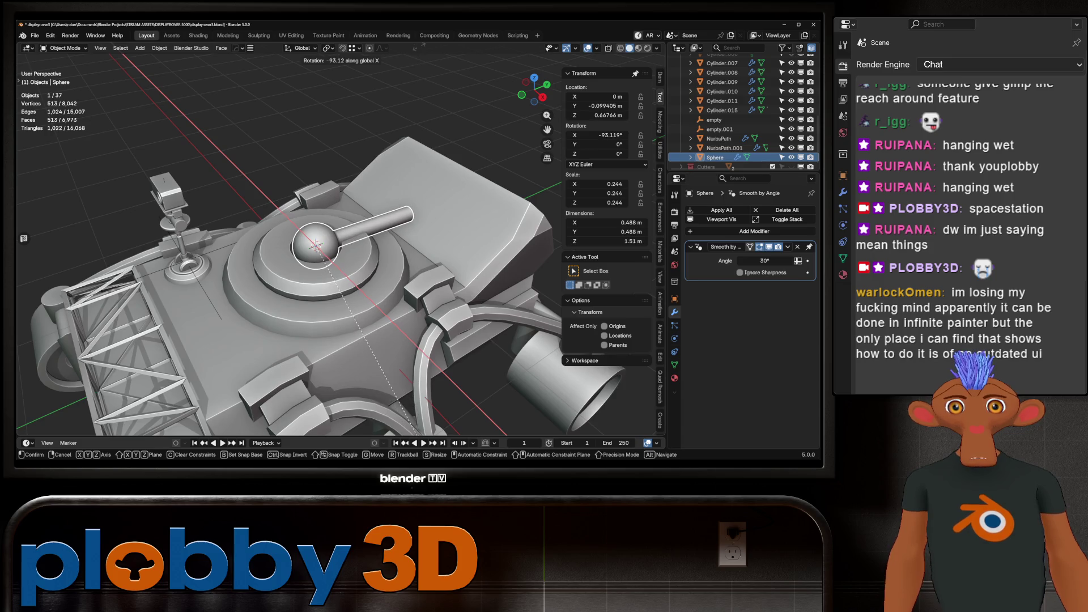
Leave the lever upright and make the Cutters collection visible in the outliner.
{"action": "key", "text": "Escape"}
{"action": "scroll", "coordinate": [737, 113], "scroll_direction": "down", "scroll_amount": 1}
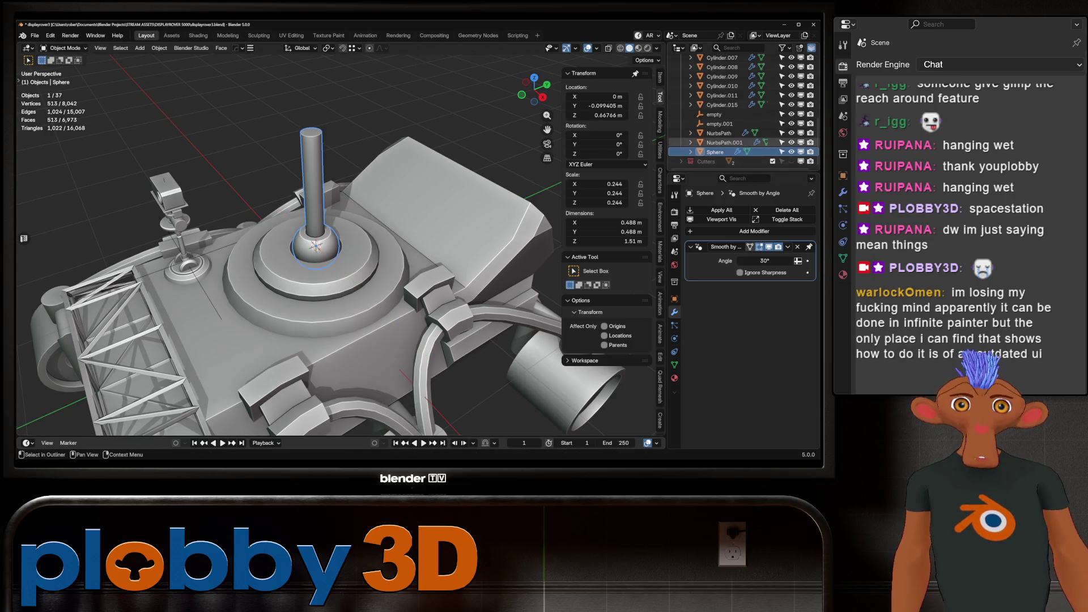
{"action": "left_click", "coordinate": [682, 162]}
{"action": "scroll", "coordinate": [737, 124], "scroll_direction": "down", "scroll_amount": 2}
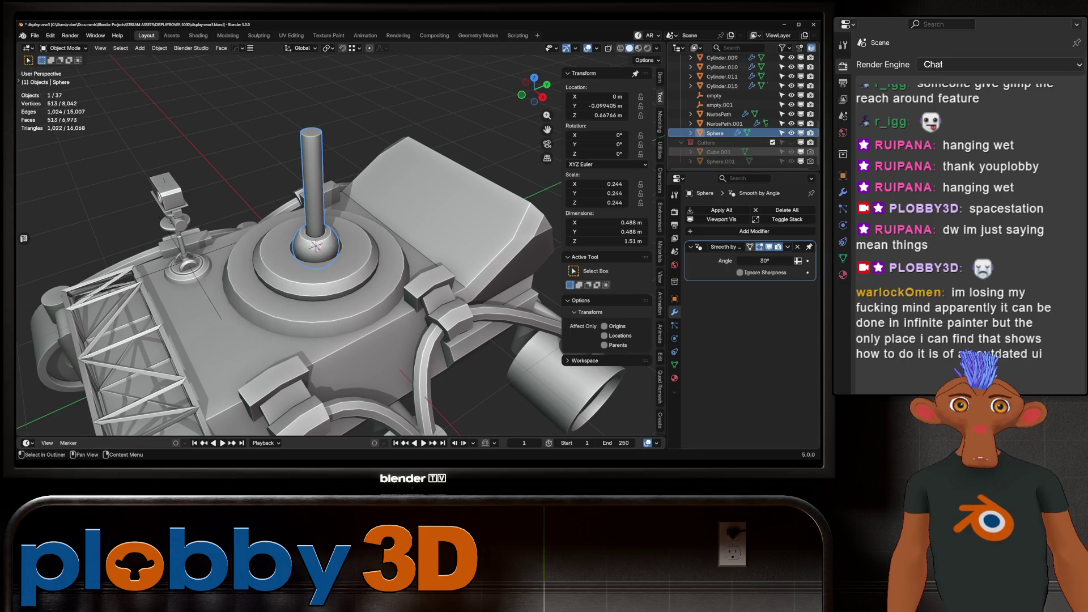
{"action": "left_click", "coordinate": [792, 143]}
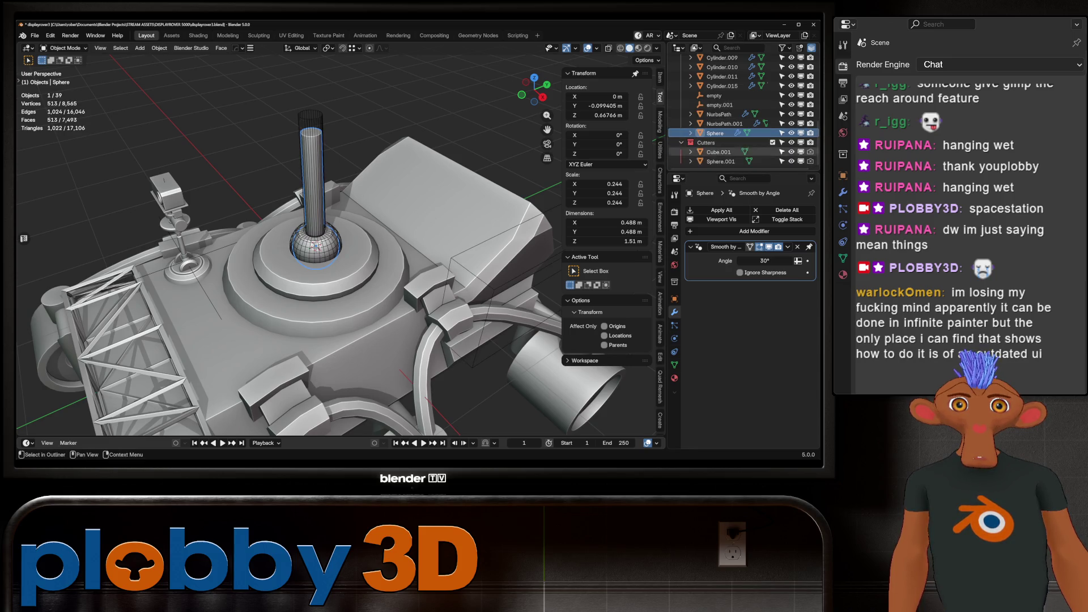
Rotate the Sphere.001 cutter -90° about X so it lies on its side.
{"action": "left_click", "coordinate": [720, 161]}
{"action": "type", "text": "rx"}
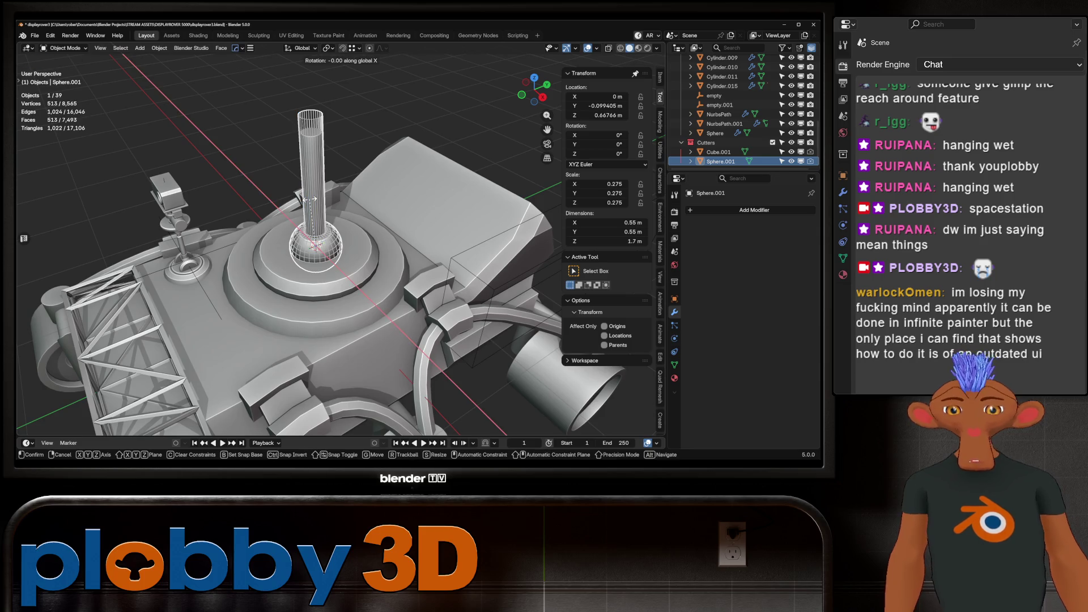
{"action": "type", "text": "90"}
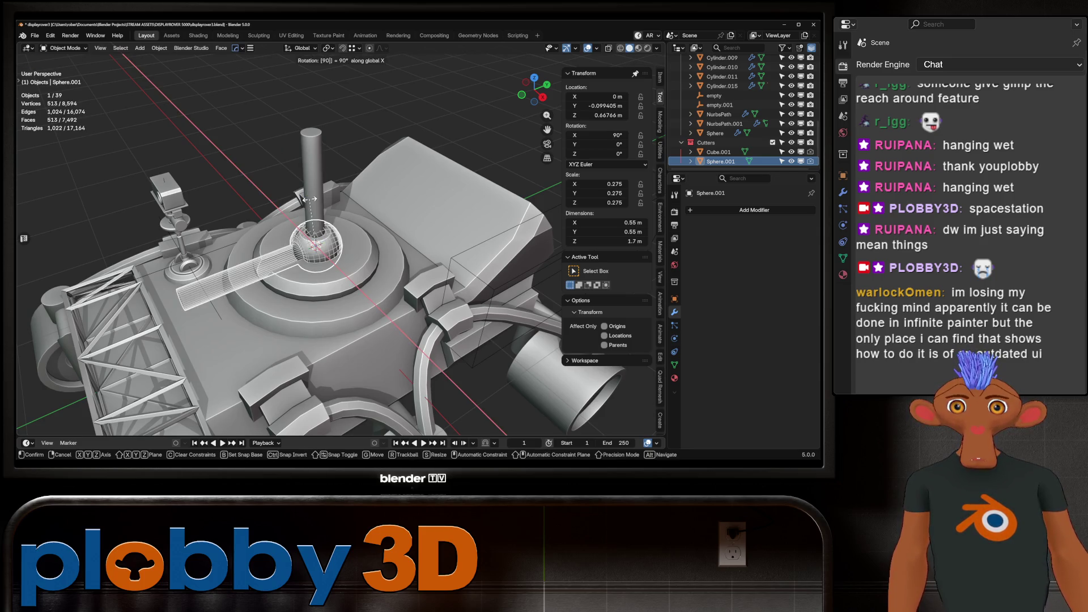
{"action": "key", "text": "Escape"}
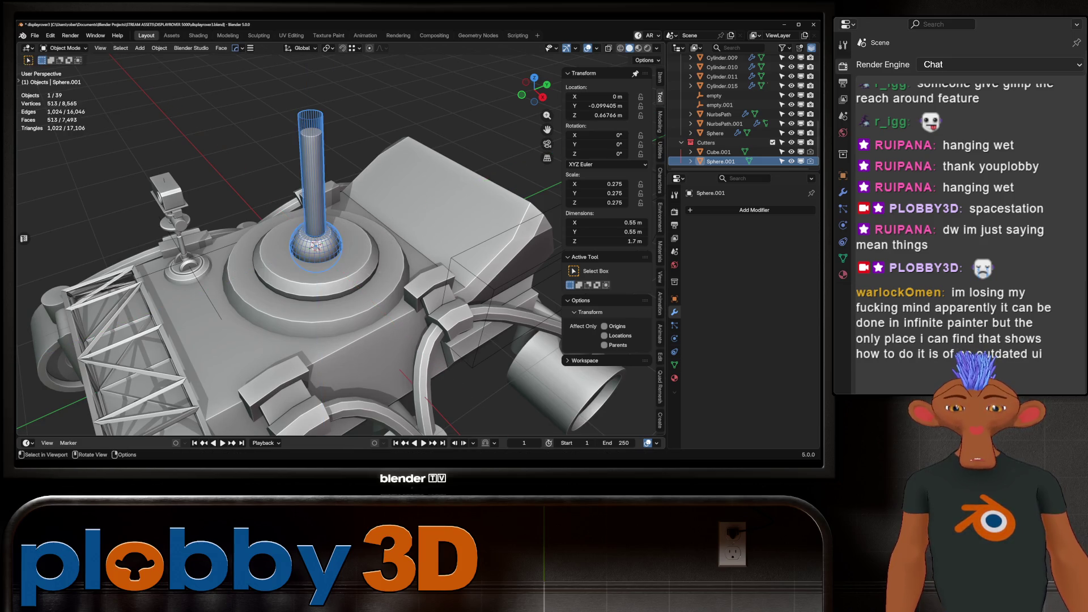
{"action": "type", "text": "rx90"}
{"action": "key", "text": "minus"}
{"action": "key", "text": "Return"}
Lower the ring edge loop of the turret base Cylinder.008 slightly.
{"action": "middle_click_drag", "start_coordinate": [394, 239], "coordinate": [334, 243]}
{"action": "scroll", "coordinate": [397, 227], "scroll_direction": "up", "scroll_amount": 3}
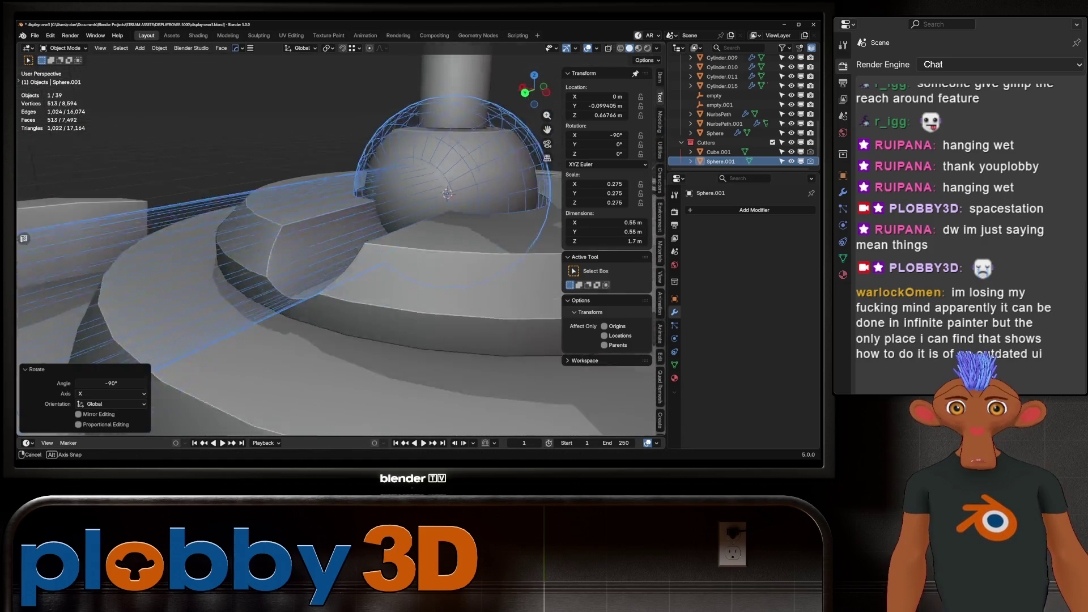
{"action": "middle_click_drag", "start_coordinate": [397, 227], "coordinate": [363, 224]}
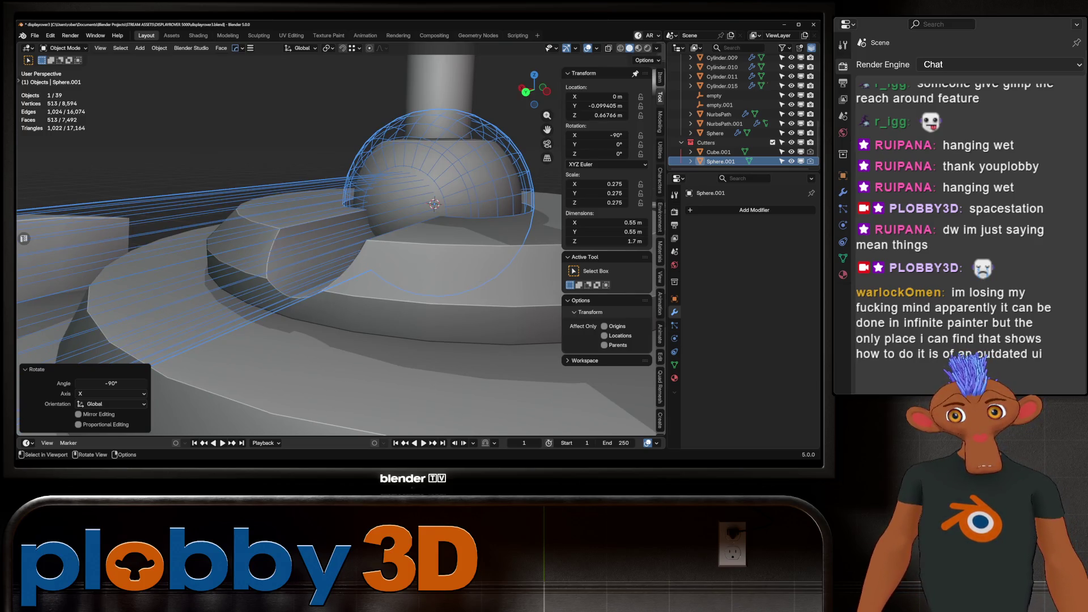
{"action": "left_click", "coordinate": [397, 272]}
{"action": "key", "text": "Tab"}
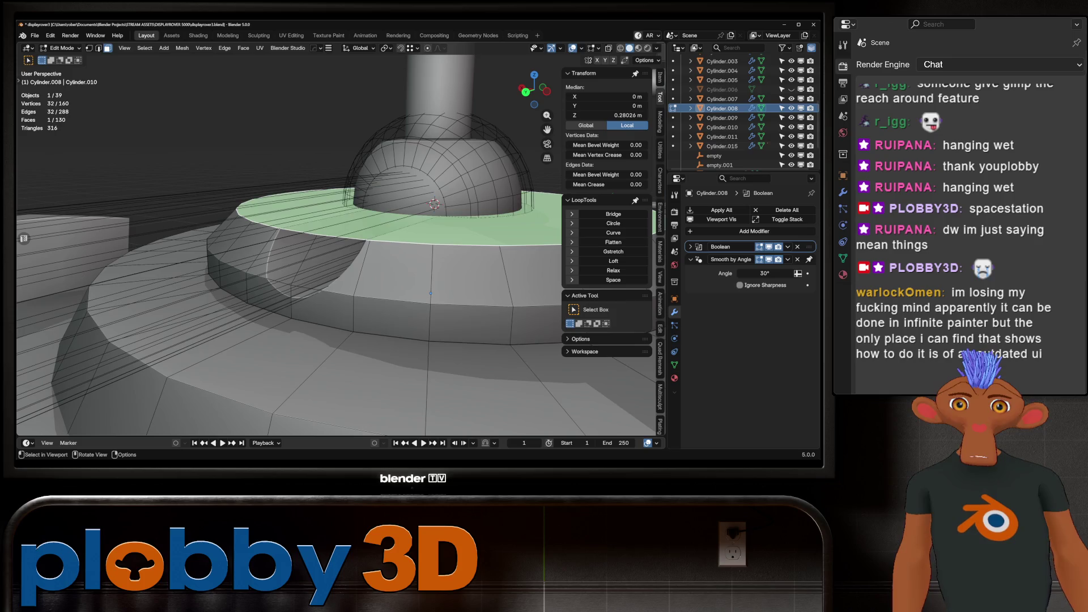
{"action": "left_click", "coordinate": [431, 301], "text": "alt"}
{"action": "key", "text": "g"}
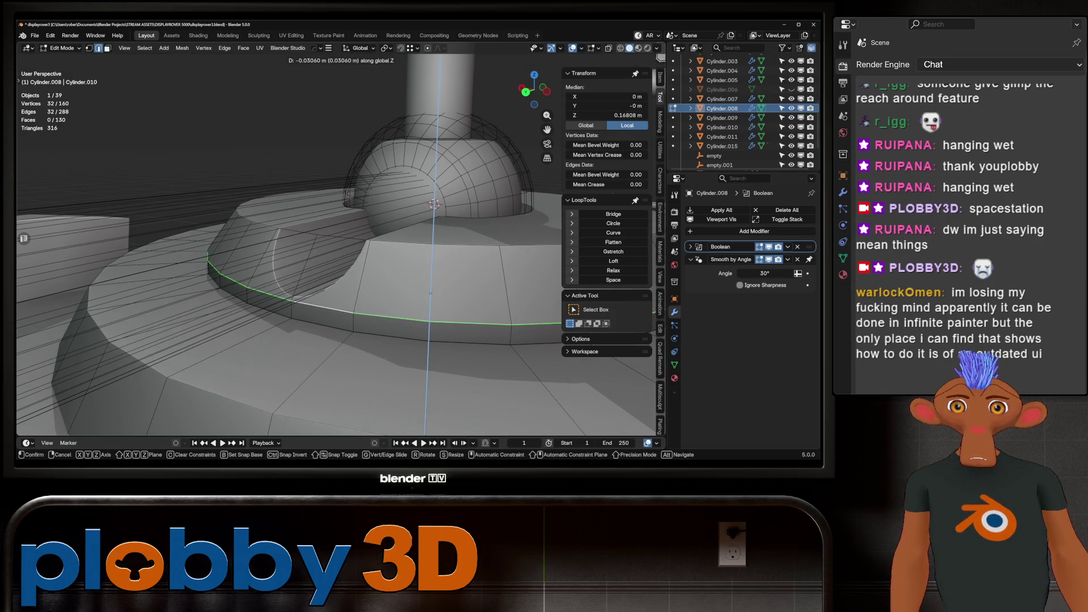
{"action": "left_click", "coordinate": [430, 293]}
{"action": "key", "text": "Tab"}
Reselect the Sphere.001 cutter to mirror it.
{"action": "mouse_move", "coordinate": [431, 293]}
{"action": "middle_mouse_down"}
{"action": "mouse_move", "coordinate": [306, 309]}
{"action": "mouse_move", "coordinate": [306, 329]}
{"action": "mouse_move", "coordinate": [304, 281]}
{"action": "mouse_move", "coordinate": [325, 279]}
{"action": "middle_mouse_up"}
{"action": "left_click", "coordinate": [303, 281]}
{"action": "key", "text": "alt+x"}
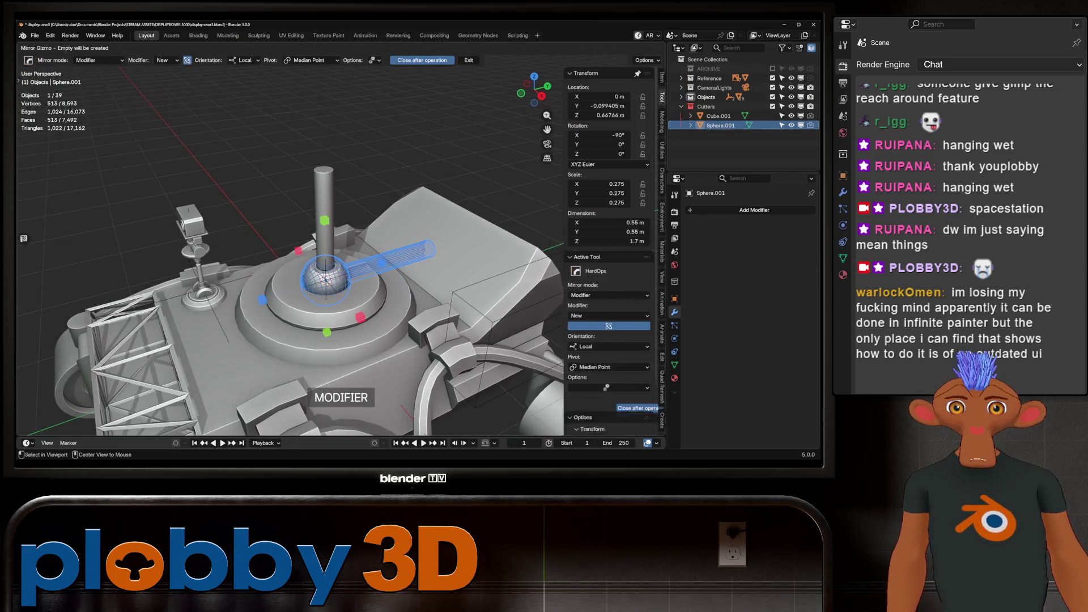
Mirror the Sphere.001 cutter on Z across the new empty.002 with a Hops_Mirror modifier.
{"action": "mouse_move", "coordinate": [340, 255]}
{"action": "middle_mouse_down"}
{"action": "mouse_move", "coordinate": [385, 244]}
{"action": "mouse_move", "coordinate": [317, 249]}
{"action": "mouse_move", "coordinate": [334, 255]}
{"action": "mouse_move", "coordinate": [309, 244]}
{"action": "middle_mouse_up"}
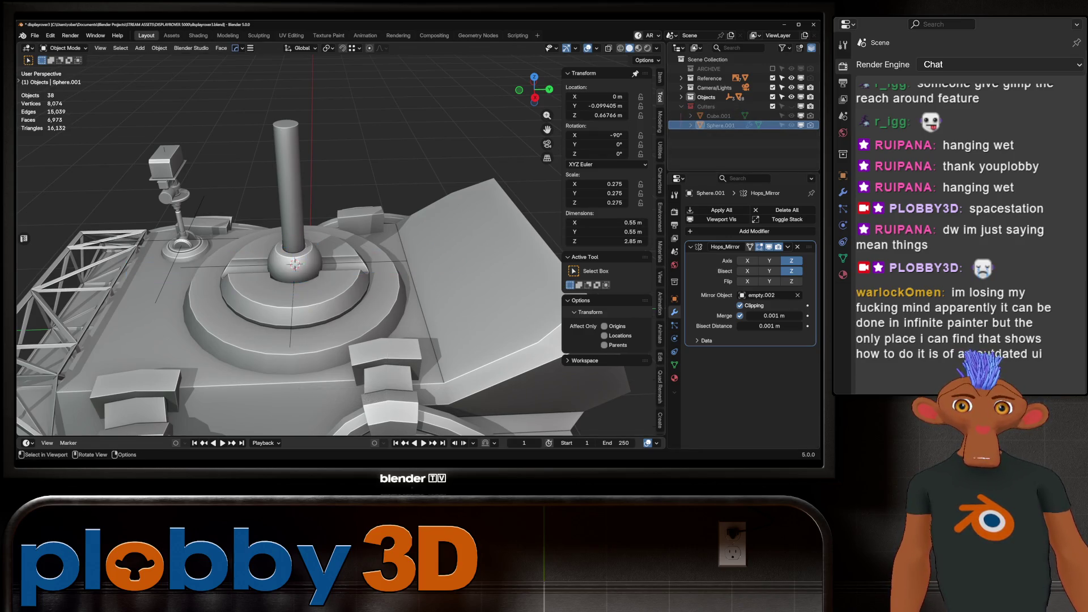
{"action": "scroll", "coordinate": [318, 255], "scroll_direction": "down", "scroll_amount": 5}
{"action": "scroll", "coordinate": [317, 255], "scroll_direction": "up", "scroll_amount": 5}
{"action": "middle_click_drag", "start_coordinate": [317, 255], "coordinate": [357, 255]}
Move empty.002 and the other empties into the Cutters collection.
{"action": "left_click", "coordinate": [306, 276]}
{"action": "scroll", "coordinate": [731, 113], "scroll_direction": "down", "scroll_amount": 1}
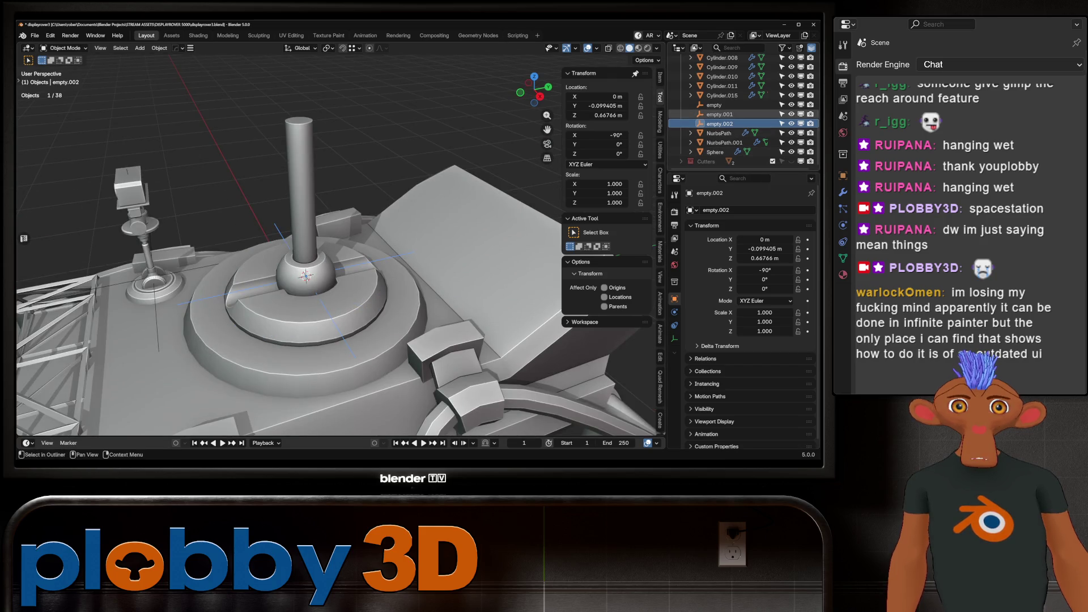
{"action": "left_click", "coordinate": [715, 105], "text": "shift"}
{"action": "left_click_drag", "start_coordinate": [715, 113], "coordinate": [712, 162]}
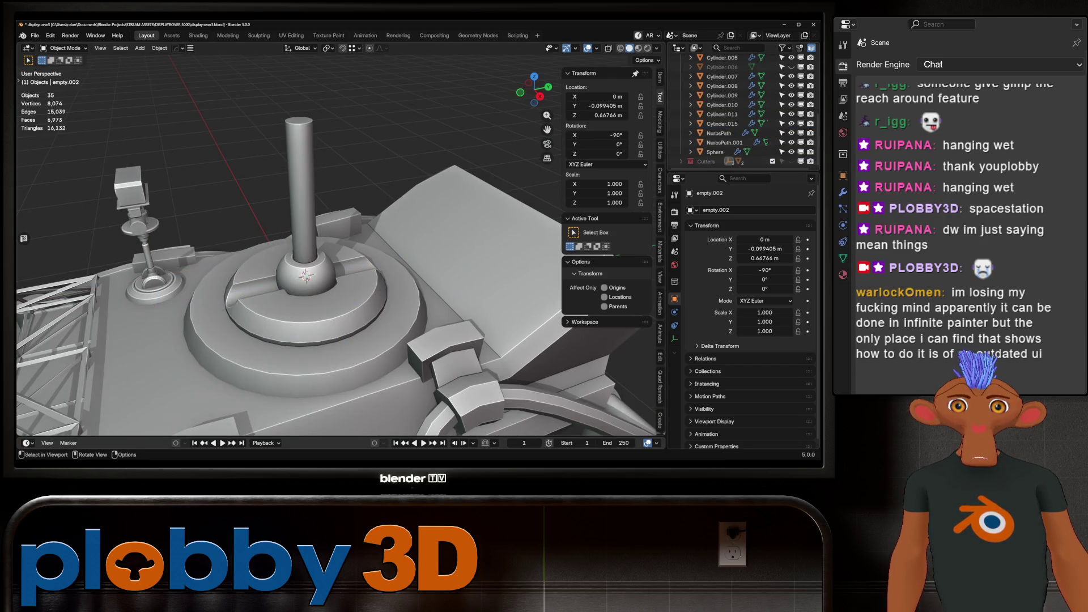
{"action": "scroll", "coordinate": [340, 255], "scroll_direction": "down", "scroll_amount": 5}
{"action": "mouse_move", "coordinate": [340, 255]}
{"action": "middle_mouse_down"}
{"action": "mouse_move", "coordinate": [363, 249]}
{"action": "mouse_move", "coordinate": [317, 250]}
{"action": "middle_mouse_up"}
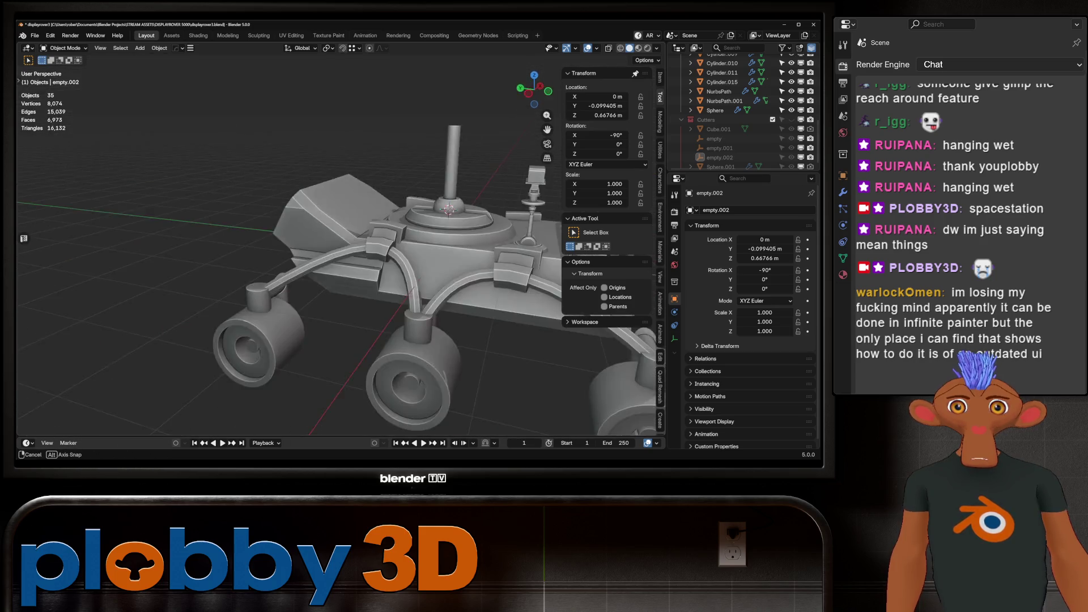
Test rotating the lever's ball joint about X, then cancel and orbit the rover.
{"action": "scroll", "coordinate": [318, 249], "scroll_direction": "up", "scroll_amount": 3}
{"action": "left_click", "coordinate": [306, 252]}
{"action": "key", "text": "r"}
{"action": "key", "text": "x"}
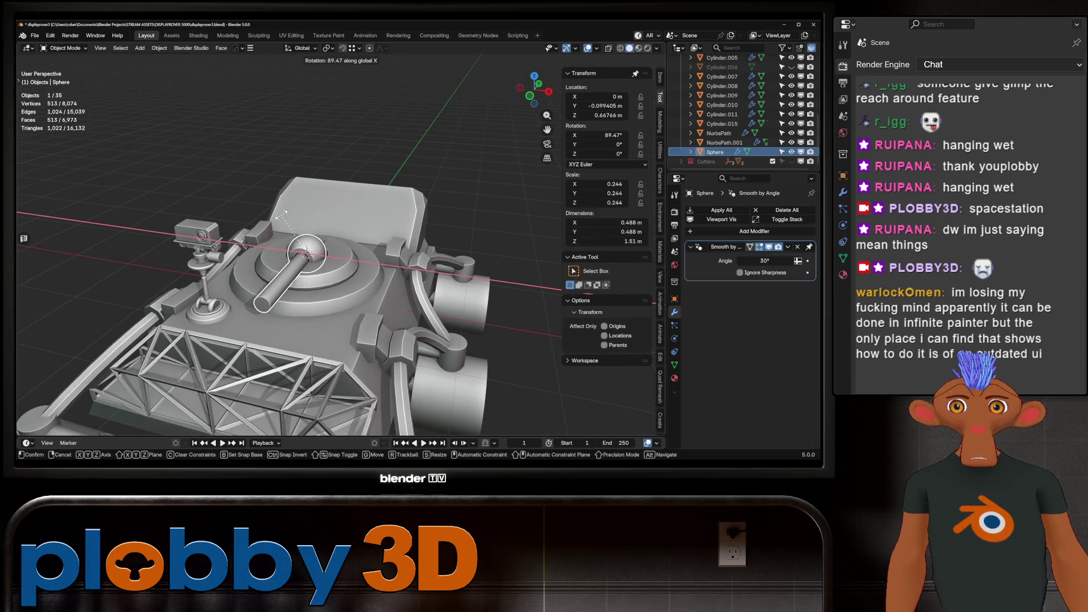
{"action": "right_click", "coordinate": [306, 252]}
{"action": "scroll", "coordinate": [306, 252], "scroll_direction": "down", "scroll_amount": 5}
{"action": "scroll", "coordinate": [283, 255], "scroll_direction": "up", "scroll_amount": 4}
{"action": "mouse_move", "coordinate": [306, 252]}
{"action": "middle_mouse_down"}
{"action": "mouse_move", "coordinate": [283, 255]}
{"action": "mouse_move", "coordinate": [391, 249]}
{"action": "middle_mouse_up"}
{"action": "scroll", "coordinate": [340, 255], "scroll_direction": "down", "scroll_amount": 3}
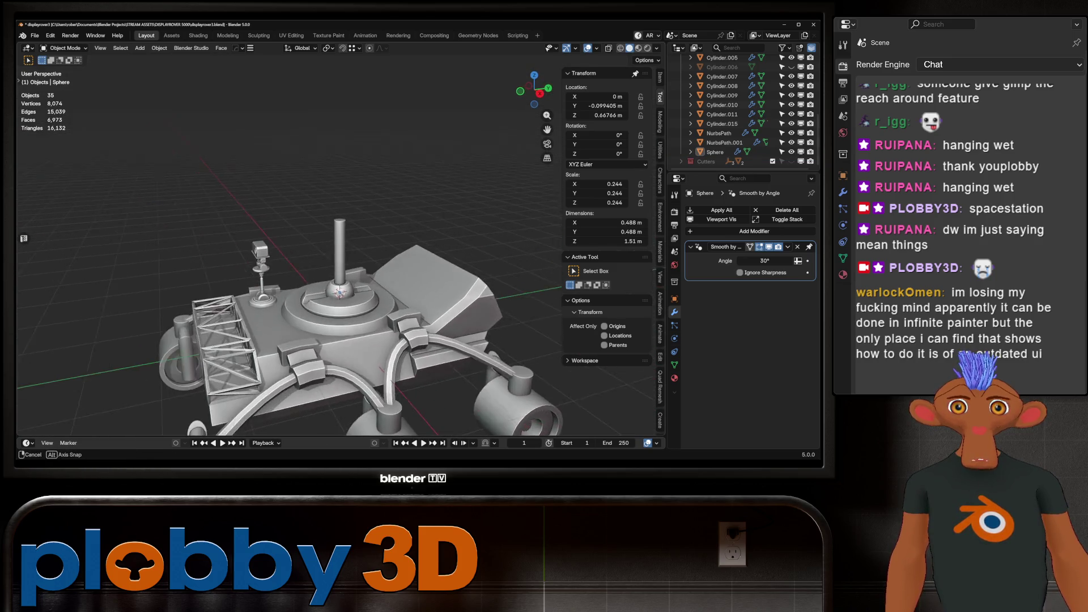
{"action": "scroll", "coordinate": [340, 292], "scroll_direction": "up", "scroll_amount": 5}
Snap the 3D cursor to the top of the lever pole.
{"action": "left_click", "coordinate": [334, 391]}
{"action": "key", "text": "Tab"}
{"action": "key", "text": "q"}
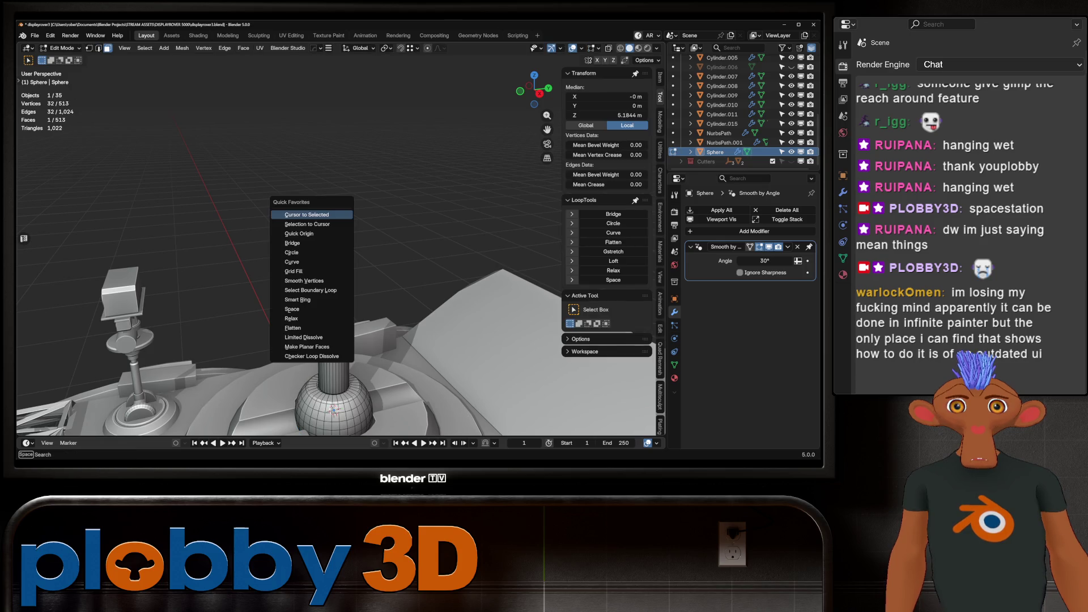
{"action": "left_click", "coordinate": [306, 214]}
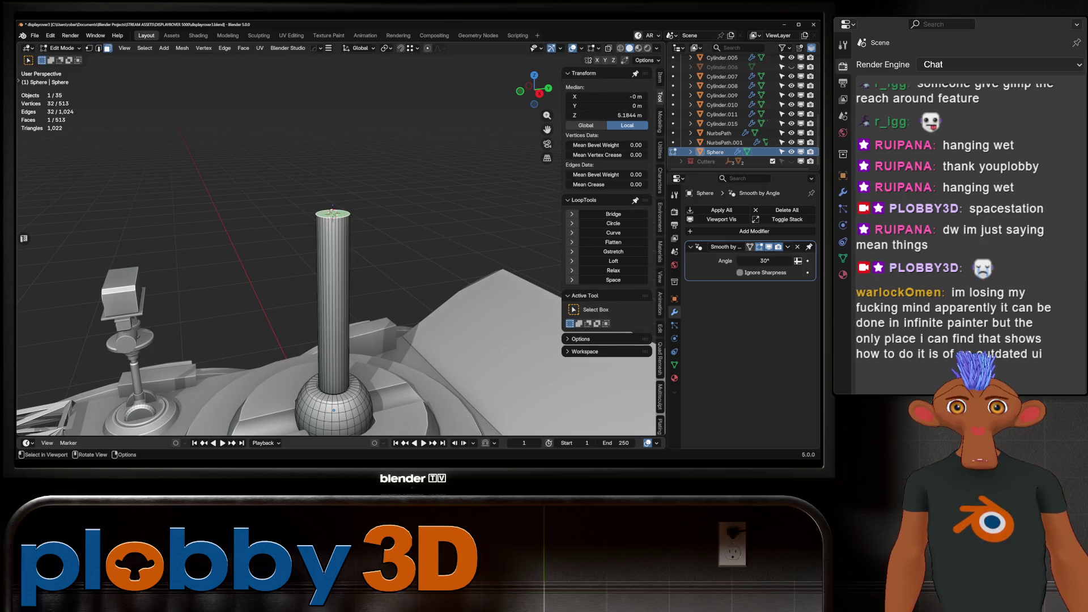
{"action": "key", "text": "Tab"}
Add an ico sphere at the cursor, then undo it.
{"action": "key", "text": "shift+a"}
{"action": "mouse_move", "coordinate": [320, 204]}
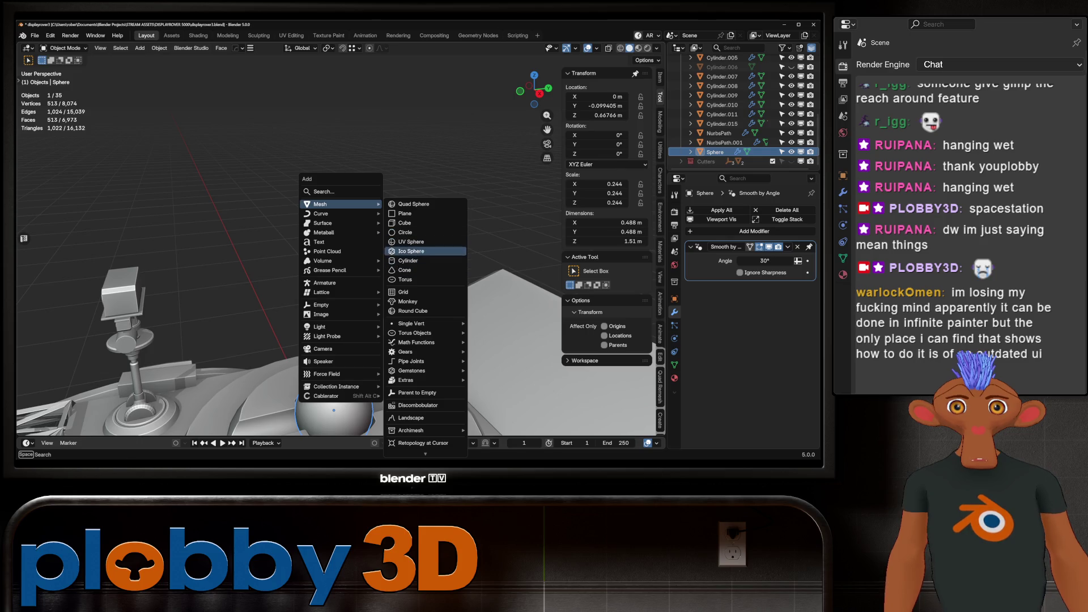
{"action": "left_click", "coordinate": [408, 251]}
{"action": "key", "text": "ctrl+z"}
{"action": "key", "text": "q"}
{"action": "key", "text": "Escape"}
{"action": "key", "text": "shift+a"}
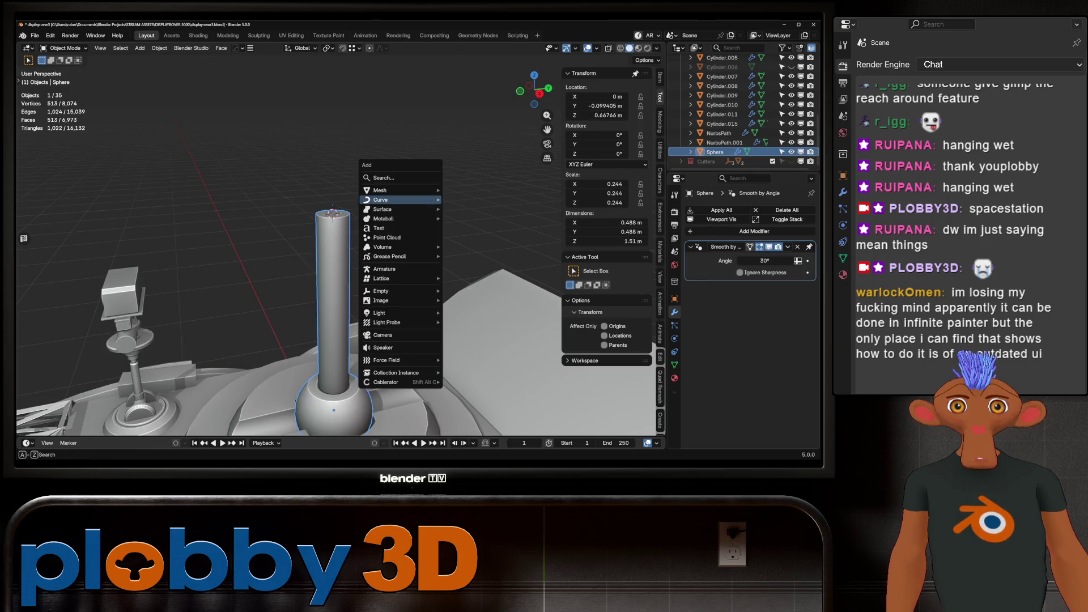
Add a cylinder at the pole top and rotate it 90° on the Y axis.
{"action": "mouse_move", "coordinate": [380, 190]}
{"action": "left_click", "coordinate": [470, 238]}
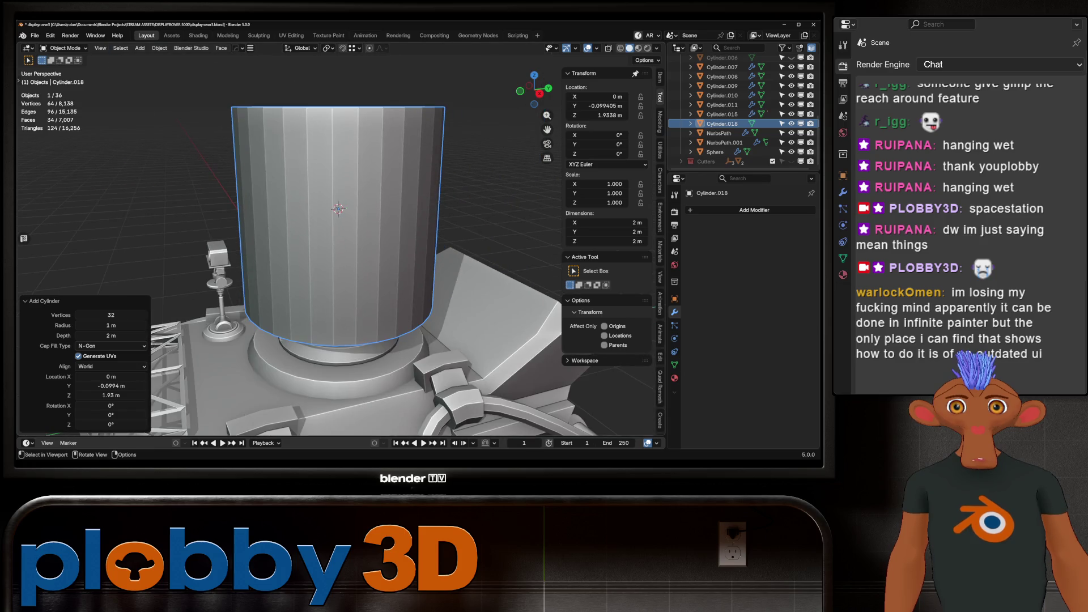
{"action": "key", "text": "r"}
{"action": "key", "text": "y"}
{"action": "key", "text": "9"}
{"action": "key", "text": "0"}
{"action": "key", "text": "Return"}
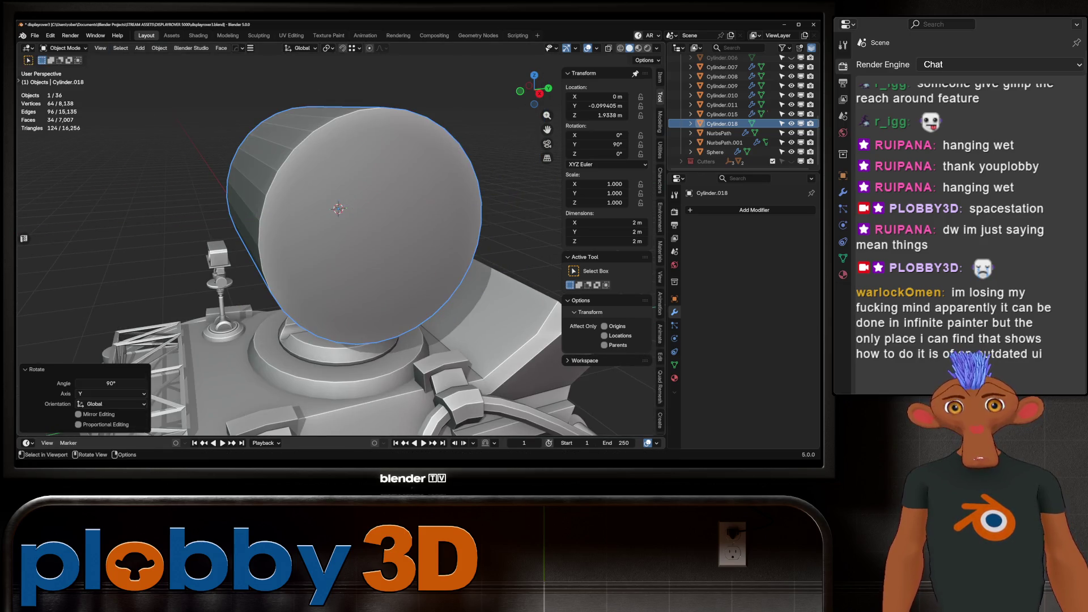
Scale the cylinder to 0.1, then resize it to roughly the pole's width in right view.
{"action": "key", "text": "s"}
{"action": "key", "text": "period"}
{"action": "key", "text": "1"}
{"action": "key", "text": "Return"}
{"action": "key", "text": "KP_3"}
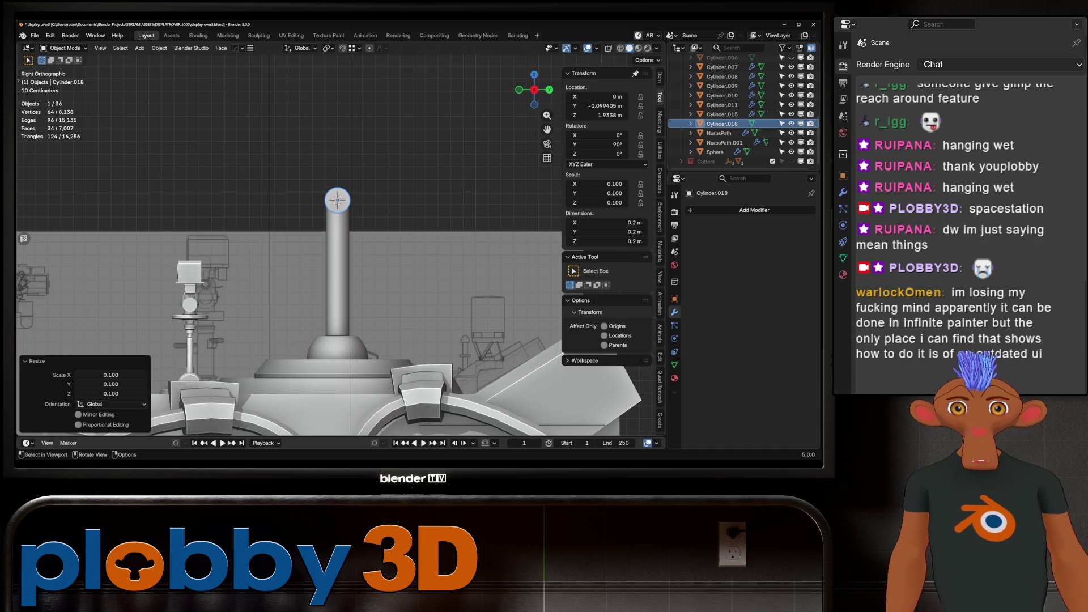
{"action": "key", "text": "s"}
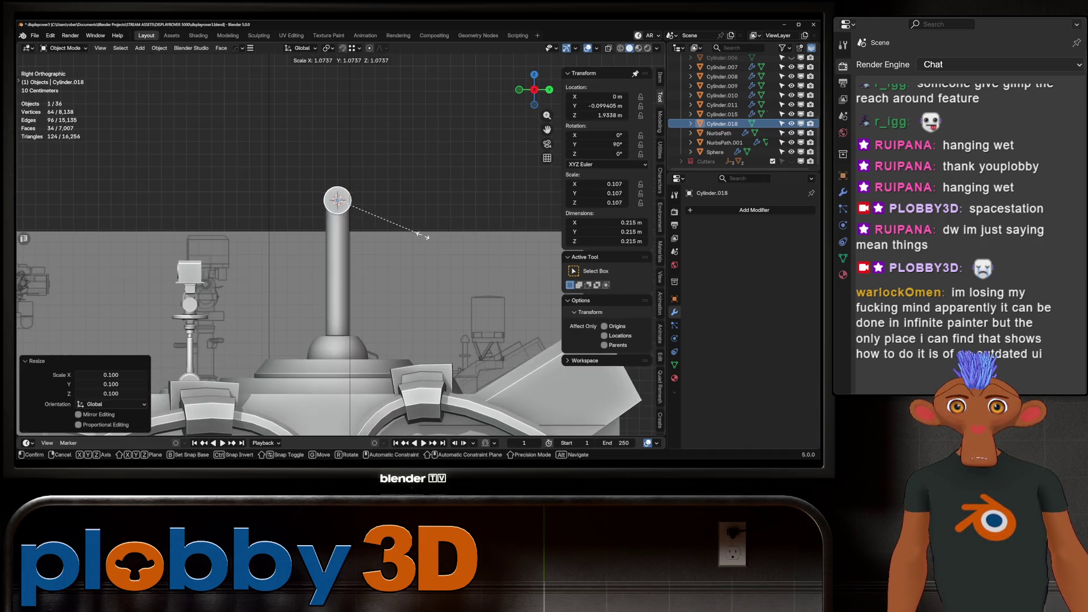
{"action": "left_click", "coordinate": [448, 238]}
In Edit Mode, select several face strips on the cylinder.
{"action": "mouse_move", "coordinate": [448, 238]}
{"action": "middle_mouse_down"}
{"action": "mouse_move", "coordinate": [369, 201]}
{"action": "mouse_move", "coordinate": [363, 226]}
{"action": "mouse_move", "coordinate": [328, 187]}
{"action": "middle_mouse_up"}
{"action": "scroll", "coordinate": [368, 201], "scroll_direction": "up", "scroll_amount": 3}
{"action": "key", "text": "Tab"}
{"action": "left_click", "coordinate": [329, 213]}
{"action": "middle_click_drag", "start_coordinate": [328, 226], "coordinate": [335, 255]}
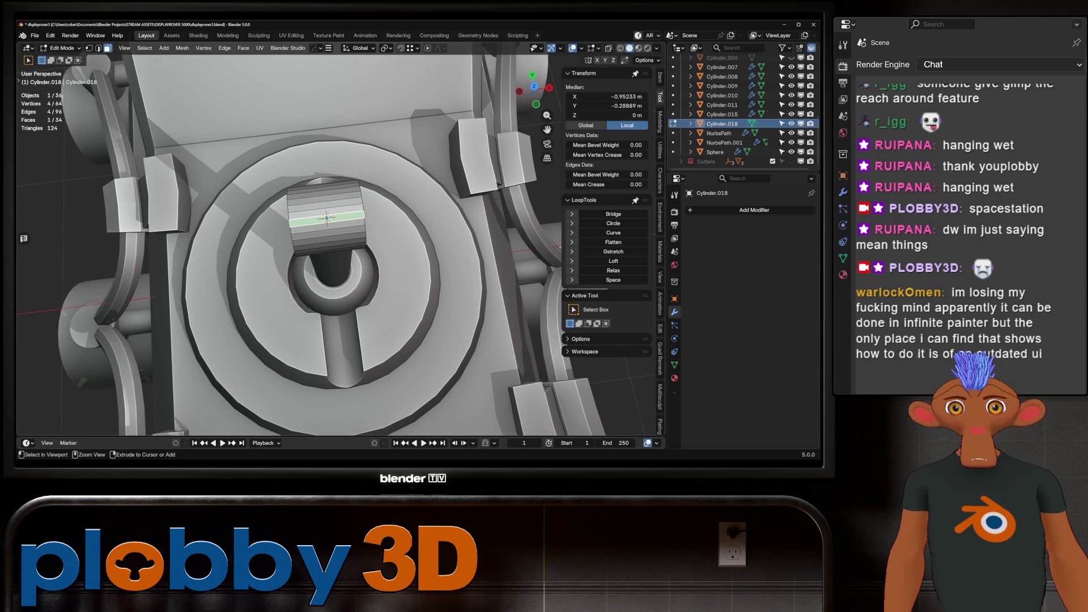
{"action": "left_click", "coordinate": [326, 201], "text": "ctrl"}
{"action": "middle_click_drag", "start_coordinate": [326, 202], "coordinate": [369, 130]}
{"action": "left_click", "coordinate": [346, 209], "text": "shift"}
Add a centred loop cut around the cylinder and bevel it into a wide band.
{"action": "key", "text": "ctrl+r"}
{"action": "left_click", "coordinate": [243, 238]}
{"action": "right_click", "coordinate": [244, 239]}
{"action": "key", "text": "ctrl+b"}
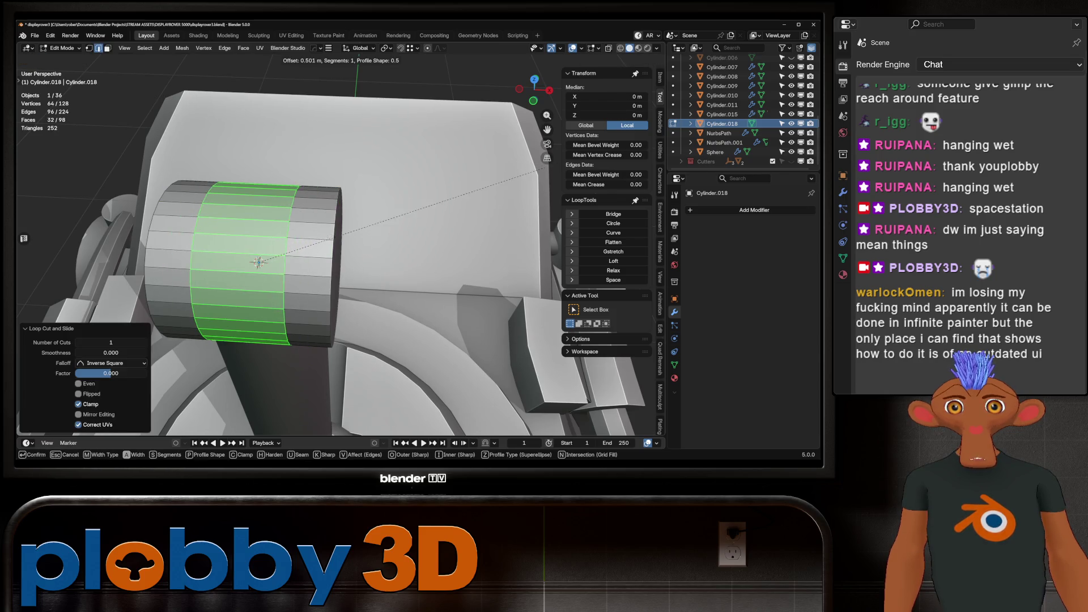
{"action": "left_click", "coordinate": [536, 172]}
From top view, select the band's middle faces and grow the selection twice.
{"action": "middle_click_drag", "start_coordinate": [536, 172], "coordinate": [535, 226]}
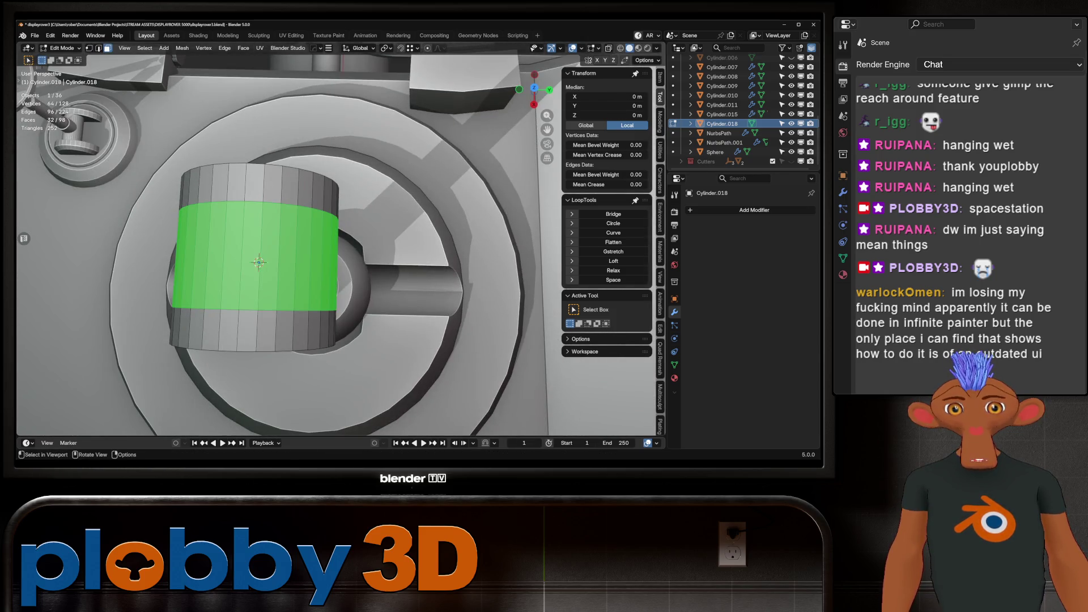
{"action": "key", "text": "KP_7"}
{"action": "key", "text": "KP_Decimal"}
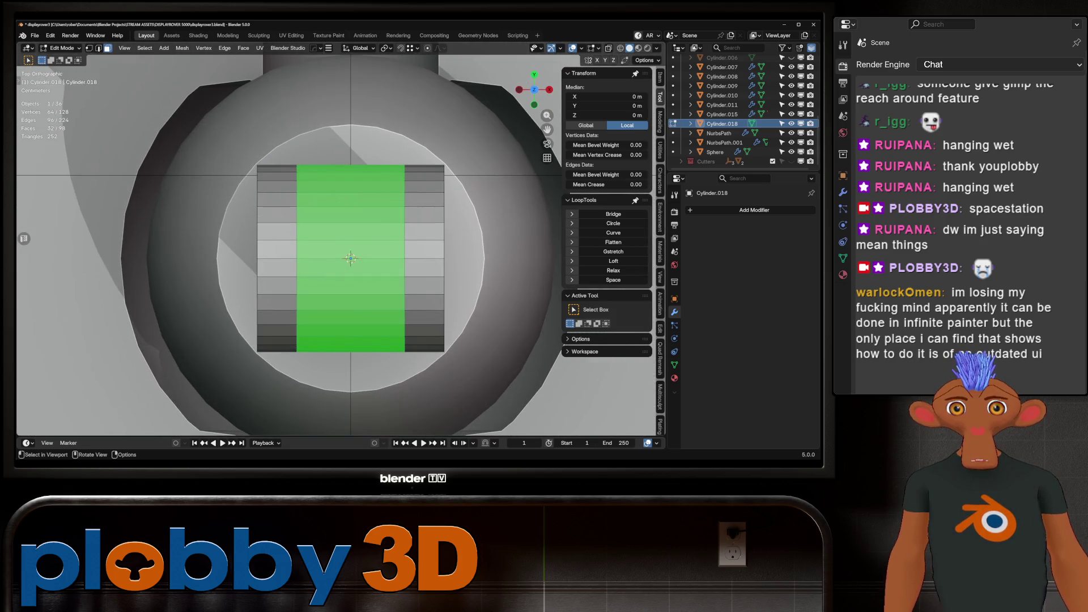
{"action": "left_click_drag", "start_coordinate": [351, 256], "coordinate": [350, 261]}
{"action": "key", "text": "ctrl+shift+KP_Add"}
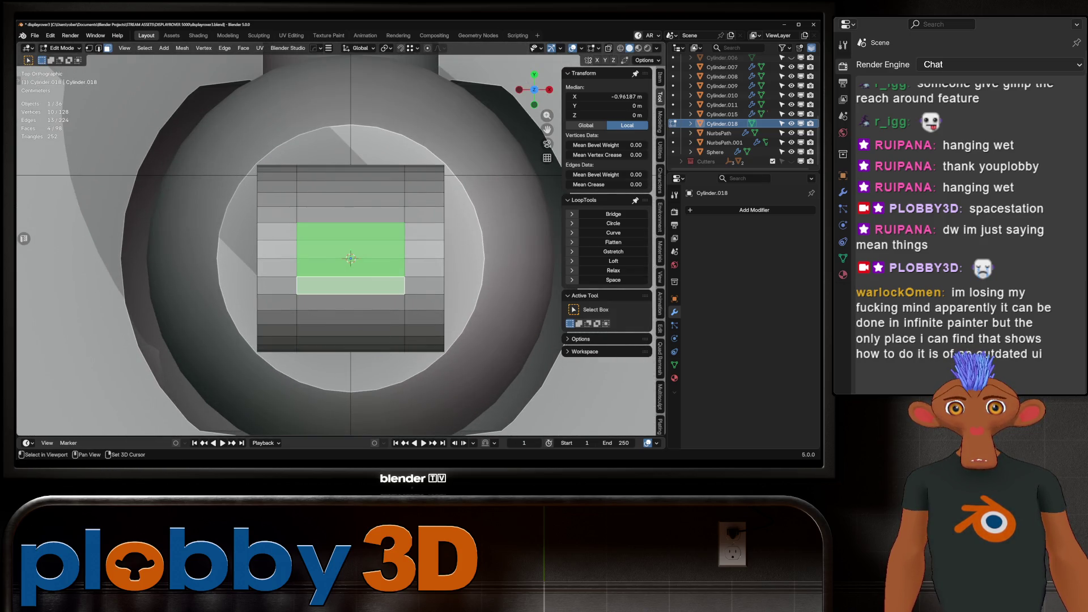
{"action": "key", "text": "ctrl+shift+KP_Add"}
{"action": "key", "text": "ctrl+shift+KP_Add"}
Extrude the selected faces upward into a tall stick, adjust Z scale, and exit Edit Mode.
{"action": "middle_click_drag", "start_coordinate": [351, 340], "coordinate": [352, 255]}
{"action": "mouse_move", "coordinate": [352, 296]}
{"action": "middle_mouse_down"}
{"action": "mouse_move", "coordinate": [322, 258]}
{"action": "mouse_move", "coordinate": [327, 269]}
{"action": "mouse_move", "coordinate": [380, 162]}
{"action": "mouse_move", "coordinate": [327, 212]}
{"action": "middle_mouse_up"}
{"action": "scroll", "coordinate": [340, 283], "scroll_direction": "down", "scroll_amount": 6}
{"action": "key", "text": "e"}
{"action": "left_click", "coordinate": [323, 258]}
{"action": "key", "text": "s"}
{"action": "key", "text": "z"}
{"action": "key", "text": "Escape"}
{"action": "key", "text": "Tab"}
Cancel an X-axis rotation so the stick stays upright.
{"action": "key", "text": "r"}
{"action": "key", "text": "x"}
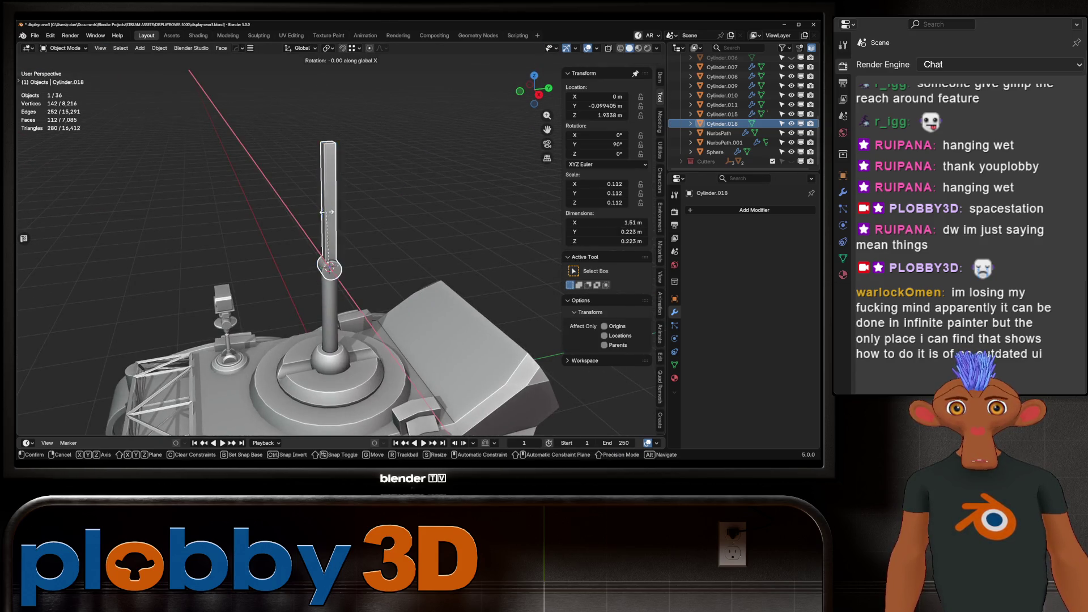
{"action": "right_click", "coordinate": [334, 216]}
{"action": "scroll", "coordinate": [340, 255], "scroll_direction": "up", "scroll_amount": 5}
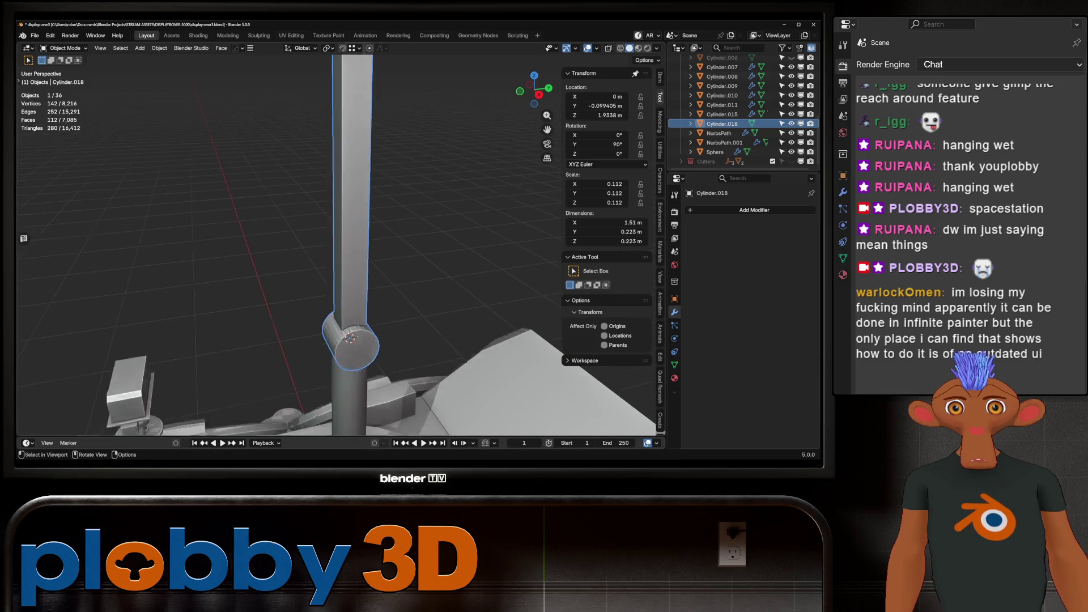
Select the stick's side faces and merge them into flat sides with Limited Dissolve.
{"action": "key", "text": "Tab"}
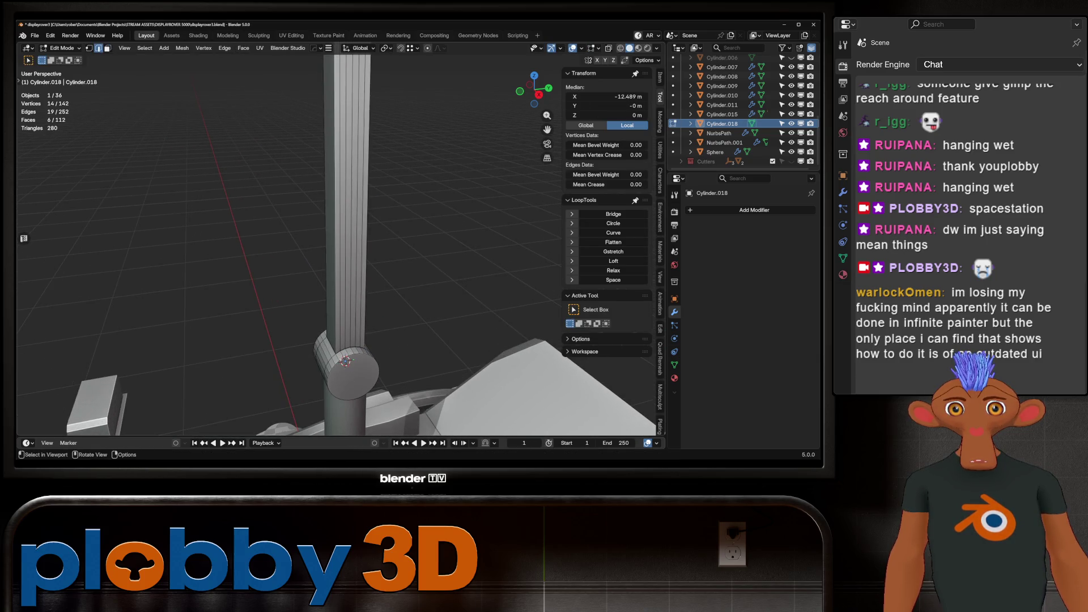
{"action": "middle_click_drag", "start_coordinate": [340, 255], "coordinate": [351, 226]}
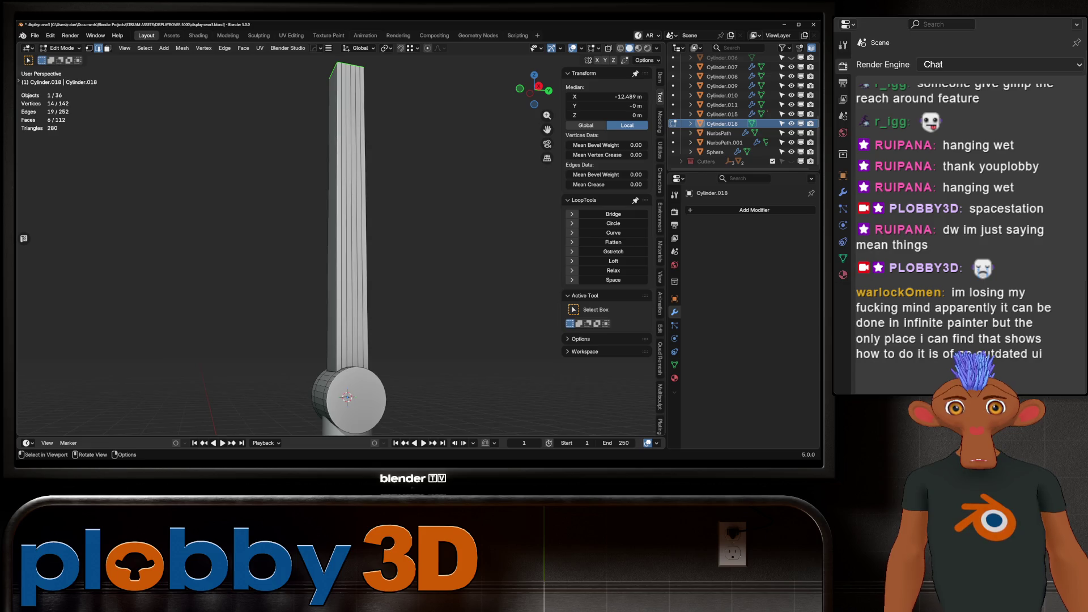
{"action": "left_click", "coordinate": [347, 227], "text": "alt"}
{"action": "key", "text": "q"}
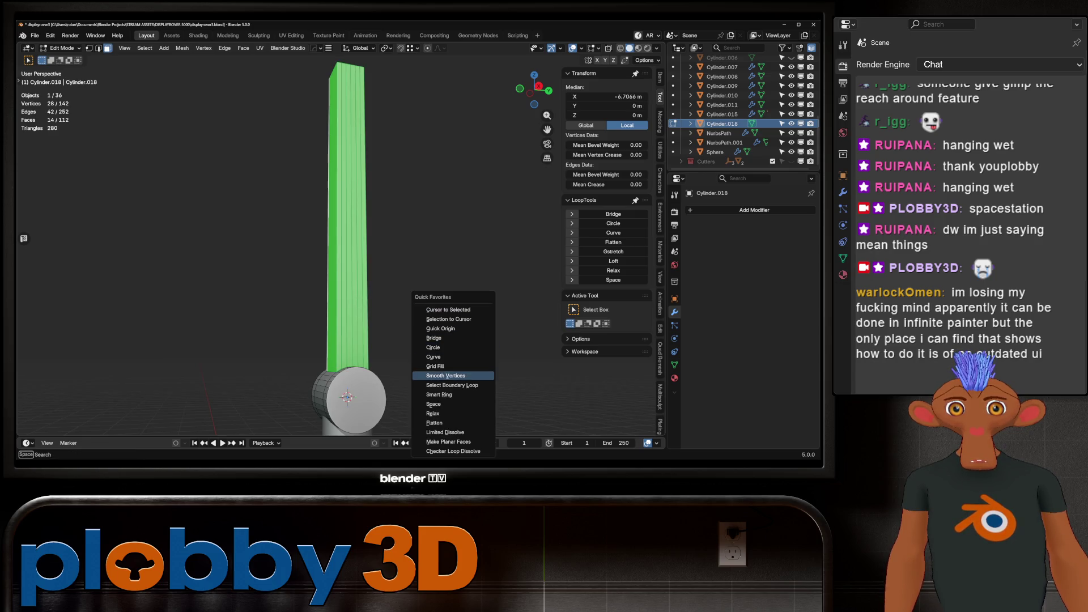
{"action": "left_click", "coordinate": [445, 432]}
{"action": "middle_click_drag", "start_coordinate": [445, 397], "coordinate": [470, 380]}
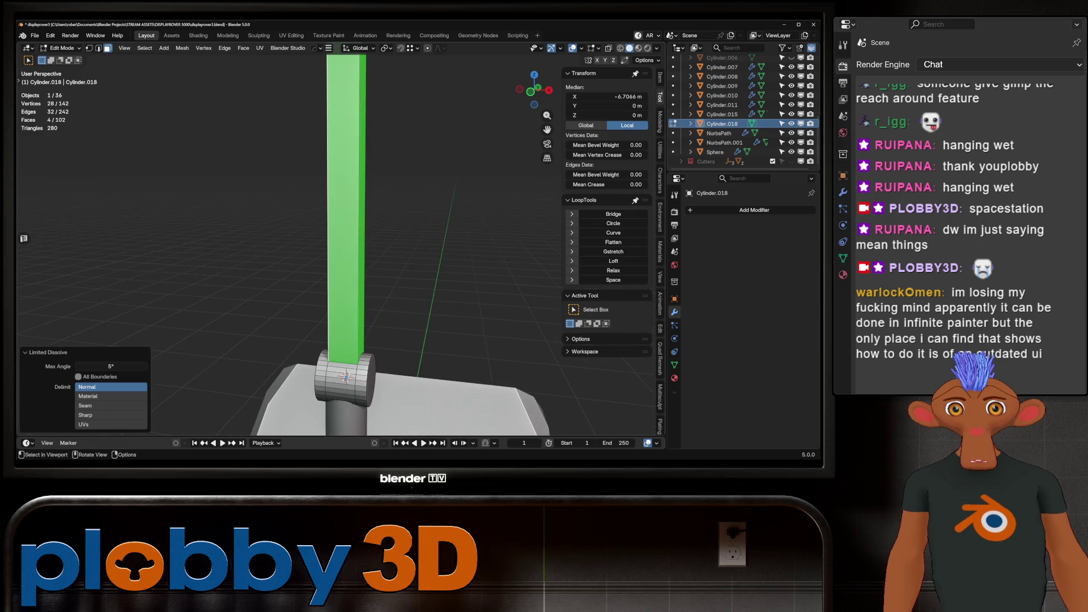
Bevel the stick's long vertical edges 0.2 m wide with several segments, then return to Object Mode.
{"action": "key", "text": "2"}
{"action": "left_click", "coordinate": [363, 227]}
{"action": "middle_click_drag", "start_coordinate": [363, 227], "coordinate": [408, 243]}
{"action": "middle_click_drag", "start_coordinate": [369, 365], "coordinate": [397, 362]}
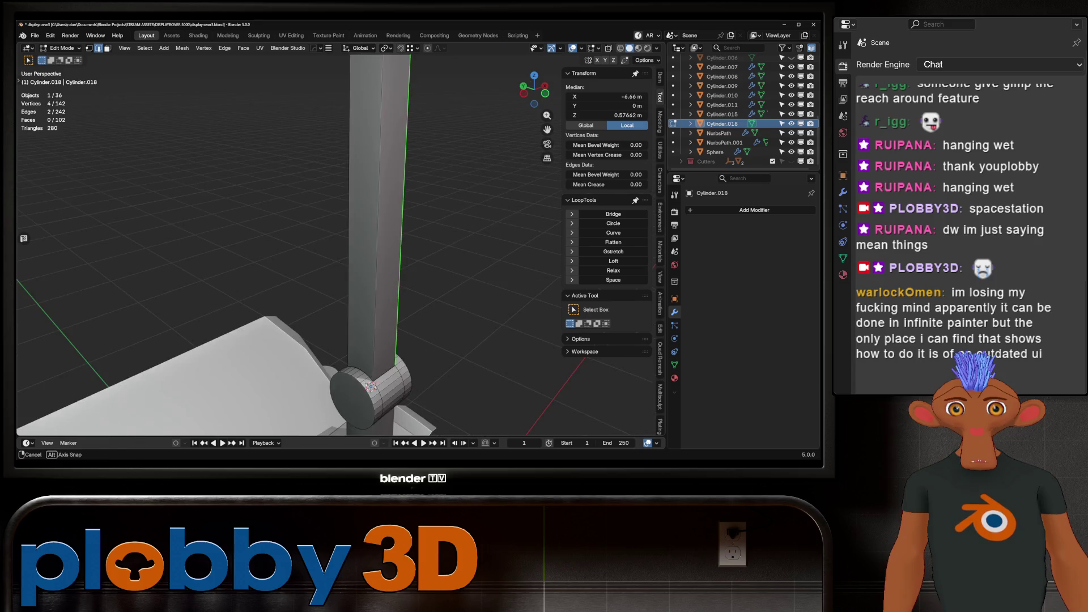
{"action": "scroll", "coordinate": [334, 243], "scroll_direction": "down", "scroll_amount": 4}
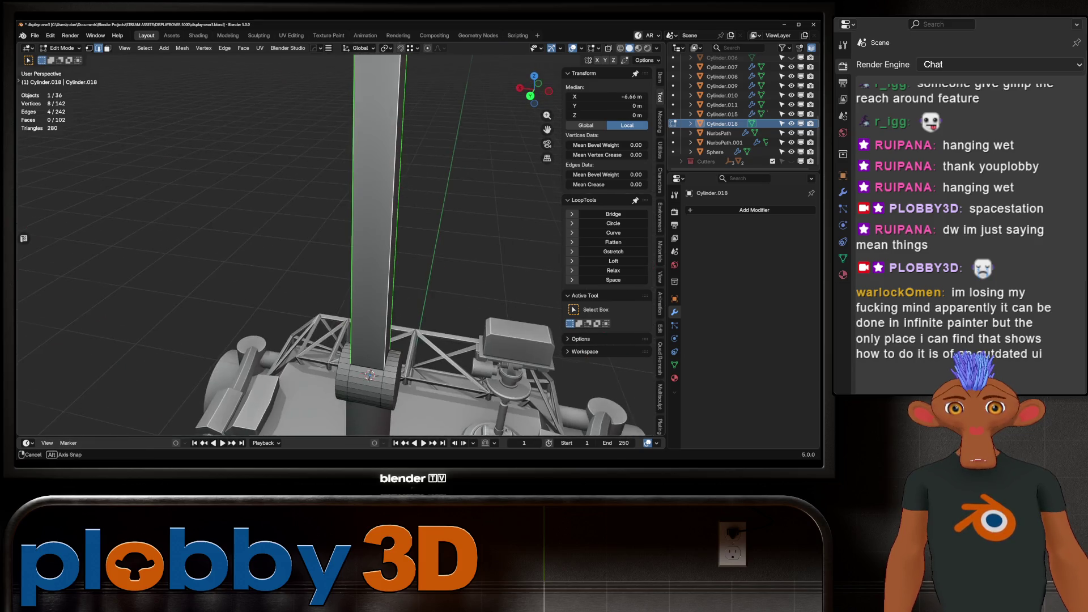
{"action": "key", "text": "ctrl+b"}
{"action": "scroll", "coordinate": [369, 375], "scroll_direction": "up", "scroll_amount": 6}
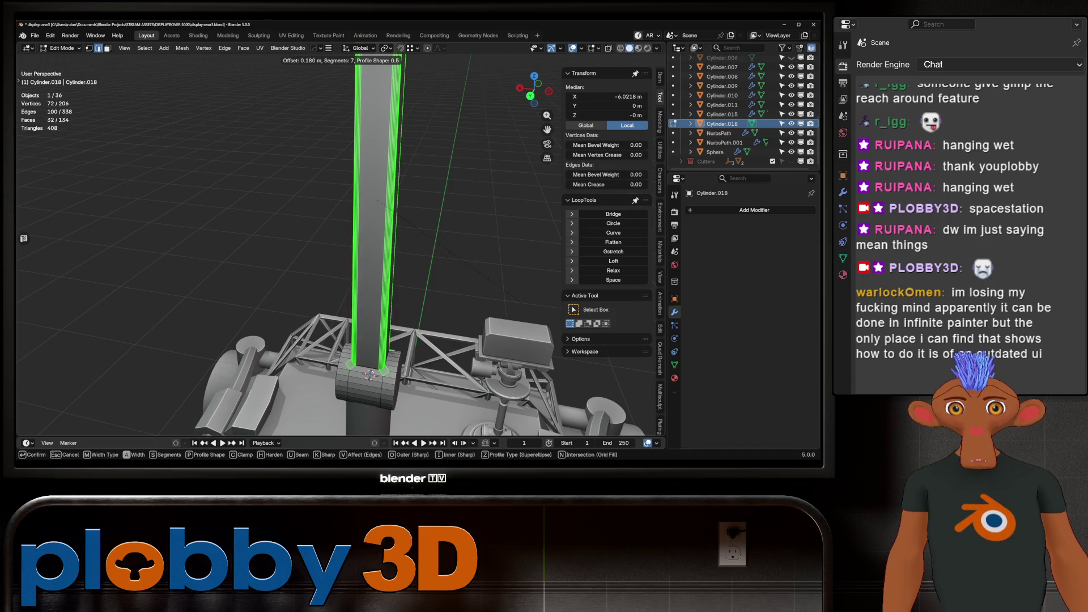
{"action": "key", "text": "Return"}
{"action": "middle_click_drag", "start_coordinate": [396, 255], "coordinate": [340, 244]}
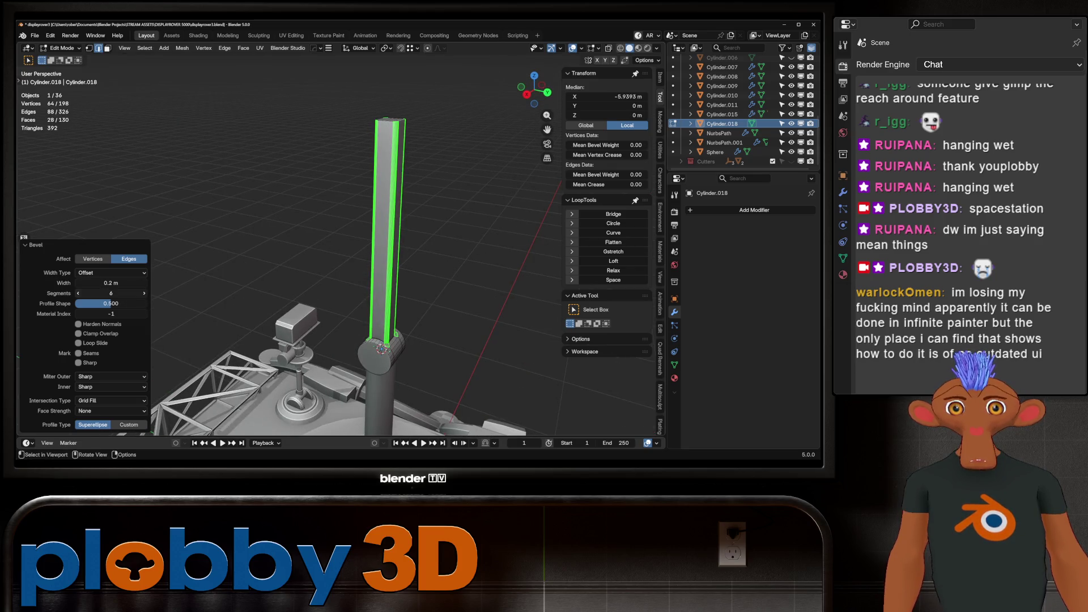
{"action": "middle_click_drag", "start_coordinate": [369, 340], "coordinate": [340, 331]}
{"action": "key", "text": "Tab"}
{"action": "right_click", "coordinate": [340, 331]}
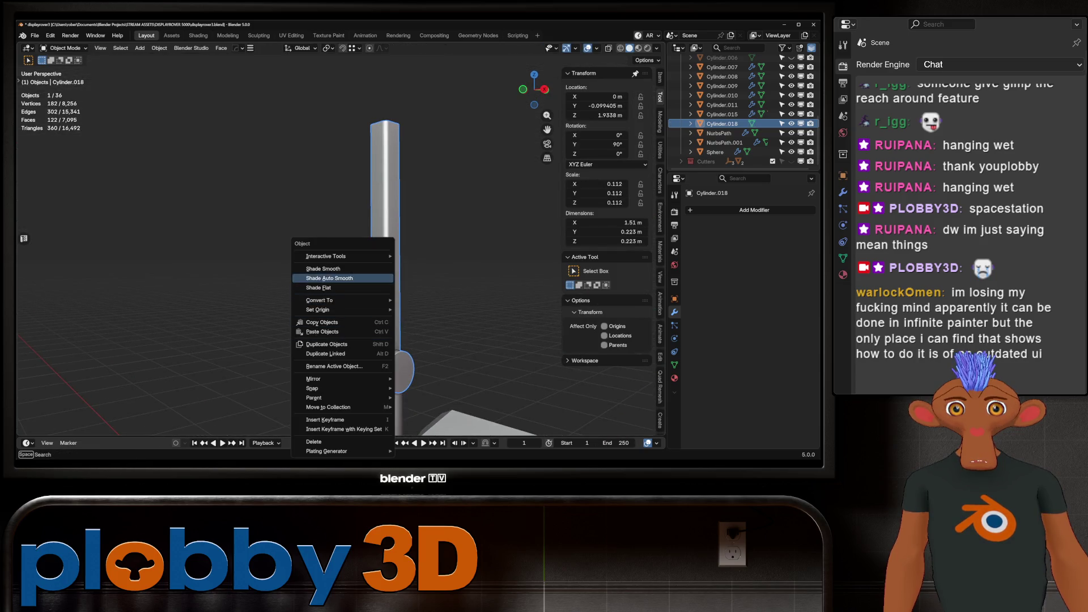
Apply Shade Auto Smooth to the stick, then start selecting the edge loop at its base.
{"action": "left_click", "coordinate": [328, 278]}
{"action": "mouse_move", "coordinate": [329, 279]}
{"action": "middle_mouse_down"}
{"action": "mouse_move", "coordinate": [371, 411]}
{"action": "mouse_move", "coordinate": [352, 255]}
{"action": "middle_mouse_up"}
{"action": "key", "text": "Tab"}
{"action": "left_click", "coordinate": [351, 227], "text": "alt"}
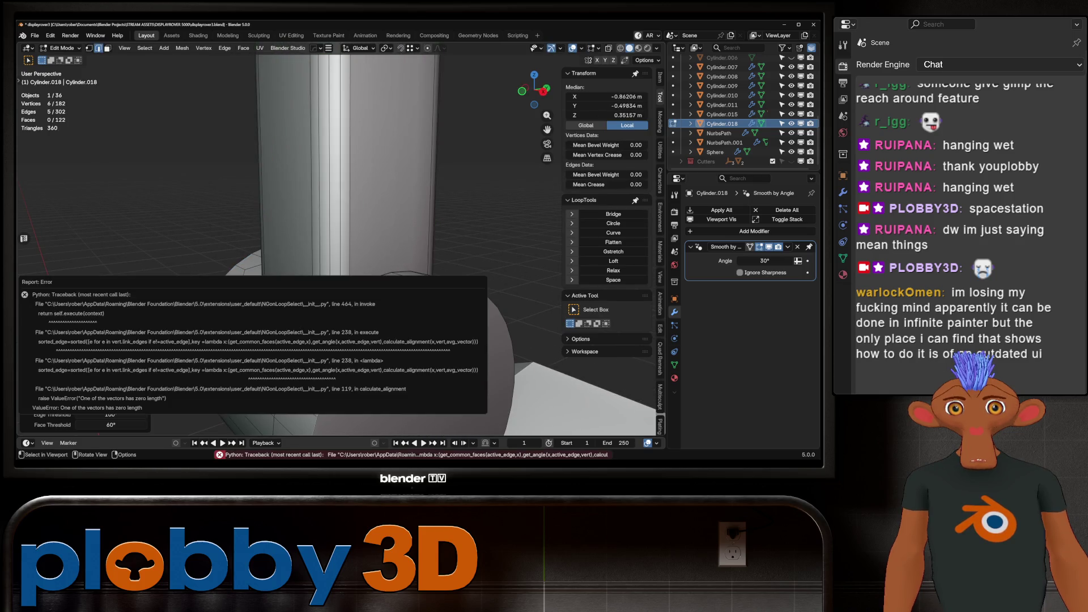
{"action": "left_click", "coordinate": [292, 290], "text": "alt"}
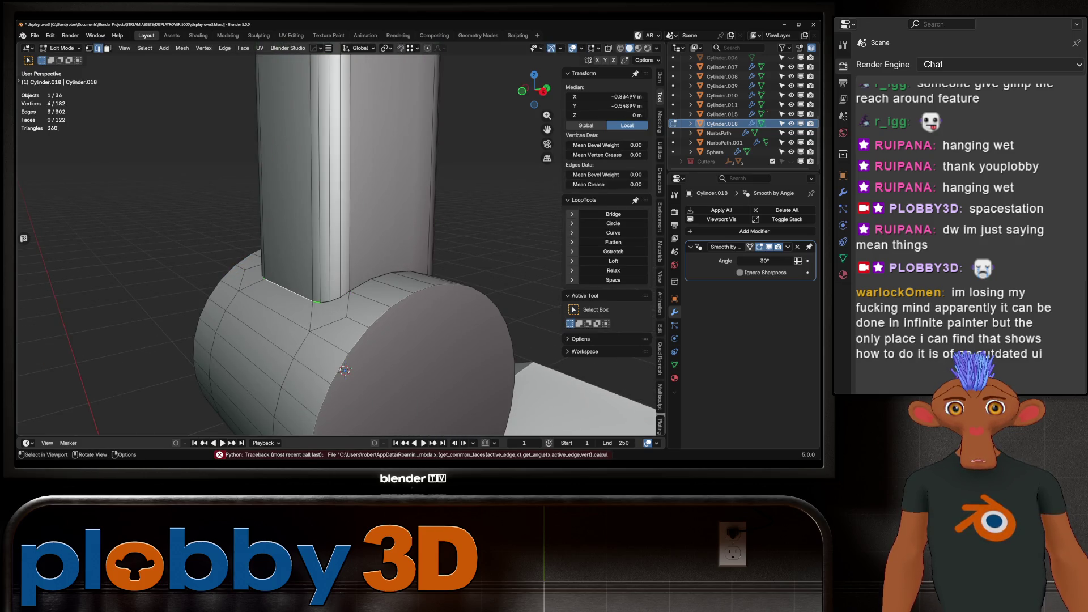
{"action": "left_click", "coordinate": [355, 283], "text": "alt"}
Extend the selection around the stick's base and pick a single base vertex.
{"action": "mouse_move", "coordinate": [355, 284]}
{"action": "middle_mouse_down"}
{"action": "mouse_move", "coordinate": [396, 352]}
{"action": "mouse_move", "coordinate": [391, 340]}
{"action": "mouse_move", "coordinate": [374, 363]}
{"action": "mouse_move", "coordinate": [369, 345]}
{"action": "mouse_move", "coordinate": [345, 340]}
{"action": "middle_mouse_up"}
{"action": "left_click", "coordinate": [391, 340], "text": "ctrl"}
{"action": "left_click", "coordinate": [369, 340], "text": "ctrl"}
{"action": "mouse_move", "coordinate": [345, 407]}
{"action": "middle_mouse_down"}
{"action": "mouse_move", "coordinate": [335, 413]}
{"action": "mouse_move", "coordinate": [349, 369]}
{"action": "middle_mouse_up"}
{"action": "scroll", "coordinate": [353, 366], "scroll_direction": "up", "scroll_amount": 2}
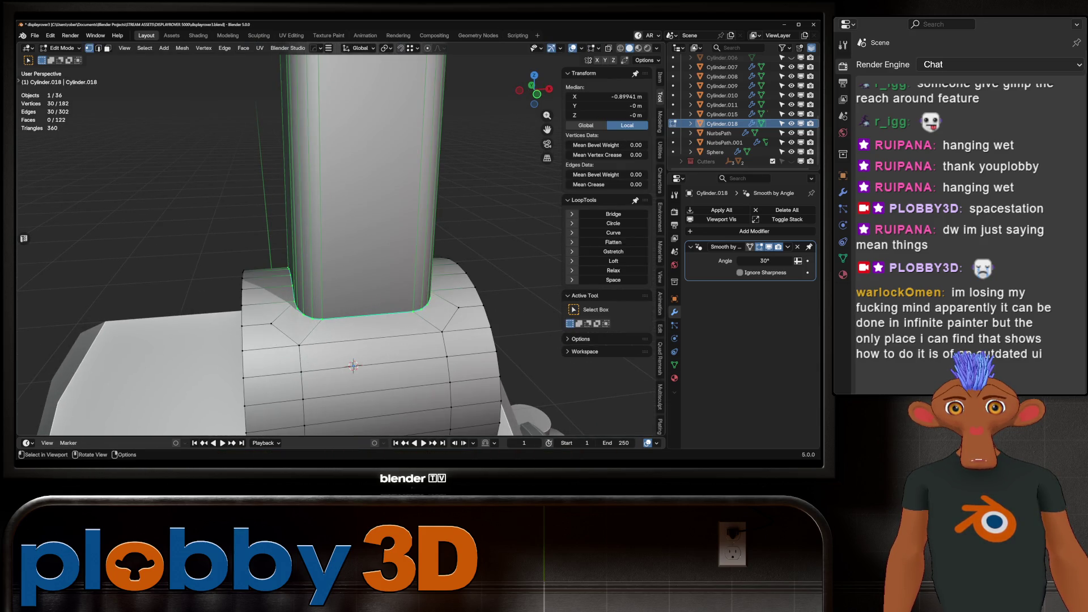
{"action": "left_click", "coordinate": [303, 314]}
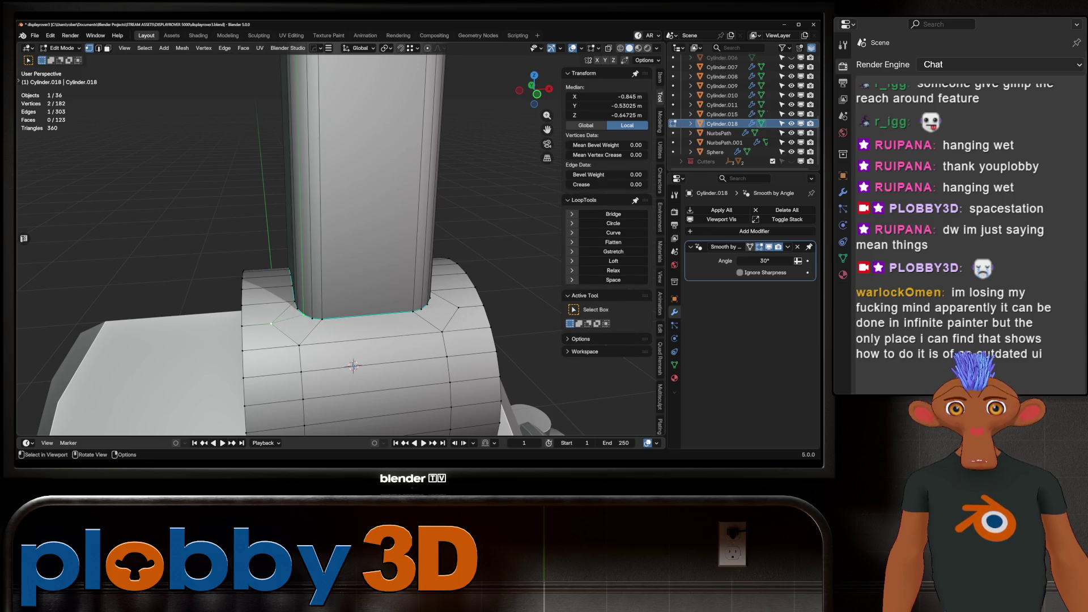
{"action": "scroll", "coordinate": [340, 283], "scroll_direction": "down", "scroll_amount": 3}
Undo the auto smoothing and bevel, restoring the stick's sharp upright shape.
{"action": "key", "text": "ctrl+z"}
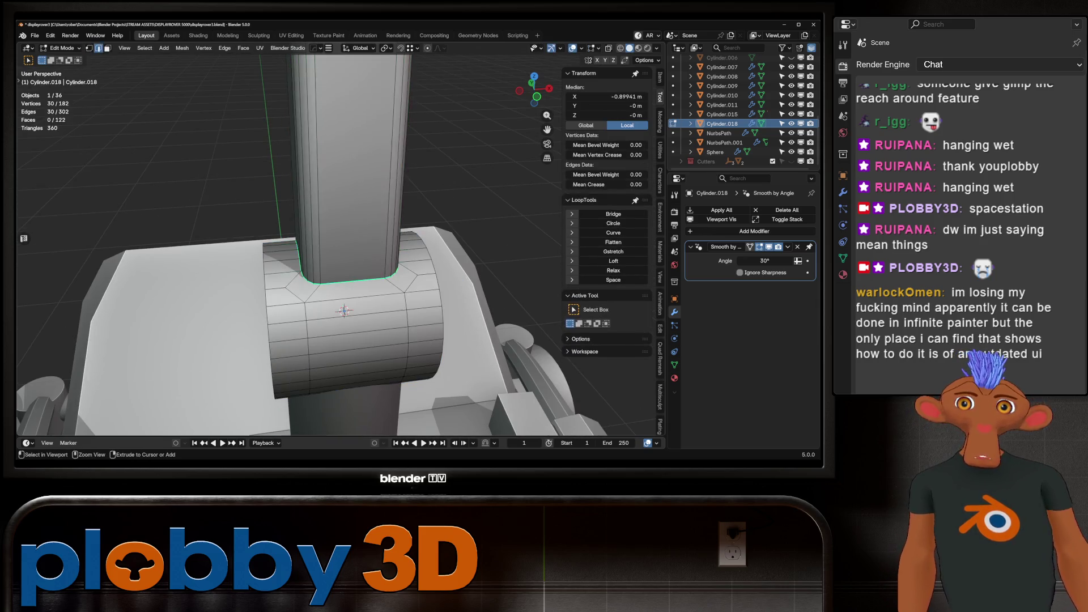
{"action": "key", "text": "ctrl+l"}
{"action": "key", "text": "Tab"}
{"action": "key", "text": "ctrl+z"}
{"action": "key", "text": "ctrl+z"}
{"action": "key", "text": "ctrl+z"}
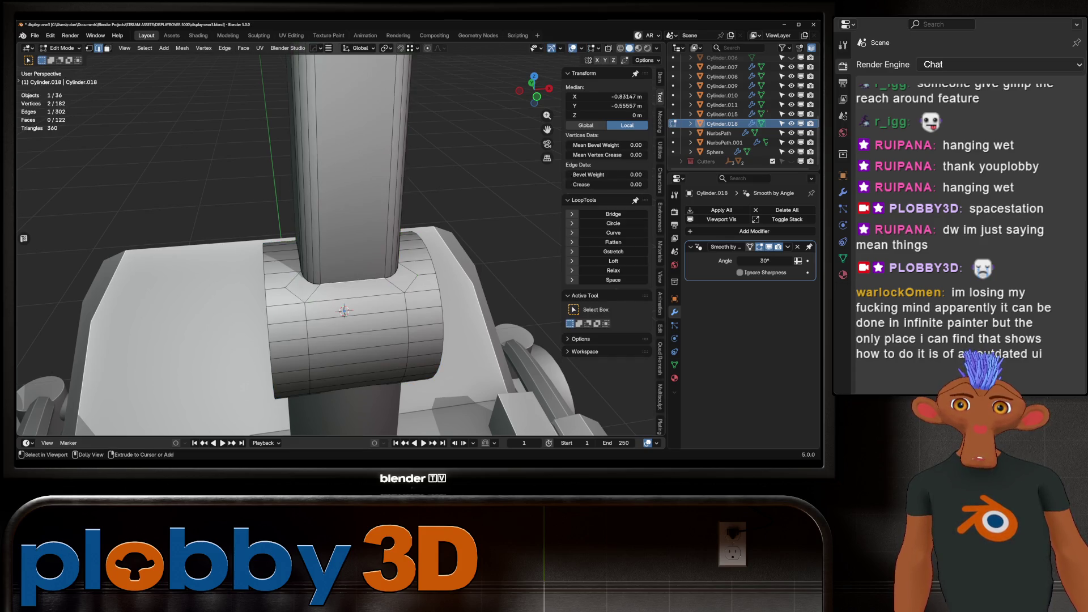
{"action": "mouse_move", "coordinate": [340, 255]}
{"action": "middle_mouse_down", "text": "ctrl"}
{"action": "mouse_move", "coordinate": [340, 227]}
{"action": "mouse_move", "coordinate": [397, 243]}
{"action": "mouse_move", "coordinate": [363, 227]}
{"action": "middle_mouse_up", "text": "ctrl"}
{"action": "middle_click_drag", "start_coordinate": [397, 351], "coordinate": [349, 273], "text": "shift"}
{"action": "scroll", "coordinate": [352, 311], "scroll_direction": "down", "scroll_amount": 8}
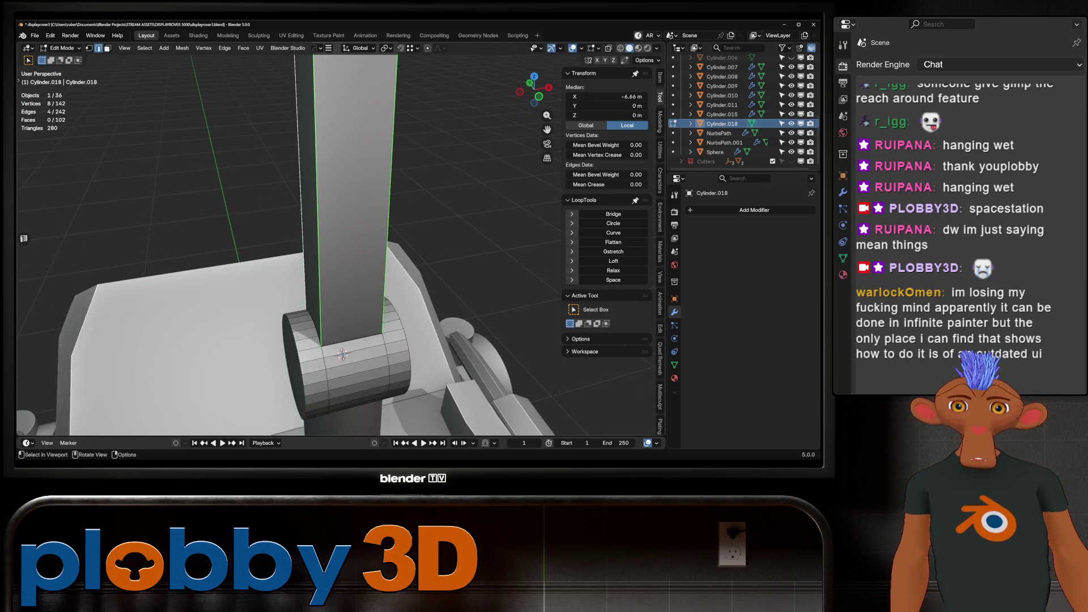
{"action": "mouse_move", "coordinate": [351, 310]}
{"action": "middle_mouse_down"}
{"action": "mouse_move", "coordinate": [317, 295]}
{"action": "mouse_move", "coordinate": [306, 272]}
{"action": "mouse_move", "coordinate": [318, 244]}
{"action": "mouse_move", "coordinate": [351, 284]}
{"action": "mouse_move", "coordinate": [397, 306]}
{"action": "middle_mouse_up"}
Select the stick's top faces in face mode and cancel the inset on them.
{"action": "key", "text": "3"}
{"action": "left_click", "coordinate": [198, 263]}
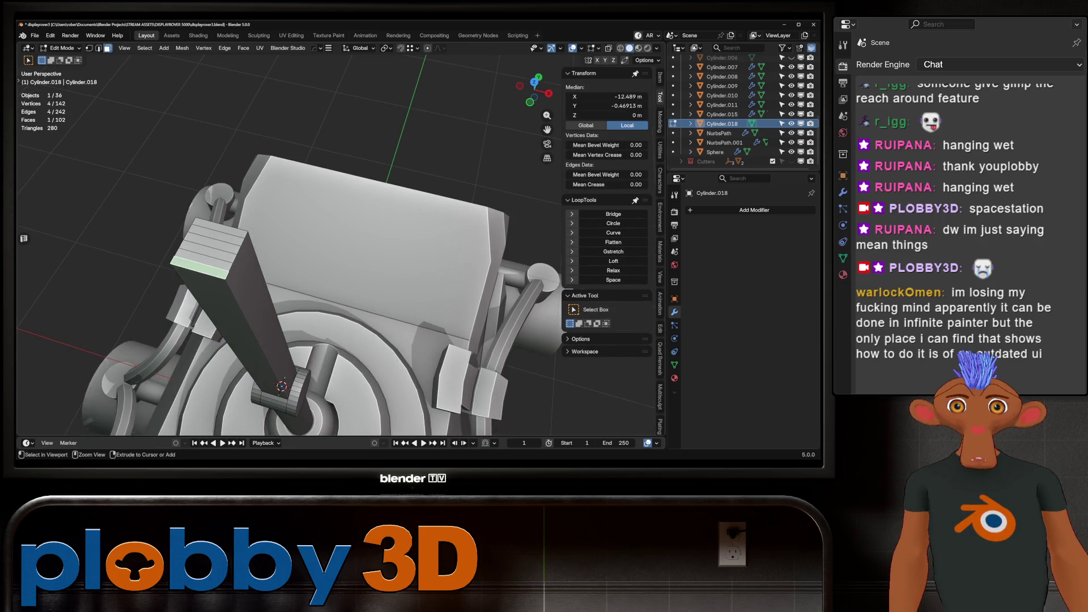
{"action": "left_click", "coordinate": [207, 229], "text": "ctrl"}
{"action": "left_click", "coordinate": [217, 233], "text": "shift"}
{"action": "middle_click_drag", "start_coordinate": [218, 233], "coordinate": [238, 243]}
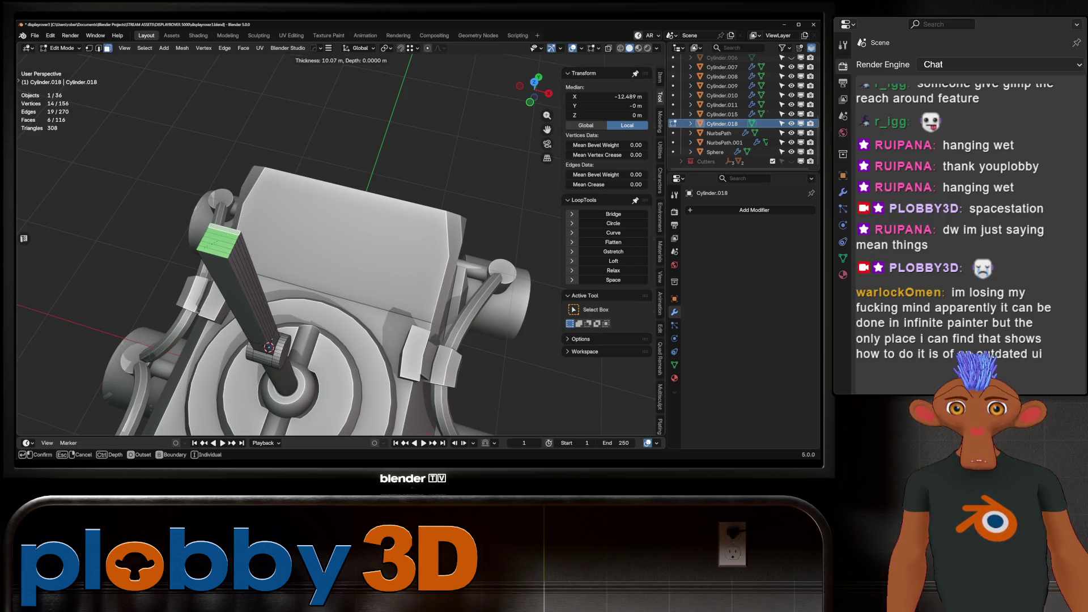
{"action": "key", "text": "Escape"}
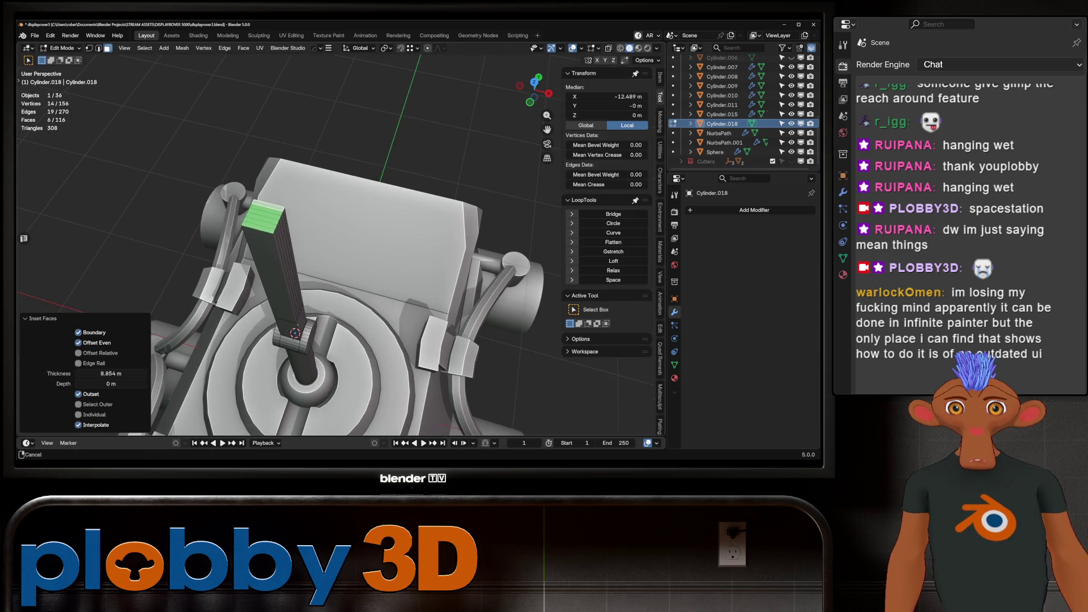
Isolate the whole stick in local view and slide one edge loop along Z.
{"action": "key", "text": "ctrl+l"}
{"action": "key", "text": "KP_Divide"}
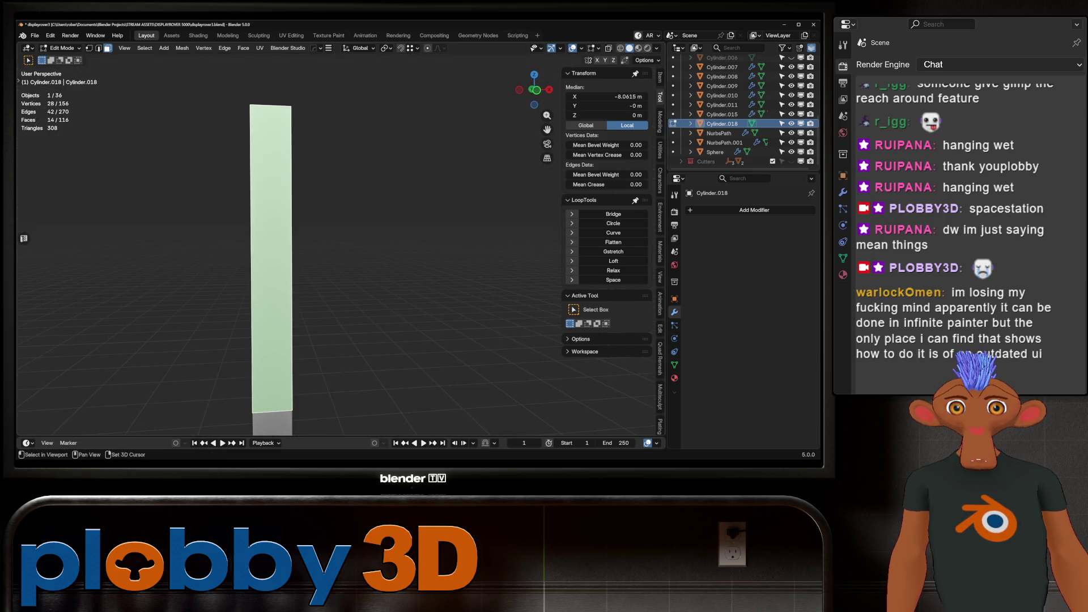
{"action": "key", "text": "2"}
{"action": "scroll", "coordinate": [300, 243], "scroll_direction": "up", "scroll_amount": 2}
{"action": "middle_click_drag", "start_coordinate": [340, 244], "coordinate": [317, 244]}
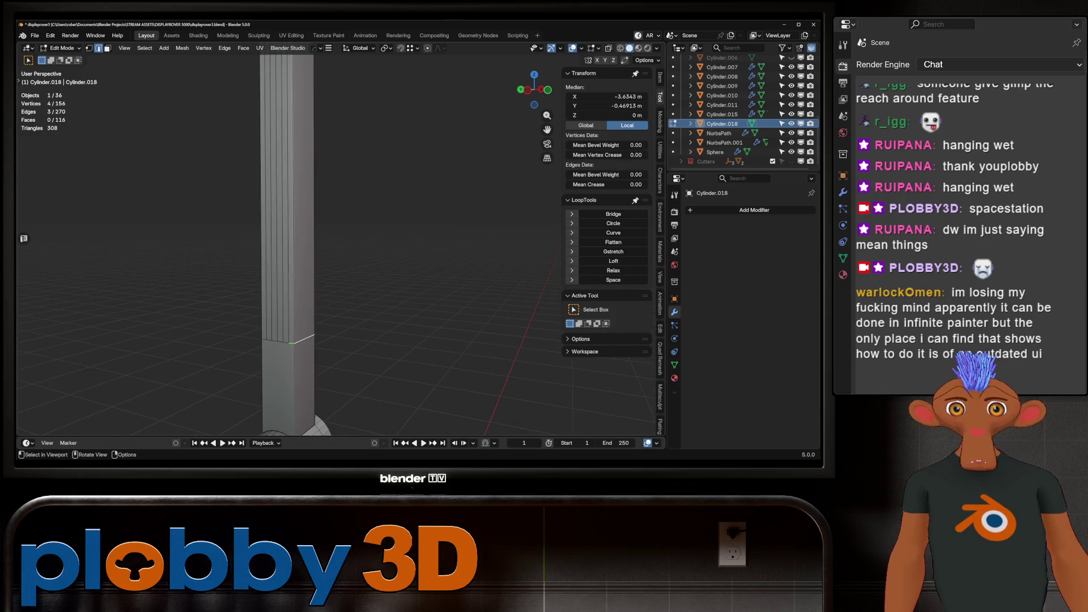
{"action": "key", "text": "3"}
{"action": "left_click", "coordinate": [289, 341], "text": "alt"}
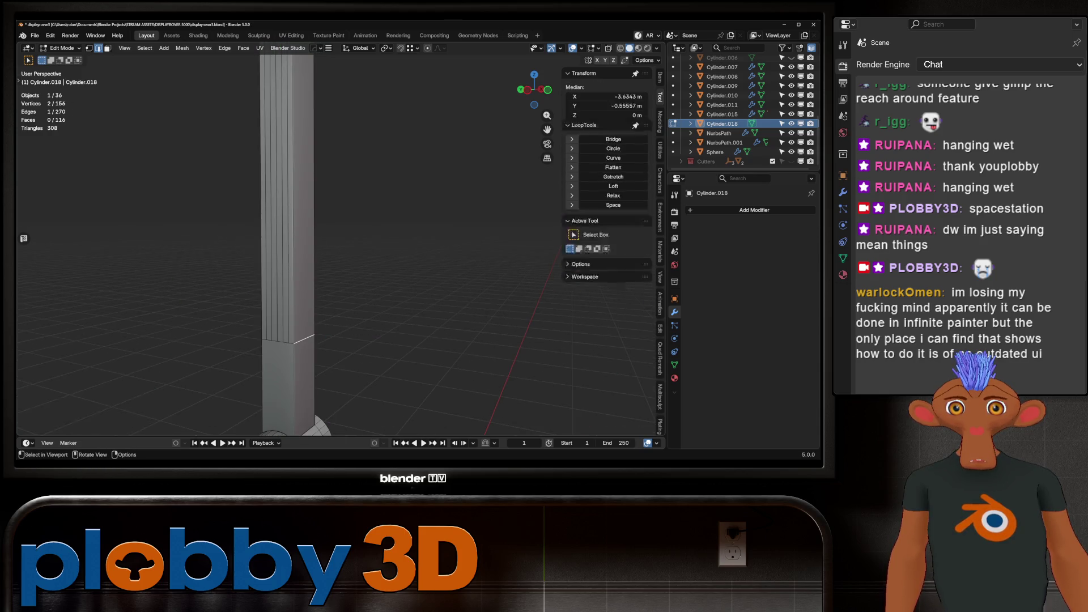
{"action": "middle_click_drag", "start_coordinate": [289, 340], "coordinate": [295, 233], "text": "shift"}
{"action": "key", "text": "g"}
{"action": "key", "text": "z"}
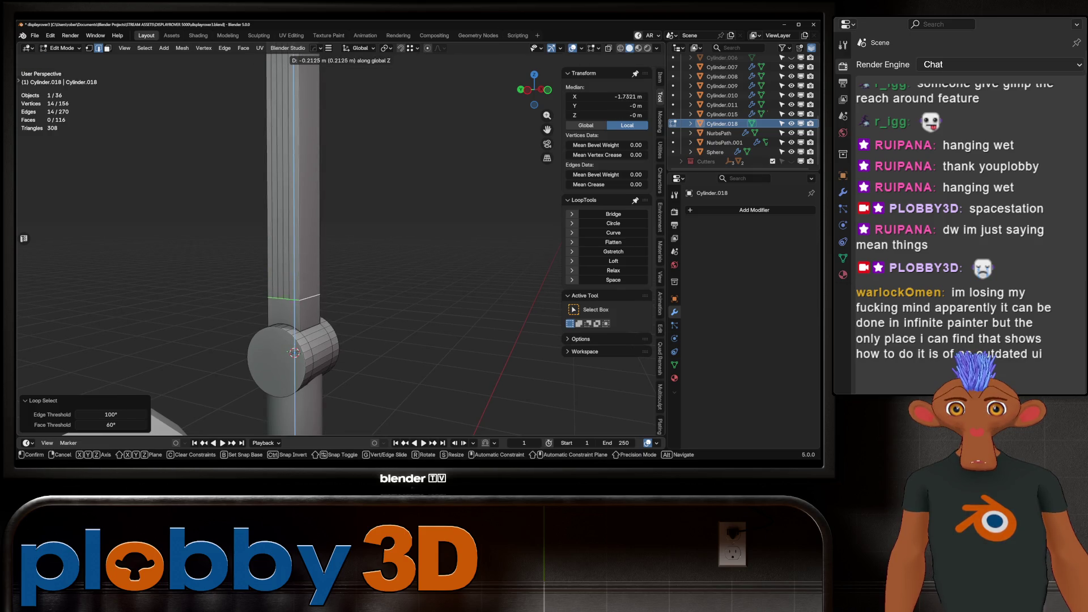
{"action": "key", "text": "Return"}
Delete the faces on top of the stick.
{"action": "key", "text": "3"}
{"action": "left_click", "coordinate": [283, 170], "text": "alt"}
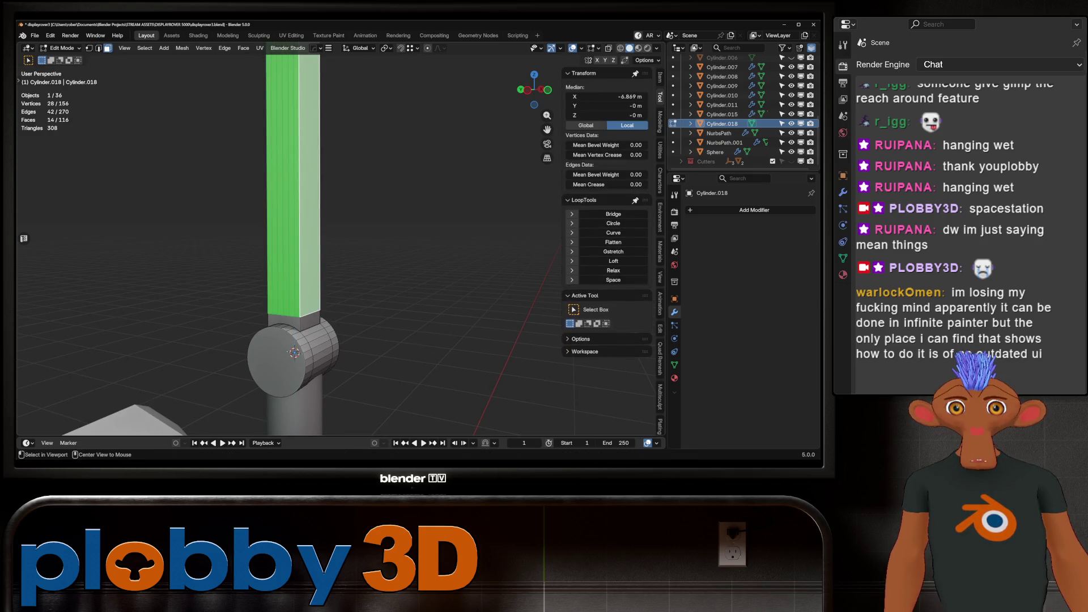
{"action": "scroll", "coordinate": [289, 238], "scroll_direction": "down", "scroll_amount": 2}
{"action": "mouse_move", "coordinate": [289, 306]}
{"action": "middle_mouse_down"}
{"action": "mouse_move", "coordinate": [284, 340]}
{"action": "mouse_move", "coordinate": [294, 329]}
{"action": "middle_mouse_up"}
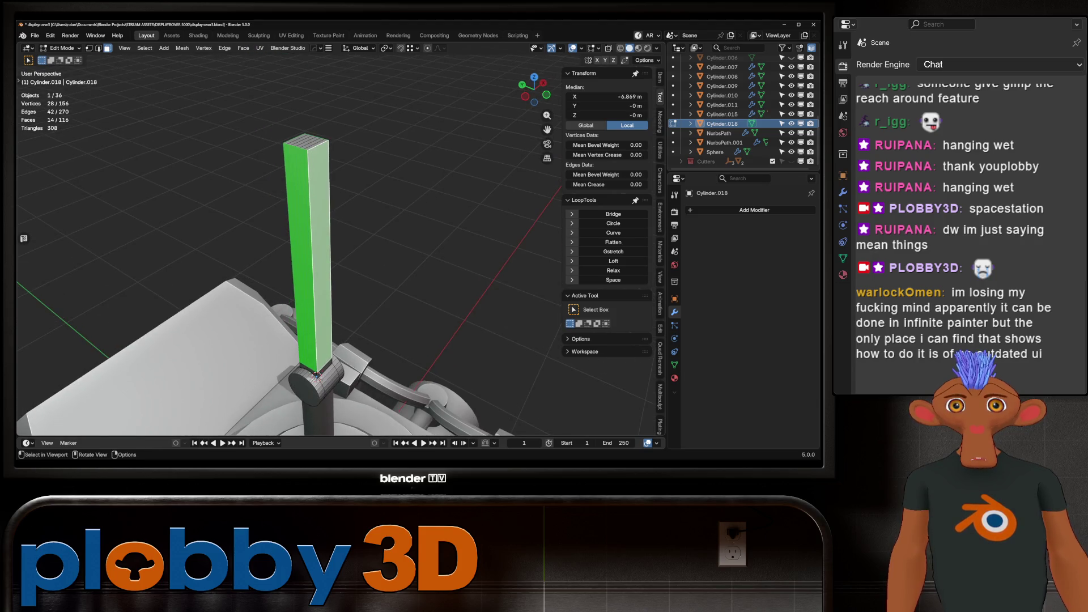
{"action": "scroll", "coordinate": [316, 376], "scroll_direction": "up", "scroll_amount": 6}
{"action": "key", "text": "alt+a"}
{"action": "left_click", "coordinate": [295, 133], "text": "ctrl"}
{"action": "key", "text": "x"}
{"action": "left_click", "coordinate": [369, 172]}
Extrude a ring of the stick's side faces in place and shrink it inward along normals.
{"action": "scroll", "coordinate": [368, 227], "scroll_direction": "down", "scroll_amount": 2}
{"action": "left_click", "coordinate": [306, 284], "text": "alt"}
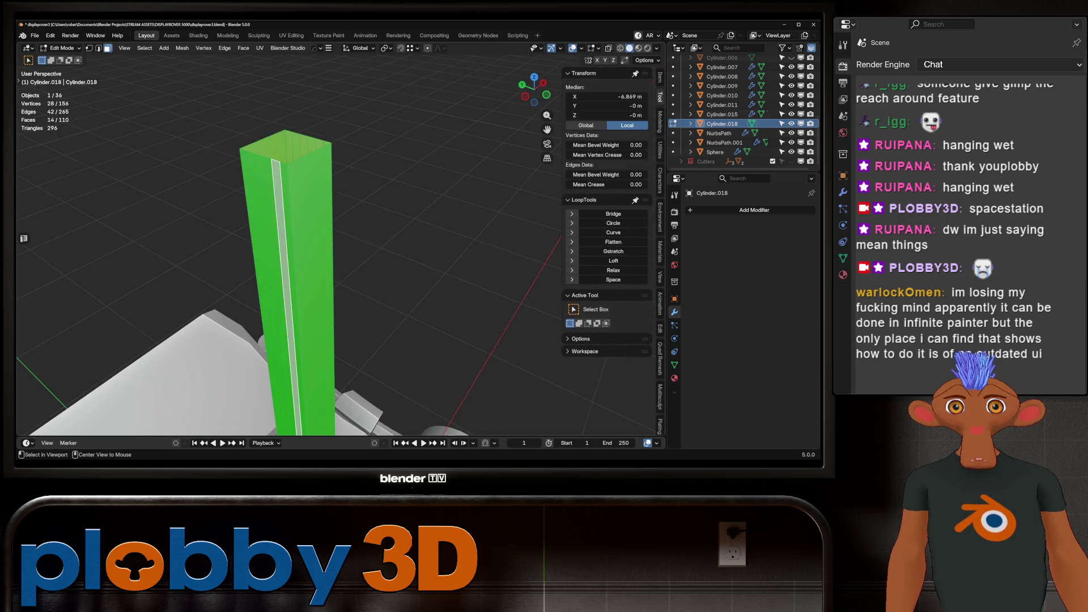
{"action": "middle_click_drag", "start_coordinate": [317, 397], "coordinate": [345, 423]}
{"action": "key", "text": "Right"}
{"action": "scroll", "coordinate": [335, 243], "scroll_direction": "down", "scroll_amount": 2}
{"action": "key", "text": "e"}
{"action": "key", "text": "Escape"}
{"action": "key", "text": "alt+s"}
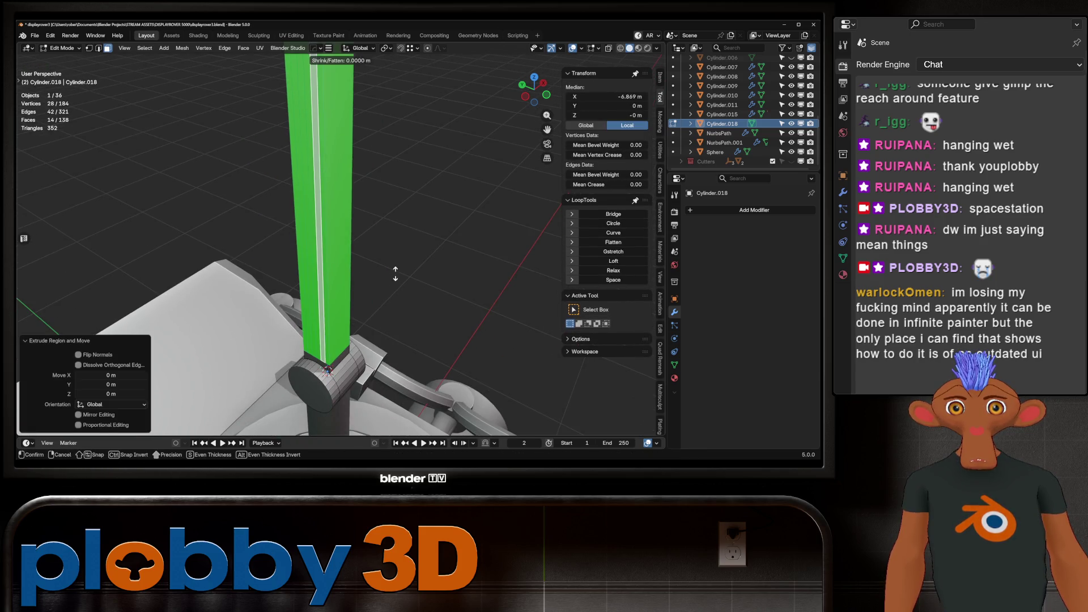
{"action": "left_click", "coordinate": [320, 130]}
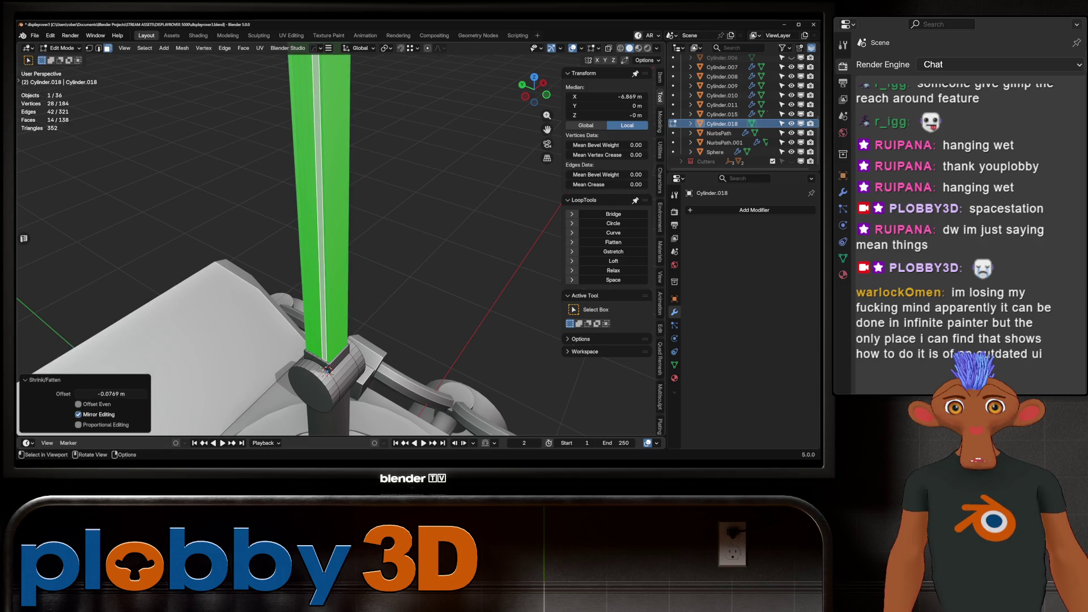
Make the loop a perfect circle with LoopTools and narrow the column with Shift+Z scaling.
{"action": "scroll", "coordinate": [318, 357], "scroll_direction": "up", "scroll_amount": 5}
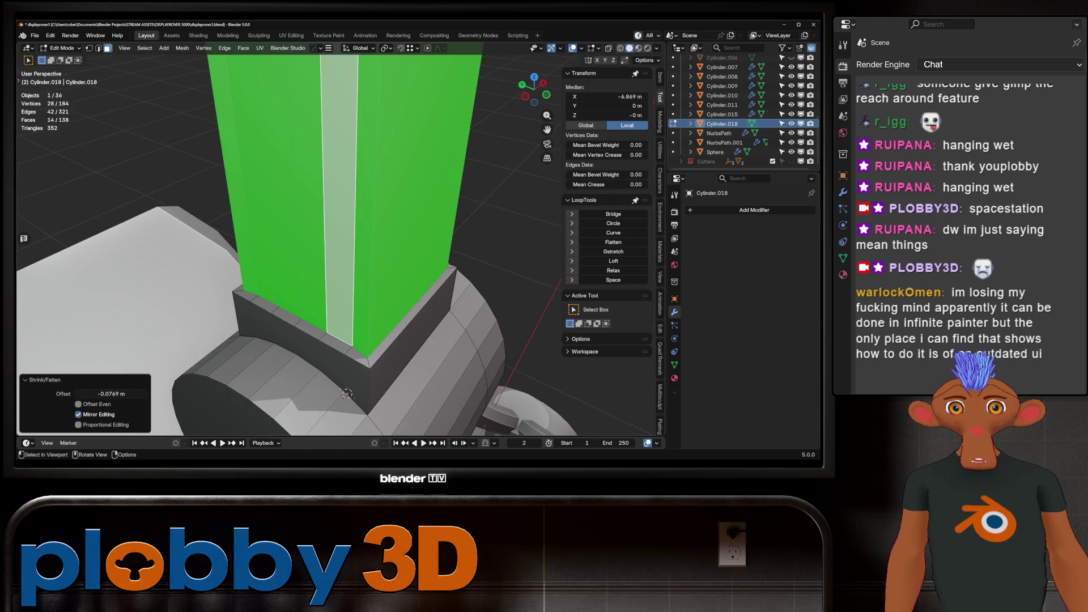
{"action": "scroll", "coordinate": [340, 255], "scroll_direction": "up", "scroll_amount": 3}
{"action": "scroll", "coordinate": [340, 255], "scroll_direction": "down", "scroll_amount": 6}
{"action": "key", "text": "q"}
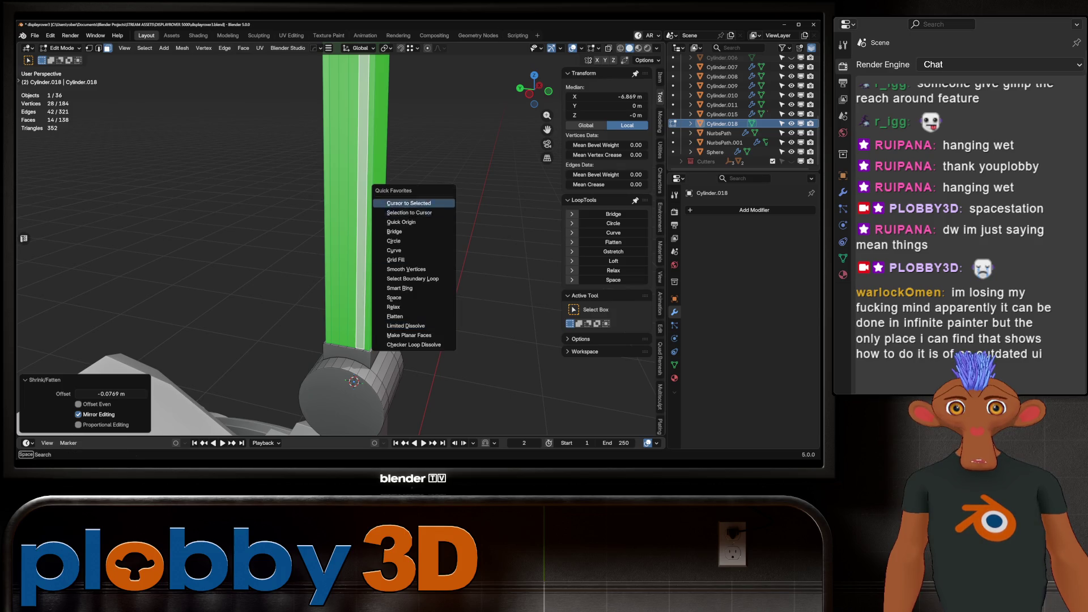
{"action": "left_click", "coordinate": [408, 241]}
{"action": "key", "text": "s"}
{"action": "key", "text": "shift+z"}
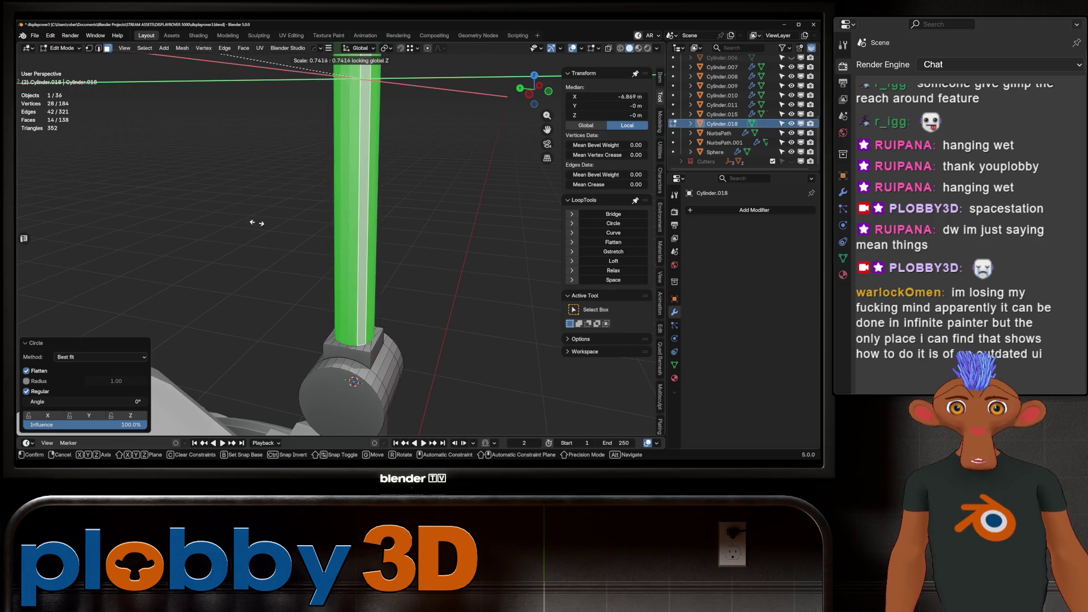
{"action": "left_click", "coordinate": [370, 339]}
Delete the pole's flat end-cap faces by selecting one and using Select Similar > Coplanar.
{"action": "mouse_move", "coordinate": [370, 339]}
{"action": "middle_mouse_down"}
{"action": "mouse_move", "coordinate": [340, 317]}
{"action": "mouse_move", "coordinate": [322, 268]}
{"action": "middle_mouse_up"}
{"action": "left_click", "coordinate": [322, 269]}
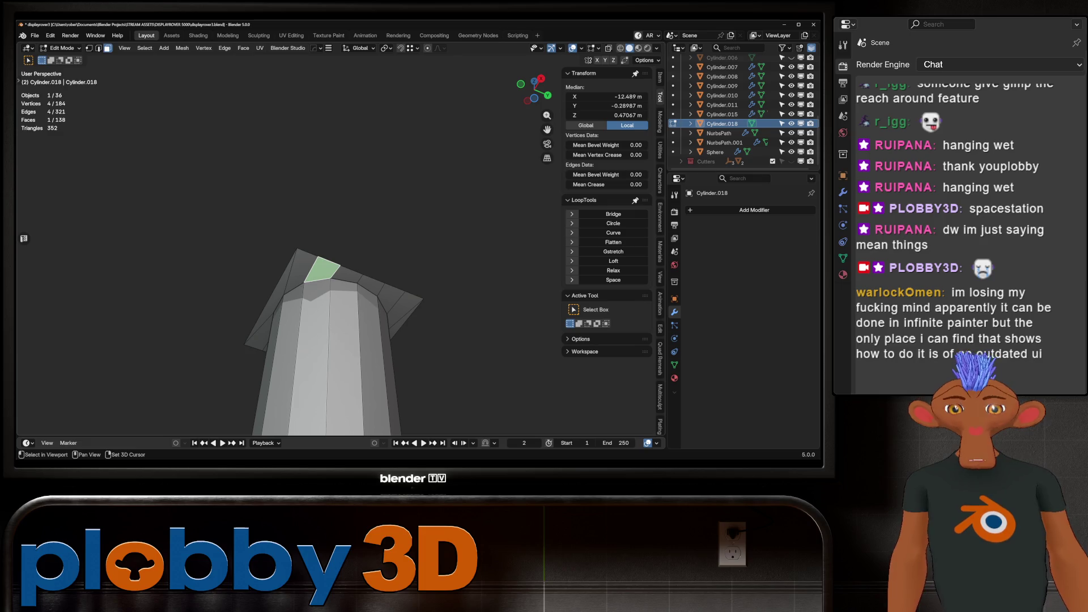
{"action": "key", "text": "shift+g"}
{"action": "left_click", "coordinate": [427, 305]}
{"action": "key", "text": "x"}
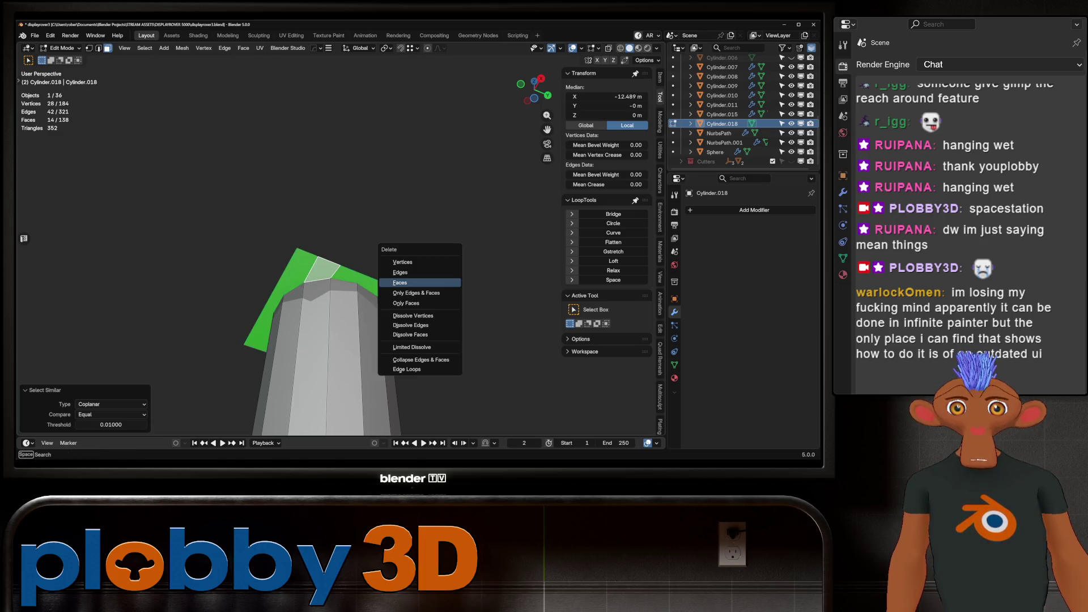
{"action": "left_click", "coordinate": [428, 306]}
{"action": "mouse_move", "coordinate": [428, 306]}
{"action": "middle_mouse_down"}
{"action": "mouse_move", "coordinate": [363, 283]}
{"action": "mouse_move", "coordinate": [332, 310]}
{"action": "middle_mouse_up"}
Apply Shade Auto Smooth to the pole in Object Mode.
{"action": "key", "text": "Tab"}
{"action": "right_click", "coordinate": [332, 310]}
{"action": "left_click", "coordinate": [317, 278]}
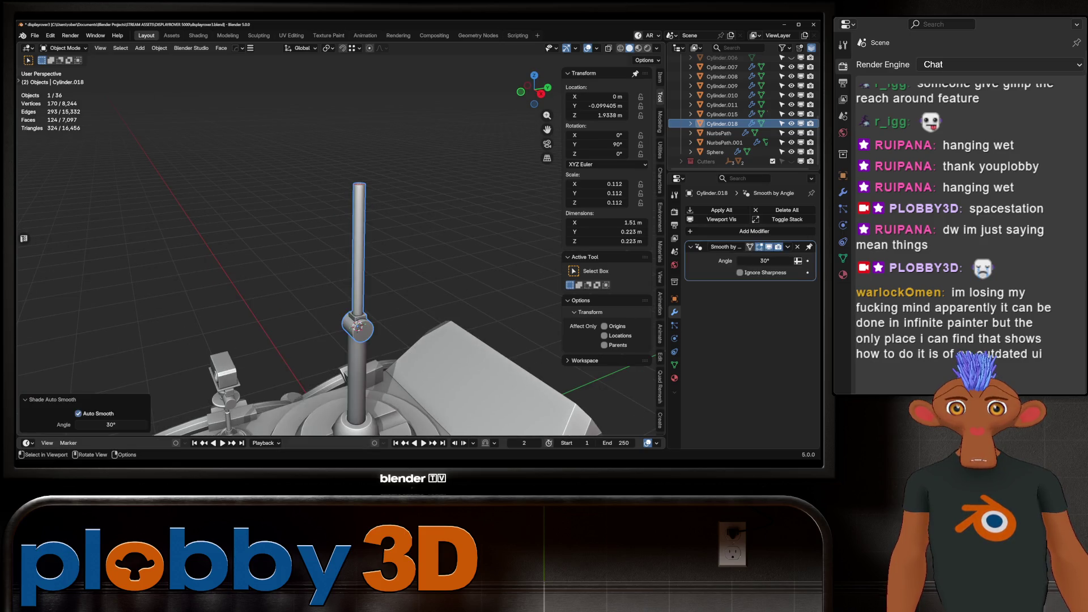
{"action": "scroll", "coordinate": [340, 255], "scroll_direction": "up", "scroll_amount": 5}
{"action": "middle_click_drag", "start_coordinate": [340, 255], "coordinate": [306, 244]}
{"action": "scroll", "coordinate": [340, 385], "scroll_direction": "down", "scroll_amount": 5}
{"action": "middle_click_drag", "start_coordinate": [340, 385], "coordinate": [358, 319]}
Widen the pole's upright bar by 1.108 on X and Y, keeping its height.
{"action": "key", "text": "alt+a"}
{"action": "mouse_move", "coordinate": [340, 255]}
{"action": "middle_mouse_down"}
{"action": "mouse_move", "coordinate": [351, 227]}
{"action": "mouse_move", "coordinate": [335, 272]}
{"action": "middle_mouse_up"}
{"action": "key", "text": "Tab"}
{"action": "scroll", "coordinate": [334, 272], "scroll_direction": "up", "scroll_amount": 3}
{"action": "key", "text": "l"}
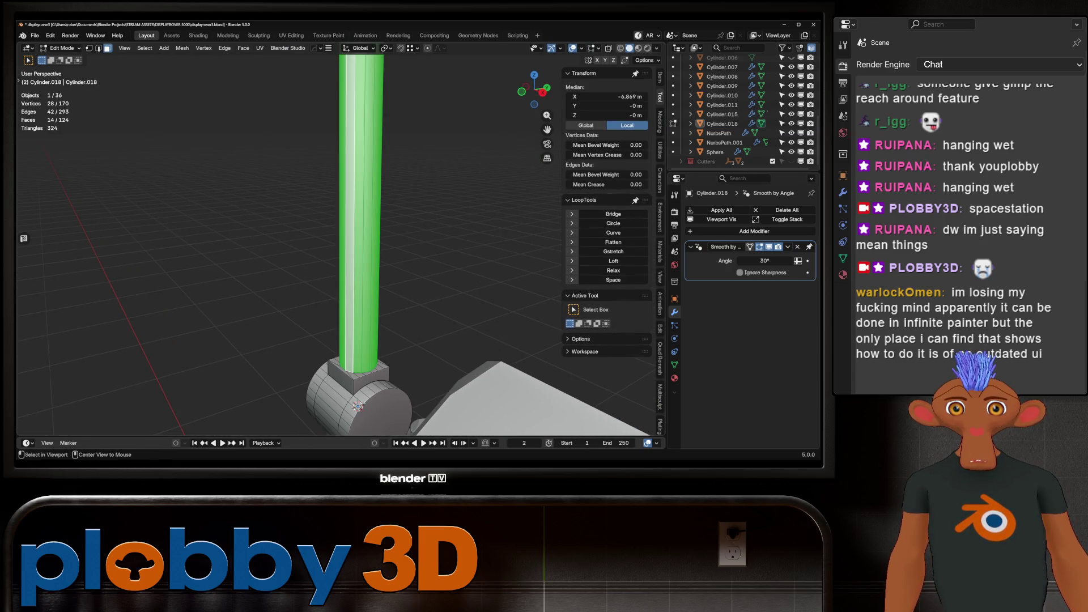
{"action": "key", "text": "s"}
{"action": "key", "text": "shift+z"}
{"action": "left_click", "coordinate": [200, 426]}
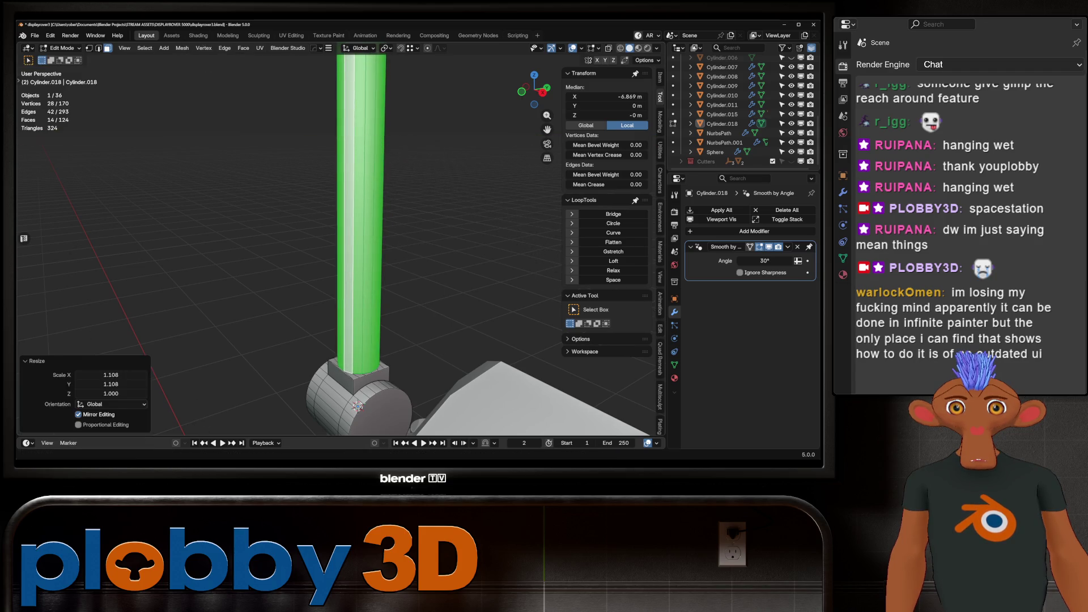
{"action": "scroll", "coordinate": [337, 252], "scroll_direction": "up", "scroll_amount": 4}
{"action": "middle_click_drag", "start_coordinate": [337, 252], "coordinate": [271, 256]}
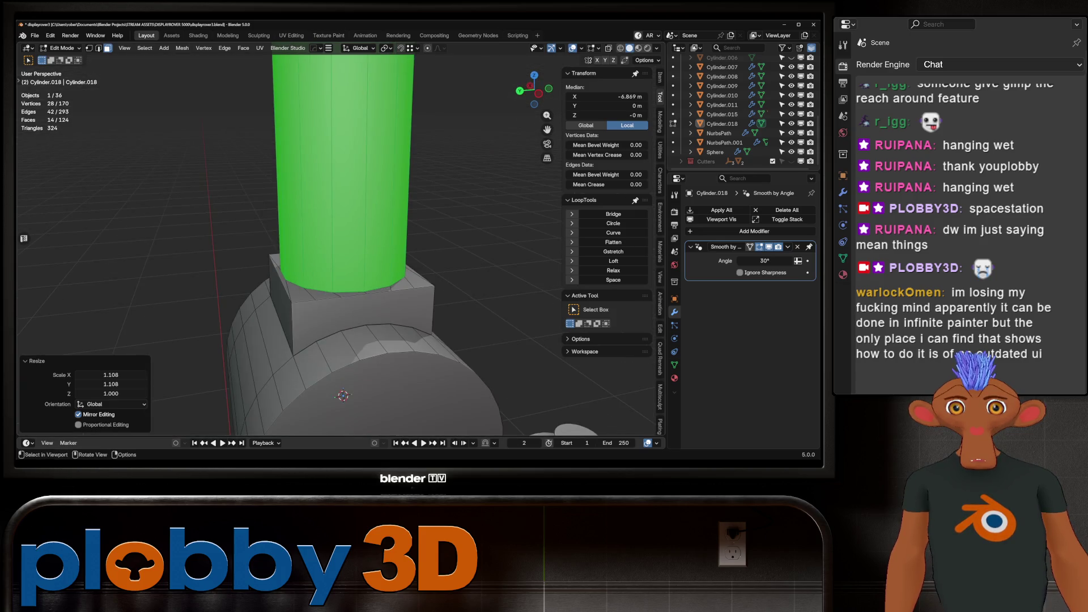
{"action": "scroll", "coordinate": [271, 256], "scroll_direction": "down", "scroll_amount": 5}
{"action": "key", "text": "Tab"}
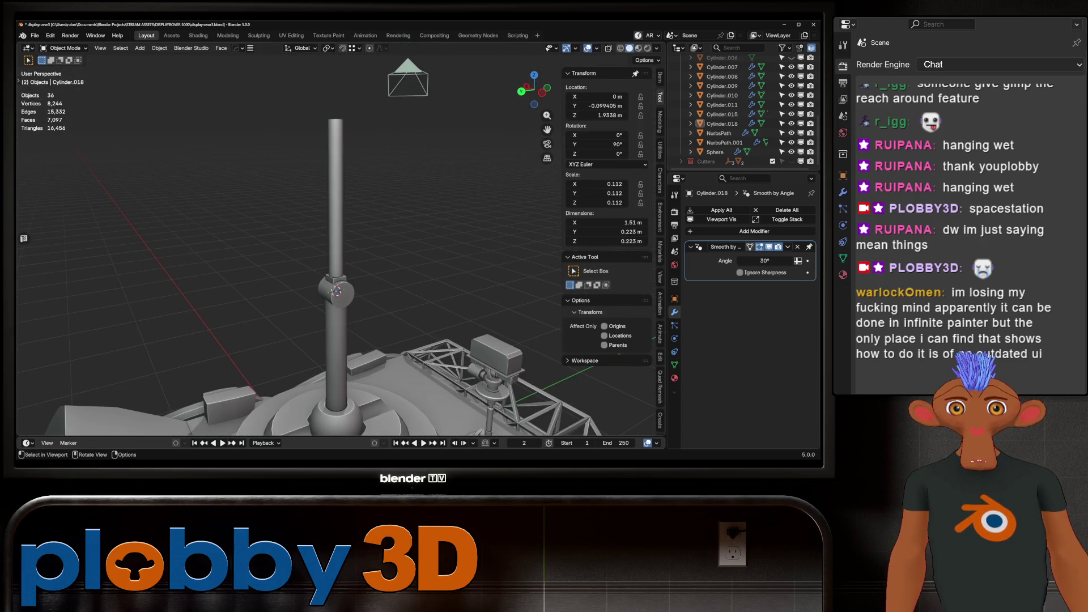
Select the antenna pole, leave it upright, and frame the view on it.
{"action": "left_click", "coordinate": [336, 170]}
{"action": "middle_click_drag", "start_coordinate": [335, 170], "coordinate": [306, 187]}
{"action": "type", "text": "rx"}
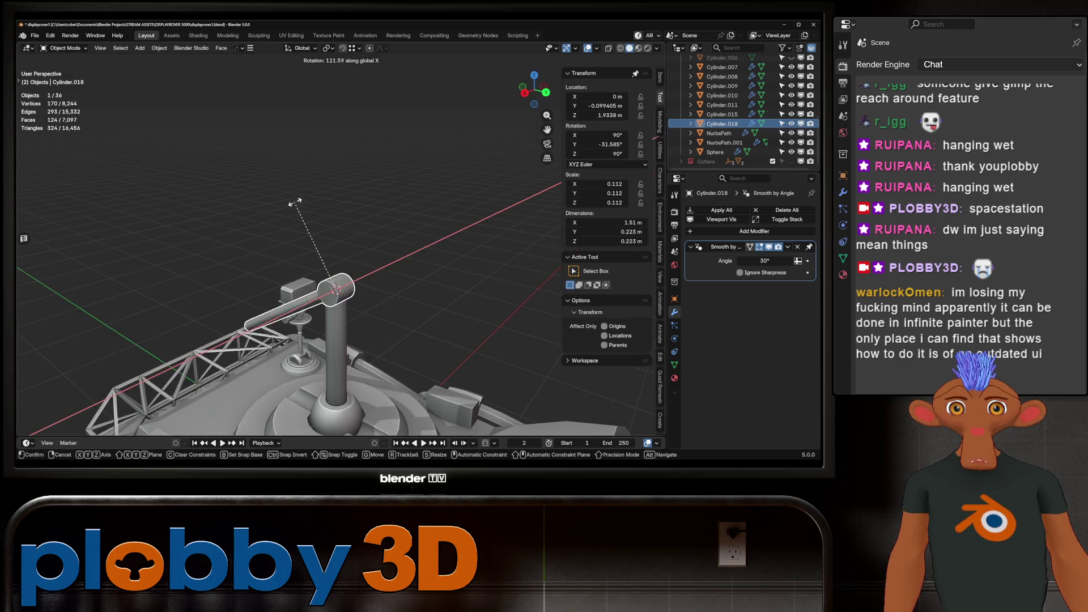
{"action": "type", "text": "90"}
{"action": "key", "text": "Return"}
{"action": "key", "text": "KP_Decimal"}
{"action": "mouse_move", "coordinate": [351, 278]}
{"action": "middle_mouse_down"}
{"action": "mouse_move", "coordinate": [363, 277]}
{"action": "mouse_move", "coordinate": [340, 280]}
{"action": "mouse_move", "coordinate": [386, 267]}
{"action": "middle_mouse_up"}
Bevel the rim of the joint hub's end-cap face with 1 segment.
{"action": "key", "text": "Tab"}
{"action": "left_click", "coordinate": [394, 267]}
{"action": "key", "text": "ctrl+b"}
{"action": "scroll", "coordinate": [561, 227], "scroll_direction": "down", "scroll_amount": 3}
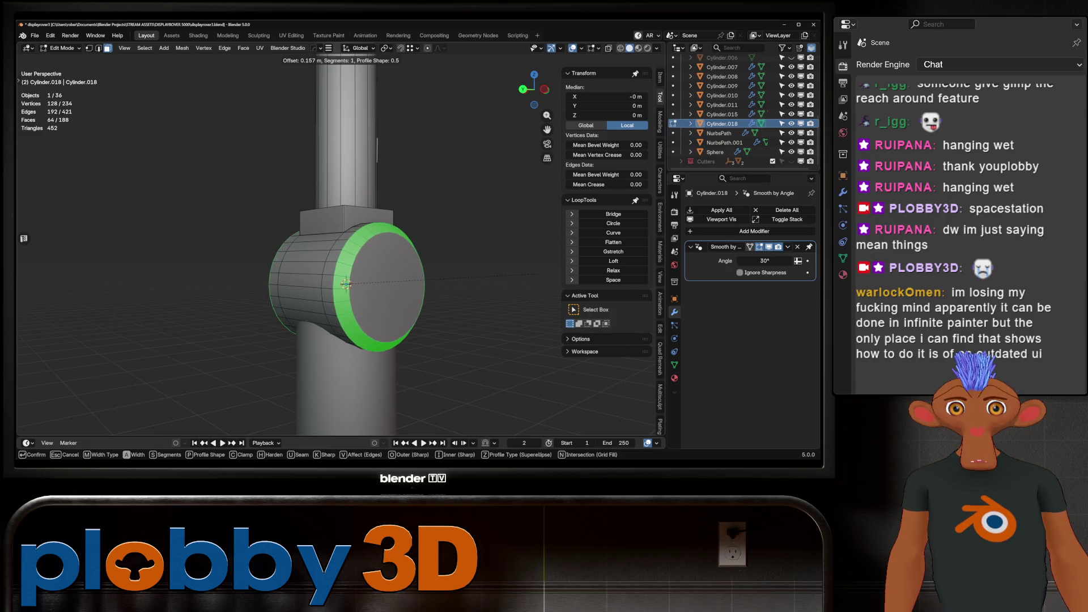
{"action": "left_click", "coordinate": [346, 283]}
{"action": "key", "text": "Tab"}
{"action": "scroll", "coordinate": [352, 245], "scroll_direction": "down", "scroll_amount": 6}
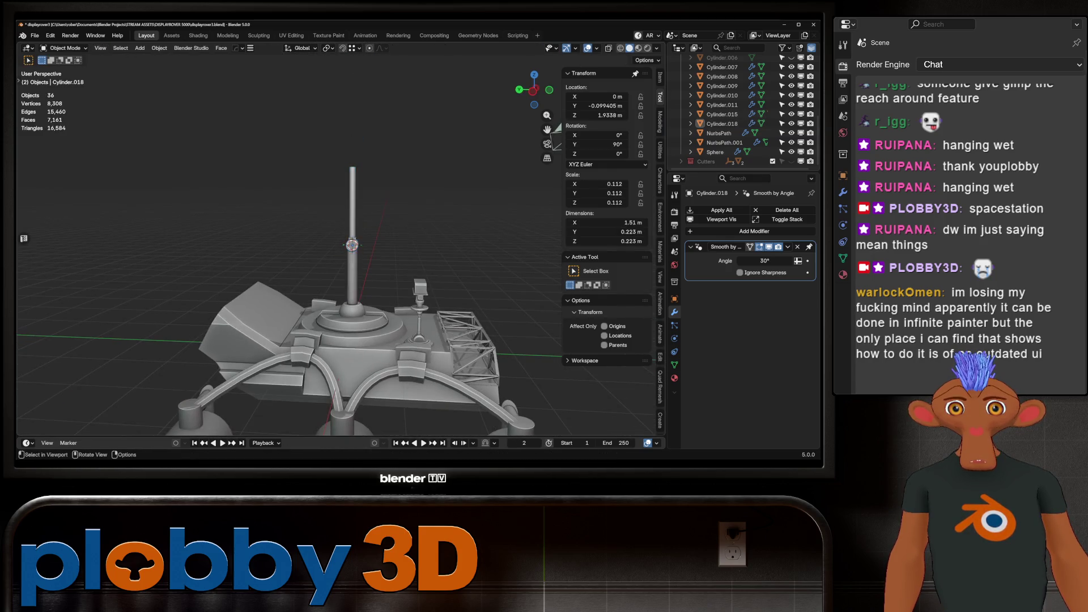
{"action": "scroll", "coordinate": [352, 245], "scroll_direction": "up", "scroll_amount": 3}
{"action": "middle_click_drag", "start_coordinate": [352, 245], "coordinate": [318, 282]}
Duplicate the antenna pole, leaving the copy in place.
{"action": "left_click", "coordinate": [317, 255]}
{"action": "key", "text": "shift+d"}
{"action": "right_click", "coordinate": [318, 281]}
Raise the duplicate pole 1.3952 m along Z to sit on top of the original.
{"action": "key", "text": "g"}
{"action": "key", "text": "z"}
{"action": "left_click", "coordinate": [318, 226]}
{"action": "scroll", "coordinate": [318, 227], "scroll_direction": "down", "scroll_amount": 2}
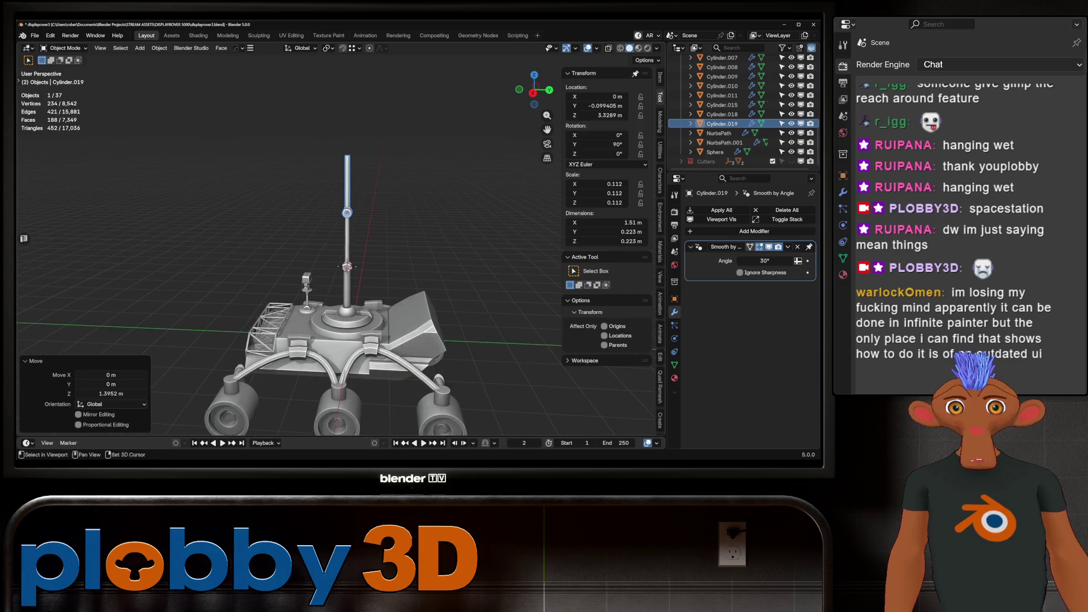
{"action": "middle_click_drag", "start_coordinate": [340, 172], "coordinate": [366, 173]}
{"action": "scroll", "coordinate": [365, 173], "scroll_direction": "up", "scroll_amount": 3}
{"action": "scroll", "coordinate": [366, 172], "scroll_direction": "down", "scroll_amount": 3}
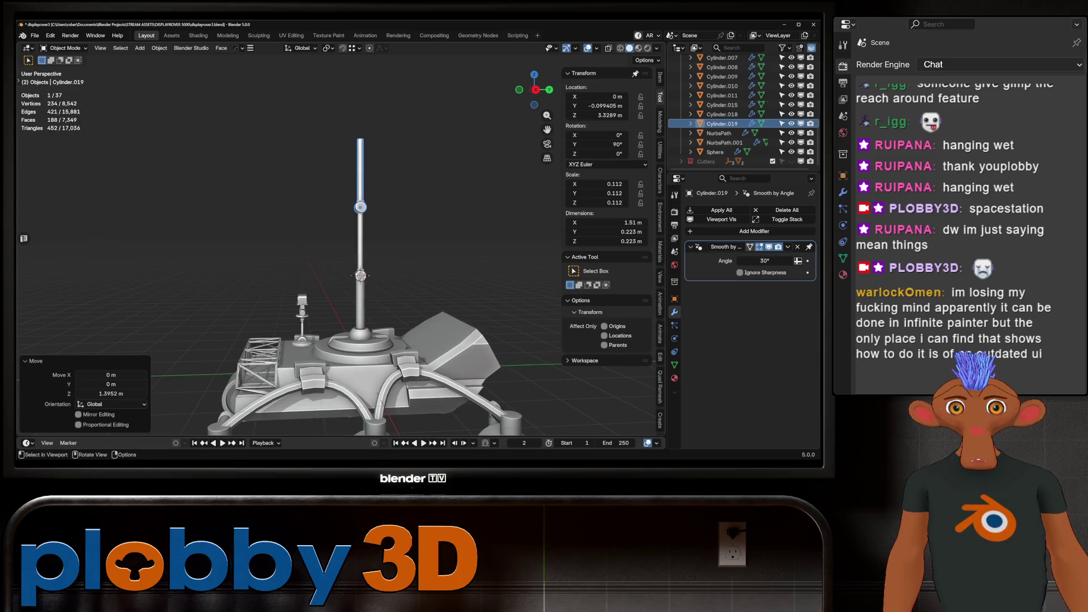
{"action": "scroll", "coordinate": [357, 227], "scroll_direction": "down", "scroll_amount": 3}
{"action": "scroll", "coordinate": [357, 227], "scroll_direction": "up", "scroll_amount": 5}
{"action": "scroll", "coordinate": [357, 227], "scroll_direction": "down", "scroll_amount": 2}
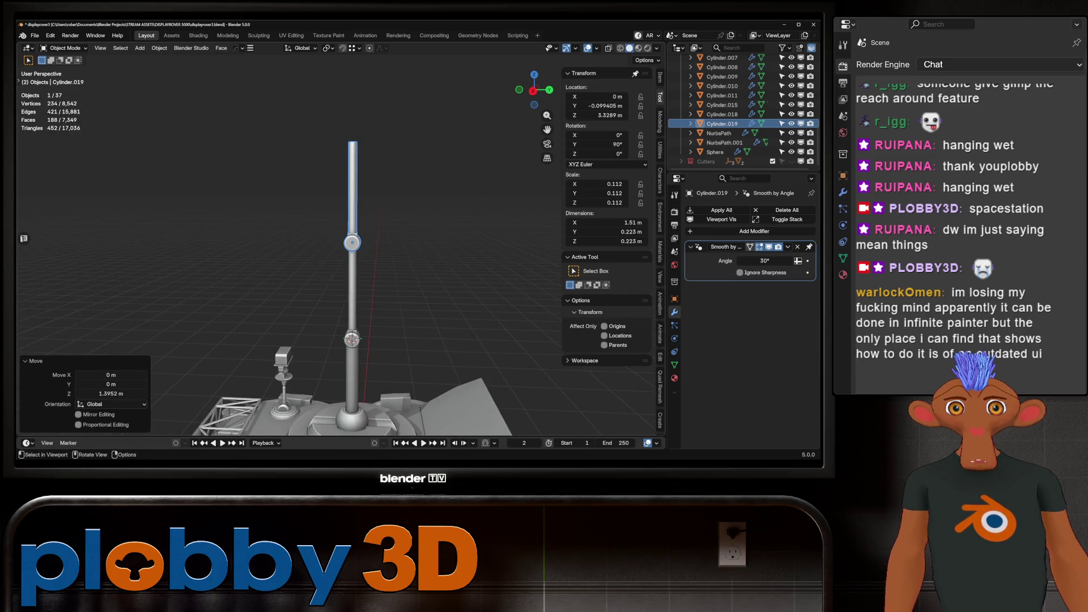
{"action": "scroll", "coordinate": [357, 227], "scroll_direction": "down", "scroll_amount": 4}
{"action": "scroll", "coordinate": [357, 226], "scroll_direction": "up", "scroll_amount": 4}
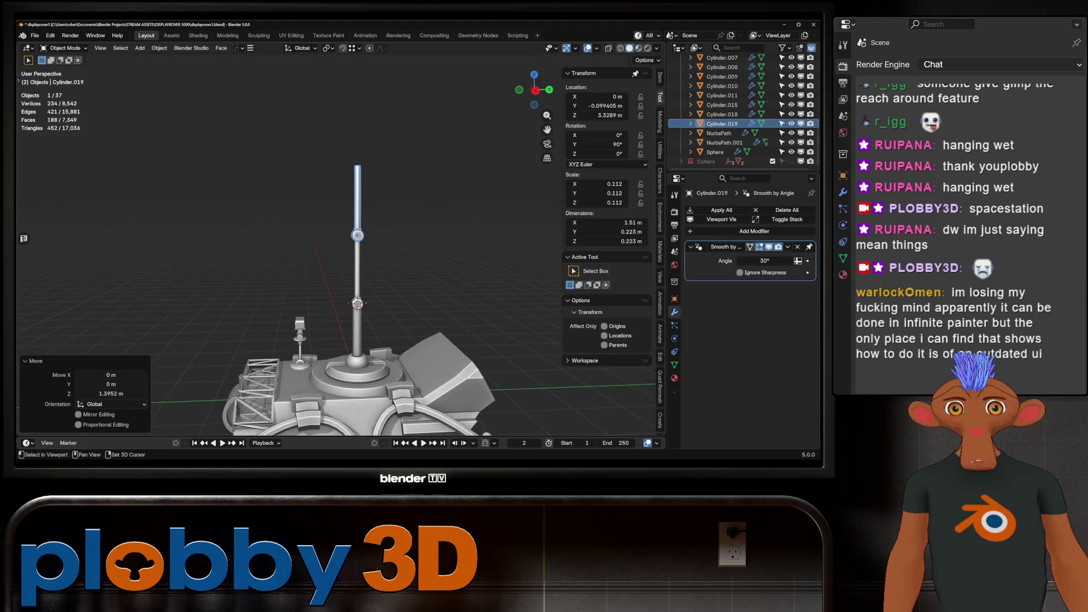
{"action": "scroll", "coordinate": [357, 304], "scroll_direction": "up", "scroll_amount": 2}
Test-rotate the lower and upper poles around X, cancelling each rotation.
{"action": "left_click", "coordinate": [355, 303]}
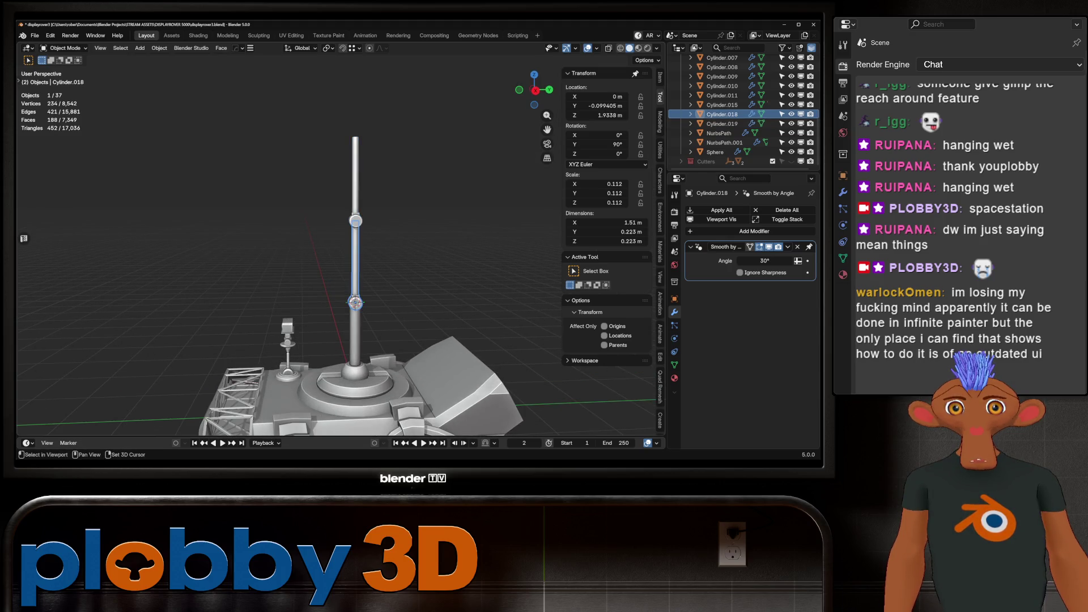
{"action": "middle_click_drag", "start_coordinate": [356, 302], "coordinate": [334, 299]}
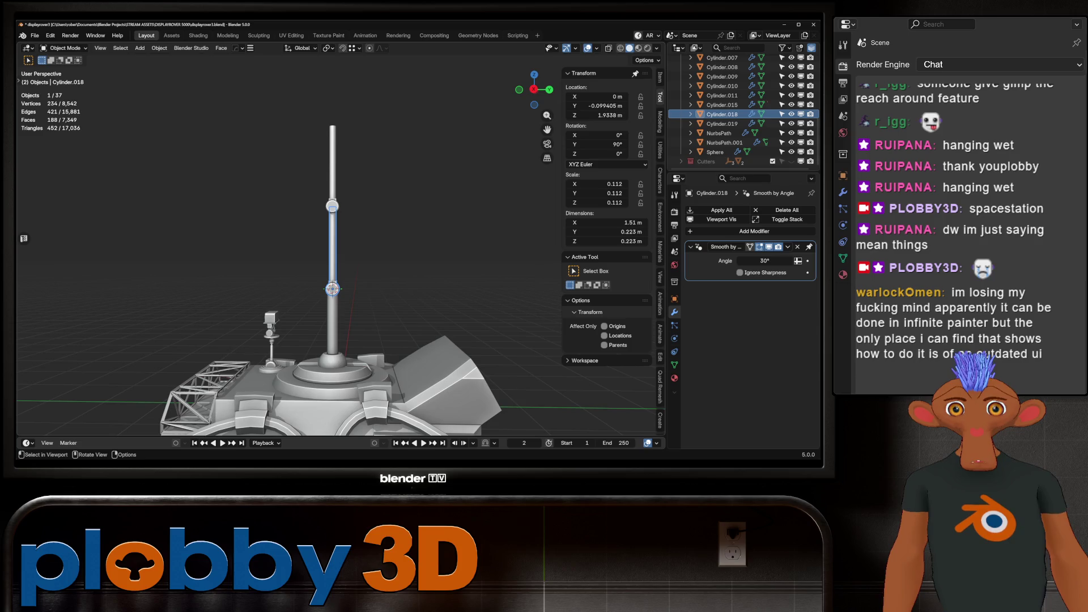
{"action": "key", "text": "r"}
{"action": "key", "text": "x"}
{"action": "key", "text": "Escape"}
{"action": "left_click", "coordinate": [332, 170], "text": "shift"}
{"action": "key", "text": "r"}
{"action": "key", "text": "x"}
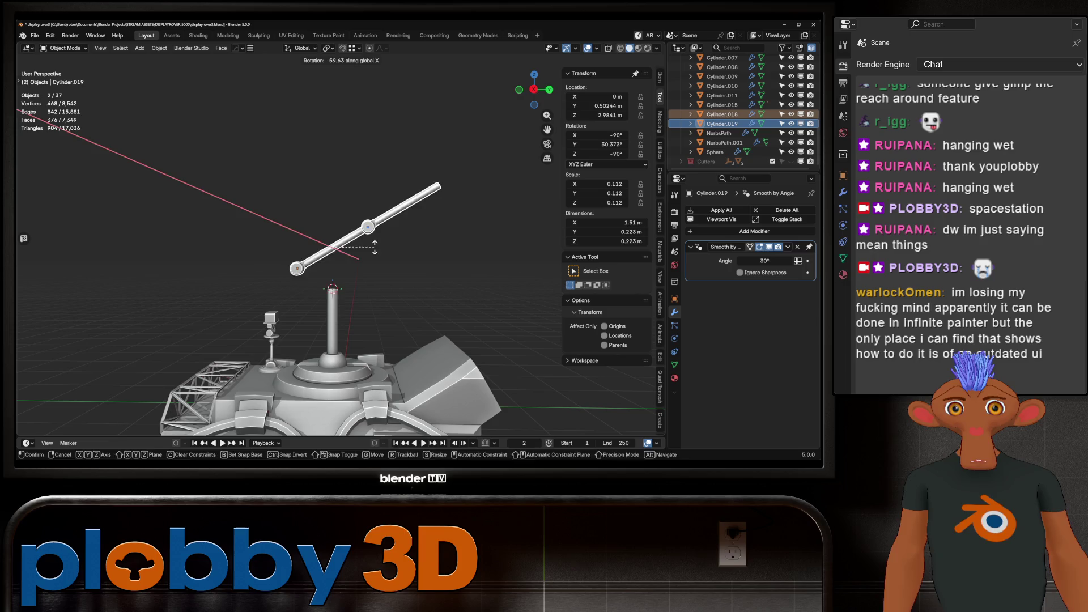
{"action": "key", "text": "Escape"}
Parent the upper pole to the lower pole with Object (Keep Transform).
{"action": "left_click", "coordinate": [333, 170]}
{"action": "left_click", "coordinate": [333, 250], "text": "shift"}
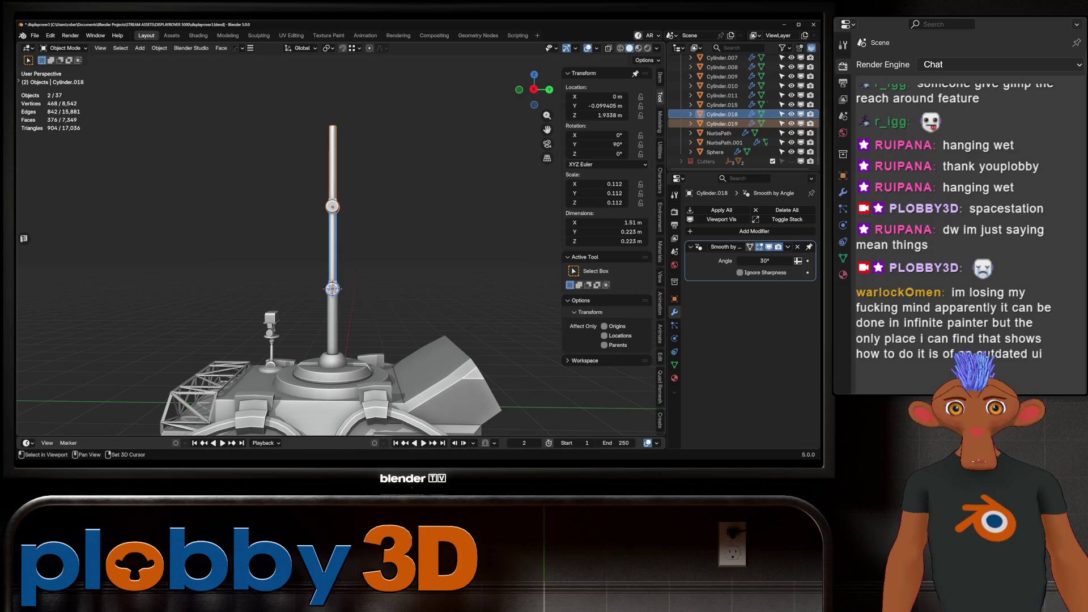
{"action": "key", "text": "ctrl+p"}
{"action": "left_click", "coordinate": [362, 239]}
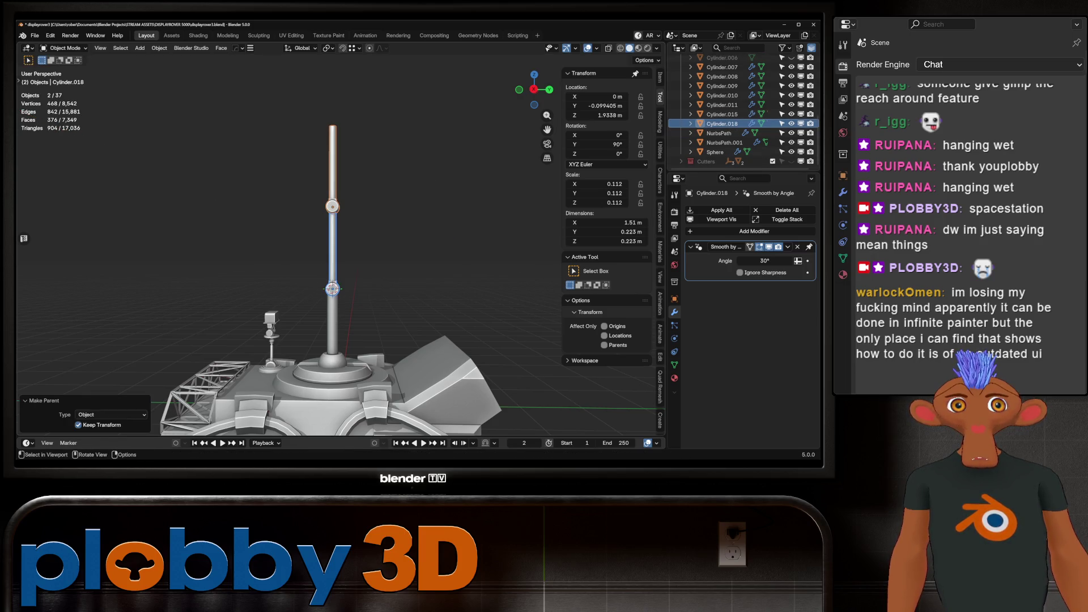
{"action": "left_click", "coordinate": [333, 365]}
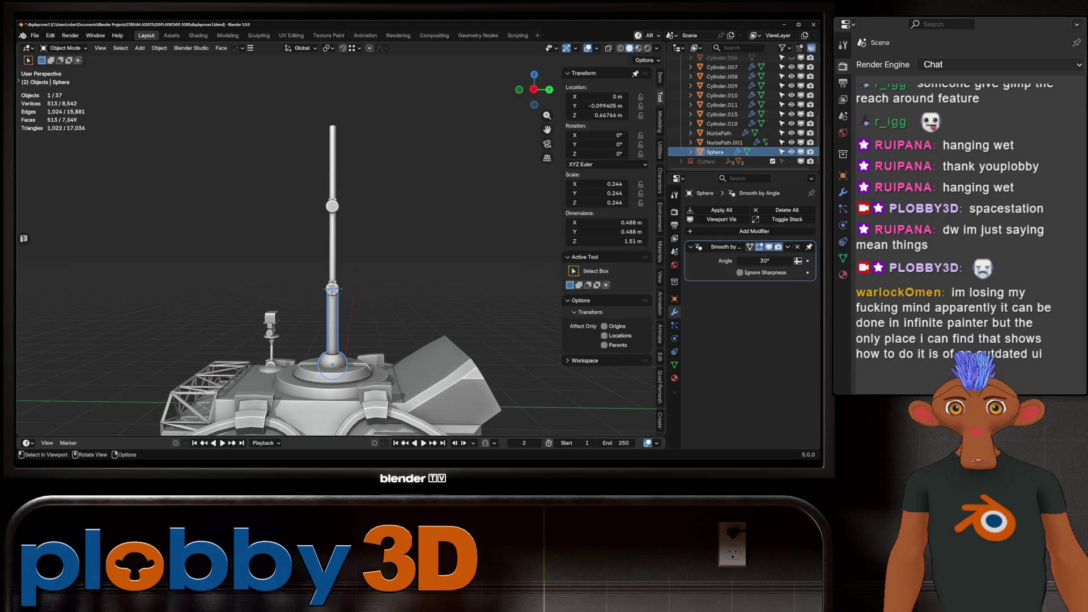
Test-tilt the lower pole around X, then undo the test rotation.
{"action": "left_click", "coordinate": [333, 255]}
{"action": "key", "text": "r"}
{"action": "key", "text": "x"}
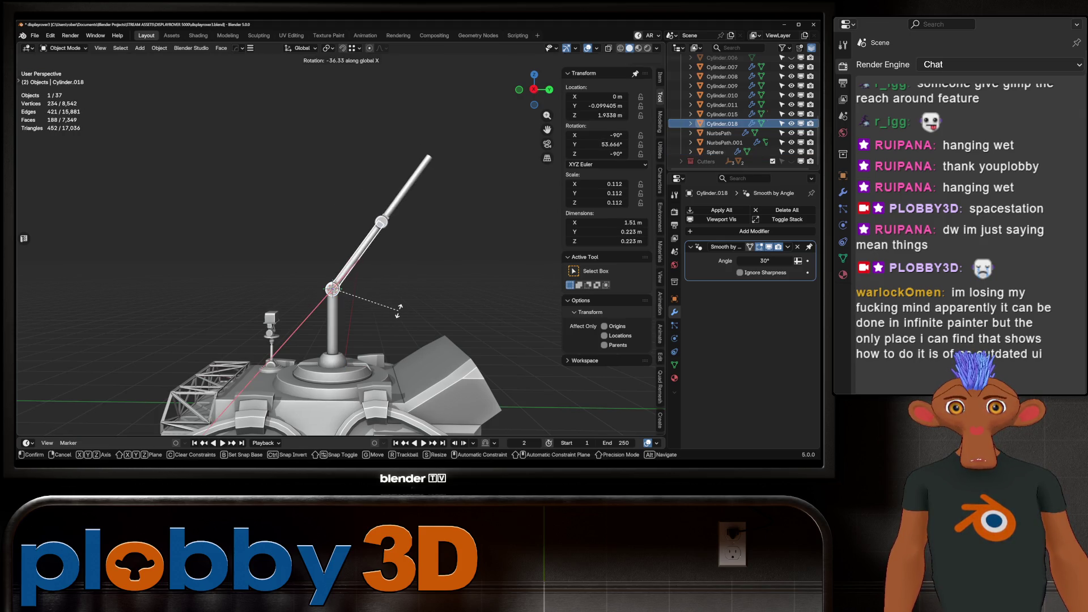
{"action": "left_click", "coordinate": [399, 308]}
{"action": "key", "text": "ctrl+z"}
{"action": "key", "text": "ctrl+z"}
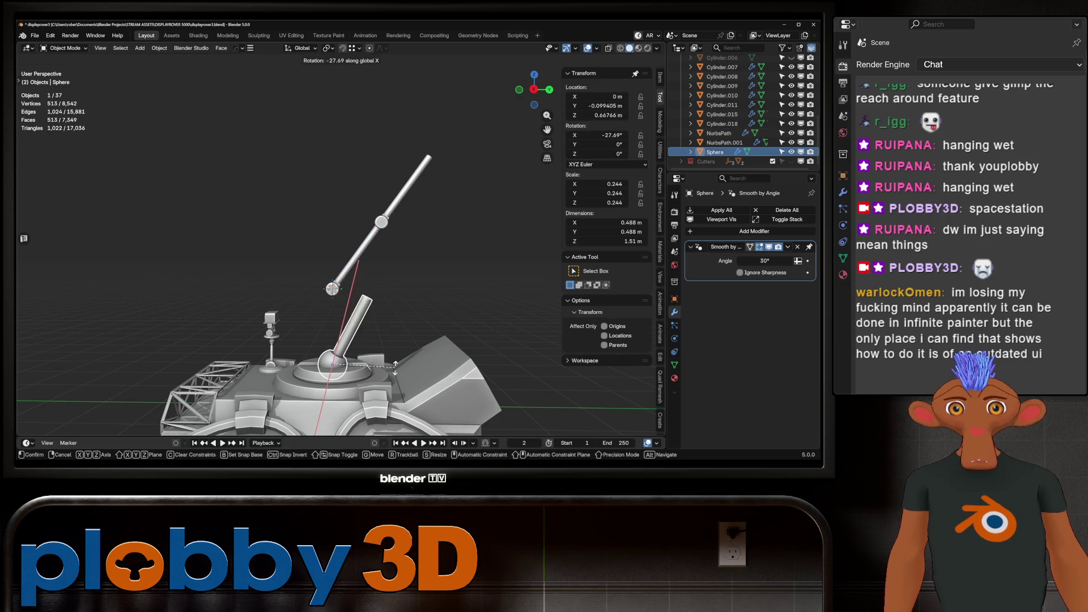
{"action": "key", "text": "ctrl+shift+z"}
{"action": "key", "text": "ctrl+shift+z"}
Clear the lower pole's rotation and stand it vertical with a 90° Y rotation.
{"action": "left_click", "coordinate": [333, 289]}
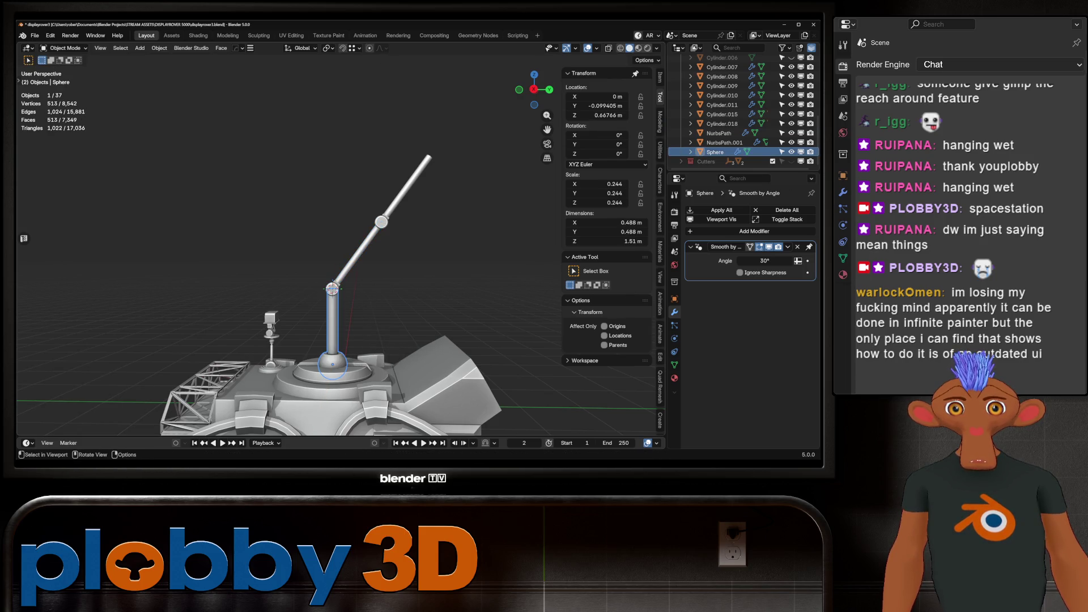
{"action": "left_click", "coordinate": [333, 289]}
{"action": "key", "text": "alt+r"}
{"action": "middle_click_drag", "start_coordinate": [333, 290], "coordinate": [374, 318]}
{"action": "type", "text": "ry90"}
{"action": "key", "text": "Return"}
Apply the lower pole's rotation and scale, undoing an accidental duplicate.
{"action": "key", "text": "ctrl+a"}
{"action": "left_click", "coordinate": [366, 291]}
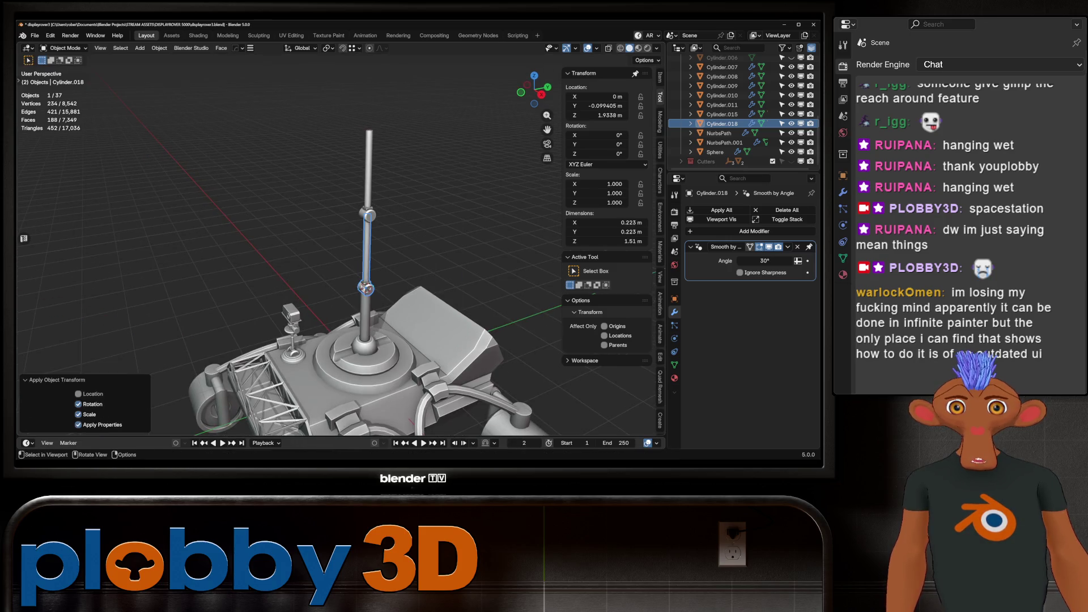
{"action": "right_click", "coordinate": [365, 290]}
{"action": "left_click", "coordinate": [368, 283]}
{"action": "key", "text": "Escape"}
{"action": "middle_click_drag", "start_coordinate": [369, 216], "coordinate": [332, 148]}
{"action": "key", "text": "ctrl+z"}
Parent the lower pole to the base Sphere as an Object child.
{"action": "left_click", "coordinate": [332, 365], "text": "shift"}
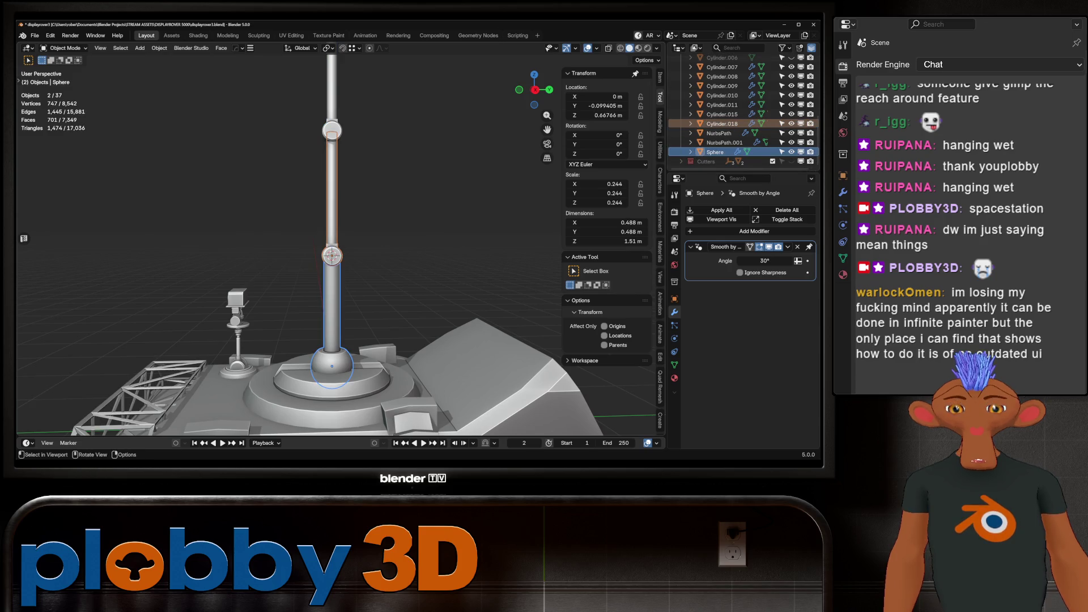
{"action": "key", "text": "ctrl+p"}
{"action": "left_click", "coordinate": [300, 323]}
{"action": "scroll", "coordinate": [340, 255], "scroll_direction": "down", "scroll_amount": 2}
Test the parenting by rotating the Sphere so the pole swings with it.
{"action": "left_click", "coordinate": [342, 227]}
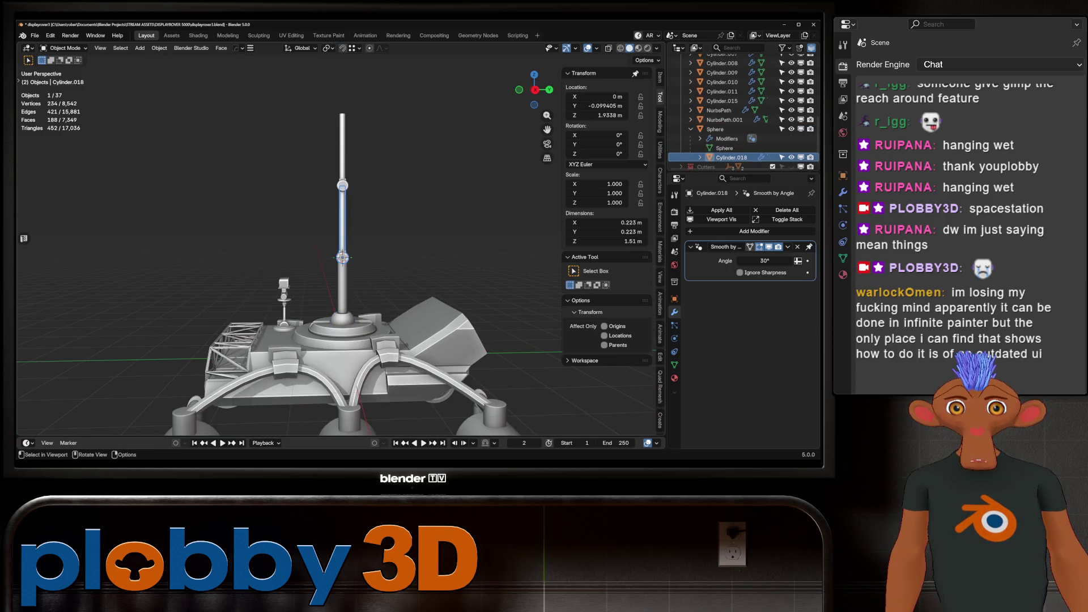
{"action": "key", "text": "r"}
{"action": "key", "text": "Escape"}
{"action": "left_click", "coordinate": [342, 324]}
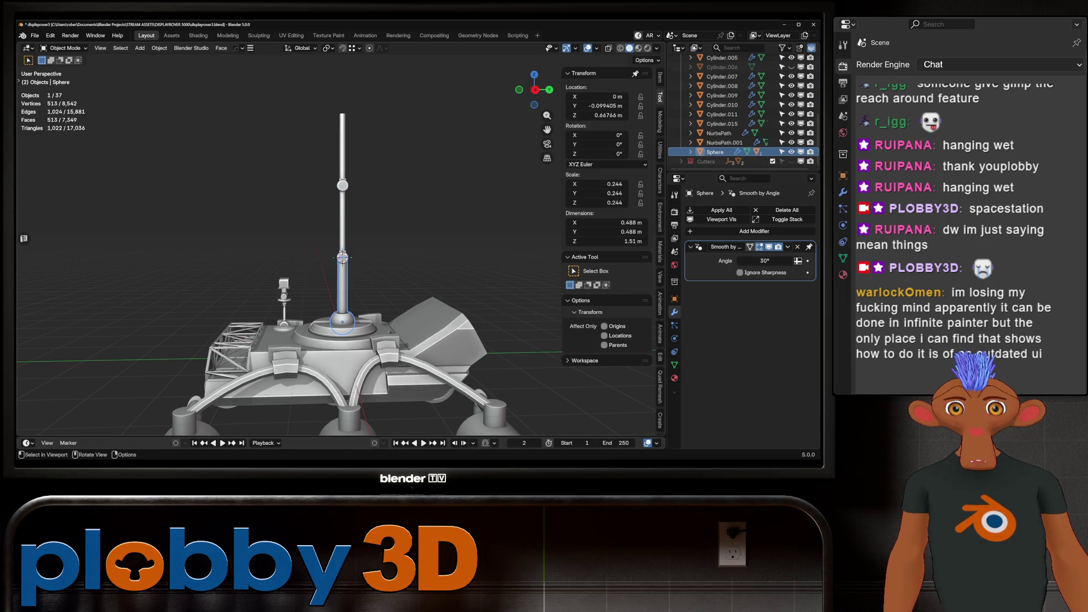
{"action": "key", "text": "r"}
{"action": "left_click", "coordinate": [408, 170]}
{"action": "left_click", "coordinate": [394, 196]}
Tilt the lower pole on X, then duplicate it and bend the upper pole on X.
{"action": "key", "text": "r"}
{"action": "key", "text": "x"}
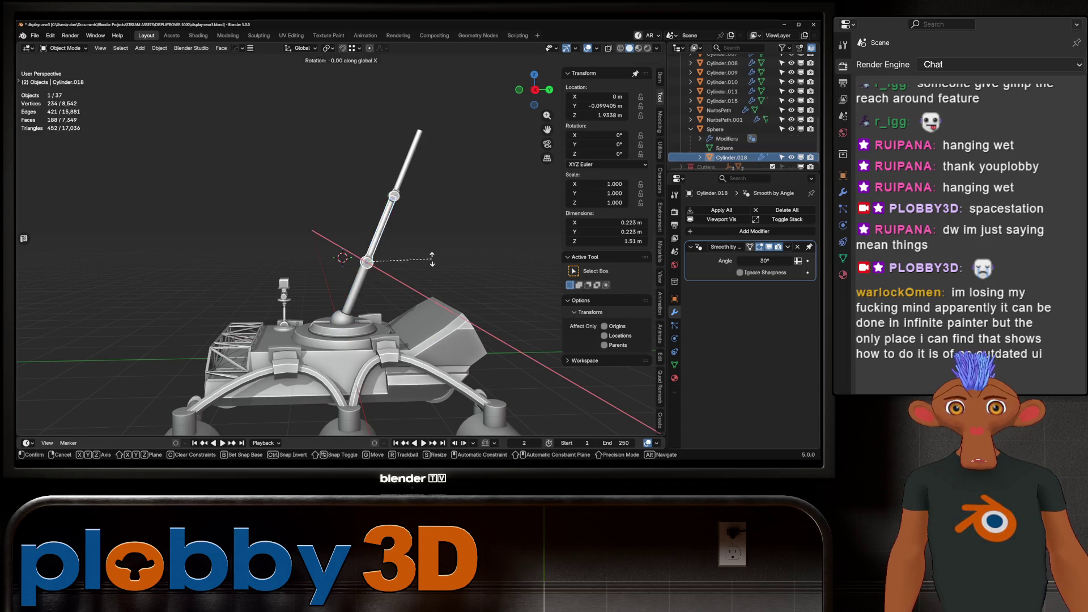
{"action": "left_click", "coordinate": [425, 238]}
{"action": "key", "text": "shift+d"}
{"action": "key", "text": "r"}
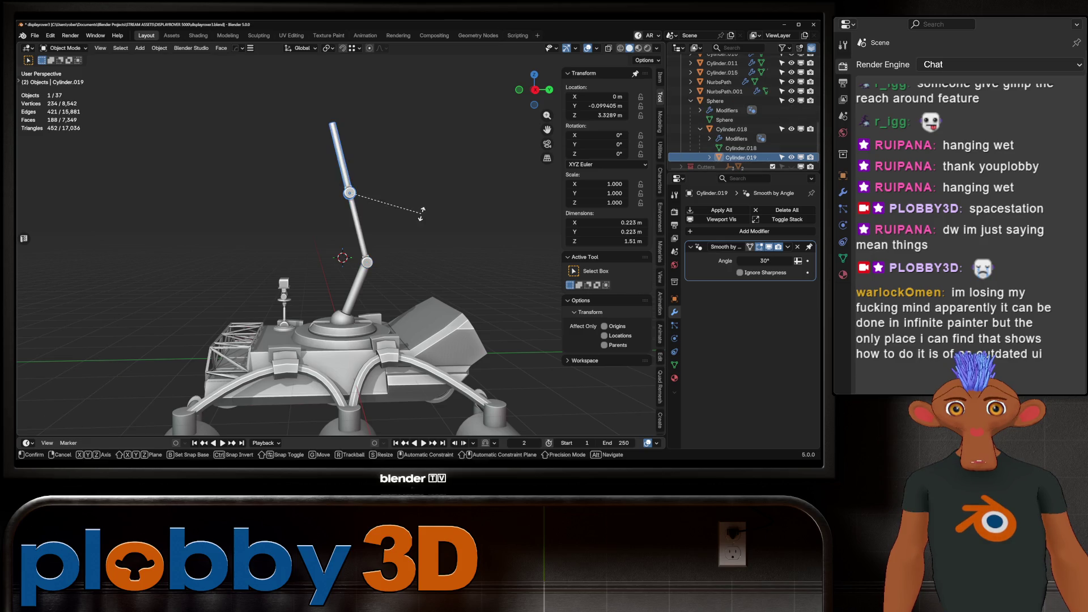
{"action": "key", "text": "x"}
{"action": "left_click", "coordinate": [365, 160]}
Select the sphere at the arm's base and orbit out to a side view of the rover.
{"action": "middle_click_drag", "start_coordinate": [365, 159], "coordinate": [527, 162]}
{"action": "scroll", "coordinate": [363, 284], "scroll_direction": "up", "scroll_amount": 4}
{"action": "mouse_move", "coordinate": [363, 283]}
{"action": "middle_mouse_down"}
{"action": "mouse_move", "coordinate": [397, 272]}
{"action": "mouse_move", "coordinate": [334, 226]}
{"action": "middle_mouse_up"}
{"action": "scroll", "coordinate": [340, 255], "scroll_direction": "up", "scroll_amount": 3}
{"action": "left_click", "coordinate": [334, 334]}
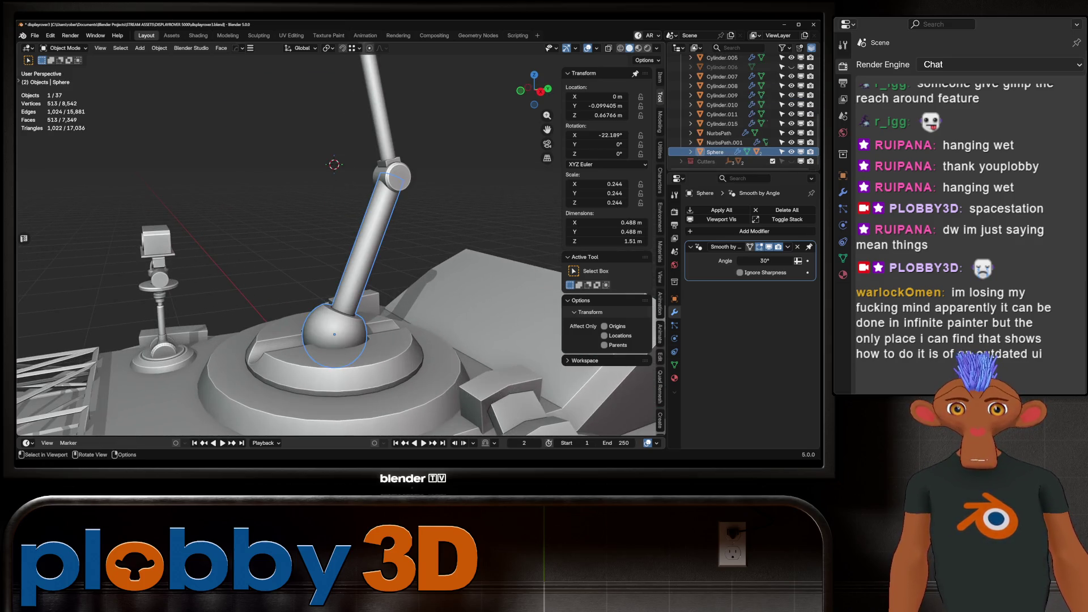
{"action": "key", "text": "q"}
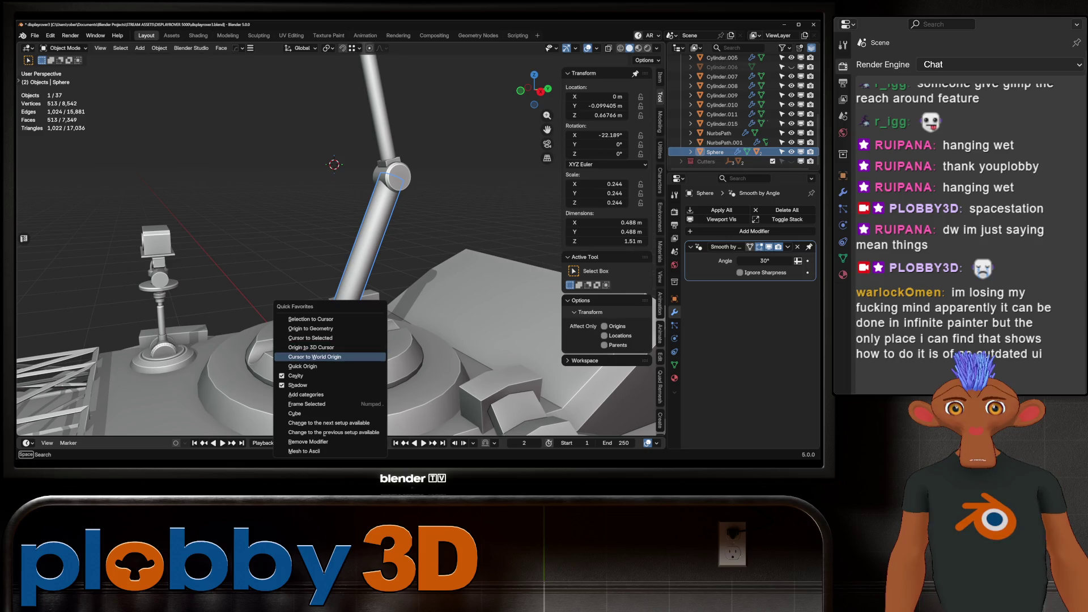
{"action": "key", "text": "Escape"}
{"action": "scroll", "coordinate": [335, 261], "scroll_direction": "down", "scroll_amount": 5}
{"action": "mouse_move", "coordinate": [335, 260]}
{"action": "middle_mouse_down"}
{"action": "mouse_move", "coordinate": [352, 255]}
{"action": "mouse_move", "coordinate": [341, 238]}
{"action": "mouse_move", "coordinate": [363, 261]}
{"action": "middle_mouse_up"}
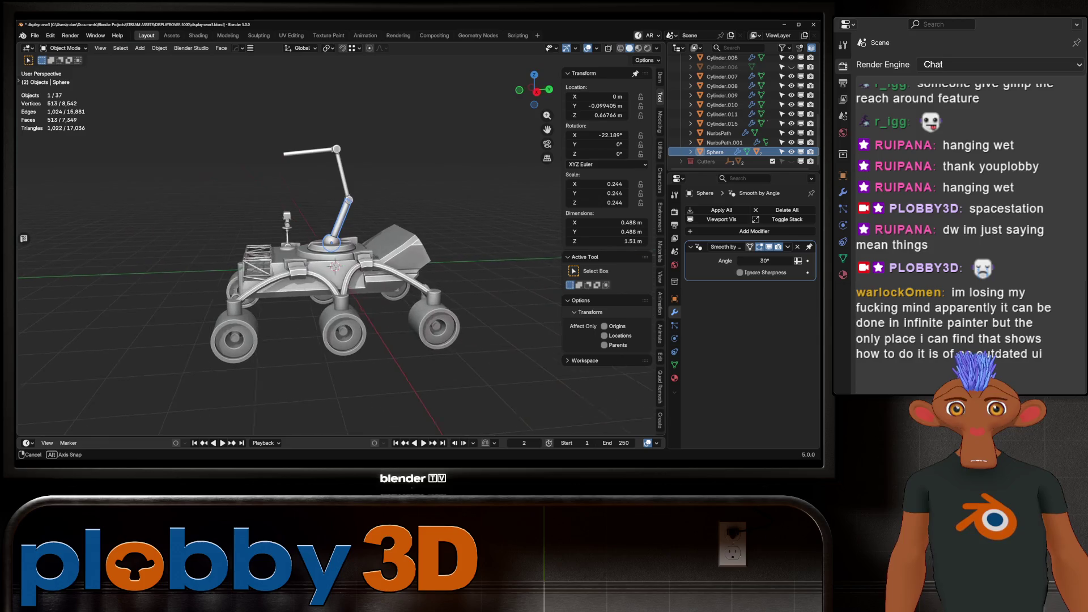
{"action": "scroll", "coordinate": [363, 261], "scroll_direction": "up", "scroll_amount": 6}
Frame the whole rover, box-select 29 of its parts, and snap to Right Orthographic view.
{"action": "key", "text": "shift+a"}
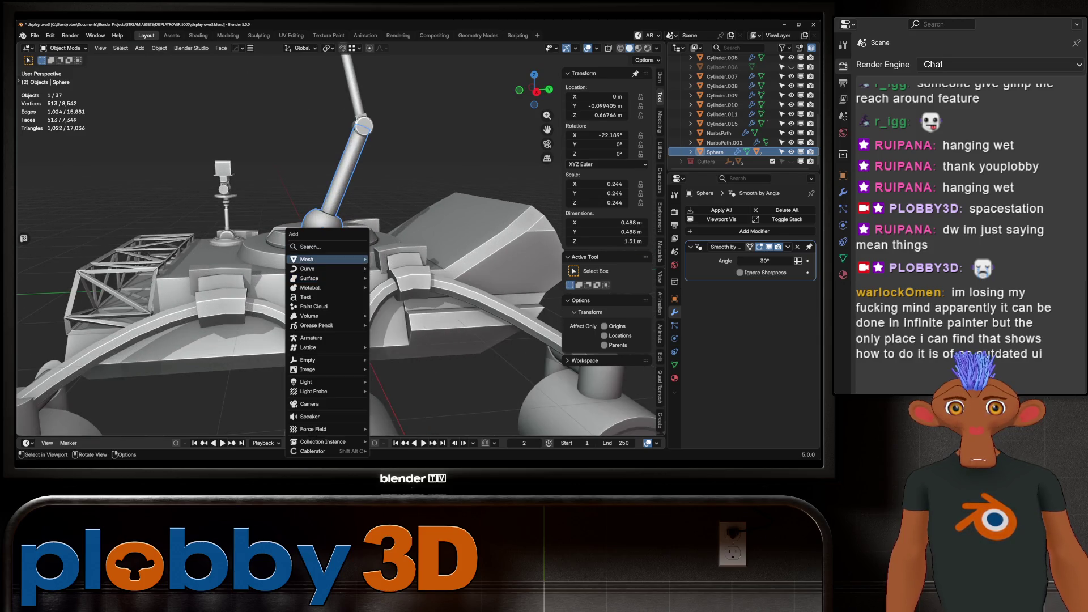
{"action": "key", "text": "Escape"}
{"action": "key", "text": "Home"}
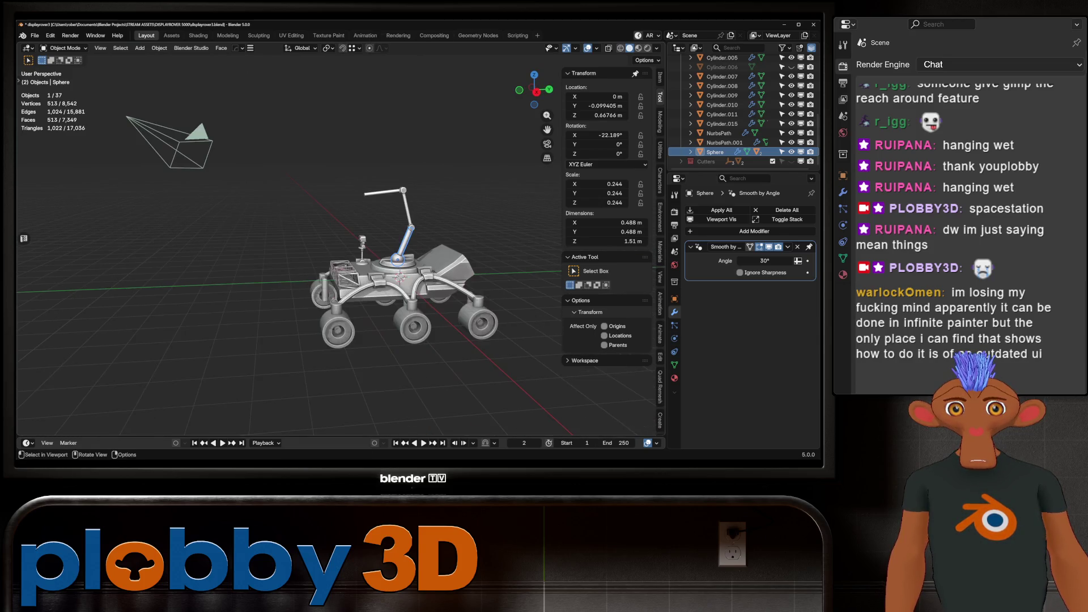
{"action": "left_click_drag", "start_coordinate": [222, 133], "coordinate": [517, 429]}
{"action": "mouse_move", "coordinate": [517, 429]}
{"action": "middle_mouse_down"}
{"action": "mouse_move", "coordinate": [465, 391]}
{"action": "mouse_move", "coordinate": [476, 382]}
{"action": "mouse_move", "coordinate": [477, 317]}
{"action": "mouse_move", "coordinate": [499, 331]}
{"action": "middle_mouse_up"}
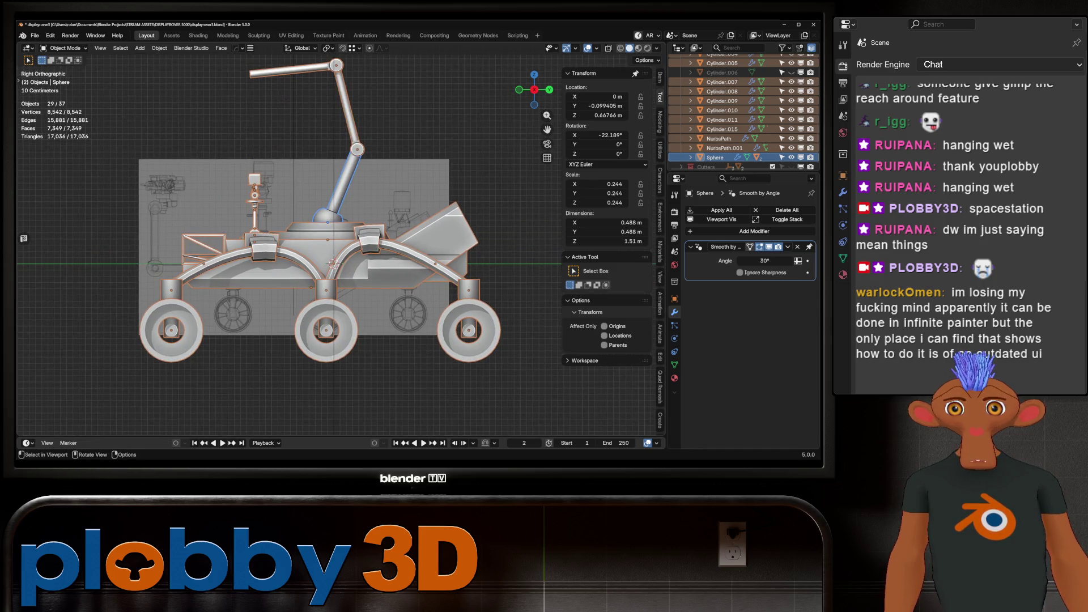
Move the selected rover parts 1.5914 m straight up along Z.
{"action": "key", "text": "g"}
{"action": "key", "text": "z"}
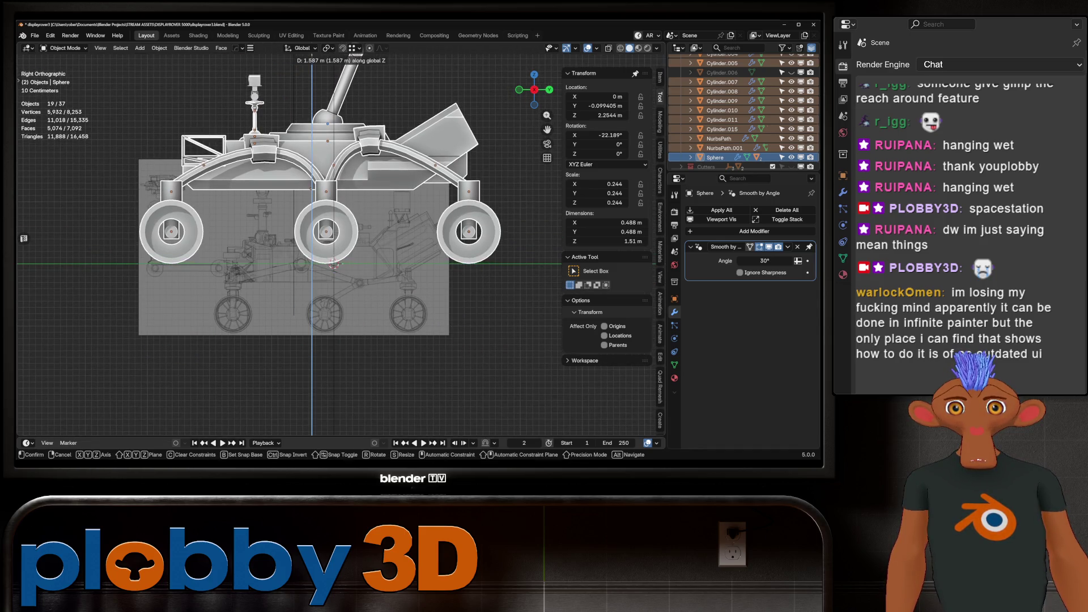
{"action": "key", "text": "Return"}
{"action": "middle_click_drag", "start_coordinate": [499, 329], "coordinate": [385, 308]}
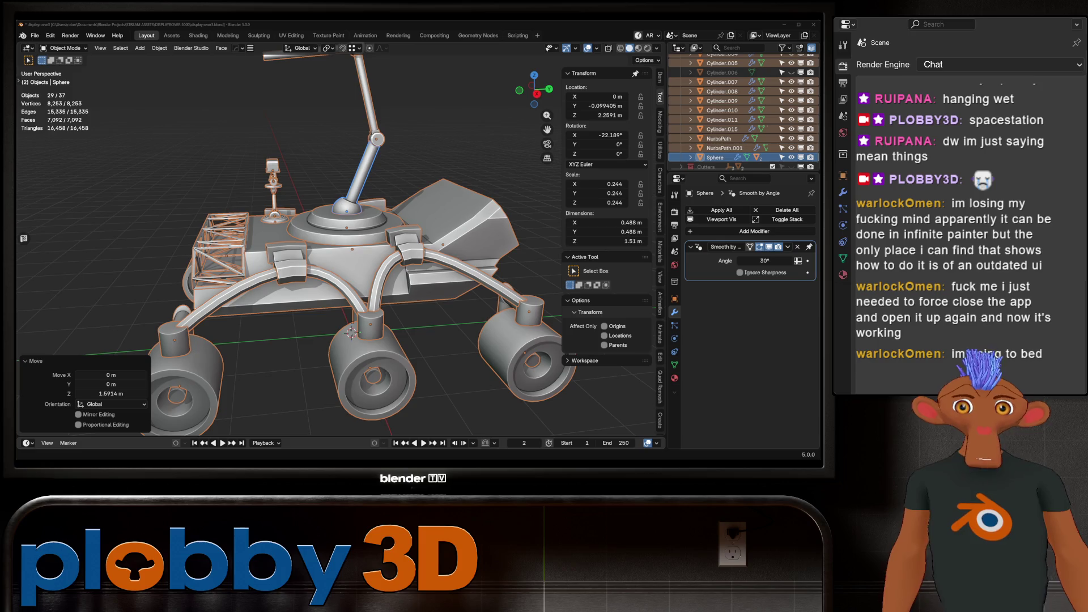
Orbit around the raised rover to inspect it, then deselect all parts.
{"action": "scroll", "coordinate": [363, 295], "scroll_direction": "down", "scroll_amount": 6}
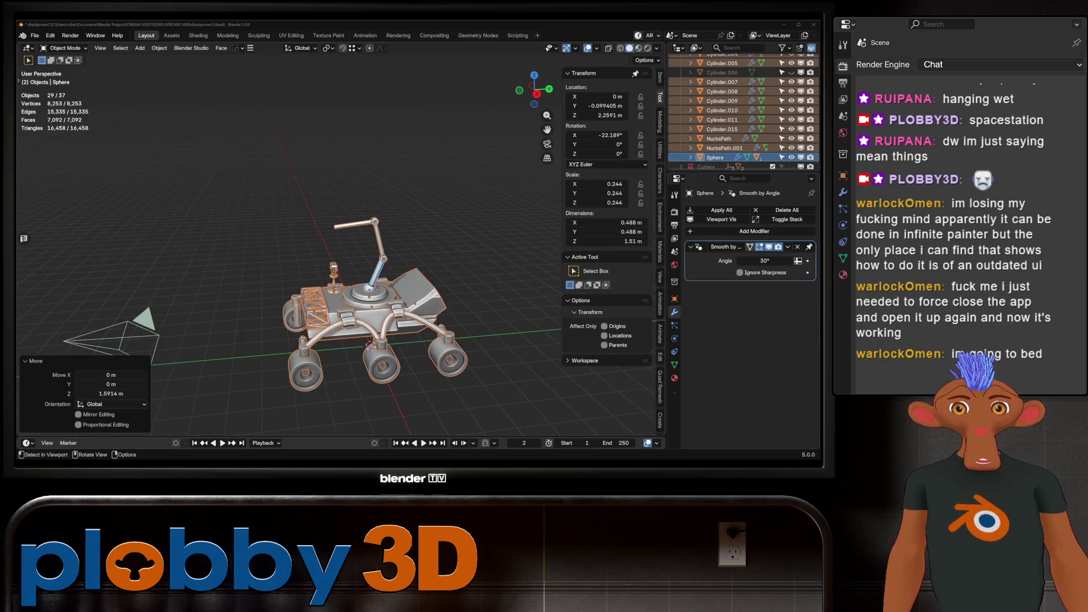
{"action": "middle_click_drag", "start_coordinate": [363, 294], "coordinate": [397, 284]}
{"action": "mouse_move", "coordinate": [359, 324]}
{"action": "middle_mouse_down"}
{"action": "mouse_move", "coordinate": [327, 344]}
{"action": "mouse_move", "coordinate": [289, 323]}
{"action": "middle_mouse_up"}
{"action": "scroll", "coordinate": [328, 344], "scroll_direction": "up", "scroll_amount": 5}
{"action": "scroll", "coordinate": [328, 344], "scroll_direction": "down", "scroll_amount": 2}
{"action": "scroll", "coordinate": [289, 324], "scroll_direction": "up", "scroll_amount": 3}
{"action": "right_click", "coordinate": [341, 229]}
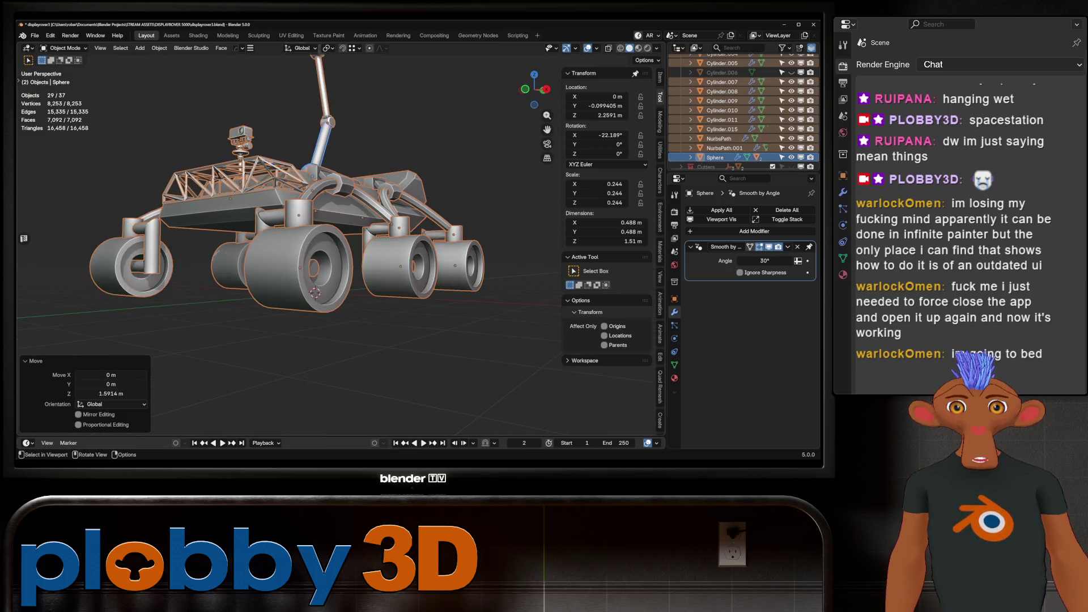
{"action": "mouse_move", "coordinate": [340, 238]}
{"action": "middle_mouse_down"}
{"action": "mouse_move", "coordinate": [306, 255]}
{"action": "mouse_move", "coordinate": [335, 241]}
{"action": "middle_mouse_up"}
{"action": "key", "text": "alt+a"}
{"action": "key", "text": "shift+a"}
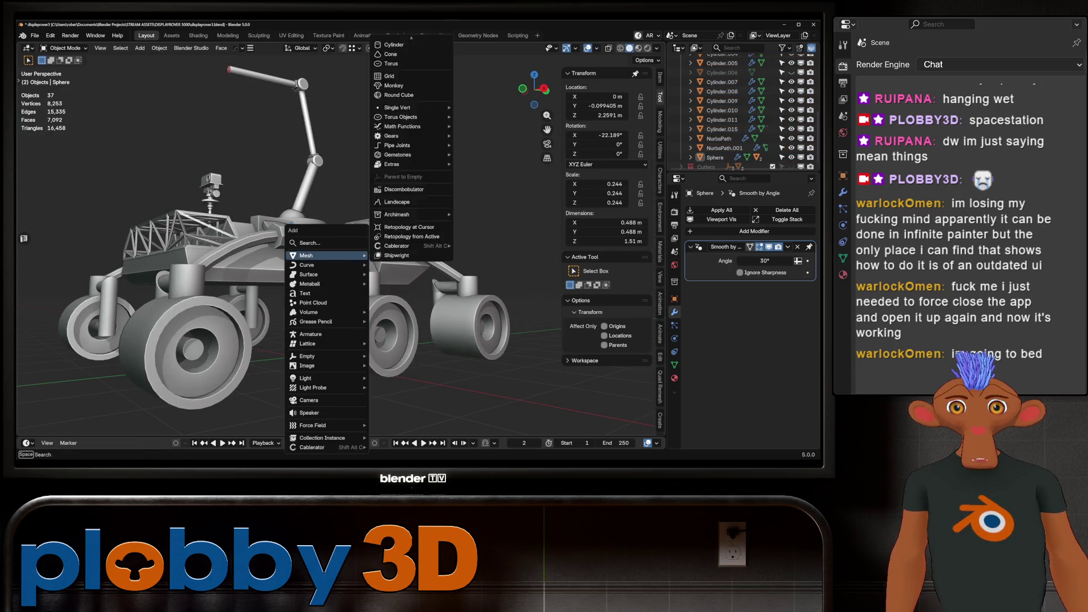
Add an Armature at the world origin beneath the rover, then deselect it.
{"action": "left_click", "coordinate": [310, 334]}
{"action": "mouse_move", "coordinate": [310, 334]}
{"action": "middle_mouse_down"}
{"action": "mouse_move", "coordinate": [318, 317]}
{"action": "mouse_move", "coordinate": [363, 323]}
{"action": "middle_mouse_up"}
{"action": "scroll", "coordinate": [391, 346], "scroll_direction": "up", "scroll_amount": 4}
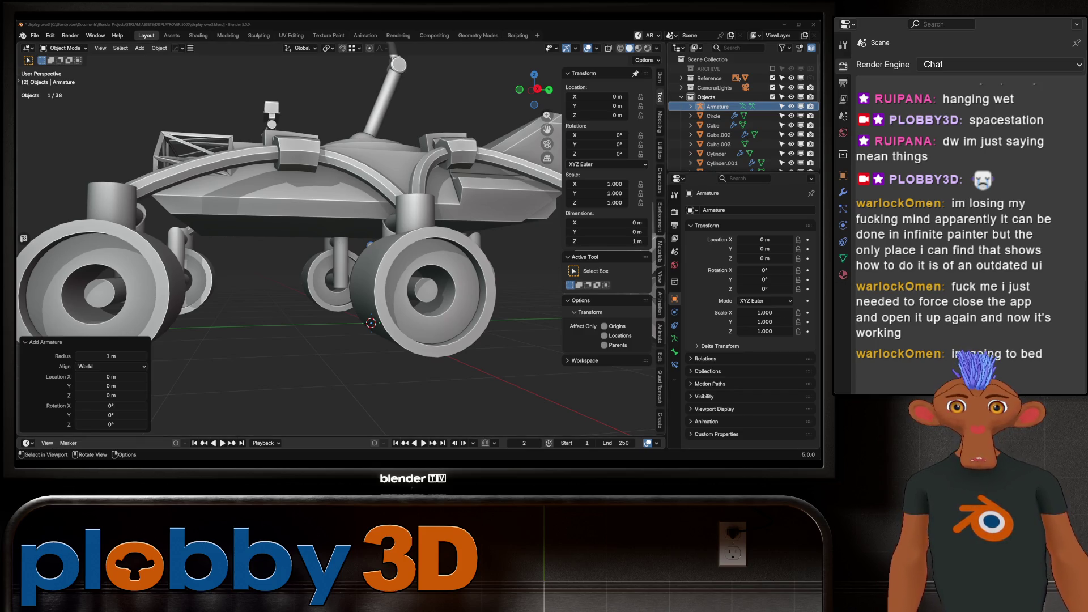
{"action": "key", "text": "alt+a"}
{"action": "scroll", "coordinate": [289, 239], "scroll_direction": "down", "scroll_amount": 4}
Add a second armature and delete it, leaving a single armature.
{"action": "key", "text": "shift+a"}
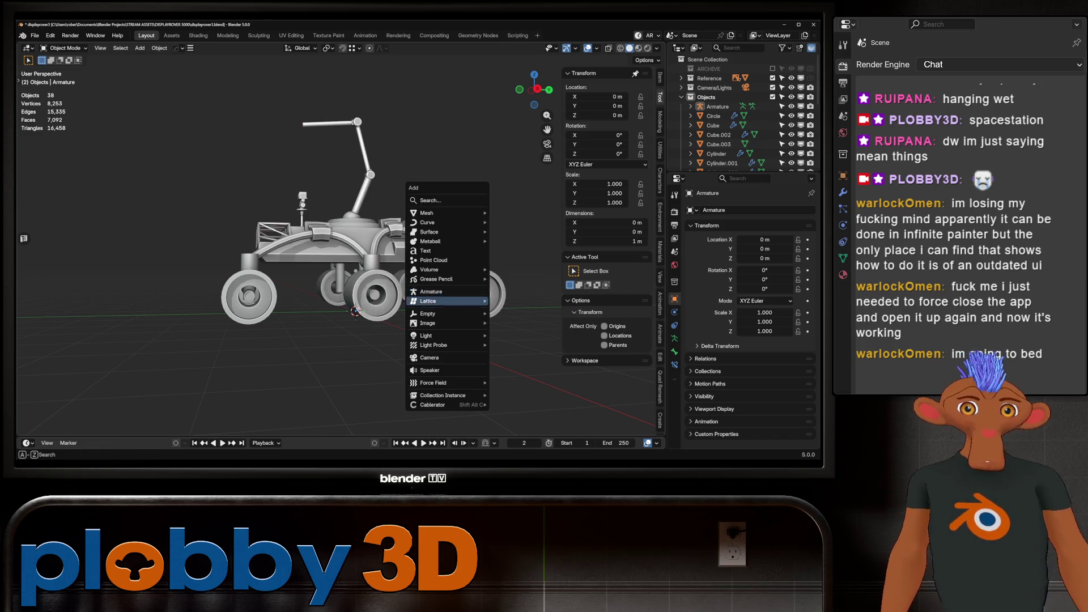
{"action": "mouse_move", "coordinate": [448, 323]}
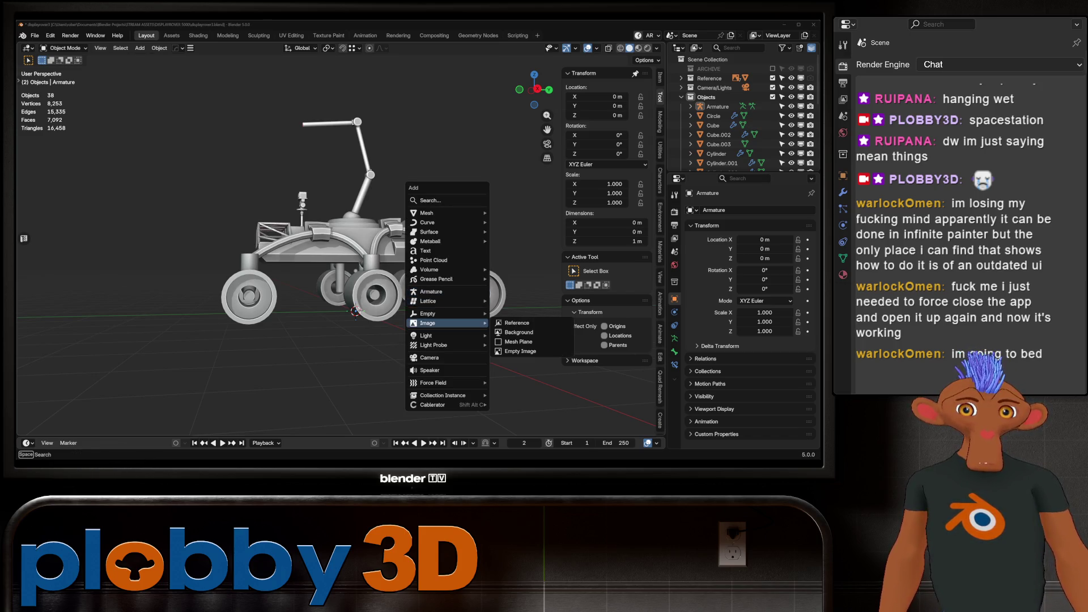
{"action": "left_click", "coordinate": [352, 319]}
{"action": "key", "text": "shift+a"}
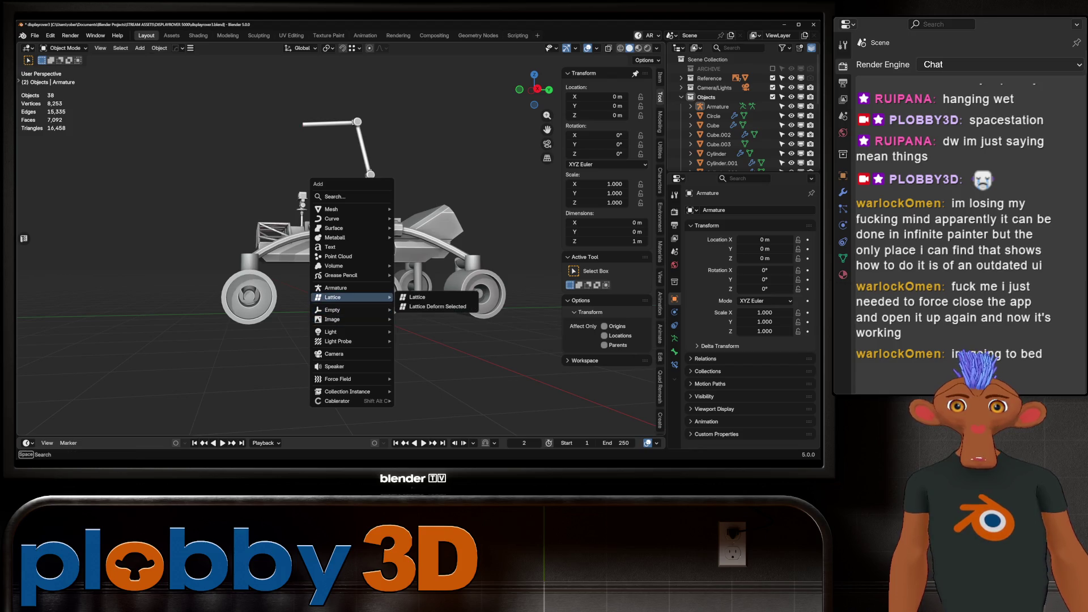
{"action": "left_click", "coordinate": [340, 288]}
{"action": "scroll", "coordinate": [340, 288], "scroll_direction": "up", "scroll_amount": 5}
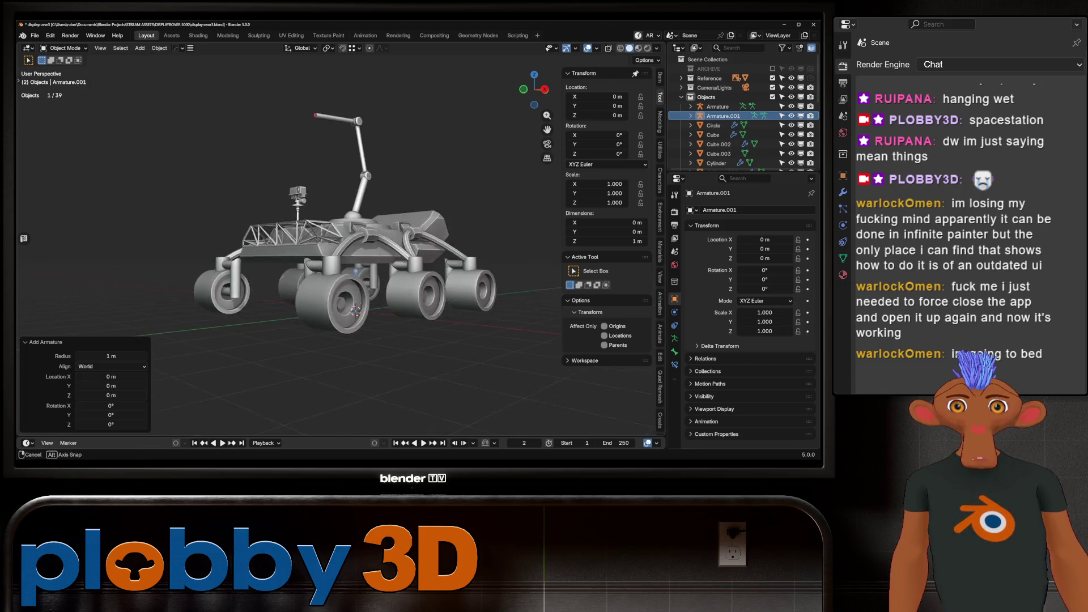
{"action": "key", "text": "Delete"}
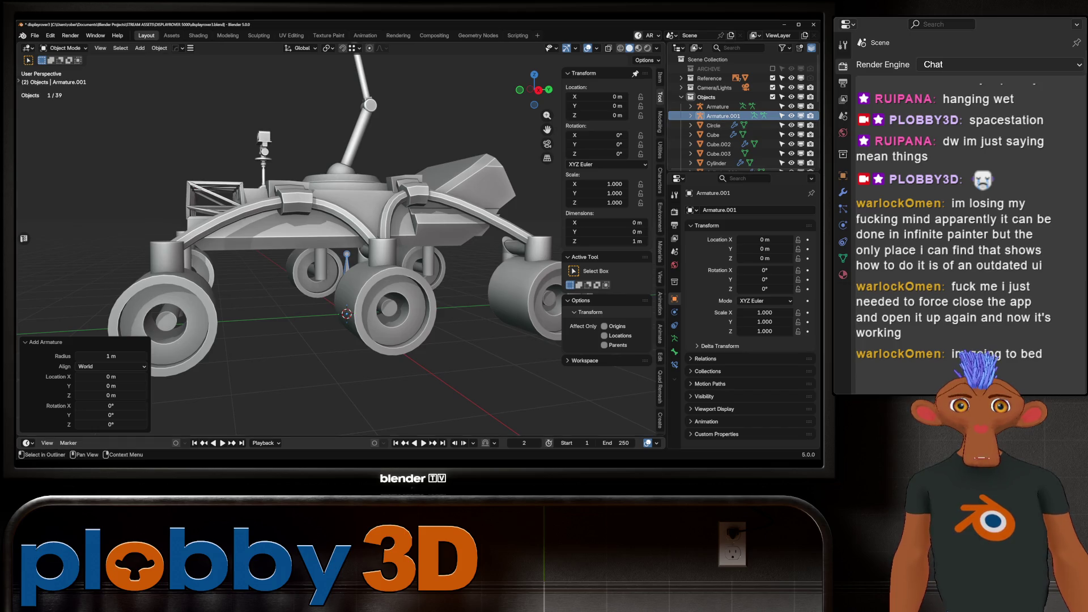
{"action": "scroll", "coordinate": [290, 321], "scroll_direction": "up", "scroll_amount": 2}
{"action": "middle_click_drag", "start_coordinate": [290, 320], "coordinate": [267, 318]}
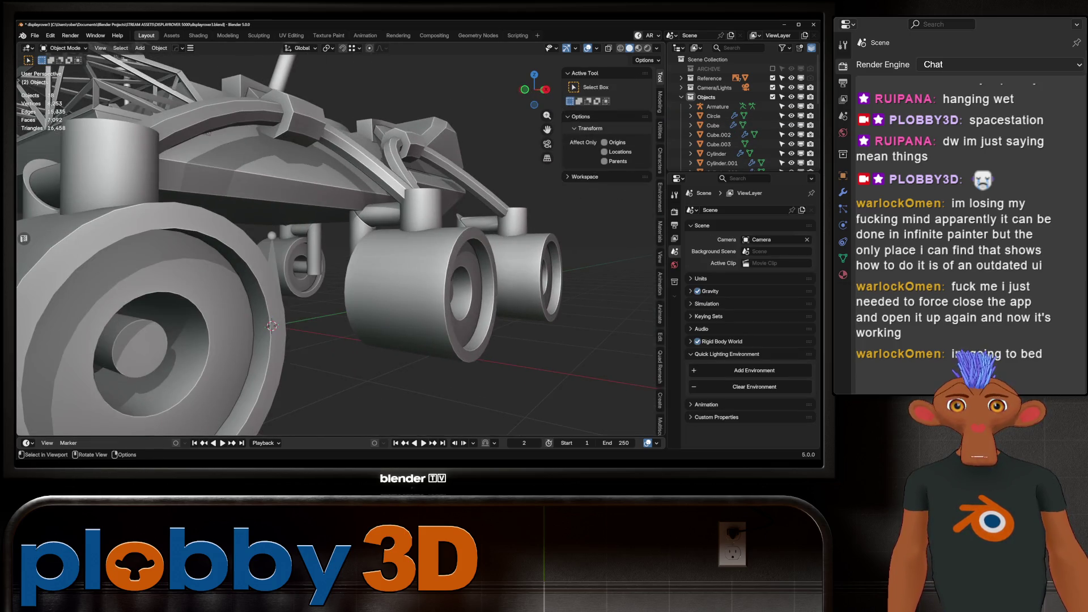
Select the armature and look through the bone's Viewport Display settings.
{"action": "left_click", "coordinate": [272, 325]}
{"action": "scroll", "coordinate": [272, 325], "scroll_direction": "up", "scroll_amount": 3}
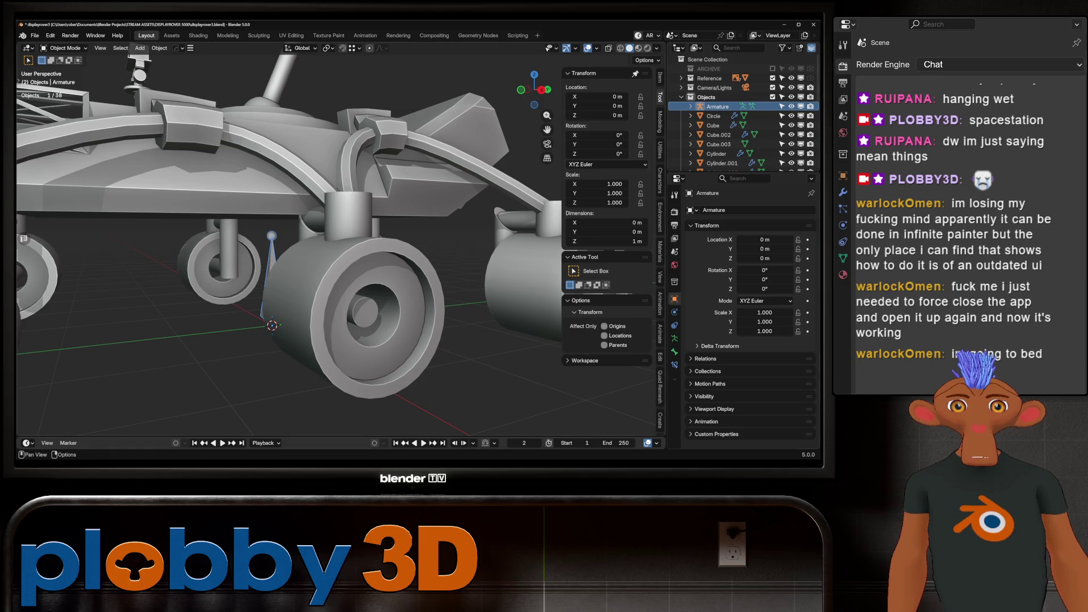
{"action": "left_click", "coordinate": [675, 351]}
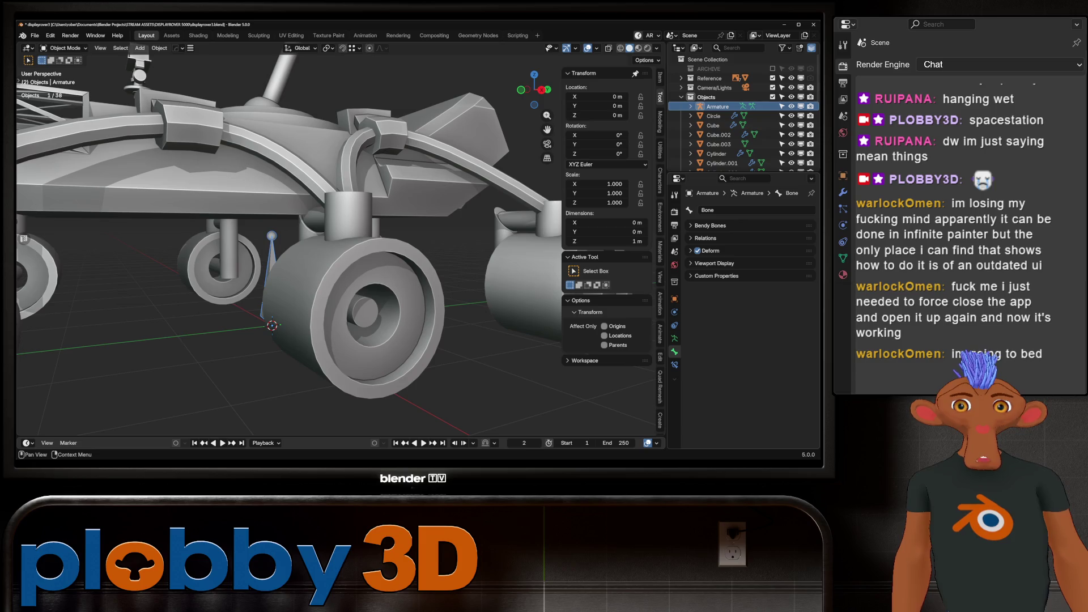
{"action": "left_click", "coordinate": [714, 263]}
{"action": "scroll", "coordinate": [737, 284], "scroll_direction": "down", "scroll_amount": 2}
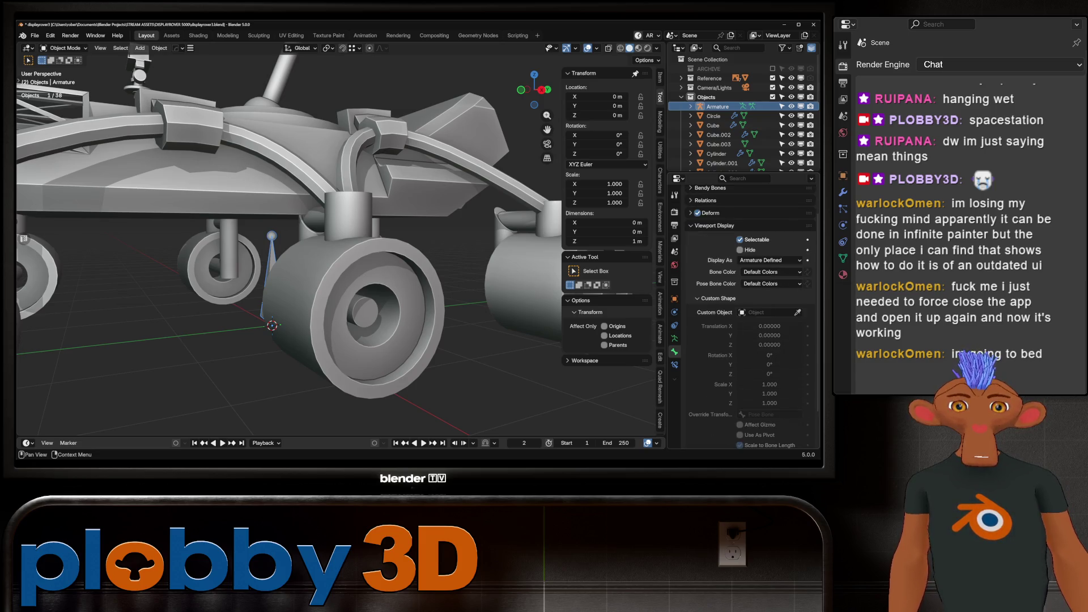
{"action": "left_click", "coordinate": [714, 226]}
In Object Properties > Viewport Display, tick In Front and set Display As to Wire.
{"action": "left_click", "coordinate": [675, 299]}
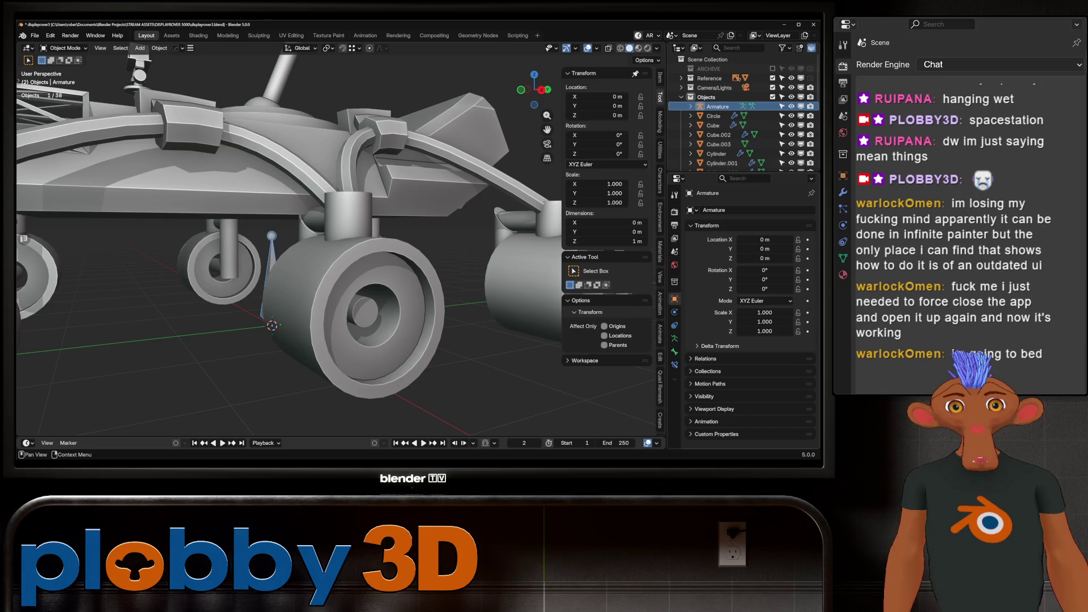
{"action": "left_click", "coordinate": [714, 409]}
{"action": "scroll", "coordinate": [737, 368], "scroll_direction": "down", "scroll_amount": 3}
{"action": "left_click", "coordinate": [740, 391]}
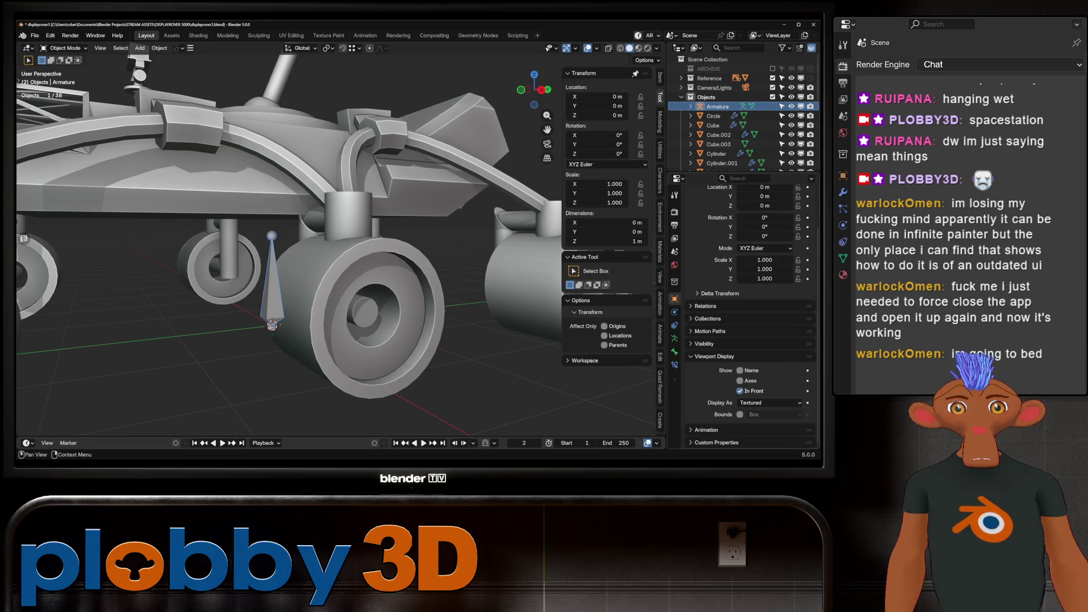
{"action": "left_click", "coordinate": [770, 403]}
{"action": "left_click", "coordinate": [759, 414]}
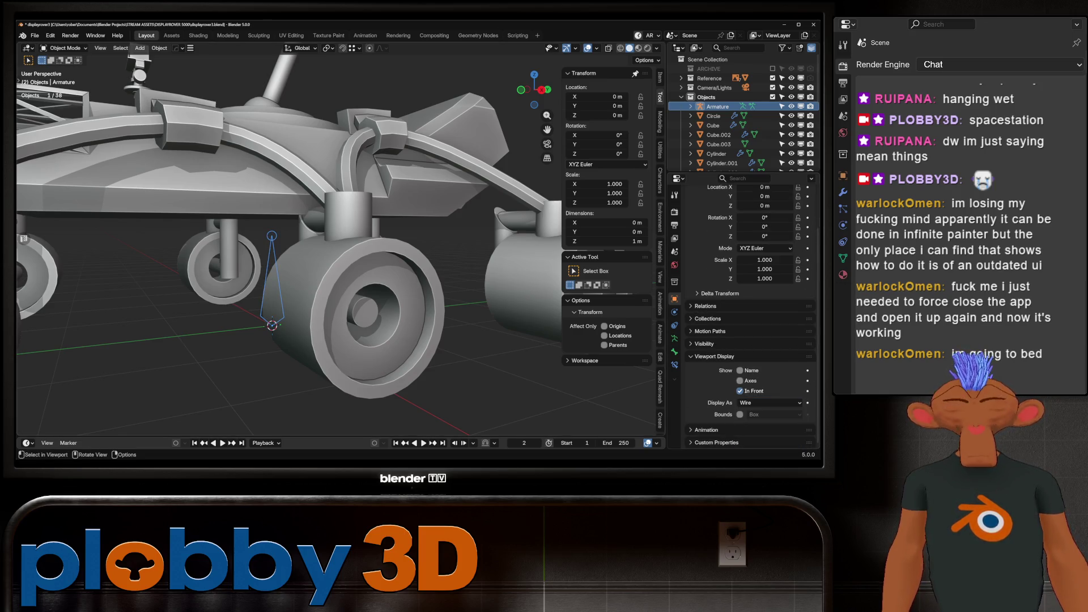
{"action": "scroll", "coordinate": [289, 238], "scroll_direction": "down", "scroll_amount": 8}
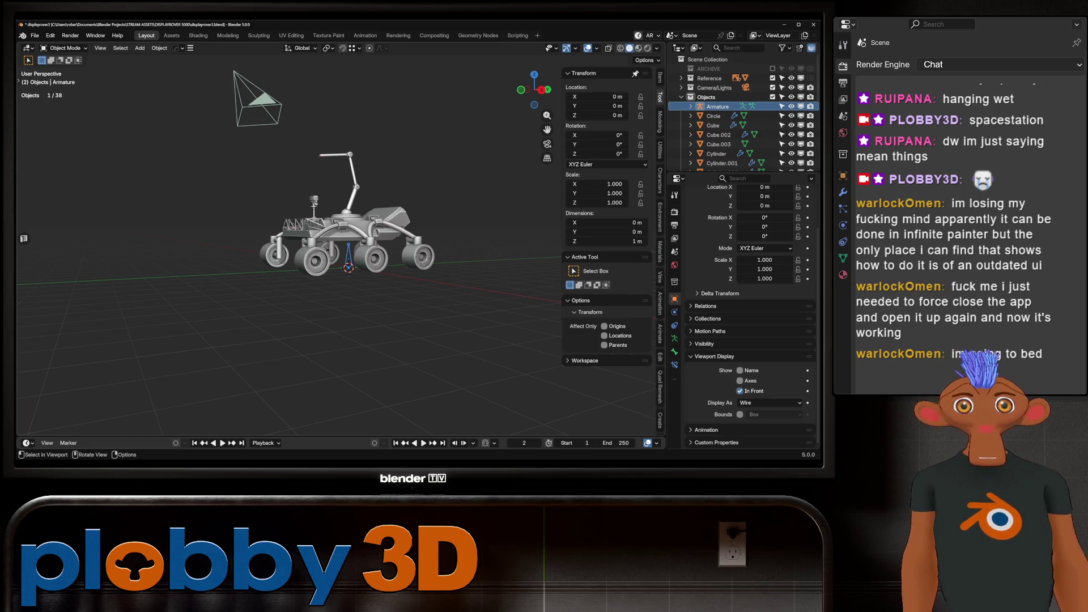
{"action": "scroll", "coordinate": [378, 255], "scroll_direction": "up", "scroll_amount": 3}
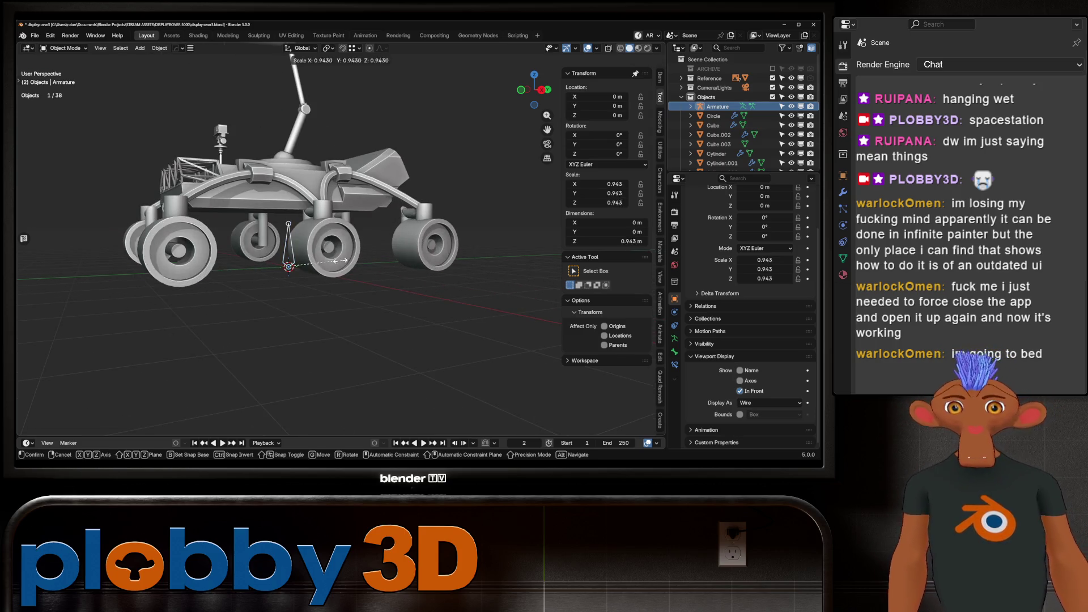
{"action": "scroll", "coordinate": [378, 255], "scroll_direction": "up", "scroll_amount": 2}
In armature edit mode, change the scaling pivot point and resize the first bone.
{"action": "key", "text": "Tab"}
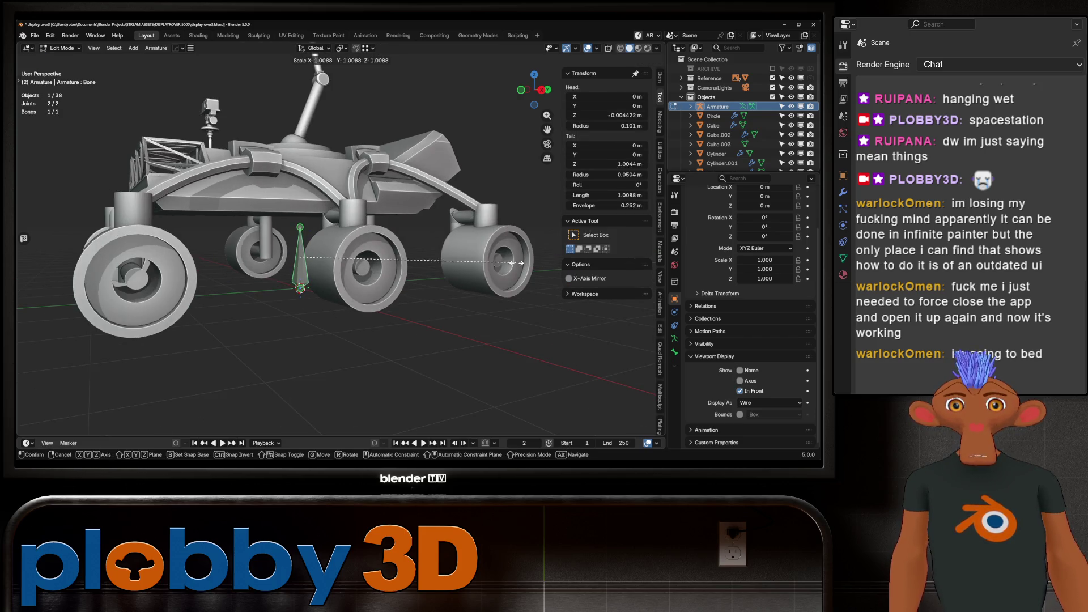
{"action": "left_click", "coordinate": [341, 48]}
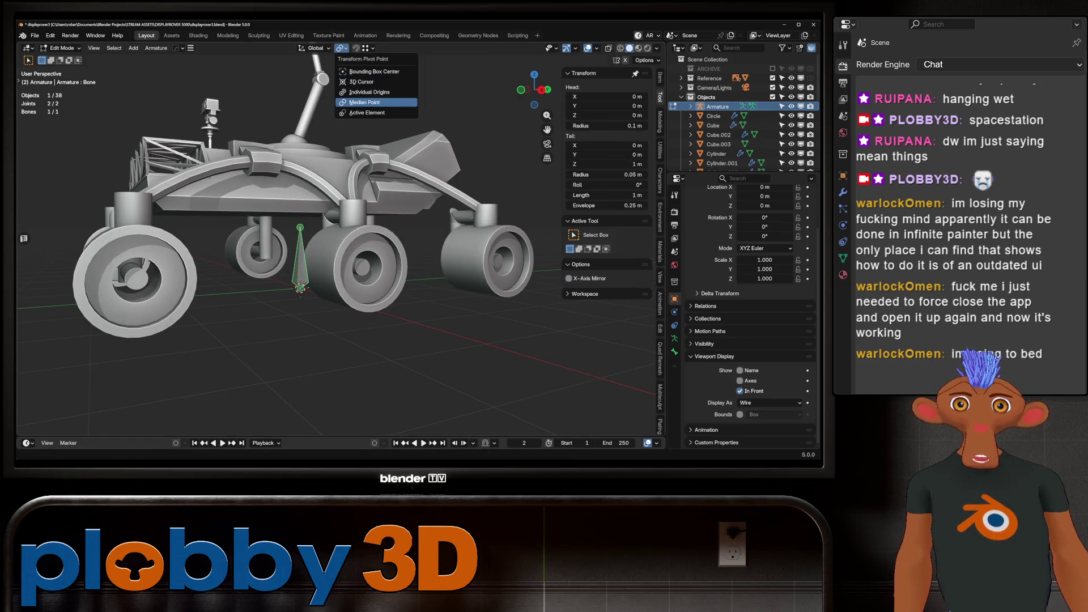
{"action": "left_click", "coordinate": [361, 81]}
{"action": "key", "text": "s"}
{"action": "key", "text": "Return"}
{"action": "key", "text": "s"}
{"action": "key", "text": "Return"}
In Right Orthographic view, extrude a new vertical bone, Bone.001, along Z.
{"action": "key", "text": "KP_3"}
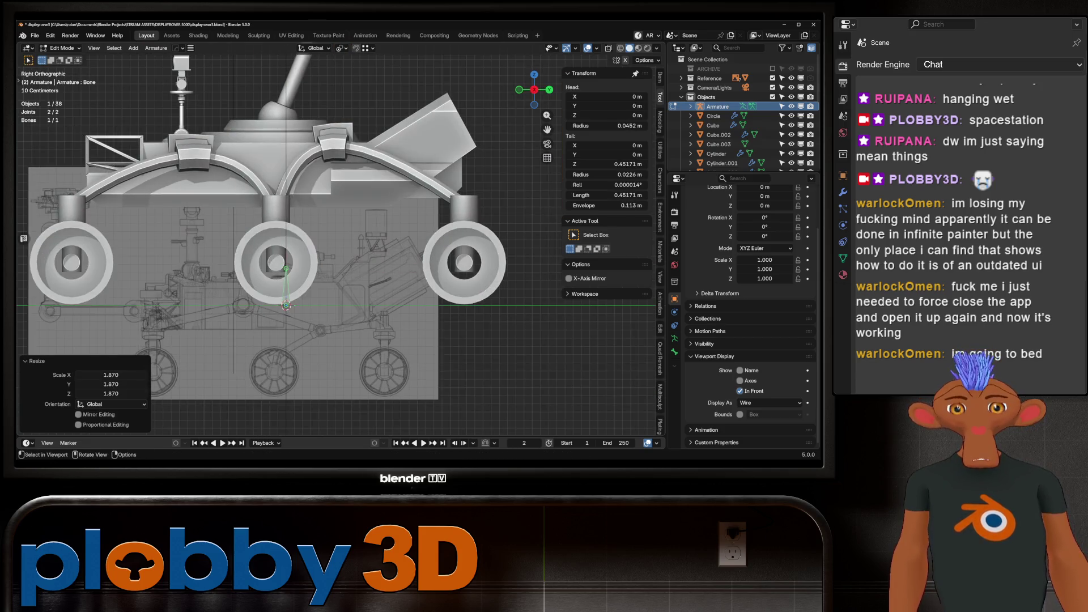
{"action": "key", "text": "alt+a"}
{"action": "middle_click_drag", "start_coordinate": [340, 255], "coordinate": [346, 276], "text": "shift"}
{"action": "key", "text": "e"}
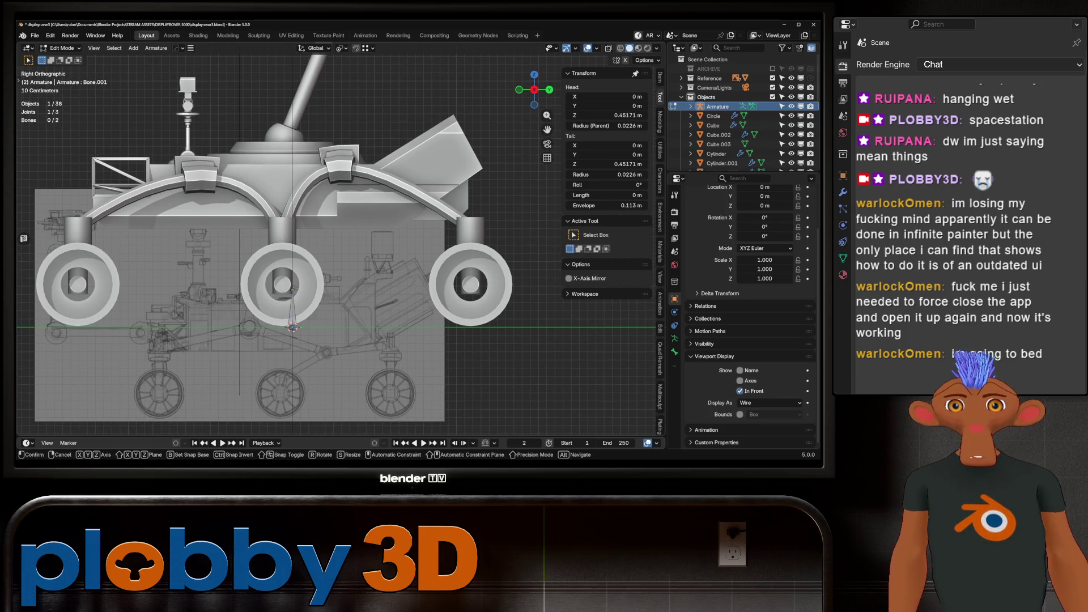
{"action": "key", "text": "z"}
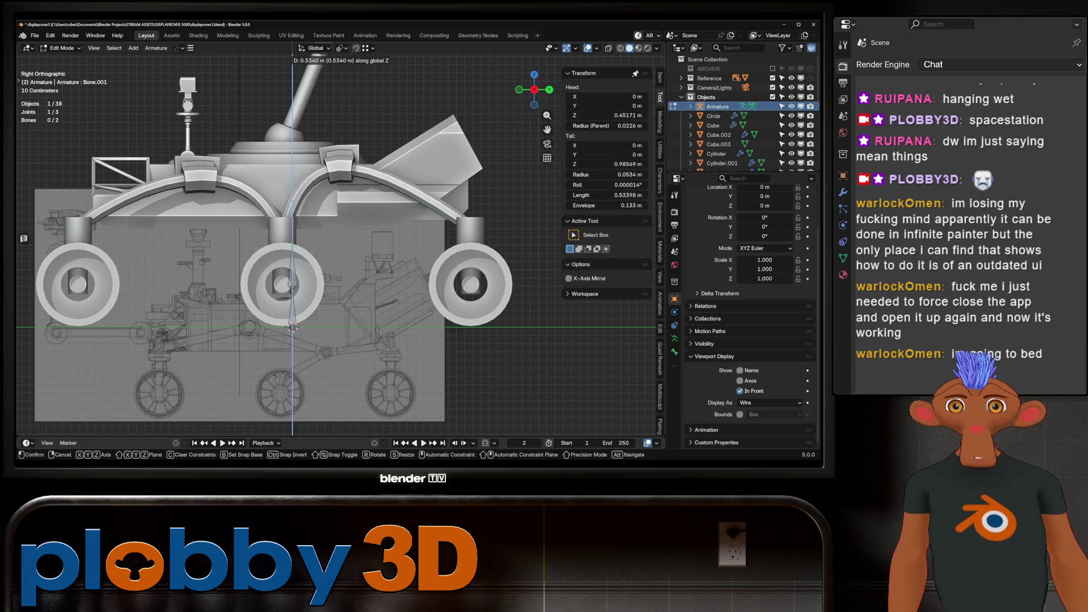
{"action": "left_click", "coordinate": [293, 247]}
{"action": "left_click", "coordinate": [293, 269]}
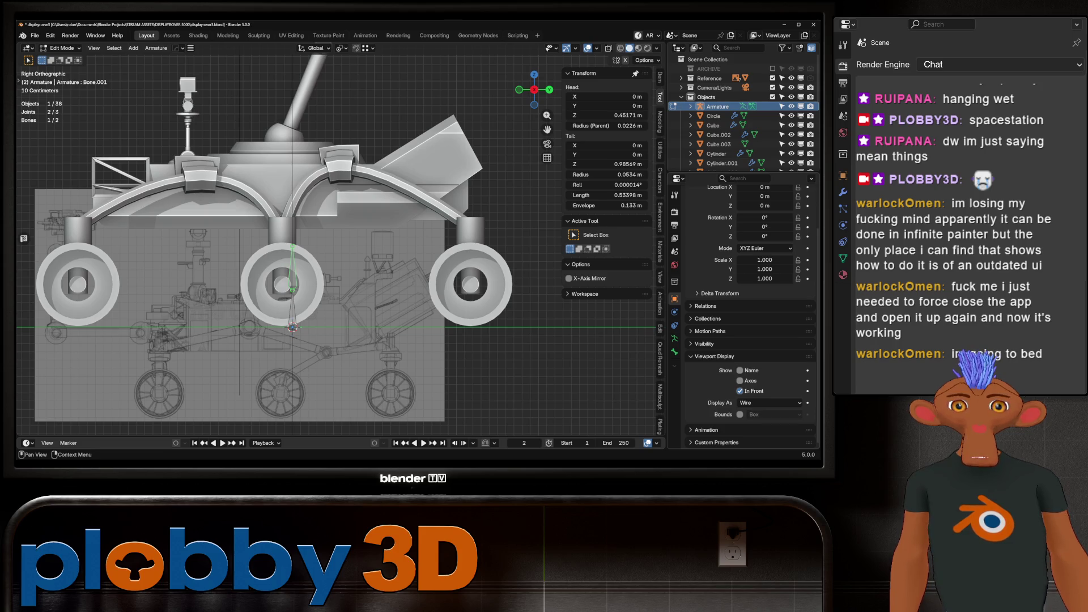
Raise Bone.001 about 1.8 m along Z to the turret sphere, then select the sphere.
{"action": "left_click", "coordinate": [674, 352]}
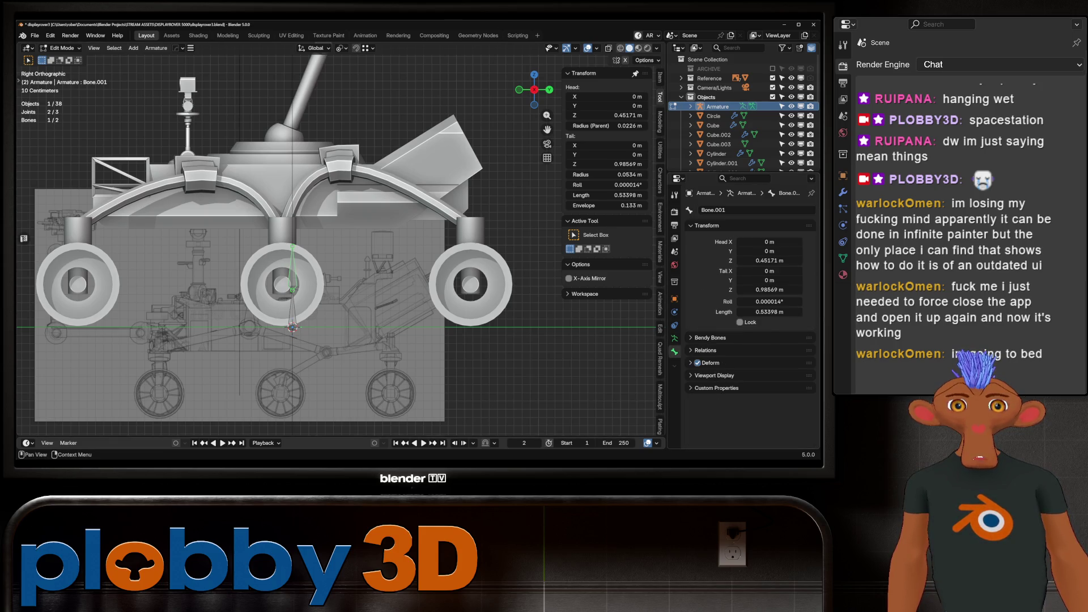
{"action": "left_click", "coordinate": [706, 351]}
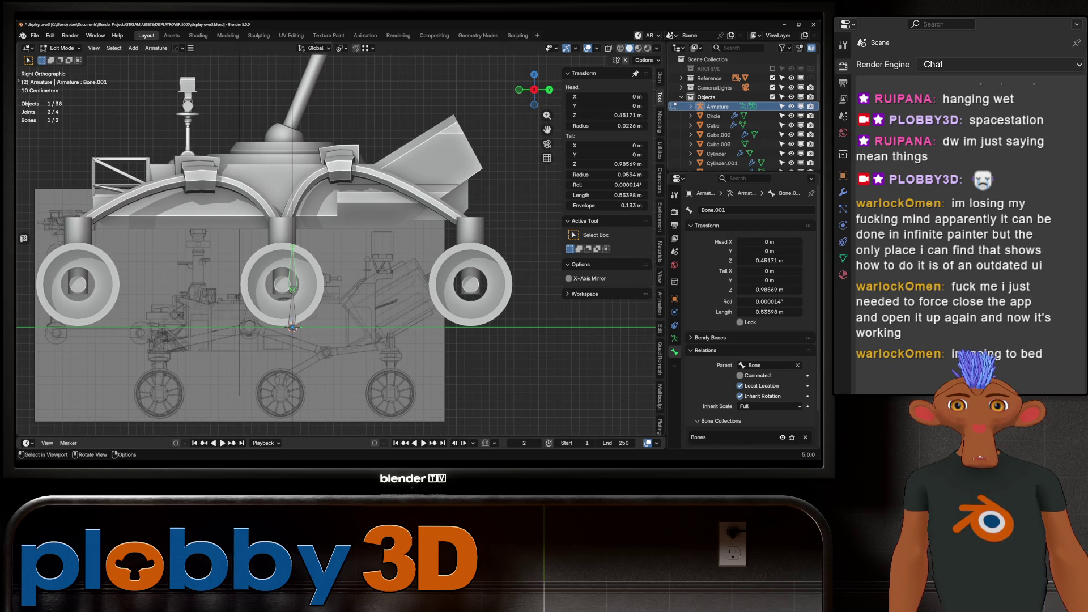
{"action": "key", "text": "g"}
{"action": "key", "text": "z"}
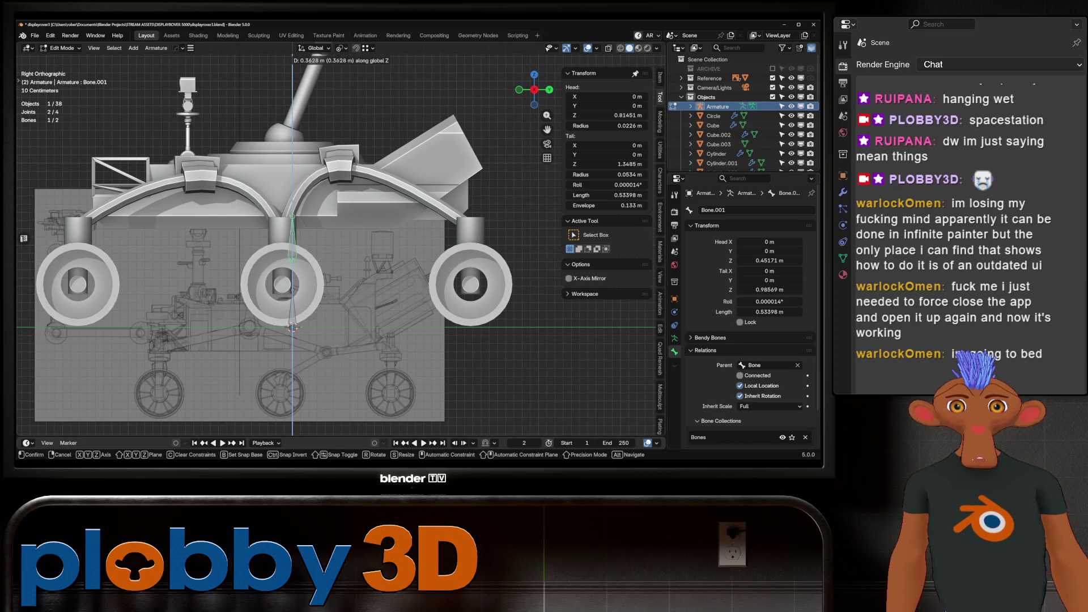
{"action": "key", "text": "Return"}
{"action": "scroll", "coordinate": [277, 139], "scroll_direction": "up", "scroll_amount": 2}
{"action": "middle_click_drag", "start_coordinate": [278, 139], "coordinate": [351, 153]}
{"action": "key", "text": "Tab"}
{"action": "left_click", "coordinate": [296, 146]}
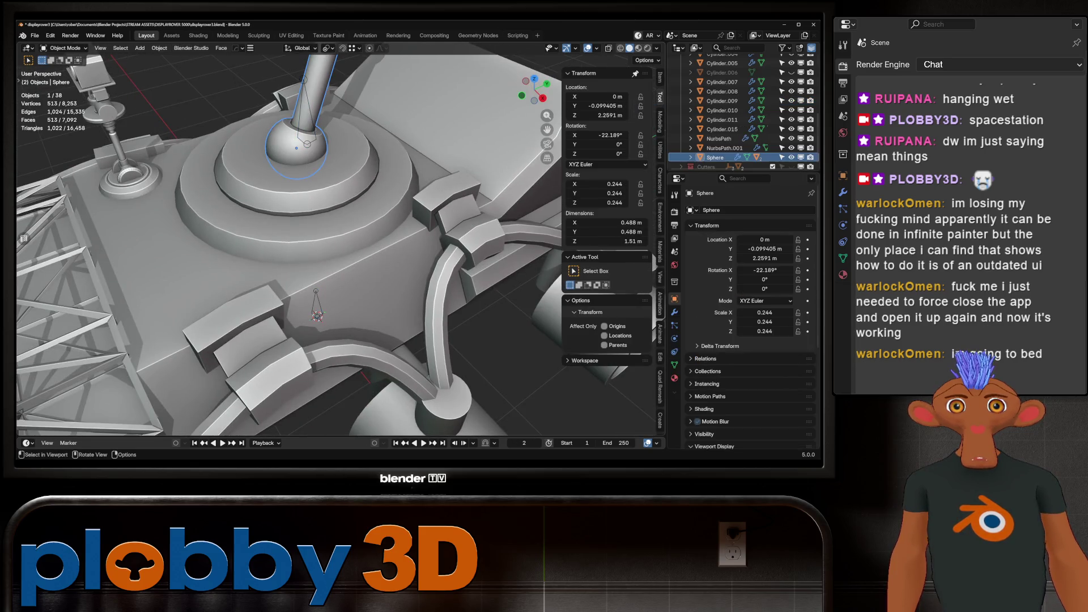
Place the 3D cursor at the ball joint sphere's centre and compare it with Bone.001.
{"action": "key", "text": "q"}
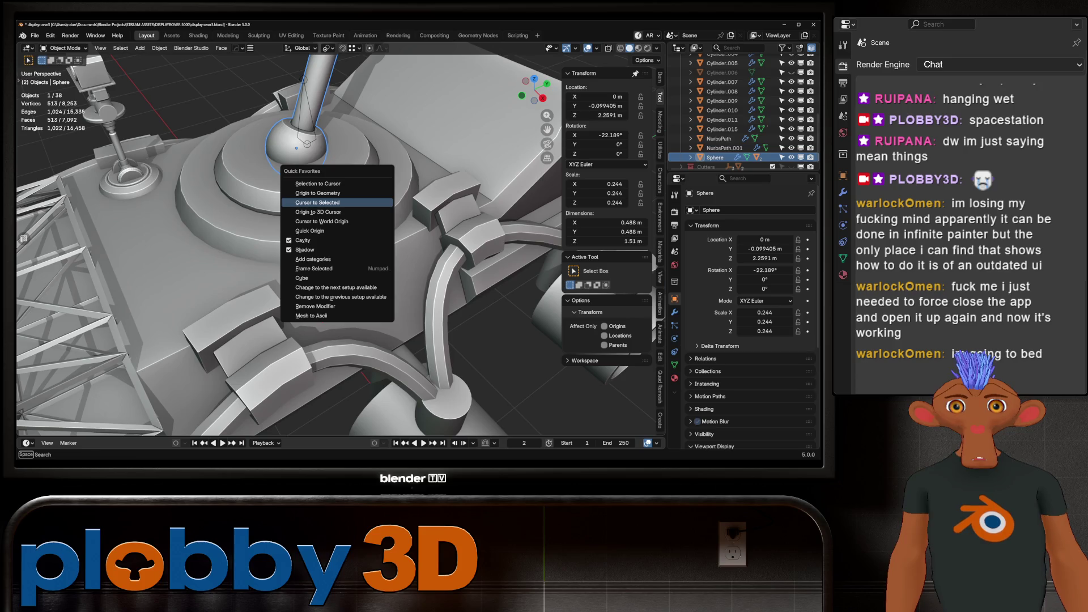
{"action": "left_click", "coordinate": [318, 203]}
{"action": "left_click", "coordinate": [305, 111]}
{"action": "key", "text": "Tab"}
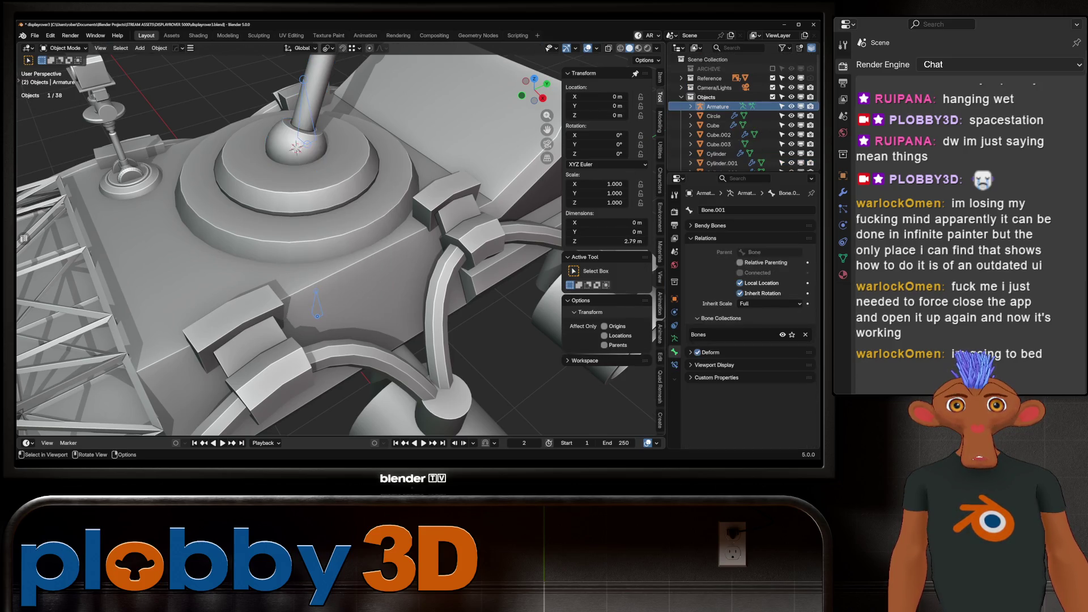
{"action": "key", "text": "q"}
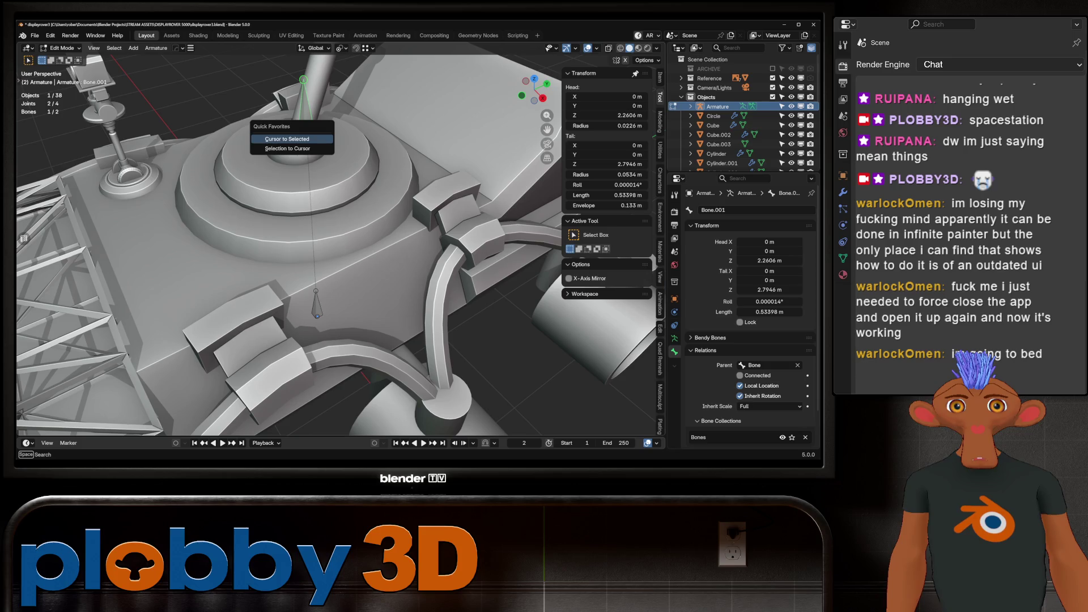
{"action": "left_click", "coordinate": [295, 141]}
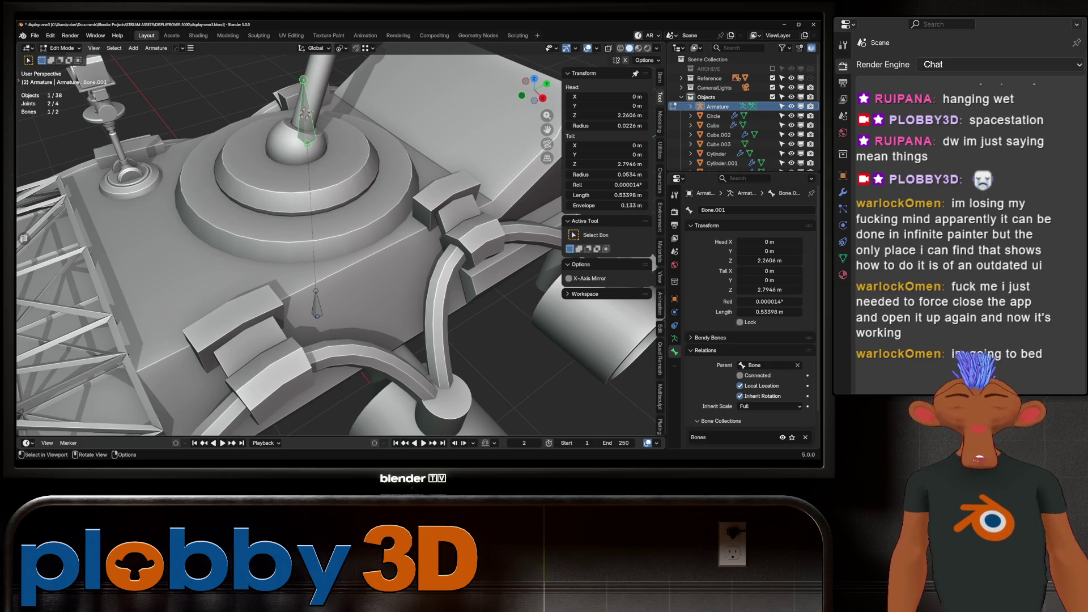
{"action": "key", "text": "Tab"}
{"action": "left_click", "coordinate": [309, 141]}
Snap Bone.001's head to the cursor at the ball joint, then view the rover from the side.
{"action": "key", "text": "q"}
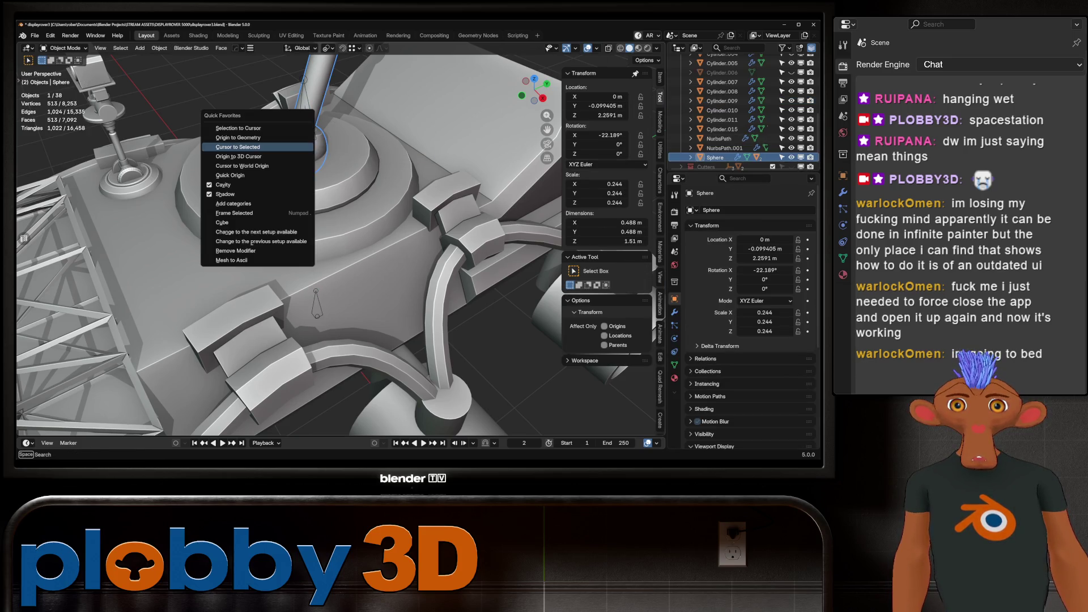
{"action": "left_click", "coordinate": [260, 147]}
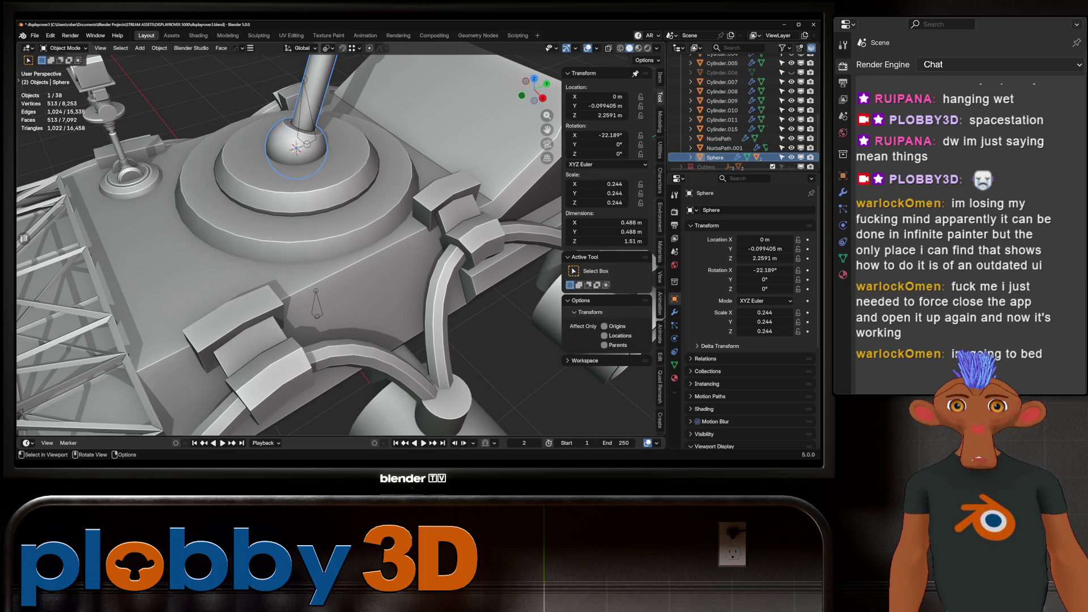
{"action": "left_click", "coordinate": [303, 107]}
{"action": "key", "text": "Tab"}
{"action": "key", "text": "q"}
{"action": "left_click", "coordinate": [304, 160]}
{"action": "mouse_move", "coordinate": [304, 160]}
{"action": "middle_mouse_down"}
{"action": "mouse_move", "coordinate": [341, 170]}
{"action": "mouse_move", "coordinate": [366, 144]}
{"action": "middle_mouse_up"}
{"action": "scroll", "coordinate": [366, 145], "scroll_direction": "up", "scroll_amount": 2}
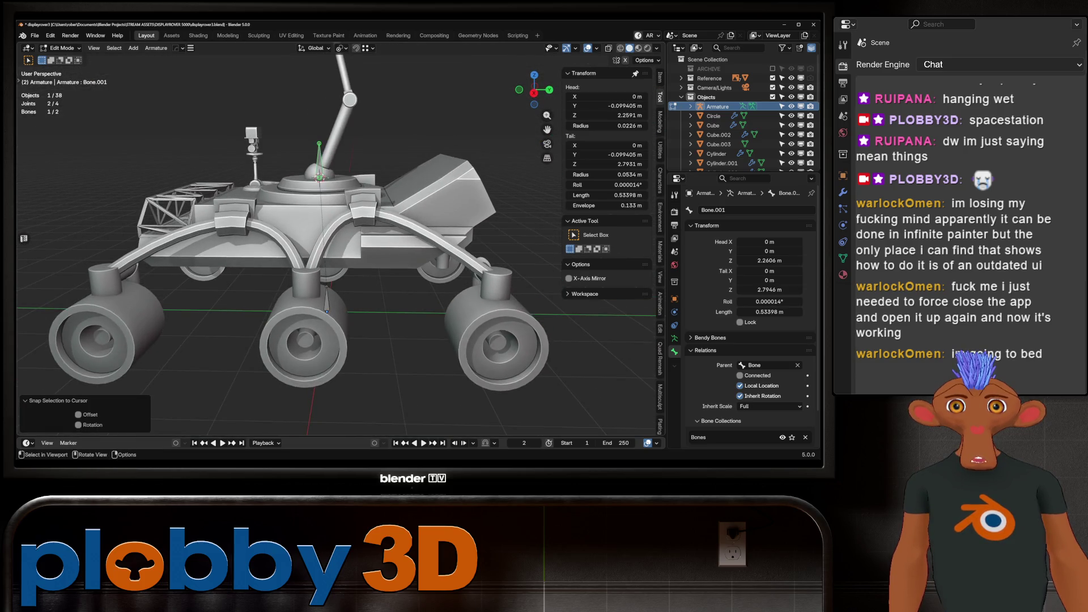
{"action": "key", "text": "ctrl+z"}
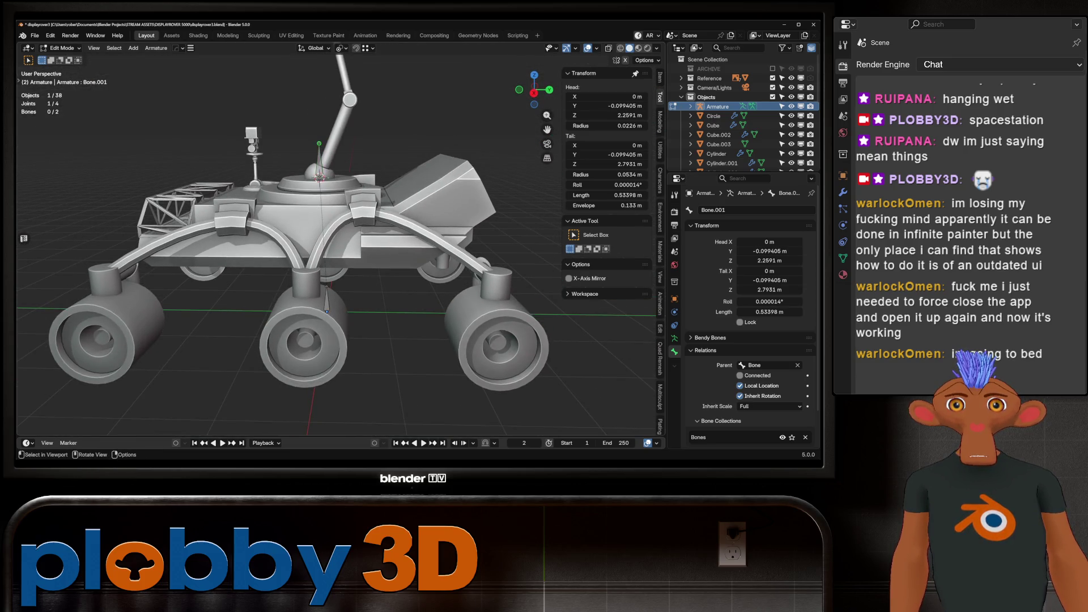
{"action": "key", "text": "KP_3"}
Snap Bone.001's tail to the upper arm joint, making the bone 1.2661 m long.
{"action": "key", "text": "g"}
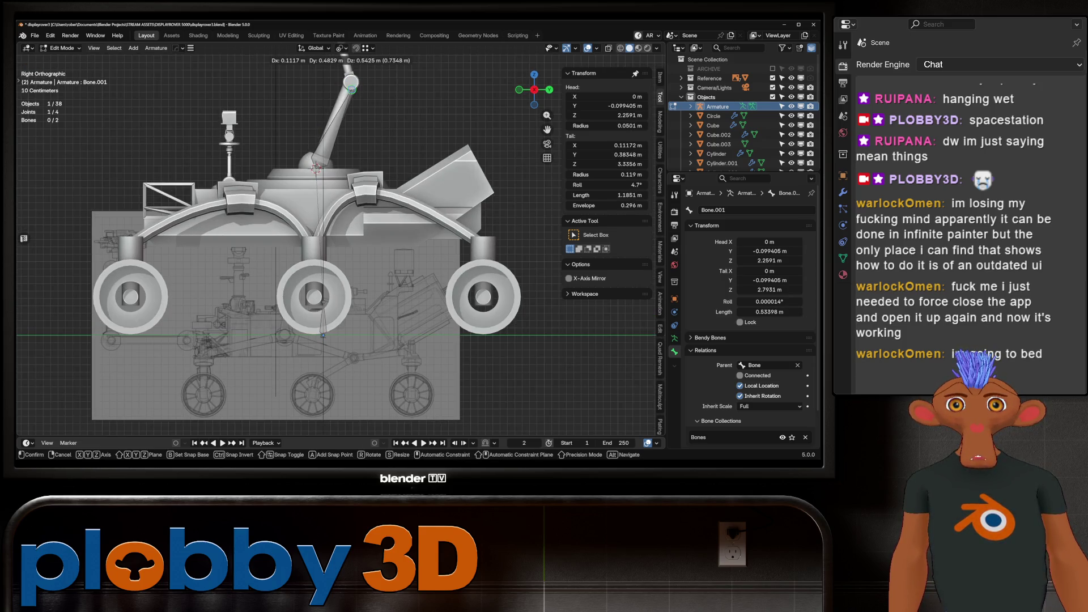
{"action": "key", "text": "Escape"}
{"action": "key", "text": "Tab"}
{"action": "left_click", "coordinate": [340, 111]}
{"action": "key", "text": "shift+s"}
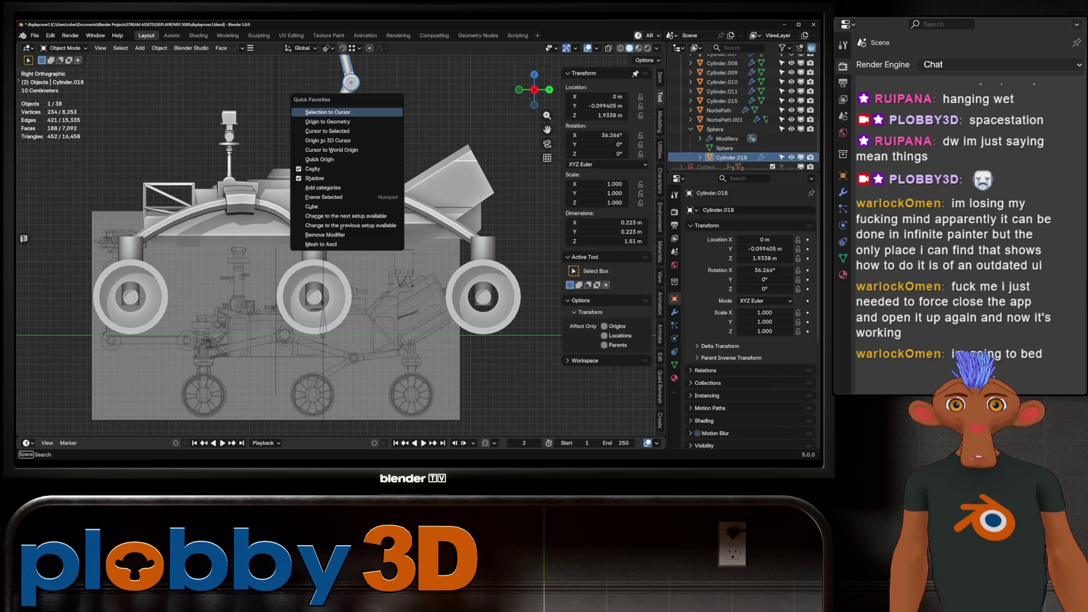
{"action": "left_click", "coordinate": [340, 112]}
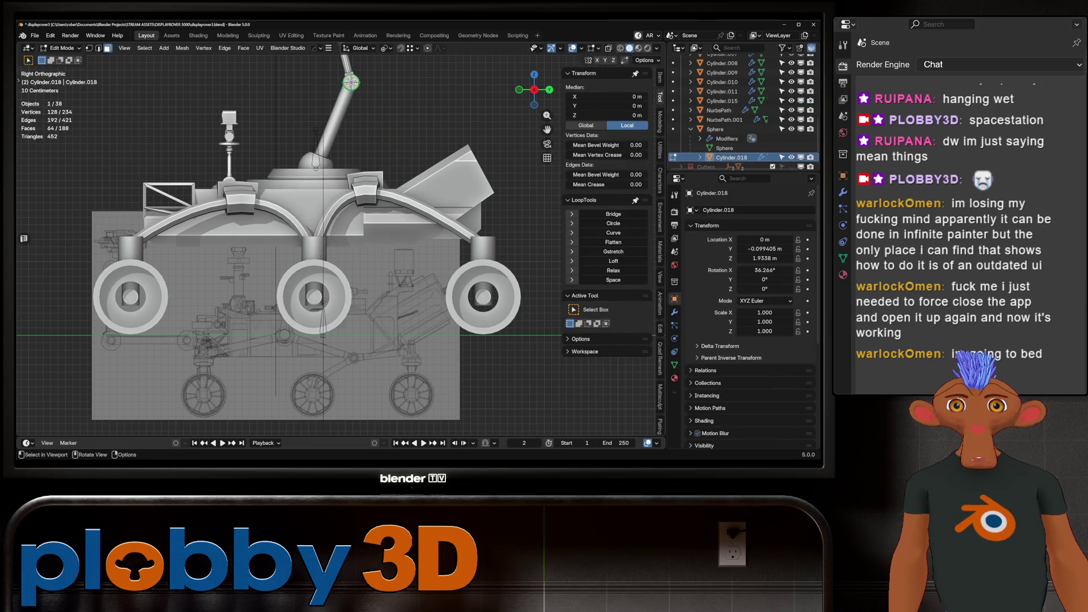
{"action": "left_click", "coordinate": [718, 107]}
{"action": "key", "text": "Tab"}
{"action": "key", "text": "shift+s"}
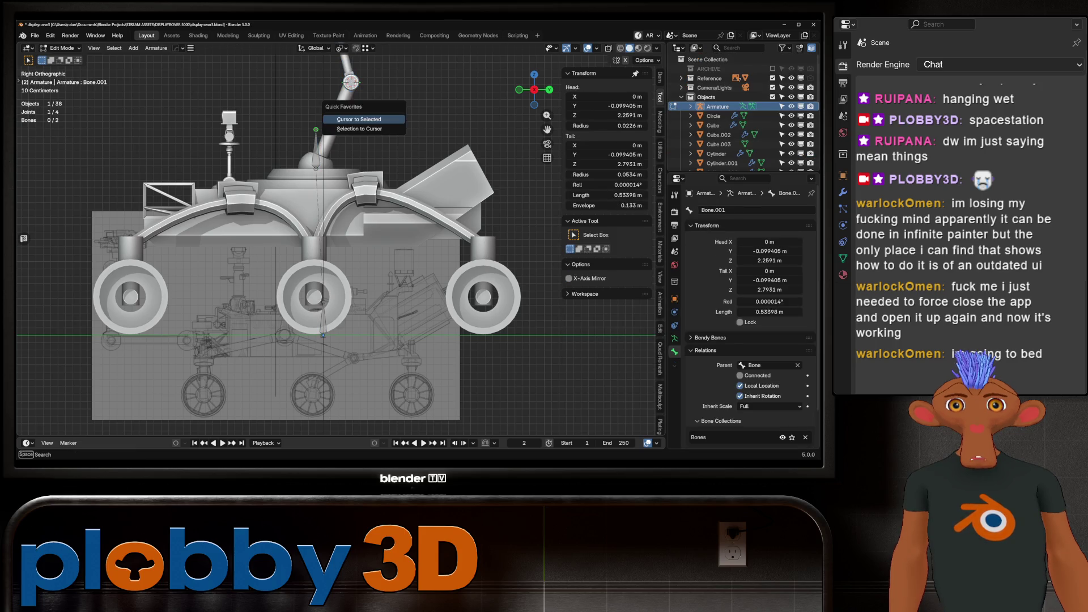
{"action": "left_click", "coordinate": [357, 117]}
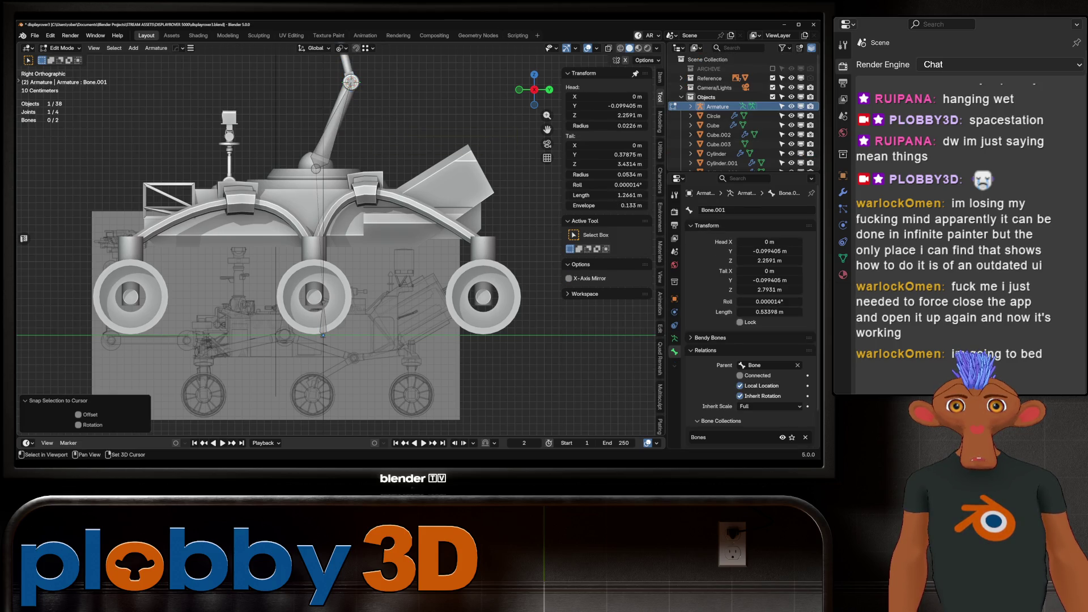
{"action": "middle_click_drag", "start_coordinate": [340, 227], "coordinate": [340, 345], "text": "shift"}
{"action": "key", "text": "Tab"}
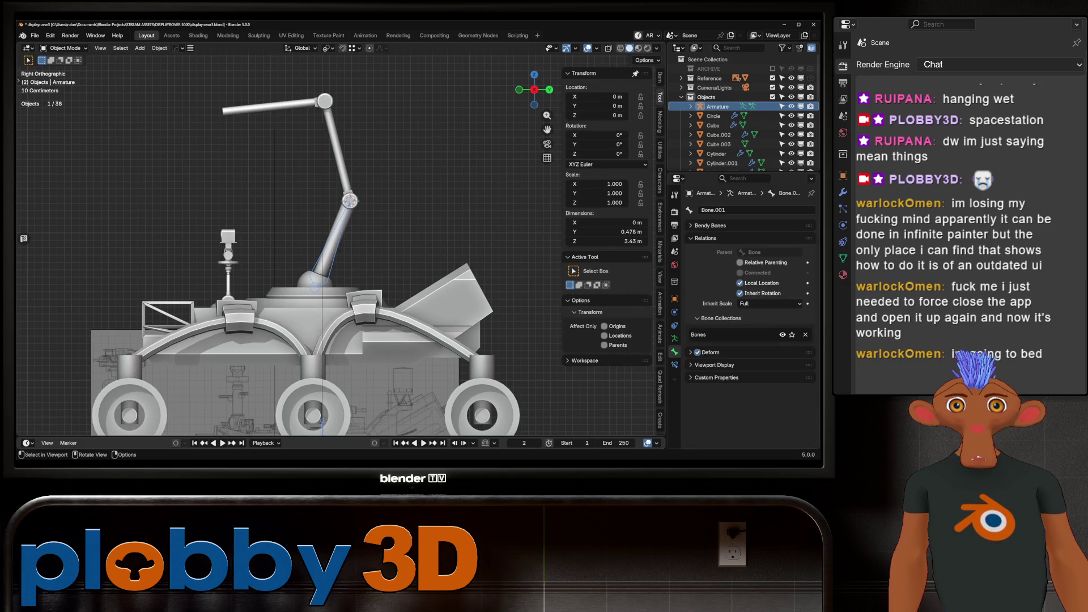
Extrude Bone.002 from the chain end and snap its tail to the horizontal arm's joint.
{"action": "left_click", "coordinate": [272, 106]}
{"action": "key", "text": "q"}
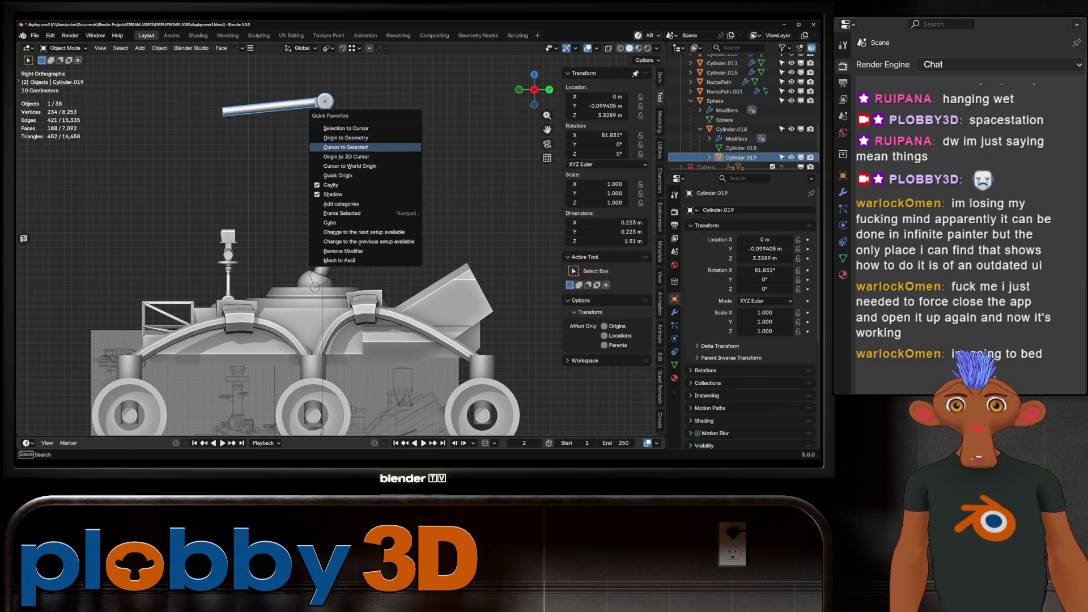
{"action": "left_click", "coordinate": [346, 146]}
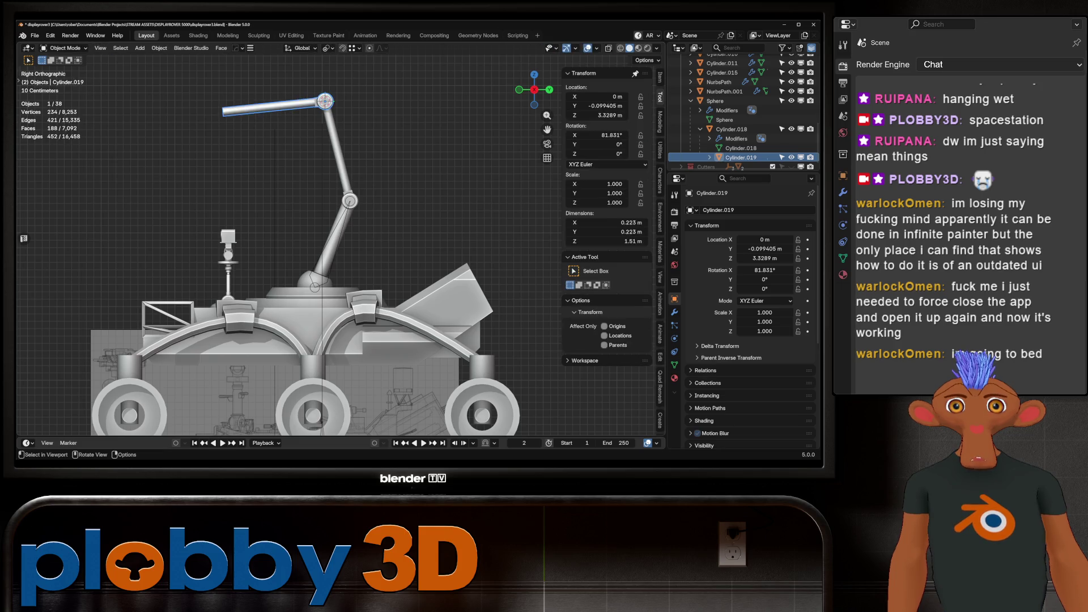
{"action": "left_click", "coordinate": [350, 202]}
{"action": "key", "text": "Tab"}
{"action": "left_click", "coordinate": [350, 201]}
{"action": "key", "text": "g"}
{"action": "left_click", "coordinate": [350, 176]}
{"action": "key", "text": "q"}
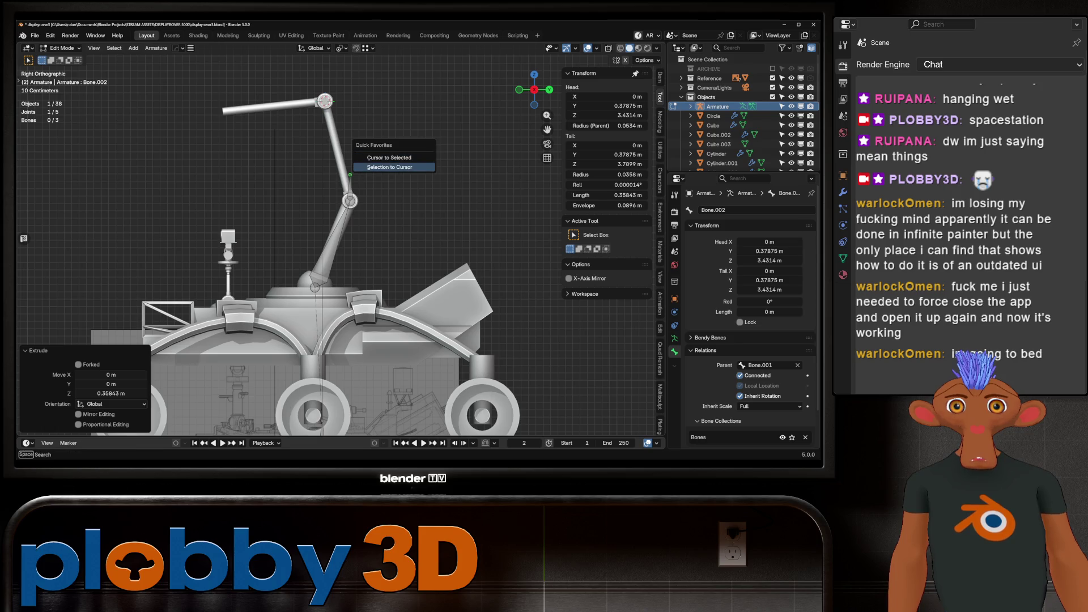
{"action": "left_click", "coordinate": [390, 167]}
{"action": "key", "text": "Tab"}
Place the 3D cursor at the edge loop on the horizontal arm's far tip.
{"action": "left_click", "coordinate": [317, 103]}
{"action": "key", "text": "Tab"}
{"action": "left_click", "coordinate": [325, 102], "text": "alt"}
{"action": "key", "text": "q"}
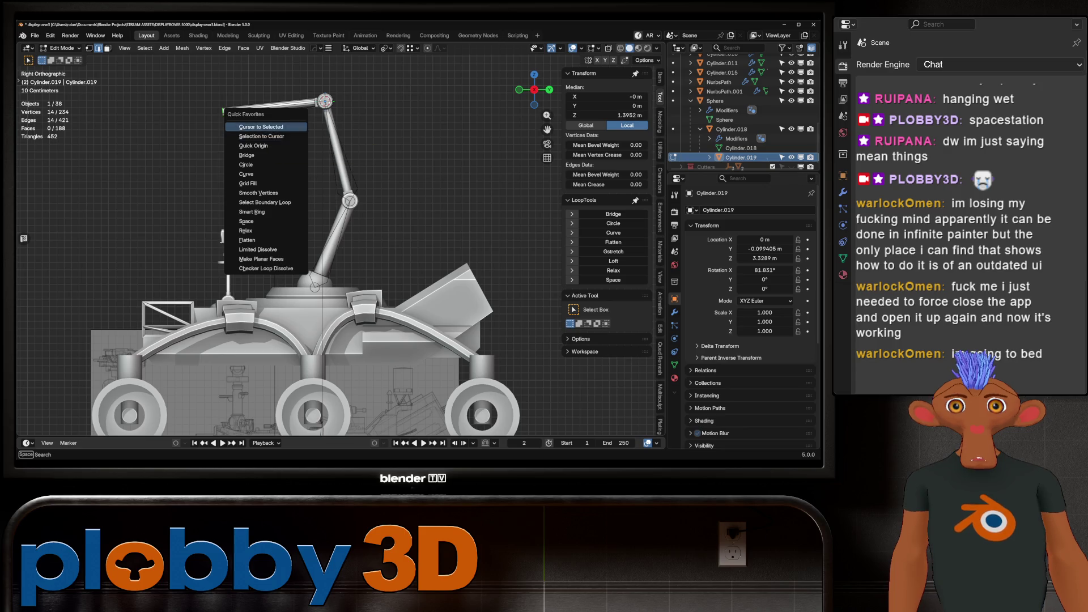
{"action": "key", "text": "Escape"}
{"action": "key", "text": "Tab"}
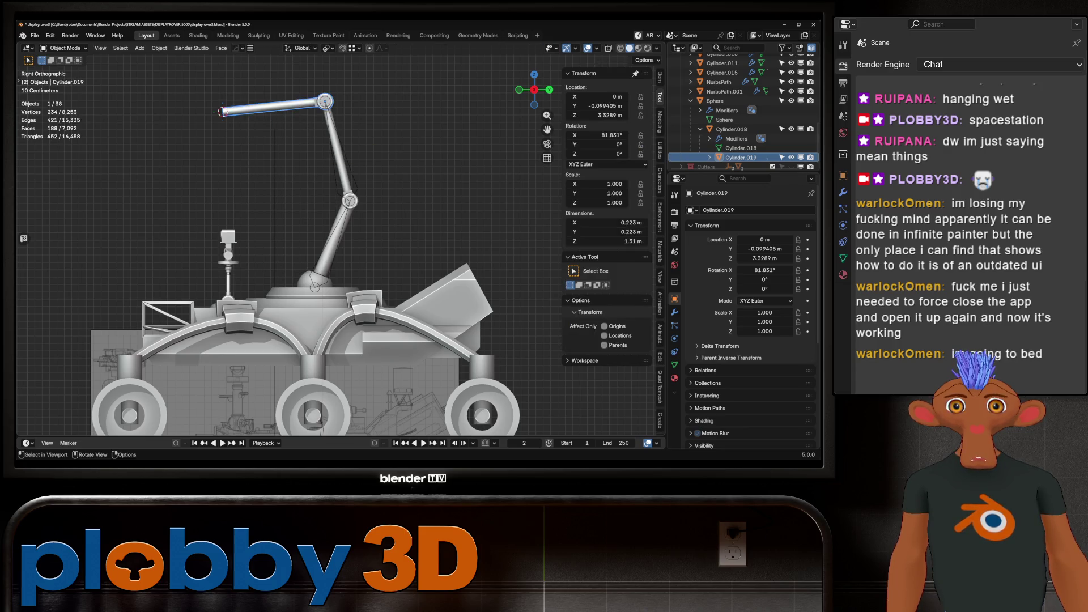
Extrude Bone.003 from Bone.002 along Y and snap its tail to the arm's tip.
{"action": "left_click", "coordinate": [222, 111]}
{"action": "key", "text": "Tab"}
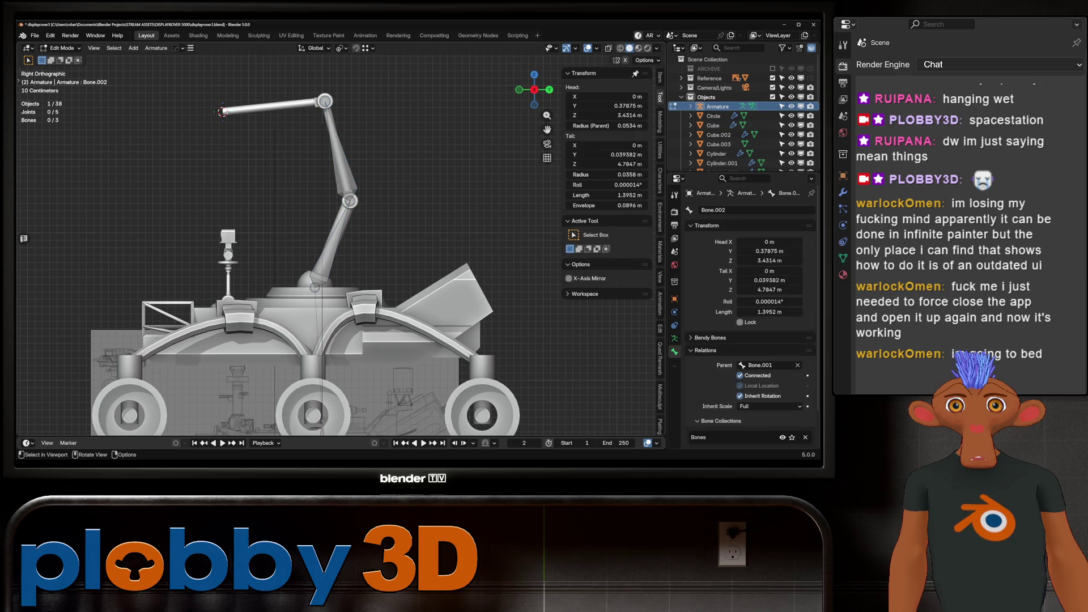
{"action": "key", "text": "e"}
{"action": "key", "text": "y"}
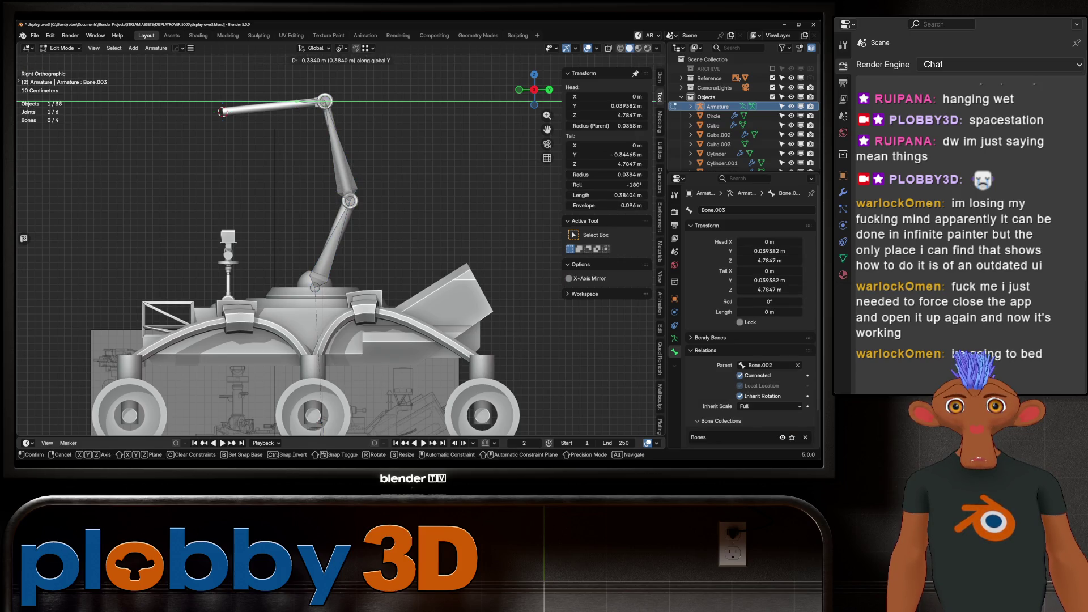
{"action": "left_click", "coordinate": [223, 112]}
{"action": "key", "text": "q"}
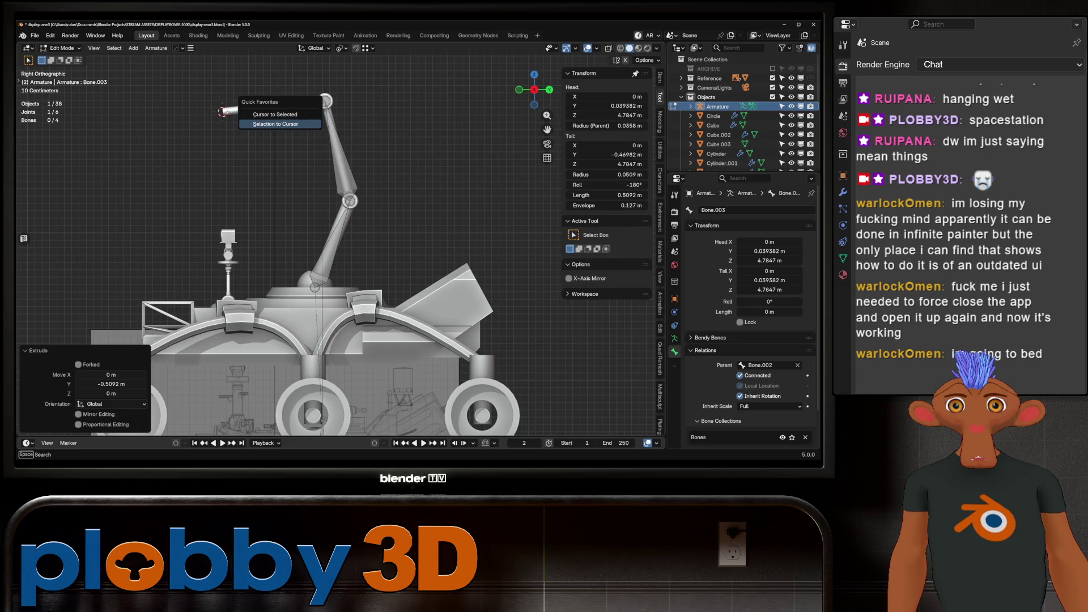
{"action": "left_click", "coordinate": [275, 124]}
{"action": "scroll", "coordinate": [284, 256], "scroll_direction": "up", "scroll_amount": 2}
{"action": "mouse_move", "coordinate": [284, 227]}
{"action": "middle_mouse_down", "text": "shift"}
{"action": "mouse_move", "coordinate": [287, 264]}
{"action": "mouse_move", "coordinate": [319, 232]}
{"action": "middle_mouse_up", "text": "shift"}
{"action": "scroll", "coordinate": [283, 255], "scroll_direction": "down", "scroll_amount": 3}
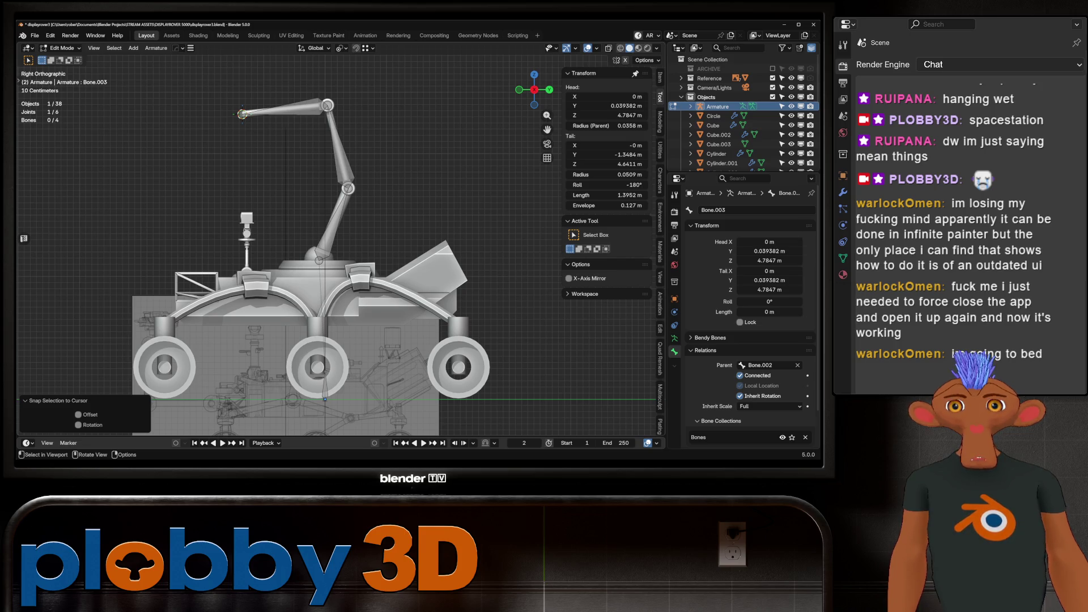
{"action": "key", "text": "Tab"}
Orbit to a perspective view to inspect the full bone chain, then select the front wheel.
{"action": "right_click", "coordinate": [318, 258]}
{"action": "mouse_move", "coordinate": [318, 258]}
{"action": "middle_mouse_down"}
{"action": "mouse_move", "coordinate": [244, 283]}
{"action": "mouse_move", "coordinate": [188, 284]}
{"action": "mouse_move", "coordinate": [187, 317]}
{"action": "mouse_move", "coordinate": [255, 267]}
{"action": "mouse_move", "coordinate": [244, 249]}
{"action": "mouse_move", "coordinate": [272, 267]}
{"action": "mouse_move", "coordinate": [249, 249]}
{"action": "mouse_move", "coordinate": [221, 250]}
{"action": "mouse_move", "coordinate": [250, 238]}
{"action": "mouse_move", "coordinate": [408, 241]}
{"action": "middle_mouse_up"}
{"action": "scroll", "coordinate": [272, 266], "scroll_direction": "up", "scroll_amount": 6}
{"action": "scroll", "coordinate": [272, 267], "scroll_direction": "down", "scroll_amount": 5}
{"action": "scroll", "coordinate": [221, 249], "scroll_direction": "up", "scroll_amount": 5}
{"action": "scroll", "coordinate": [221, 249], "scroll_direction": "down", "scroll_amount": 4}
{"action": "scroll", "coordinate": [238, 244], "scroll_direction": "up", "scroll_amount": 5}
{"action": "scroll", "coordinate": [278, 241], "scroll_direction": "down", "scroll_amount": 5}
{"action": "scroll", "coordinate": [329, 244], "scroll_direction": "up", "scroll_amount": 6}
{"action": "scroll", "coordinate": [317, 243], "scroll_direction": "down", "scroll_amount": 5}
{"action": "left_click", "coordinate": [318, 340]}
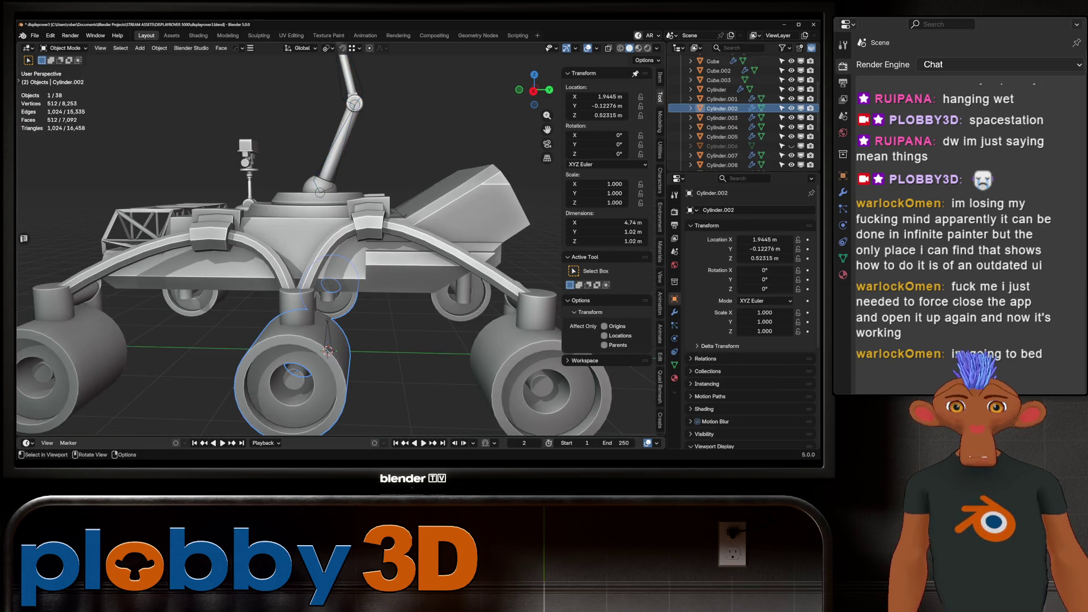
Rename the base bone to root.
{"action": "key", "text": "ctrl+z"}
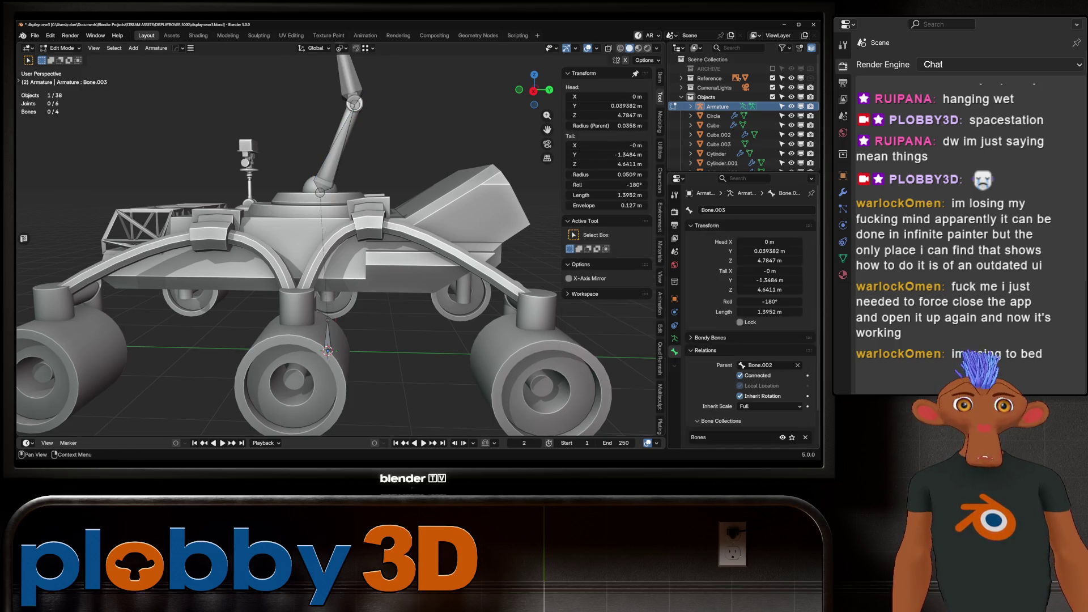
{"action": "left_click", "coordinate": [328, 337]}
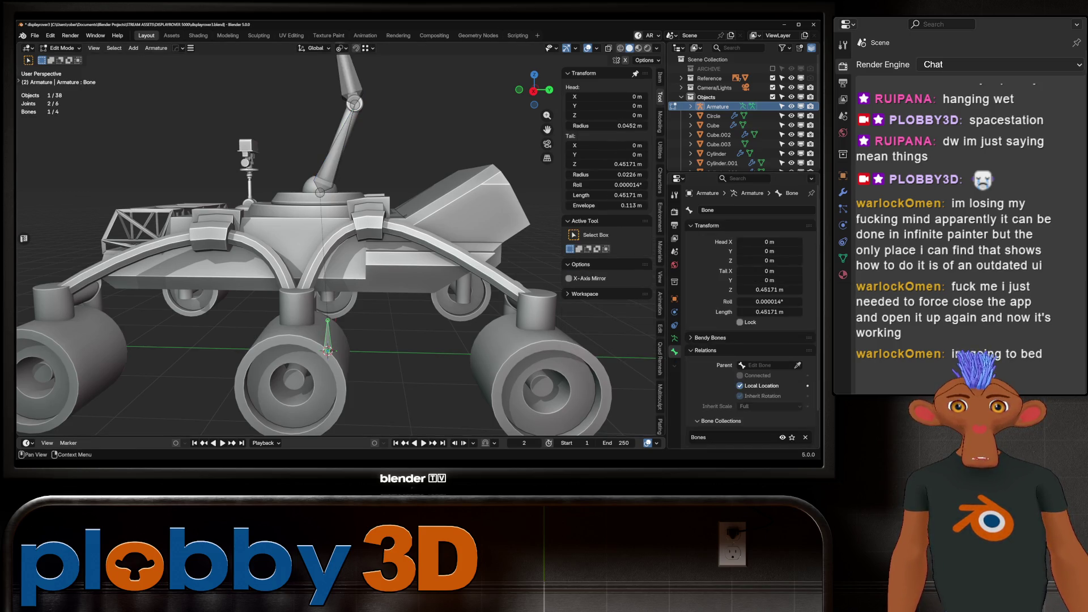
{"action": "left_click", "coordinate": [771, 365]}
{"action": "key", "text": "Escape"}
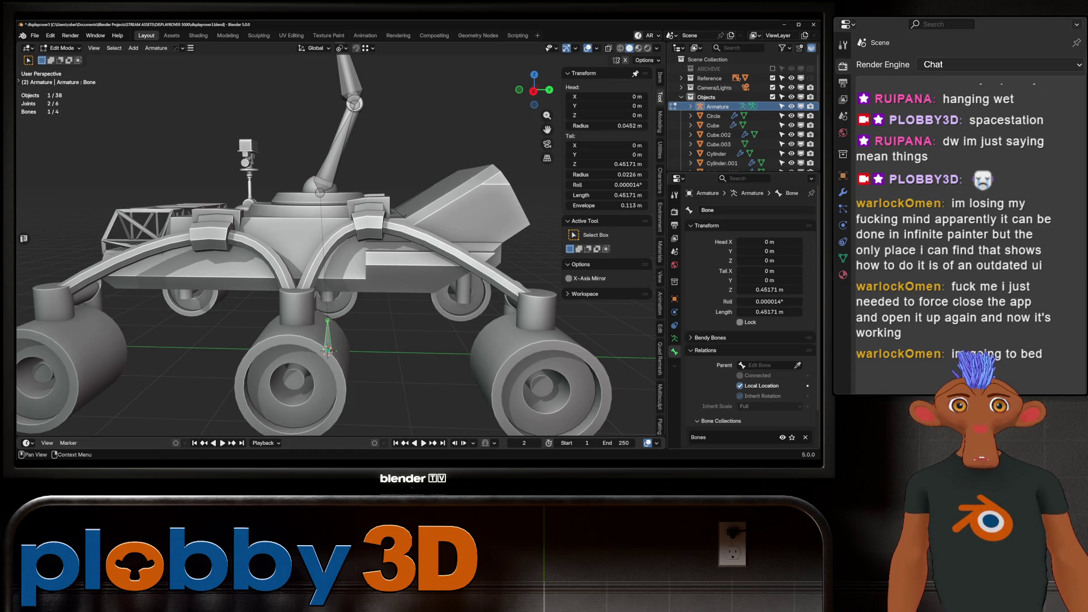
{"action": "left_click", "coordinate": [757, 210]}
{"action": "type", "text": "root"}
{"action": "key", "text": "Return"}
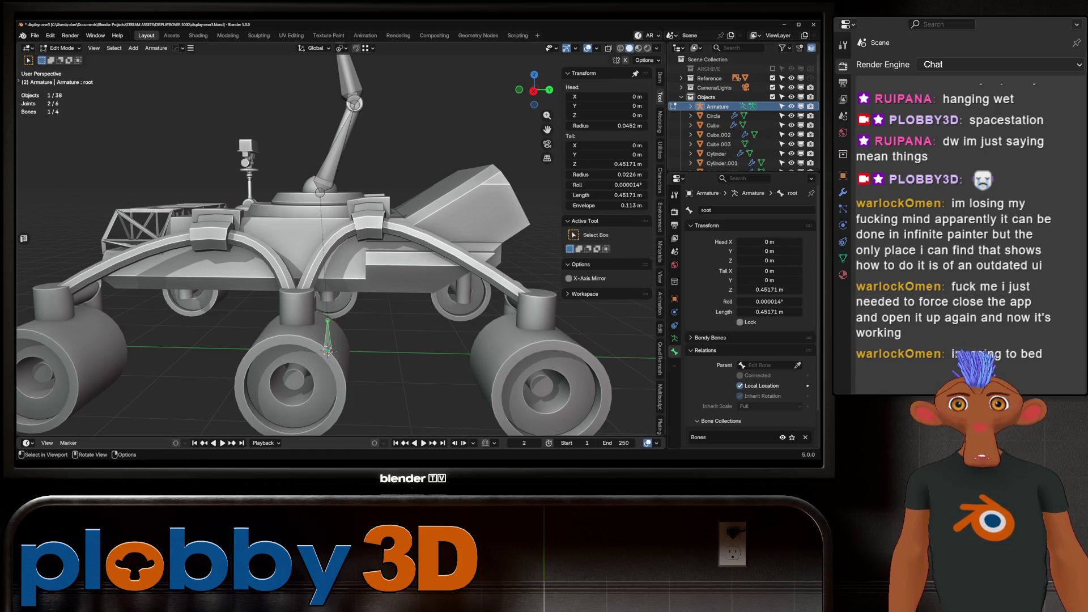
Rename the next two arm bones to arm and arm.001.
{"action": "left_click", "coordinate": [337, 149]}
{"action": "left_click", "coordinate": [714, 210]}
{"action": "type", "text": "arm"}
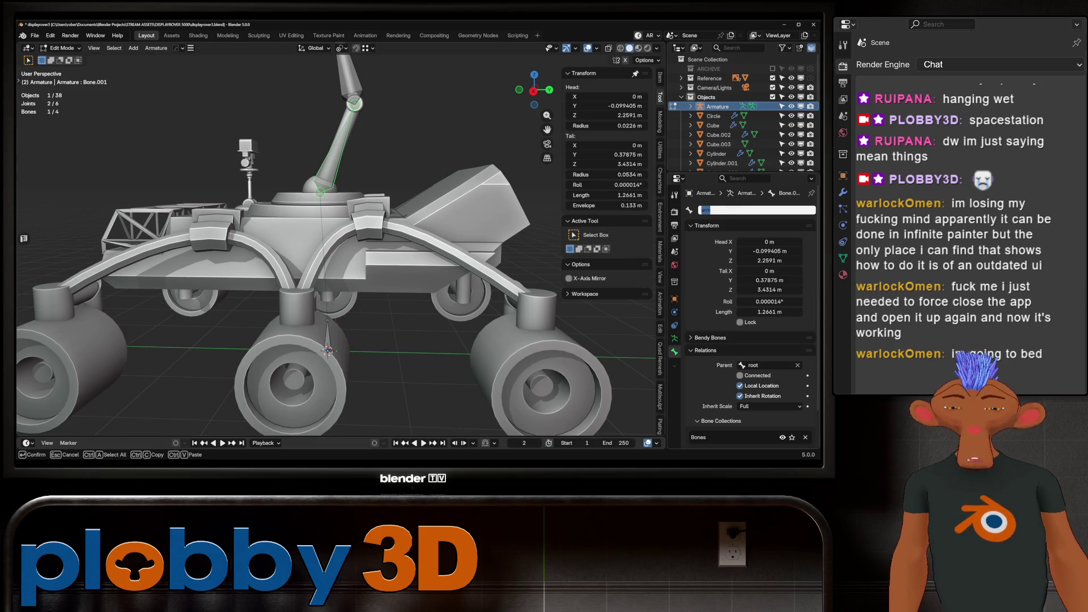
{"action": "key", "text": "Return"}
{"action": "left_click", "coordinate": [348, 74]}
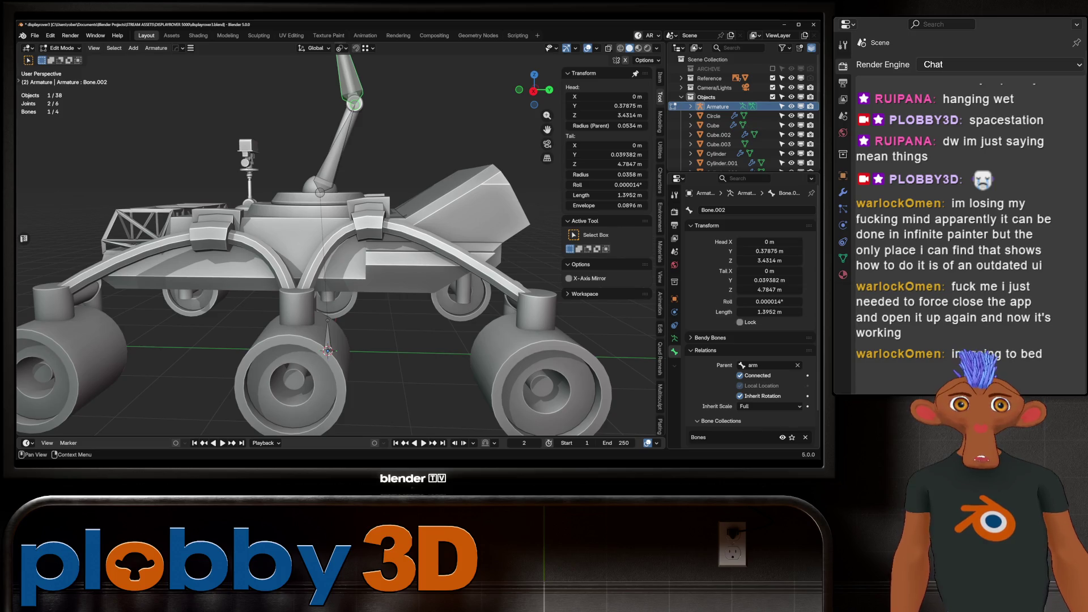
{"action": "left_click", "coordinate": [757, 210]}
{"action": "type", "text": "arm"}
{"action": "key", "text": "Return"}
Rename the end bone to arm.002 and return the armature to object mode.
{"action": "scroll", "coordinate": [317, 238], "scroll_direction": "down", "scroll_amount": 5}
{"action": "left_click", "coordinate": [308, 182]}
{"action": "left_click", "coordinate": [714, 210]}
{"action": "type", "text": "arm"}
{"action": "key", "text": "Return"}
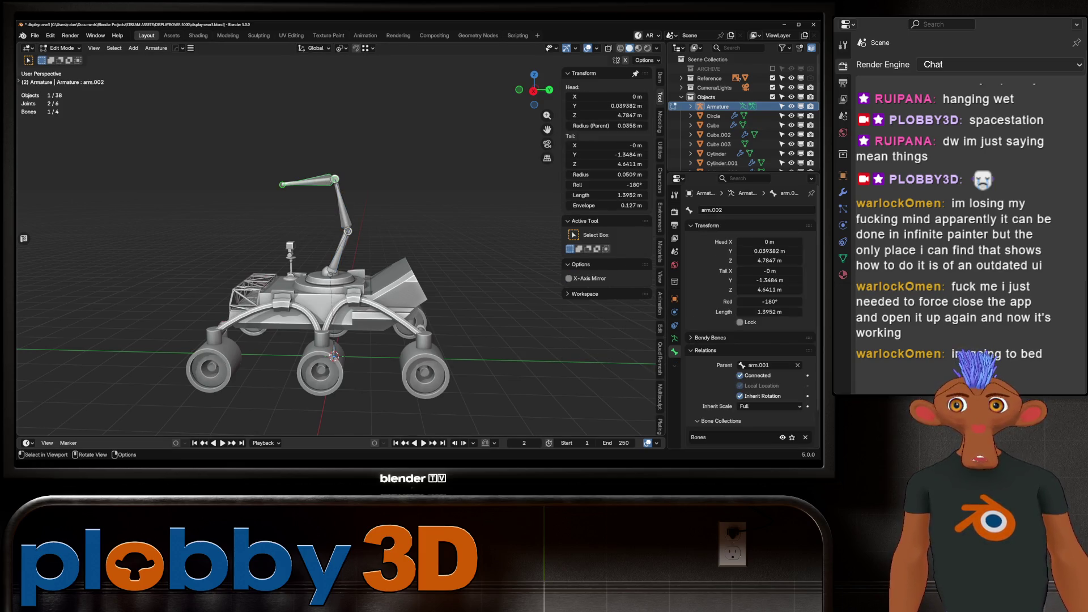
{"action": "key", "text": "Tab"}
{"action": "left_click", "coordinate": [63, 48]}
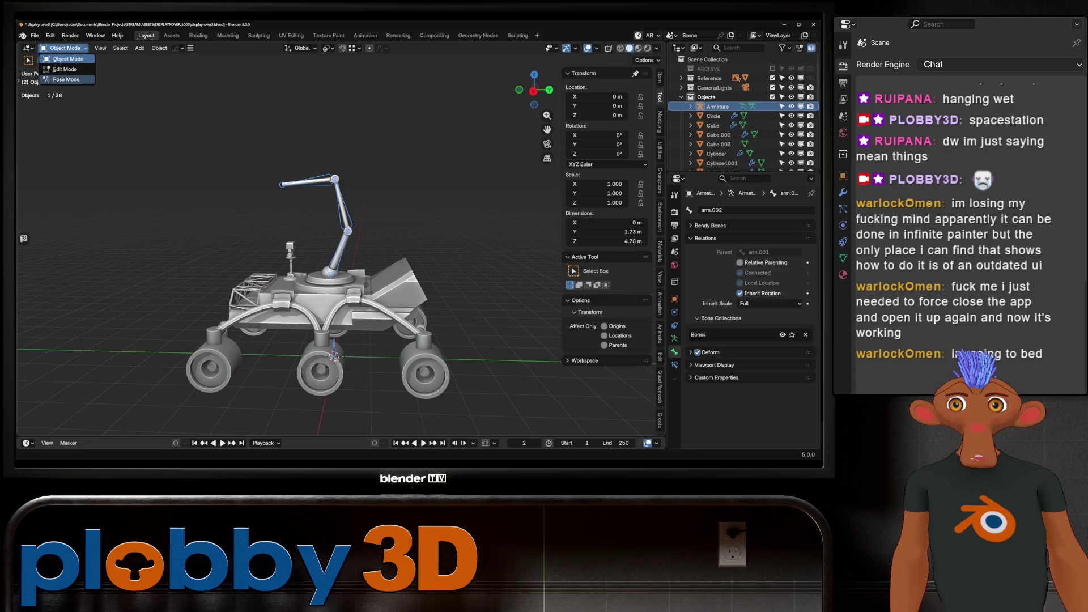
Check the bone constraint settings in Pose Mode, then return to editing the arm bones.
{"action": "left_click", "coordinate": [66, 79]}
{"action": "scroll", "coordinate": [337, 249], "scroll_direction": "up", "scroll_amount": 1}
{"action": "left_click", "coordinate": [674, 365]}
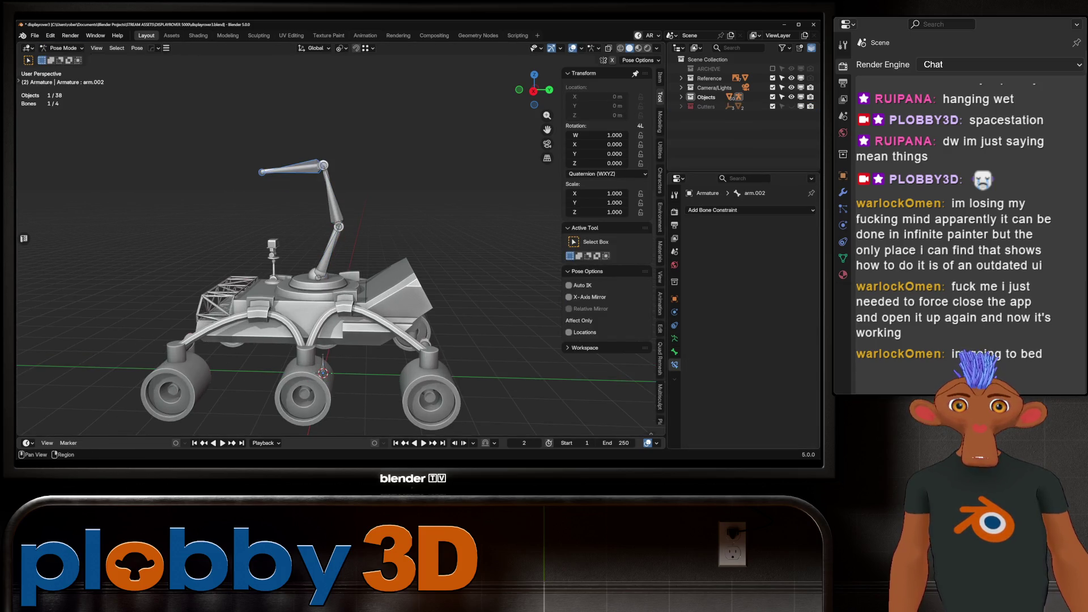
{"action": "right_click", "coordinate": [292, 170]}
{"action": "middle_click_drag", "start_coordinate": [292, 227], "coordinate": [292, 181], "text": "ctrl"}
{"action": "key", "text": "Tab"}
{"action": "middle_click_drag", "start_coordinate": [397, 226], "coordinate": [436, 235], "text": "shift"}
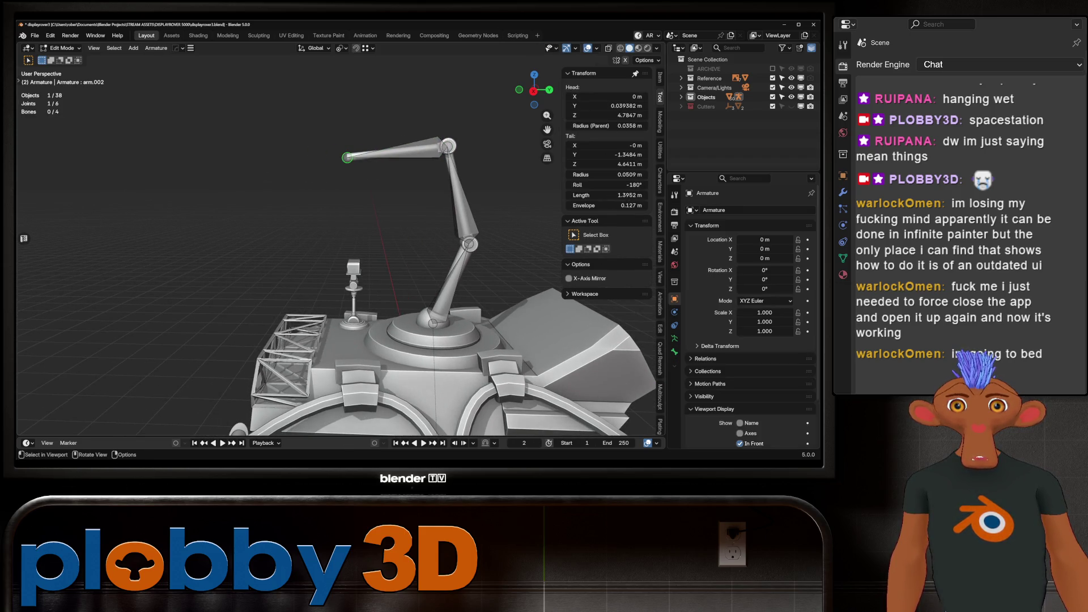
In Right Orthographic view, extrude arm.003 along Y and rotate it -90° on X to point up.
{"action": "key", "text": "KP_3"}
{"action": "key", "text": "e"}
{"action": "key", "text": "y"}
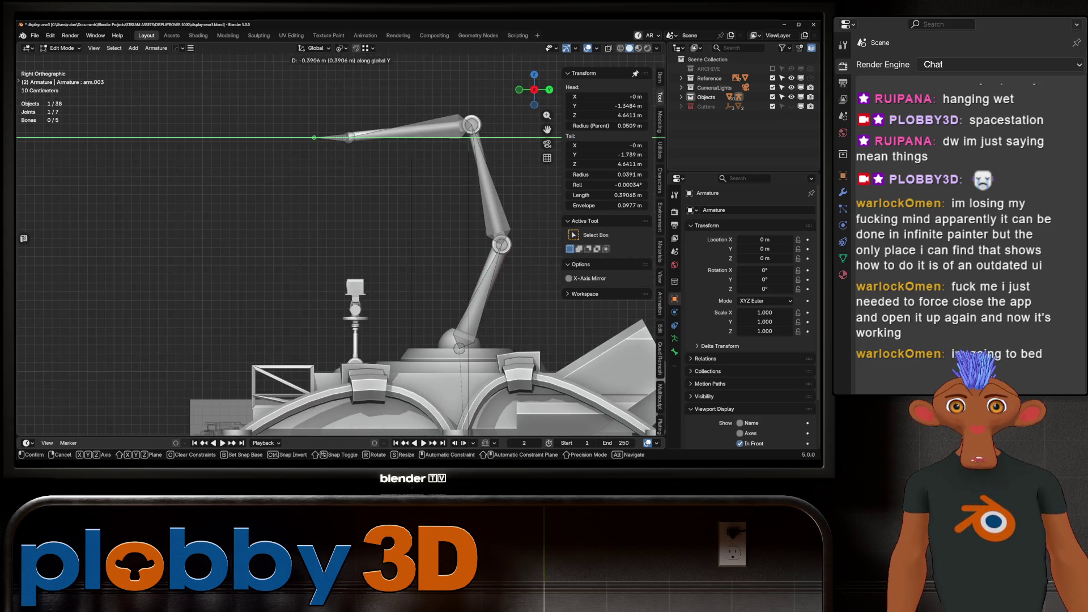
{"action": "key", "text": "Return"}
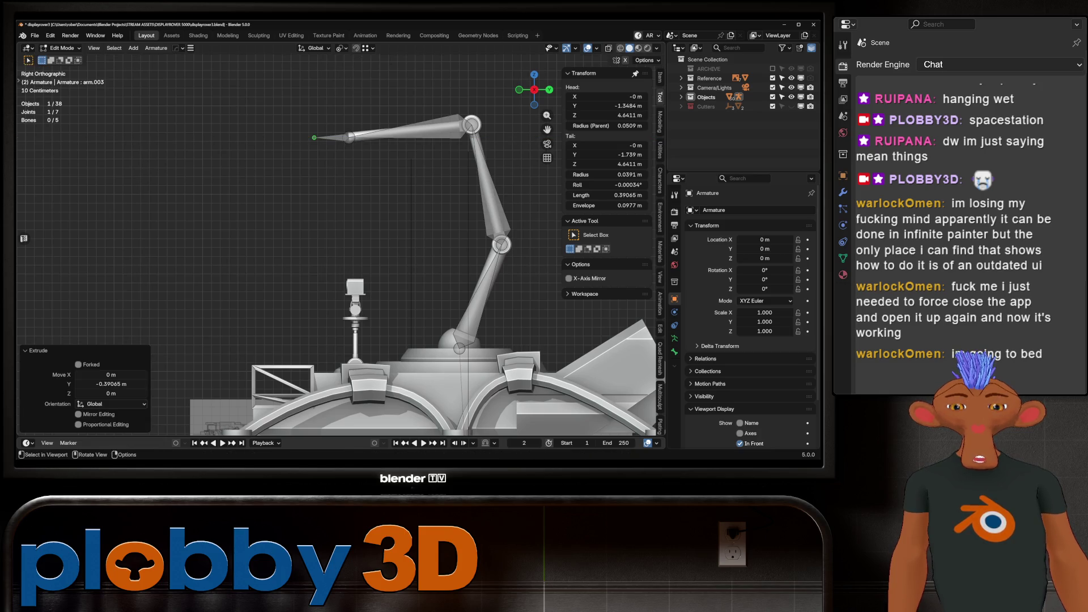
{"action": "left_click", "coordinate": [335, 137]}
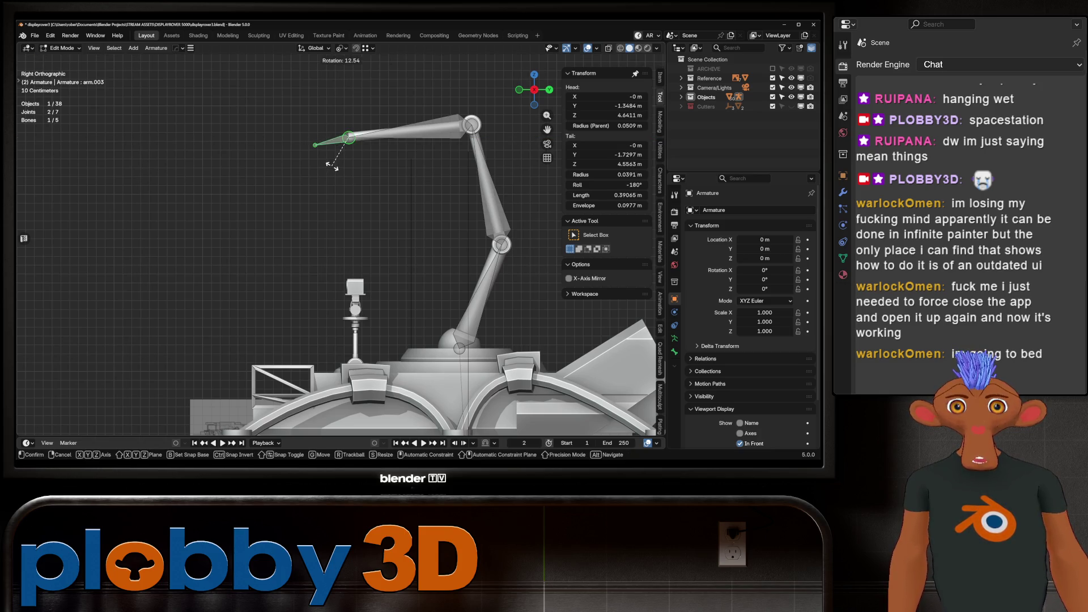
{"action": "type", "text": "rx-90"}
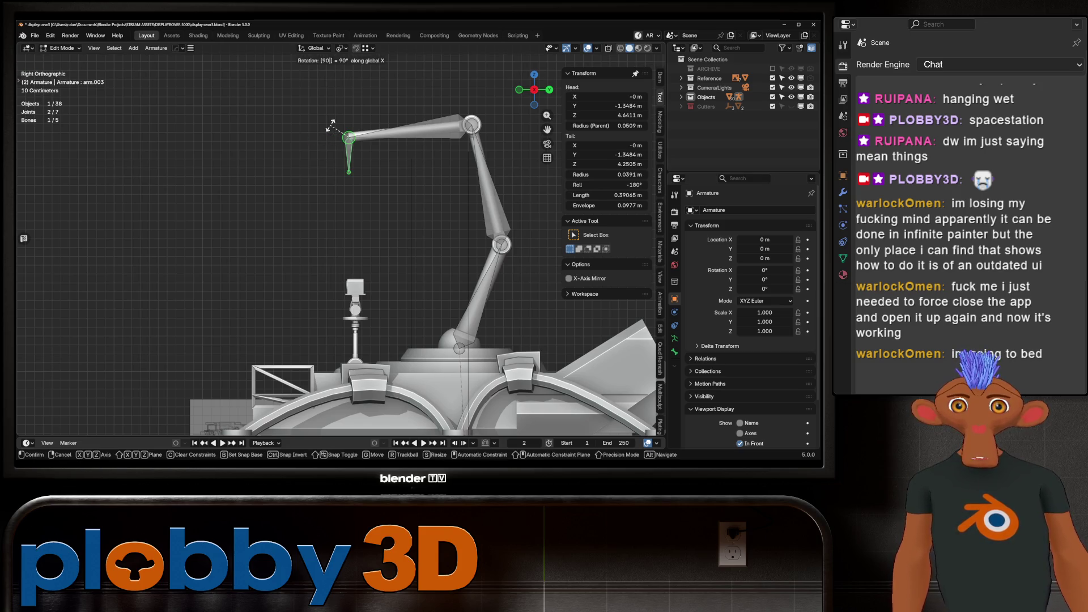
{"action": "key", "text": "Return"}
Select the whole 0.39 m arm.003 bone and review its properties.
{"action": "middle_click_drag", "start_coordinate": [332, 126], "coordinate": [279, 143], "text": "shift"}
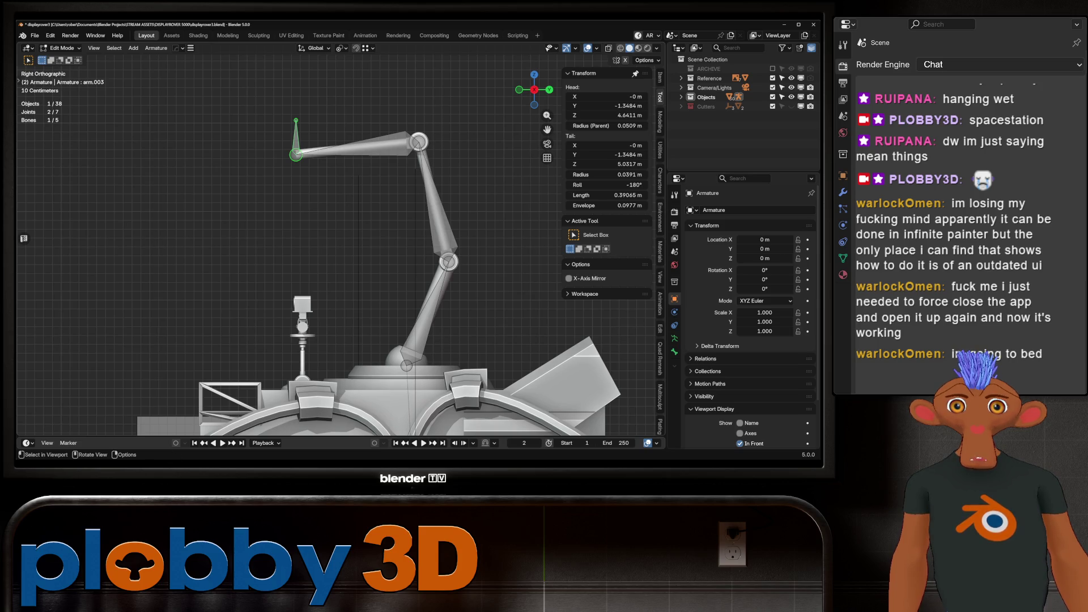
{"action": "left_click", "coordinate": [296, 120]}
{"action": "left_click", "coordinate": [296, 154], "text": "shift"}
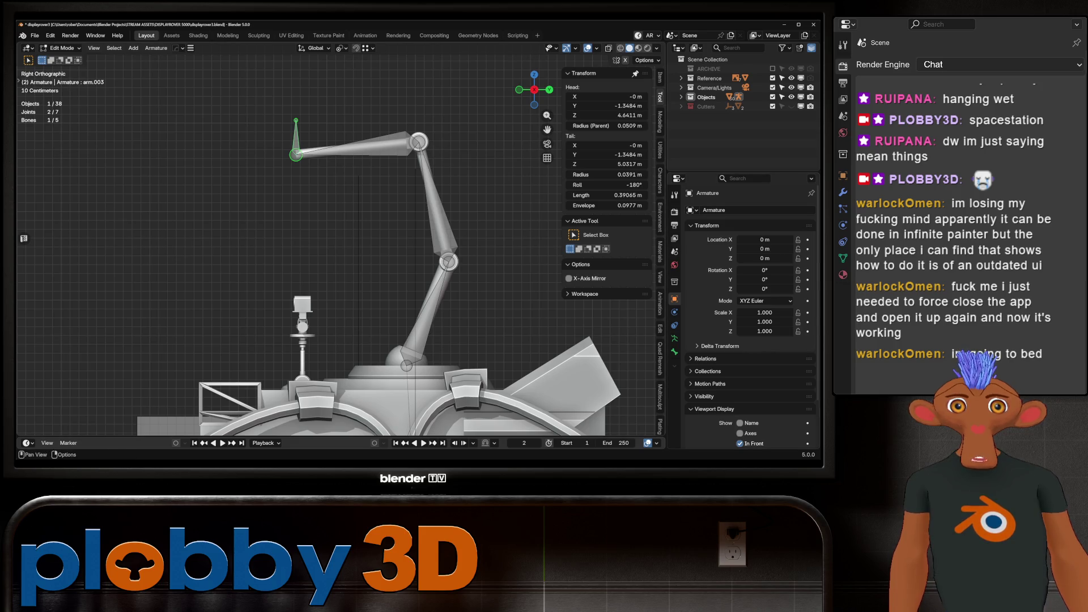
{"action": "left_click", "coordinate": [674, 352]}
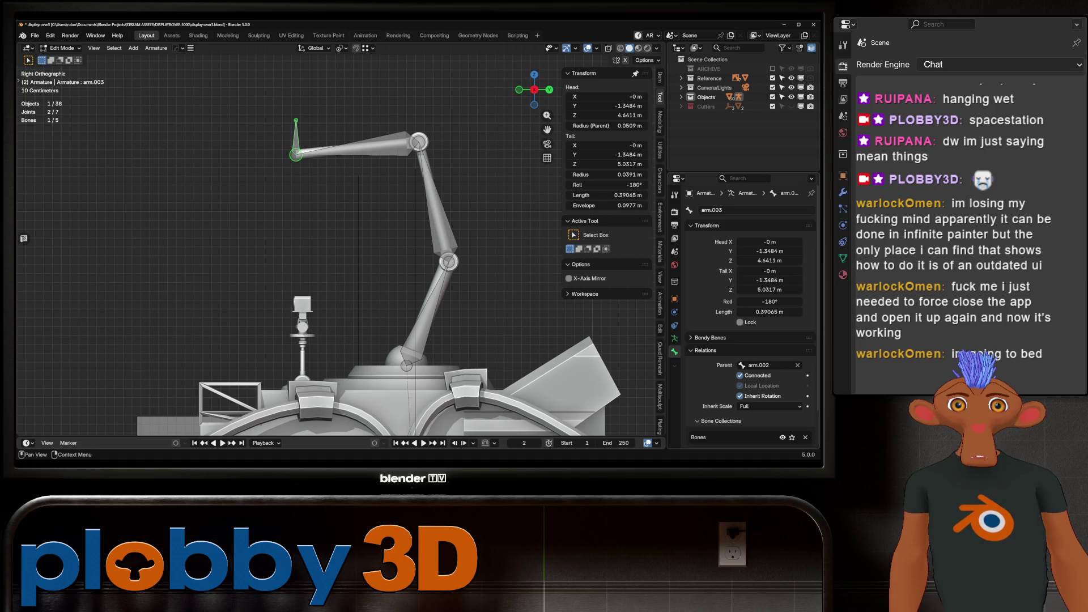
{"action": "scroll", "coordinate": [262, 108], "scroll_direction": "down", "scroll_amount": 2}
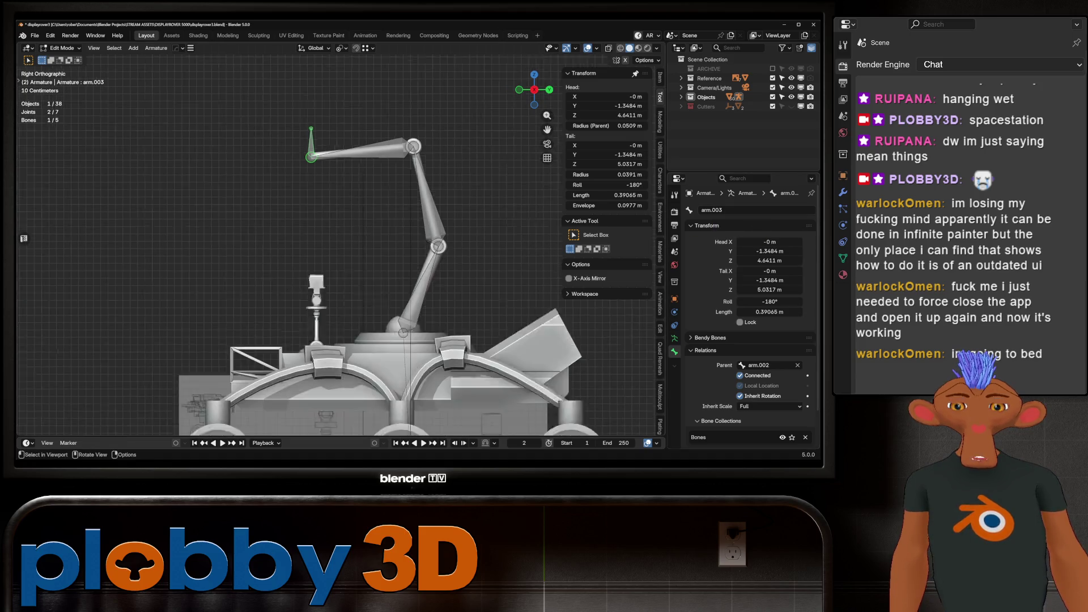
Look through the object constraints without adding one, then switch to Pose Mode.
{"action": "left_click", "coordinate": [675, 325]}
{"action": "left_click", "coordinate": [715, 210]}
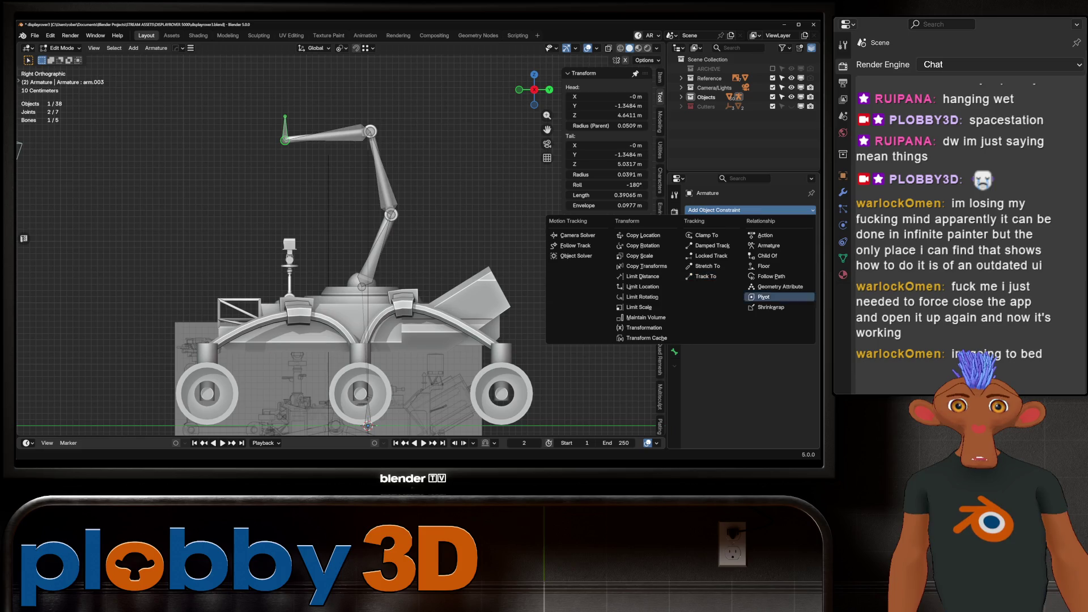
{"action": "key", "text": "Escape"}
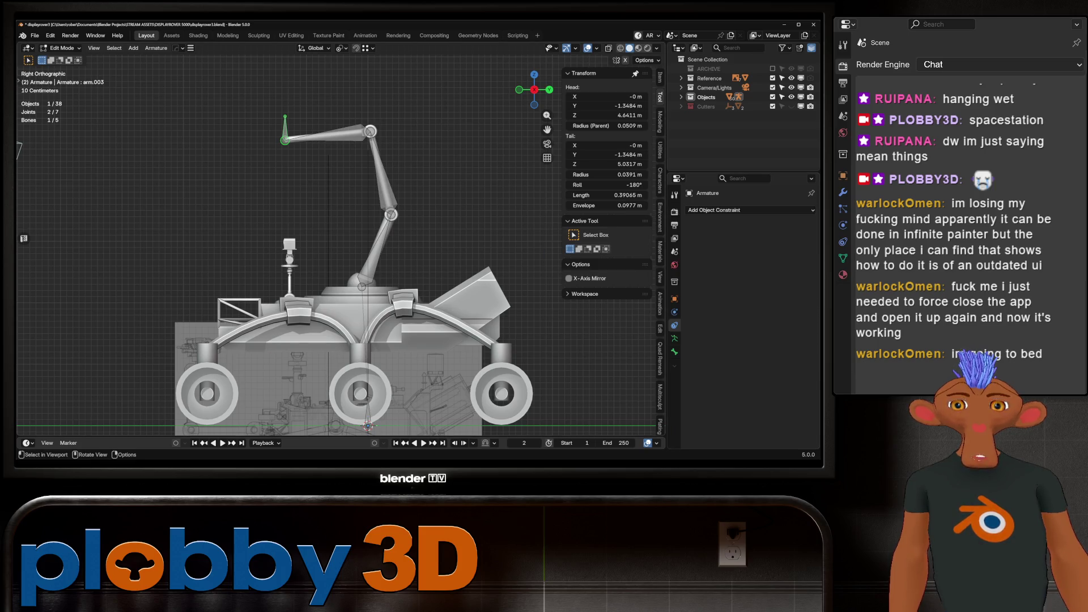
{"action": "left_click", "coordinate": [62, 47]}
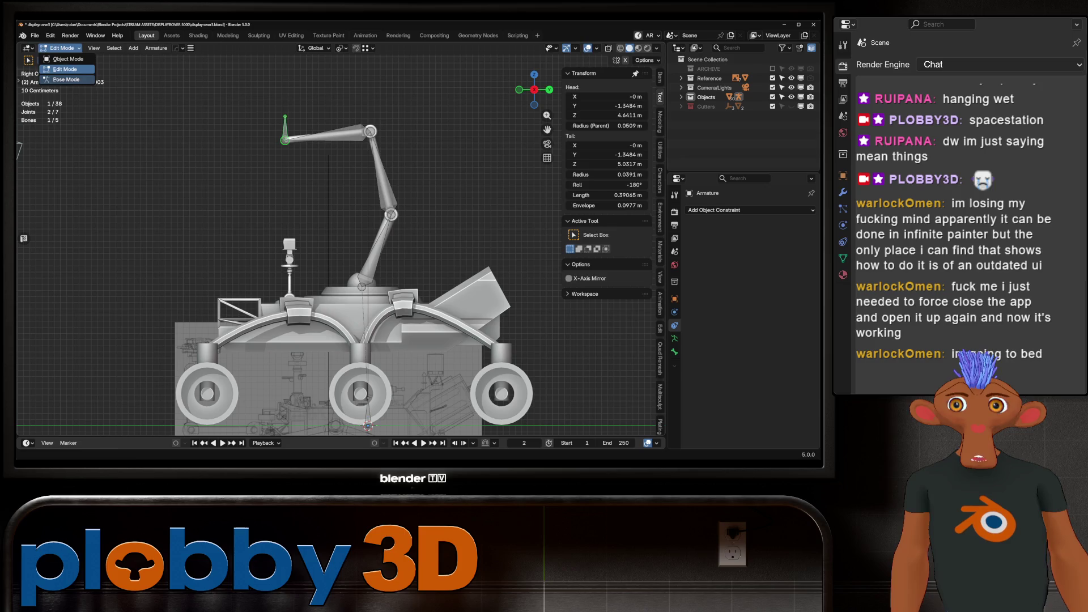
{"action": "left_click", "coordinate": [63, 79]}
Add an Inverse Kinematics constraint with chain length 4 to arm.003 and test the arm.
{"action": "left_click", "coordinate": [674, 364]}
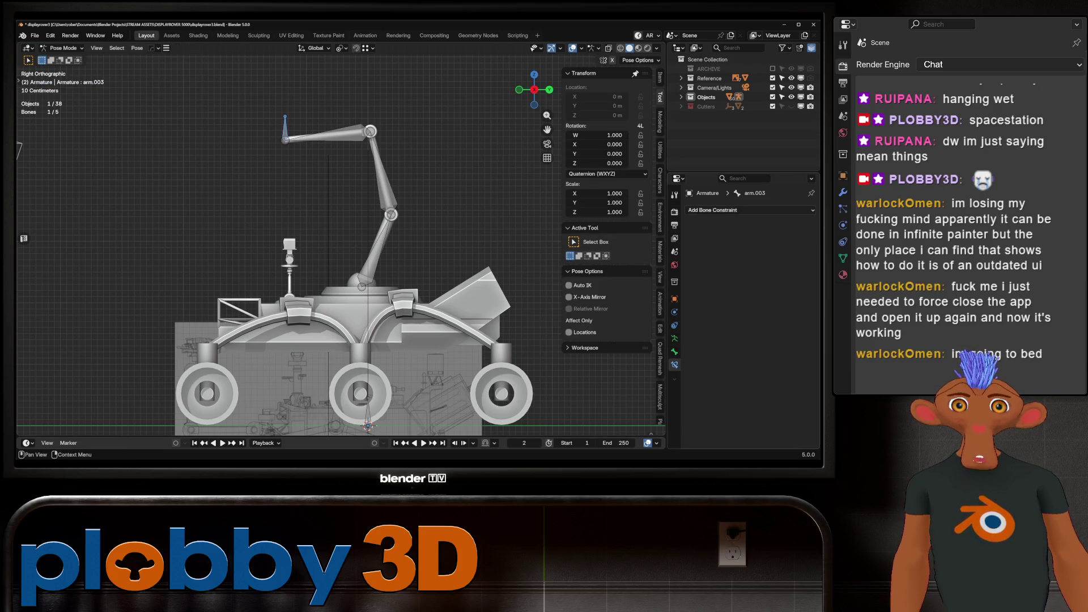
{"action": "left_click", "coordinate": [713, 210]}
{"action": "left_click", "coordinate": [705, 255]}
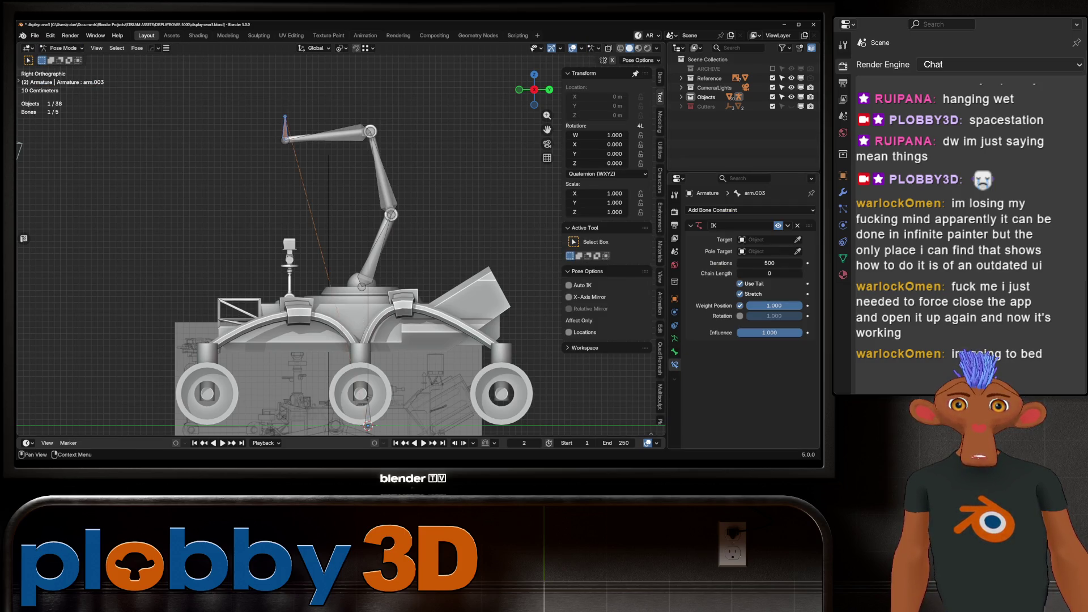
{"action": "left_click_drag", "start_coordinate": [770, 273], "coordinate": [789, 273]}
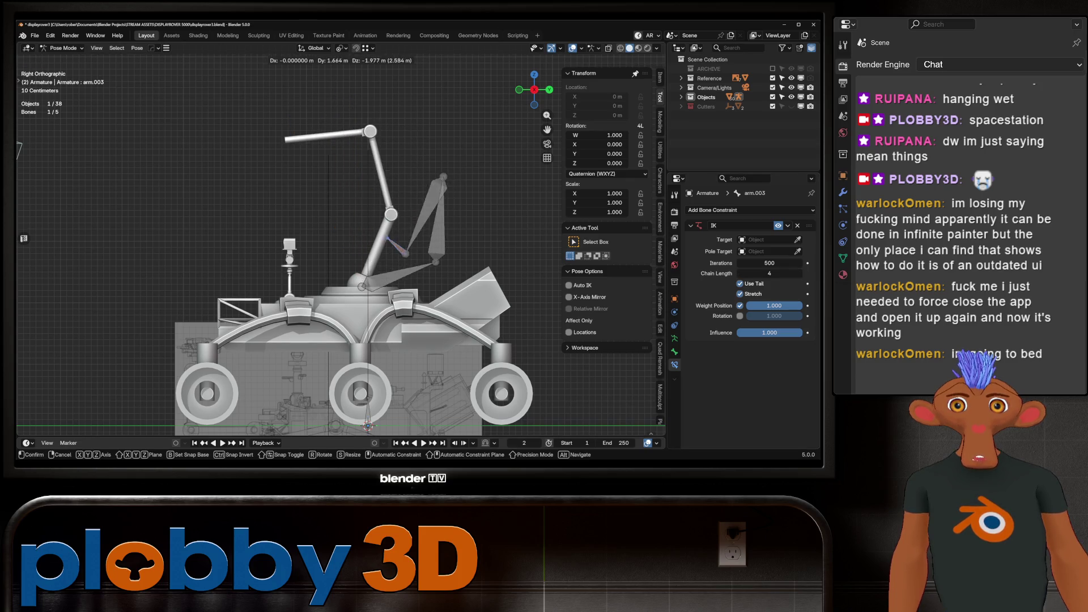
{"action": "mouse_move", "coordinate": [148, 211]}
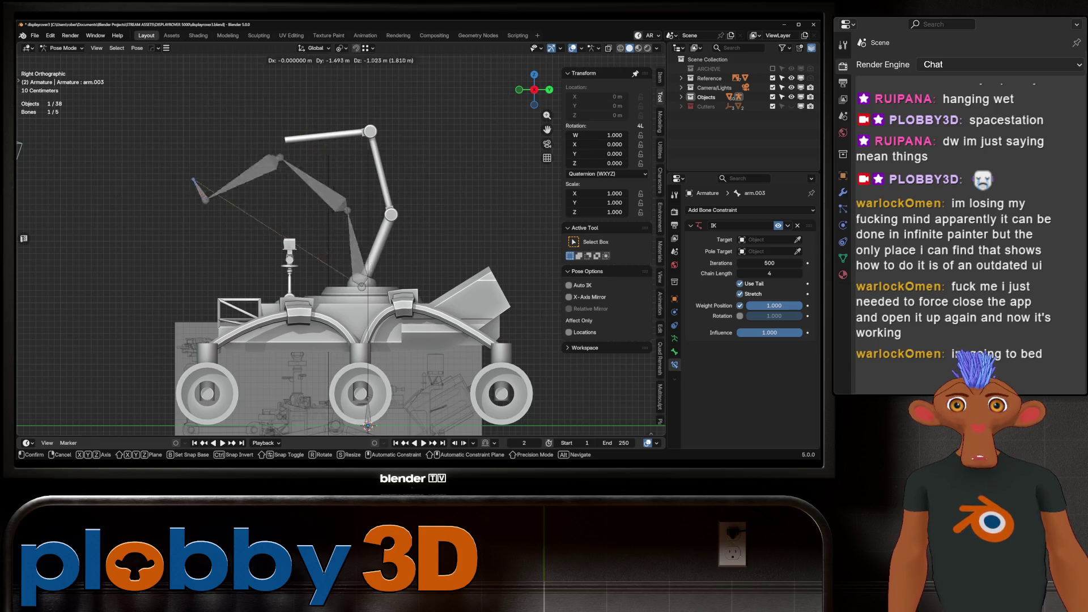
{"action": "key", "text": "Return"}
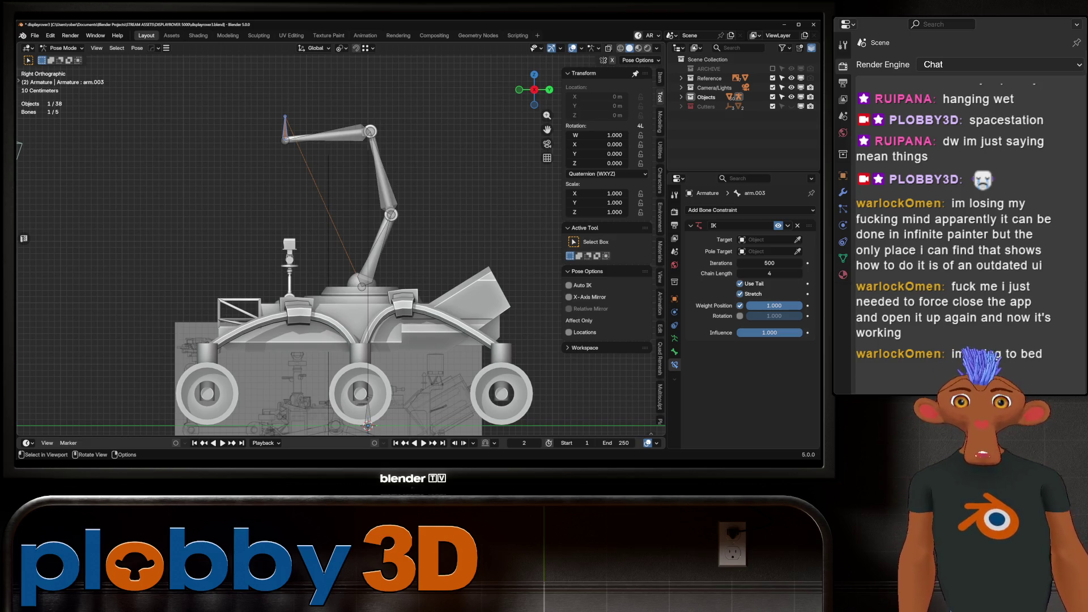
Switch the armature back to object mode.
{"action": "scroll", "coordinate": [410, 158], "scroll_direction": "up", "scroll_amount": 5}
{"action": "scroll", "coordinate": [411, 158], "scroll_direction": "down", "scroll_amount": 2}
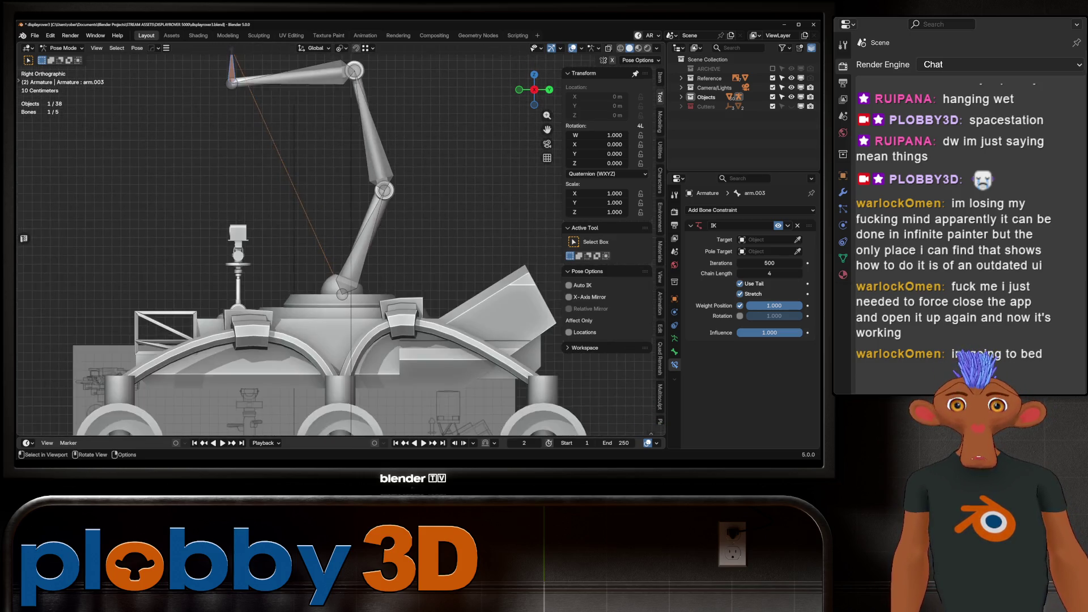
{"action": "scroll", "coordinate": [378, 240], "scroll_direction": "down", "scroll_amount": 1}
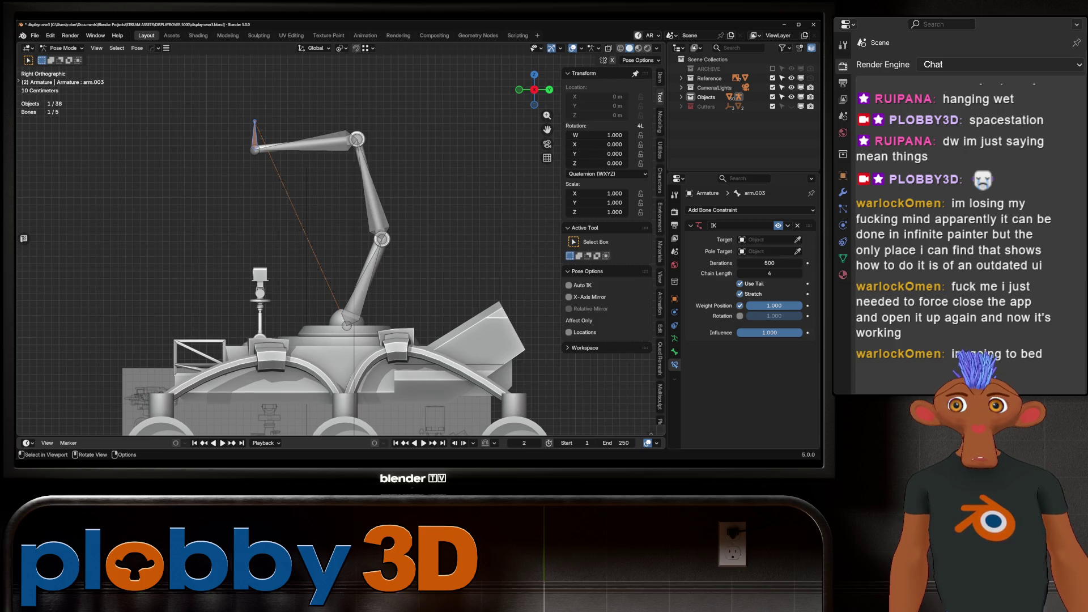
{"action": "left_click", "coordinate": [64, 48]}
{"action": "left_click", "coordinate": [64, 59]}
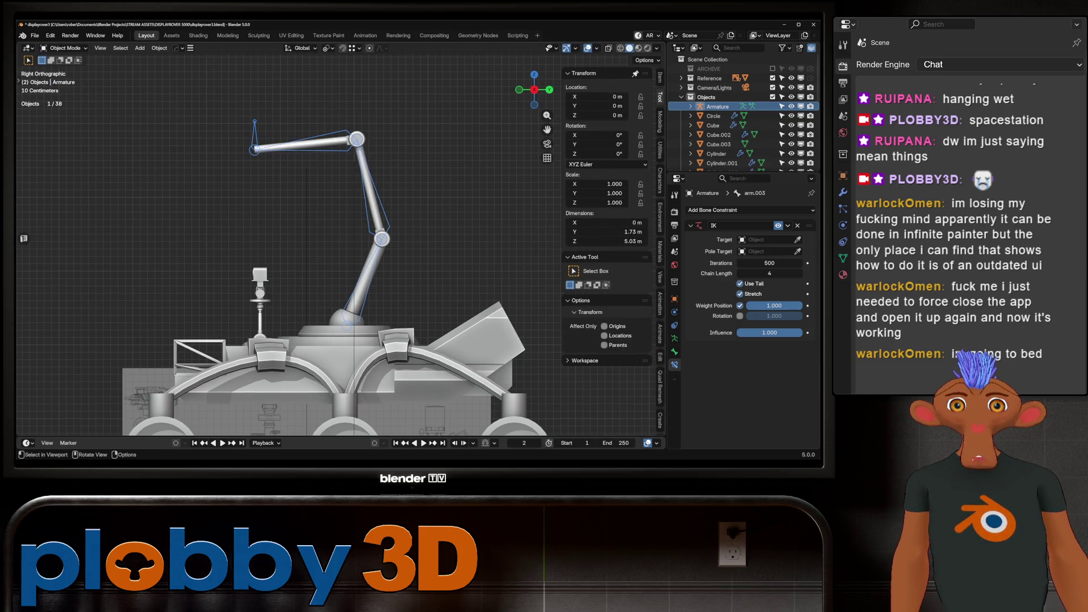
Hide the armature and save the incremented file displayrover4.blend.
{"action": "left_click", "coordinate": [347, 323]}
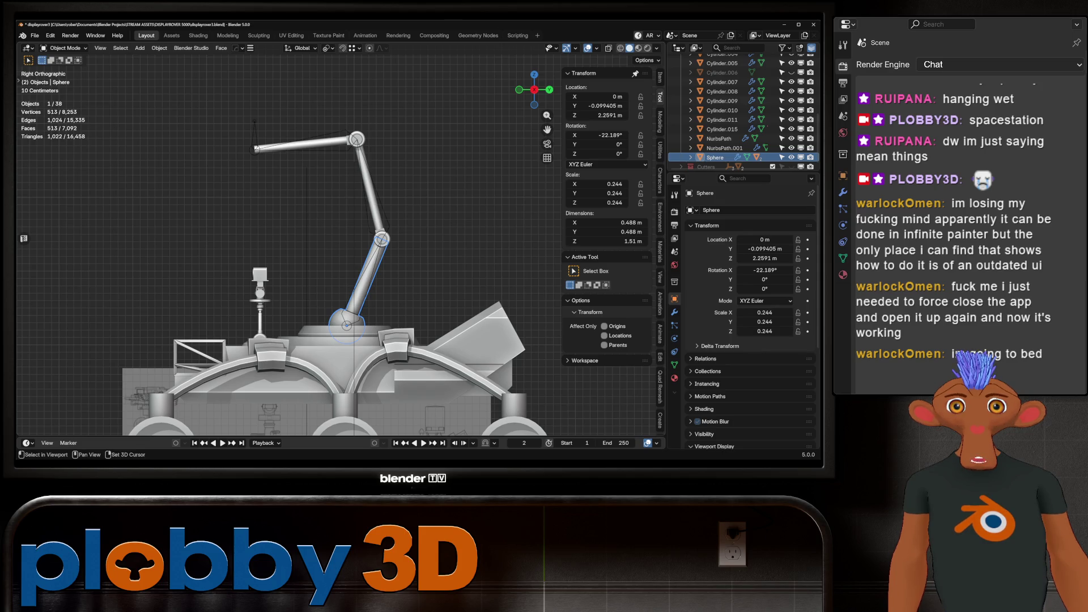
{"action": "middle_click_drag", "start_coordinate": [340, 255], "coordinate": [396, 238]}
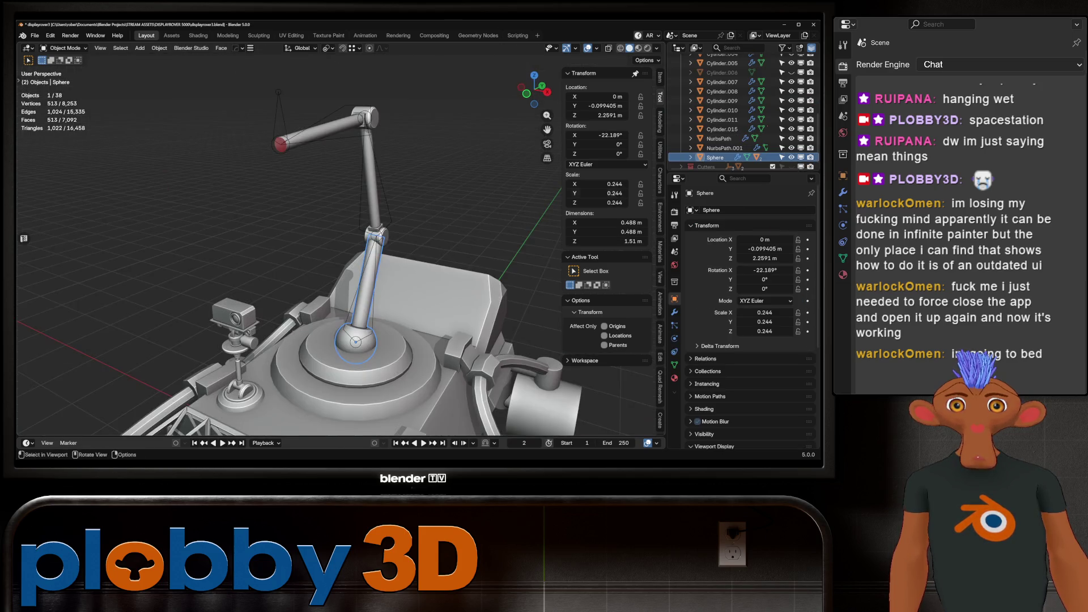
{"action": "scroll", "coordinate": [743, 113], "scroll_direction": "up", "scroll_amount": 10}
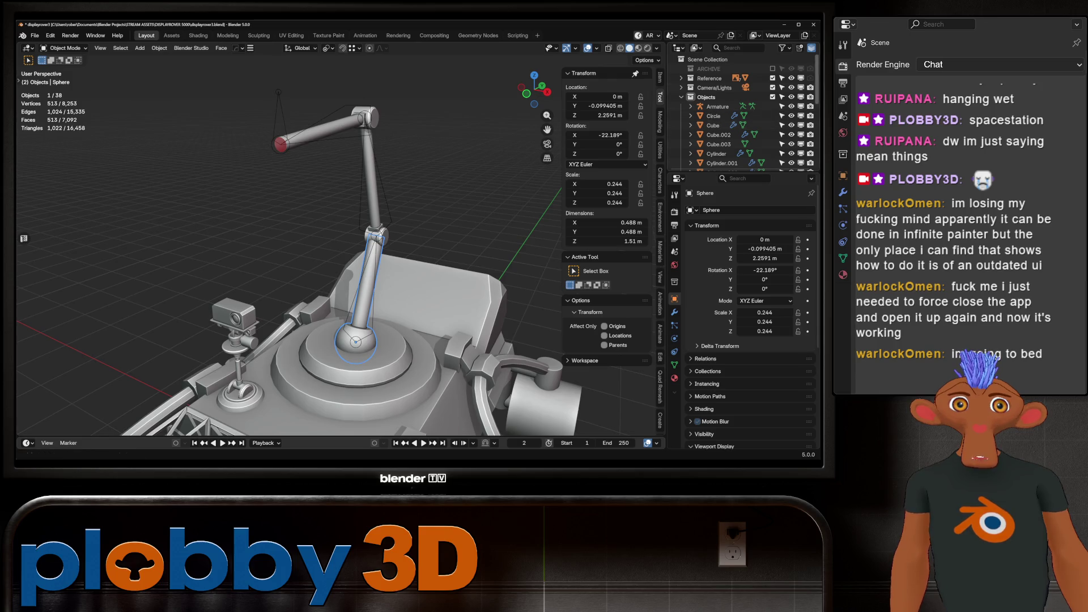
{"action": "left_click", "coordinate": [791, 106]}
{"action": "key", "text": "ctrl+alt+s"}
Select and inspect the bent upper arm segment Cylinder.019, rotated 81.831° on X.
{"action": "middle_click_drag", "start_coordinate": [340, 255], "coordinate": [408, 238]}
{"action": "left_click", "coordinate": [340, 164]}
{"action": "middle_click_drag", "start_coordinate": [340, 255], "coordinate": [374, 250]}
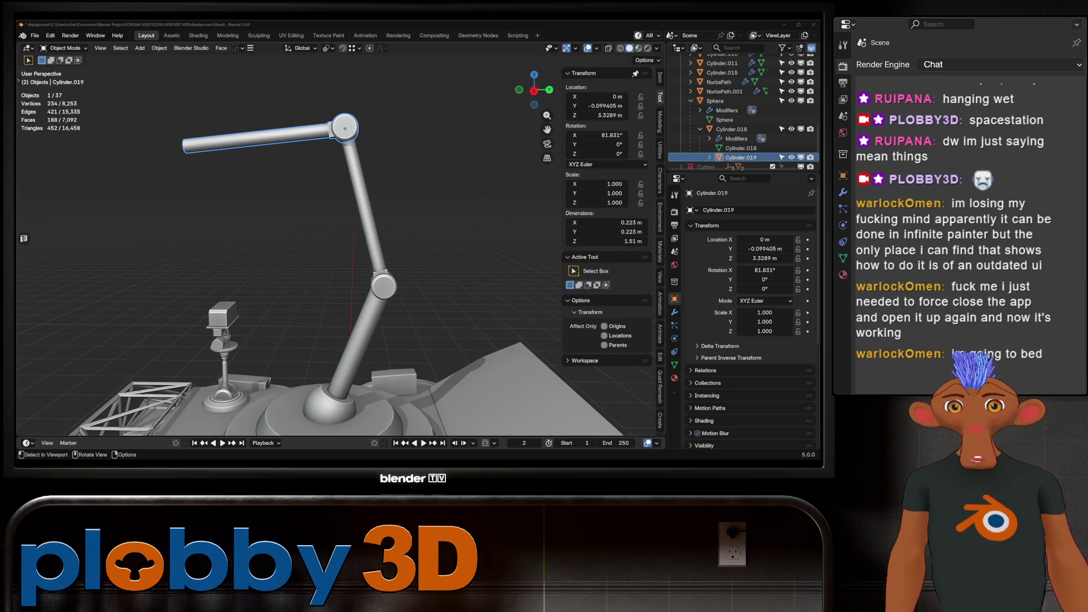
Clear the parents of Cylinder.018, the base joint, lower arm and horizontal arm, keeping their transforms.
{"action": "middle_click_drag", "start_coordinate": [340, 283], "coordinate": [329, 215], "text": "shift"}
{"action": "left_click", "coordinate": [318, 343]}
{"action": "left_click", "coordinate": [350, 148], "text": "shift"}
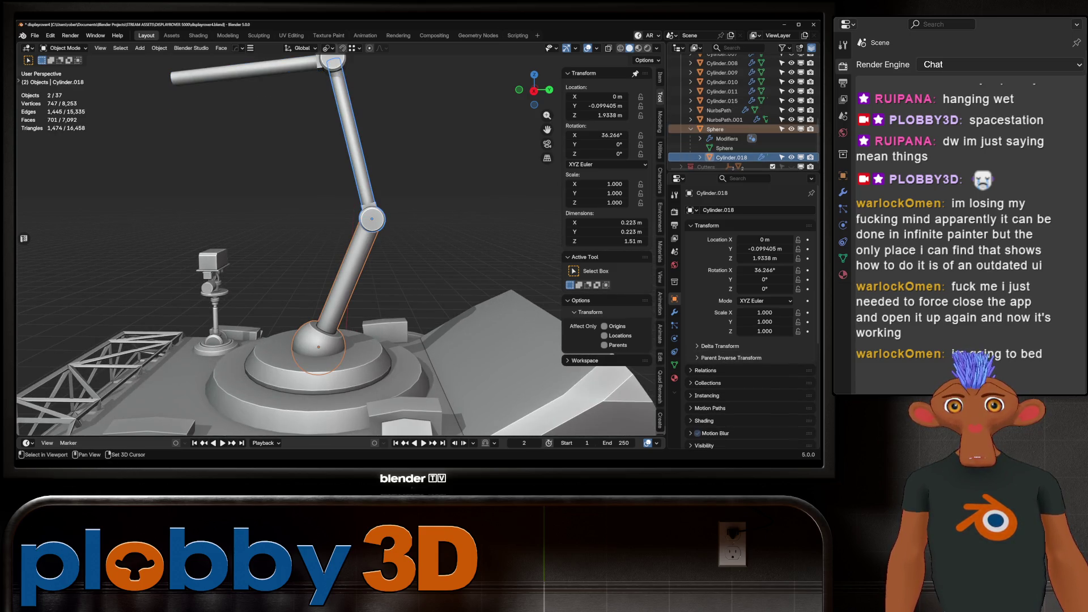
{"action": "left_click", "coordinate": [255, 73], "text": "shift"}
{"action": "key", "text": "alt+p"}
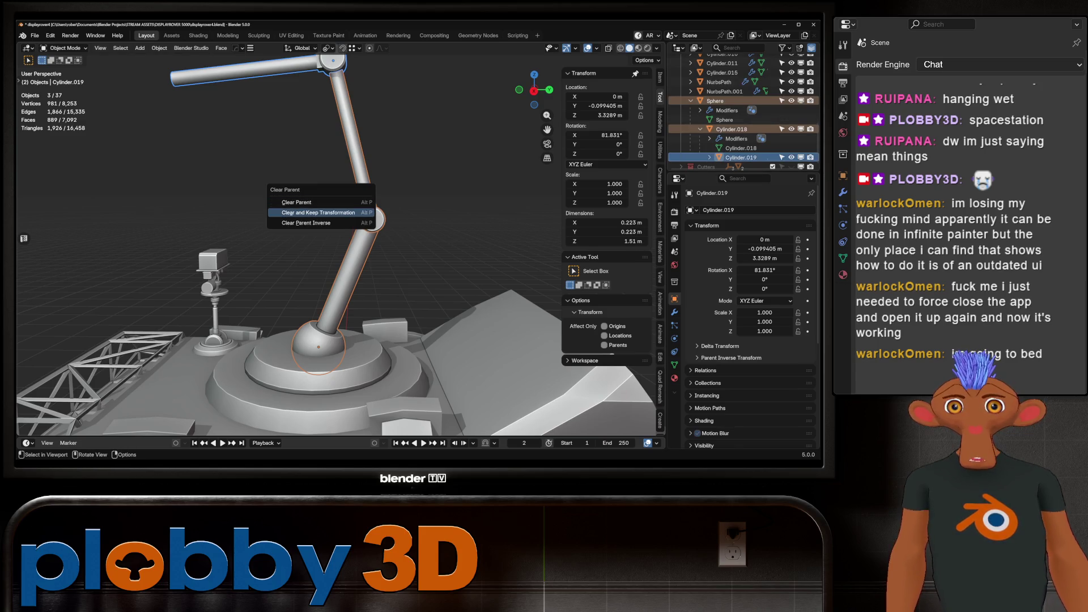
{"action": "left_click", "coordinate": [318, 213]}
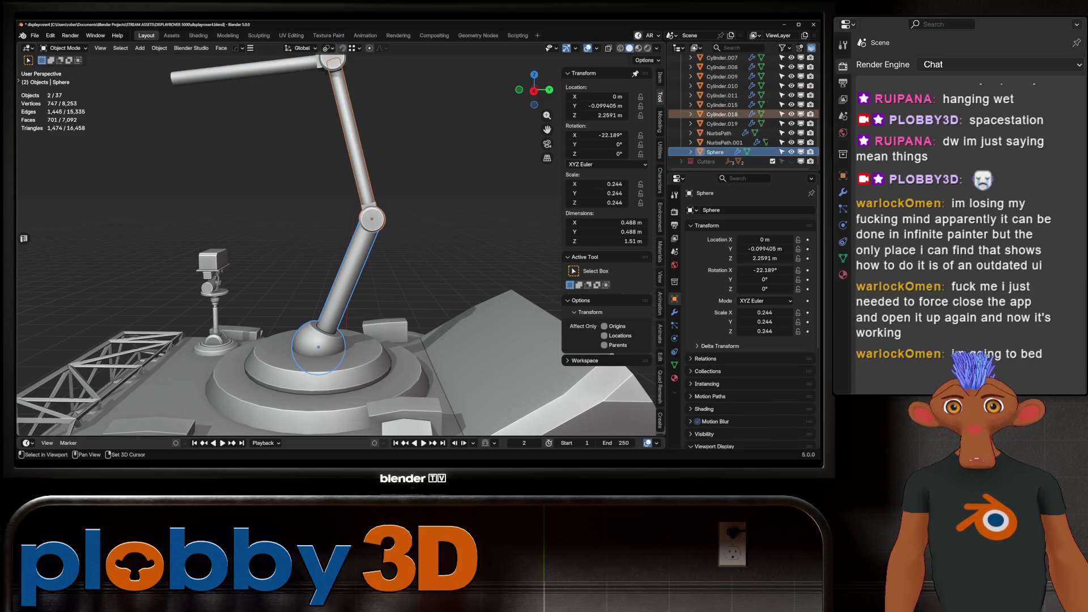
Save the file as displayrover4.blend.
{"action": "mouse_move", "coordinate": [340, 227]}
{"action": "middle_mouse_down"}
{"action": "mouse_move", "coordinate": [386, 272]}
{"action": "mouse_move", "coordinate": [397, 323]}
{"action": "mouse_move", "coordinate": [374, 243]}
{"action": "middle_mouse_up"}
{"action": "scroll", "coordinate": [737, 113], "scroll_direction": "up", "scroll_amount": 4}
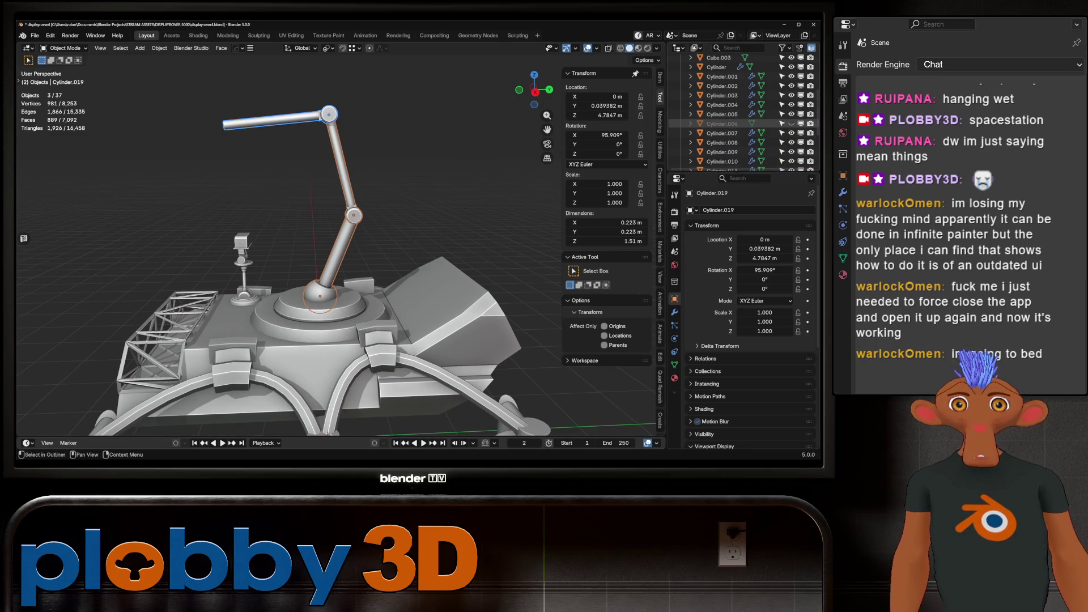
{"action": "scroll", "coordinate": [737, 113], "scroll_direction": "up", "scroll_amount": 5}
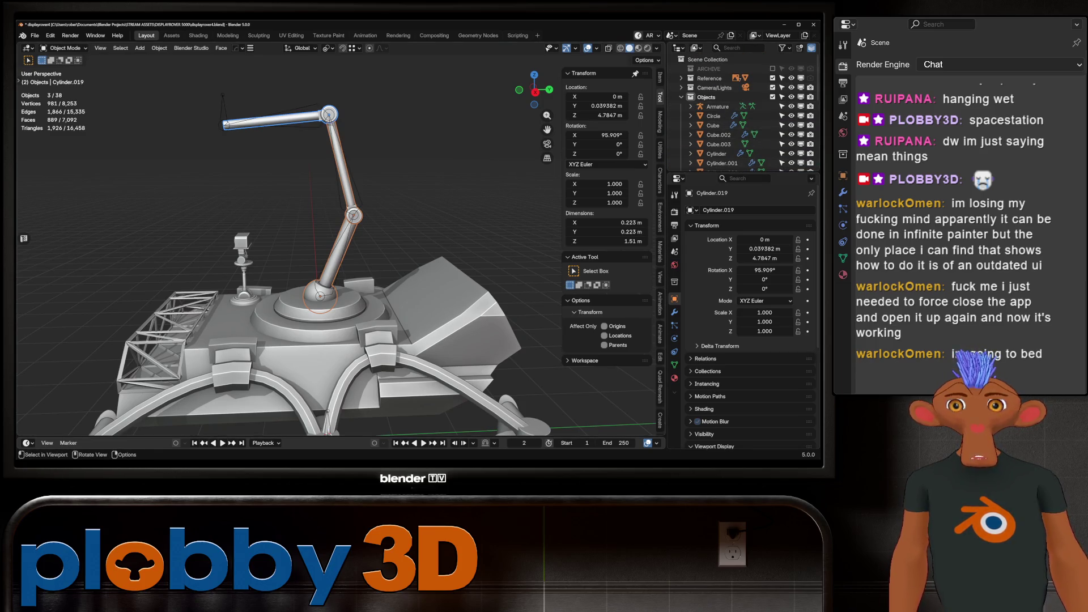
{"action": "key", "text": "ctrl+s"}
{"action": "key", "text": "KP_Decimal"}
Select the horizontal arm Cylinder.019 and bring the armature back into edit mode.
{"action": "middle_click_drag", "start_coordinate": [341, 255], "coordinate": [281, 250]}
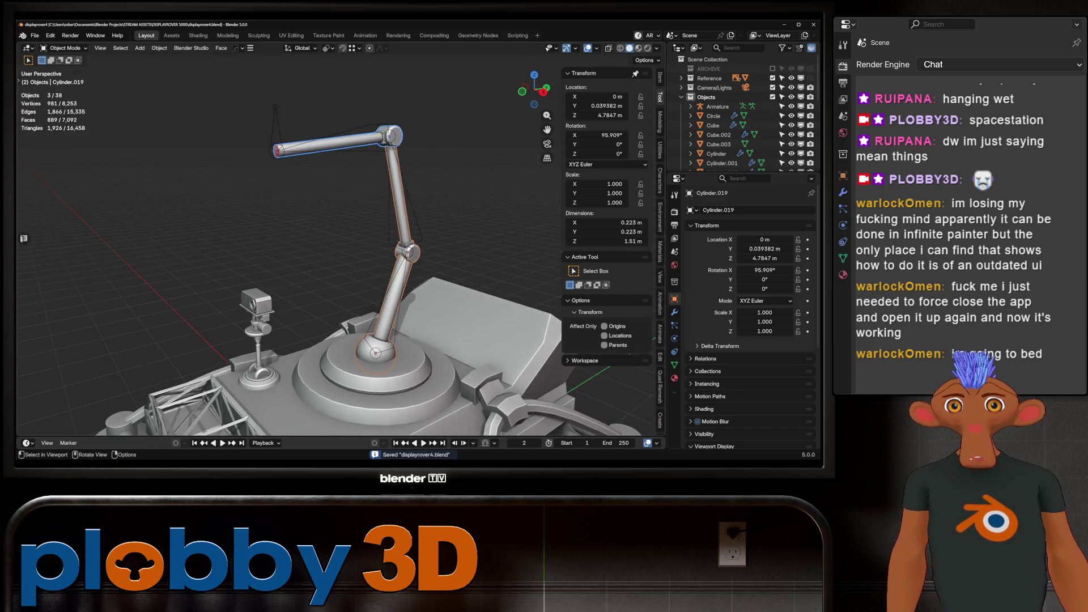
{"action": "scroll", "coordinate": [340, 250], "scroll_direction": "up", "scroll_amount": 4}
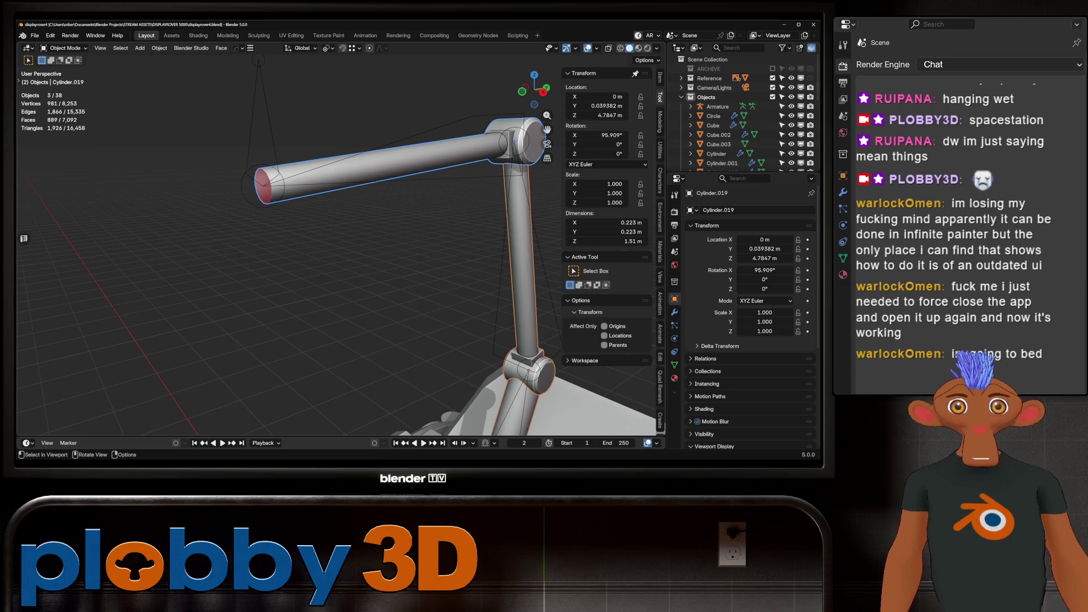
{"action": "scroll", "coordinate": [743, 113], "scroll_direction": "down", "scroll_amount": 5}
{"action": "left_click", "coordinate": [722, 128]}
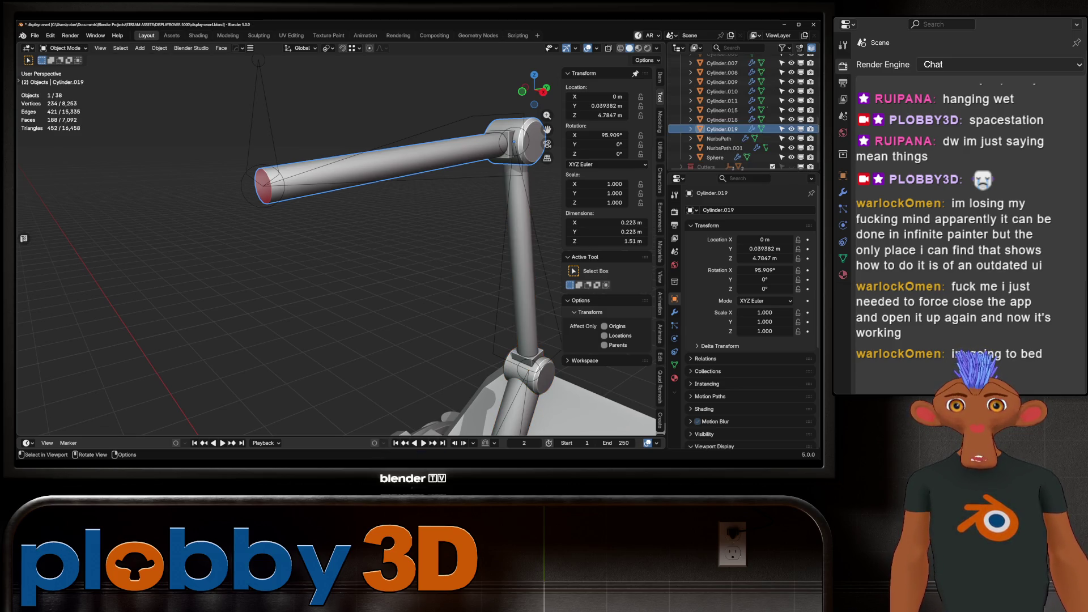
{"action": "key", "text": "ctrl+z"}
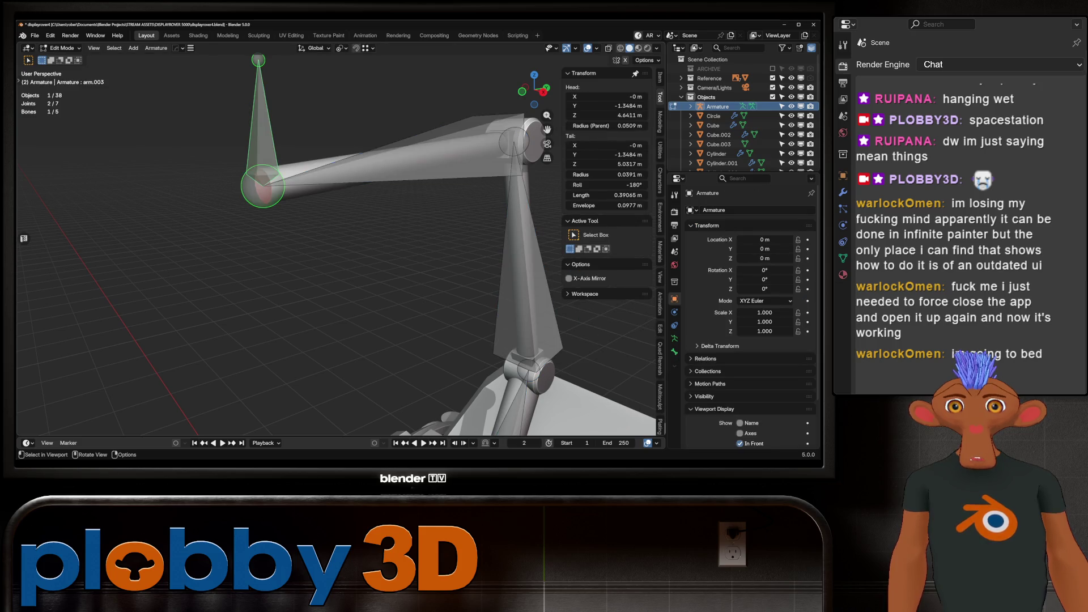
Add a UV sphere at the arm's end, shrink it to about 0.08 and rotate it 90° on X.
{"action": "key", "text": "ctrl+z"}
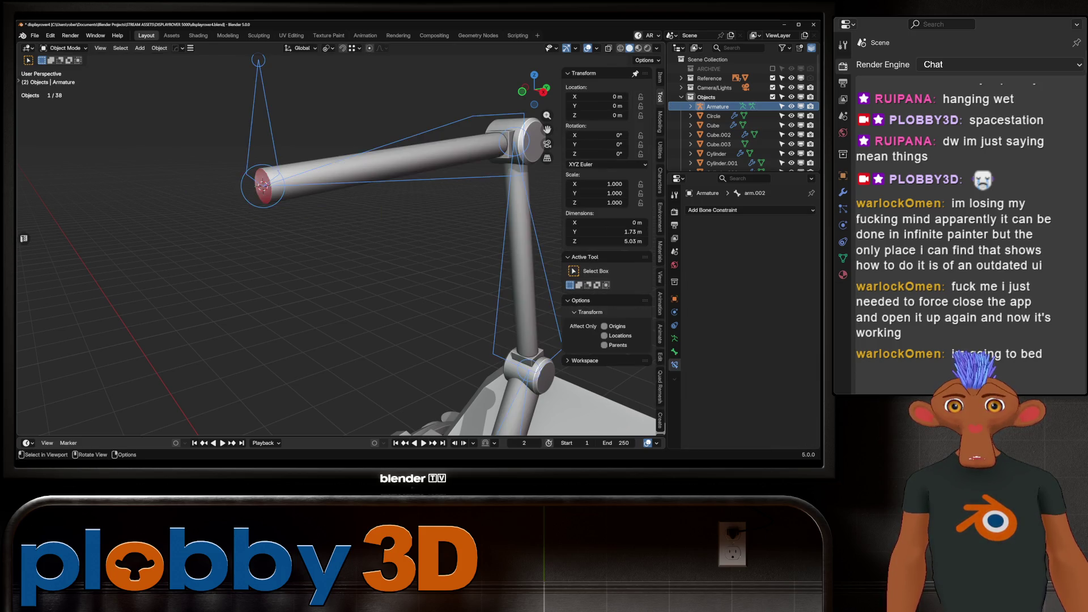
{"action": "key", "text": "shift+a"}
{"action": "mouse_move", "coordinate": [266, 121]}
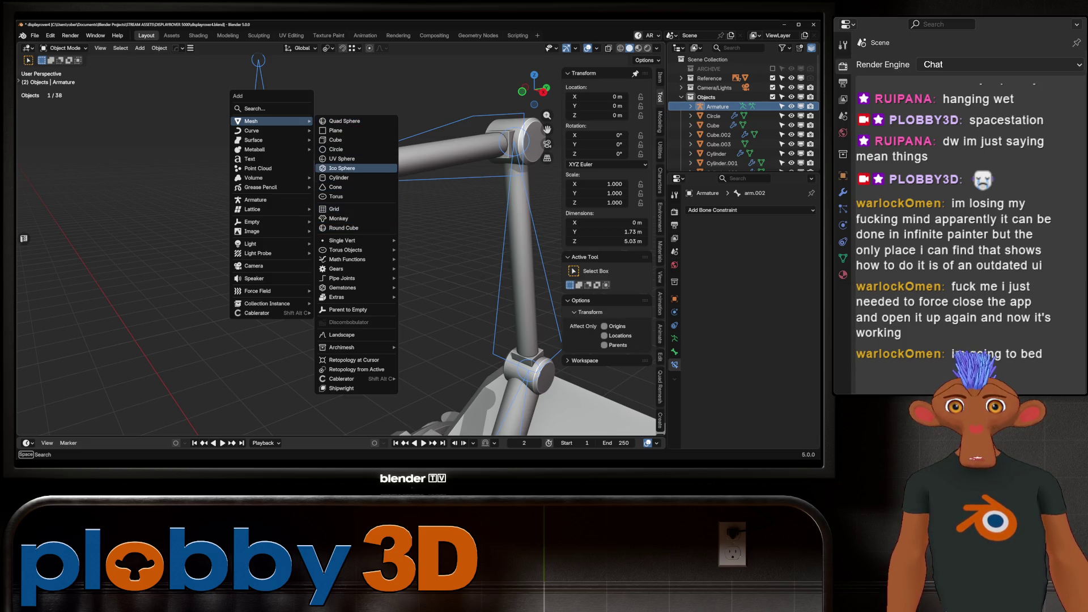
{"action": "left_click", "coordinate": [342, 159]}
{"action": "key", "text": "s"}
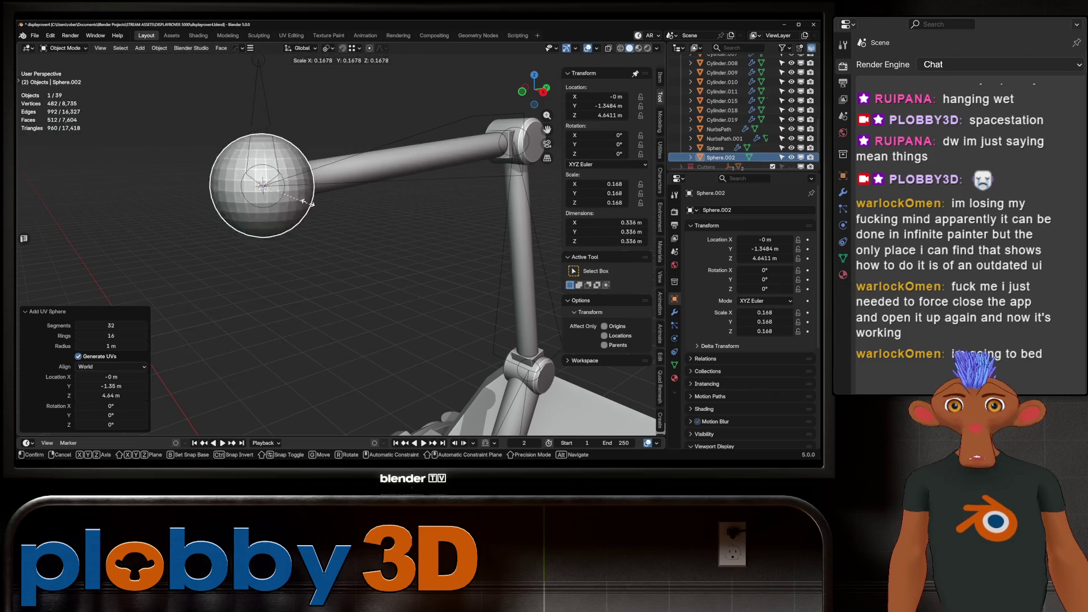
{"action": "left_click", "coordinate": [283, 193]}
{"action": "type", "text": "rx90"}
{"action": "key", "text": "Return"}
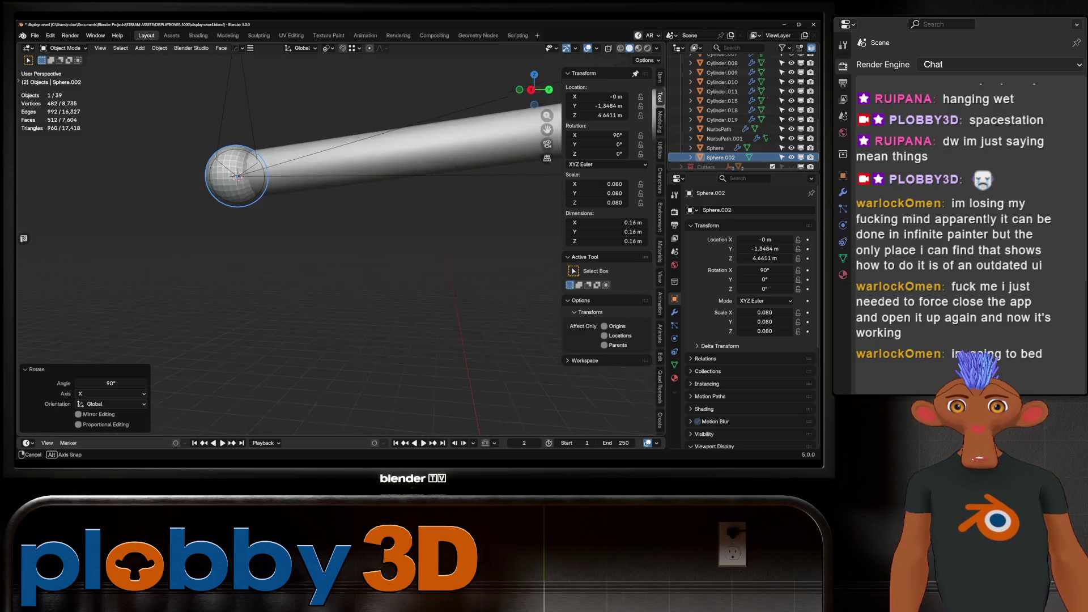
Shade the sphere auto smooth, enlarge it to 0.171 m, and apply its rotation and scale.
{"action": "key", "text": "KP_Decimal"}
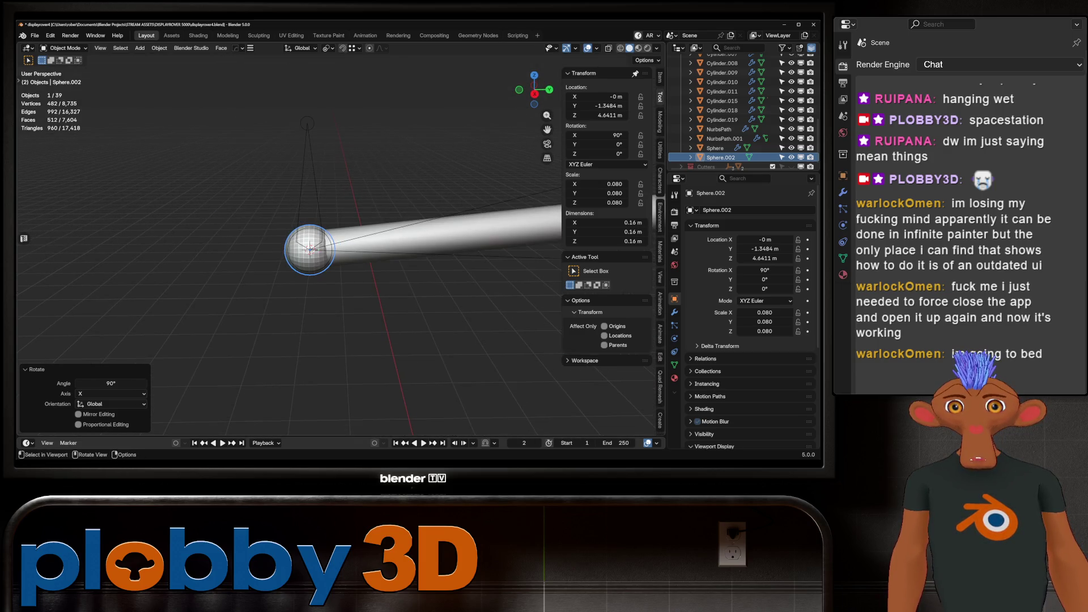
{"action": "right_click", "coordinate": [284, 275]}
{"action": "left_click", "coordinate": [284, 275]}
{"action": "scroll", "coordinate": [284, 275], "scroll_direction": "down", "scroll_amount": 4}
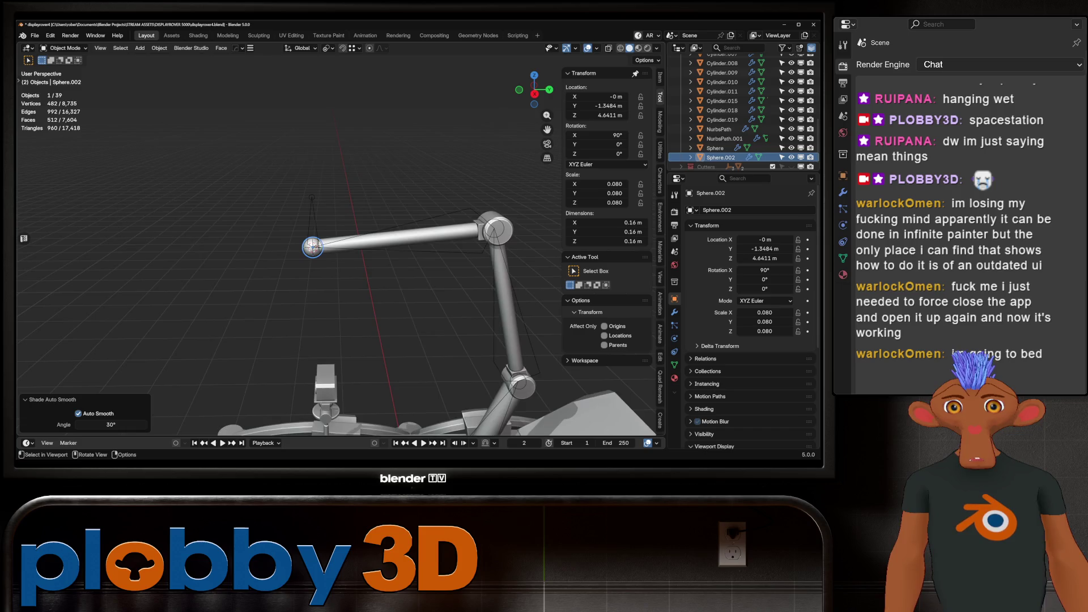
{"action": "scroll", "coordinate": [333, 240], "scroll_direction": "up", "scroll_amount": 4}
{"action": "key", "text": "s"}
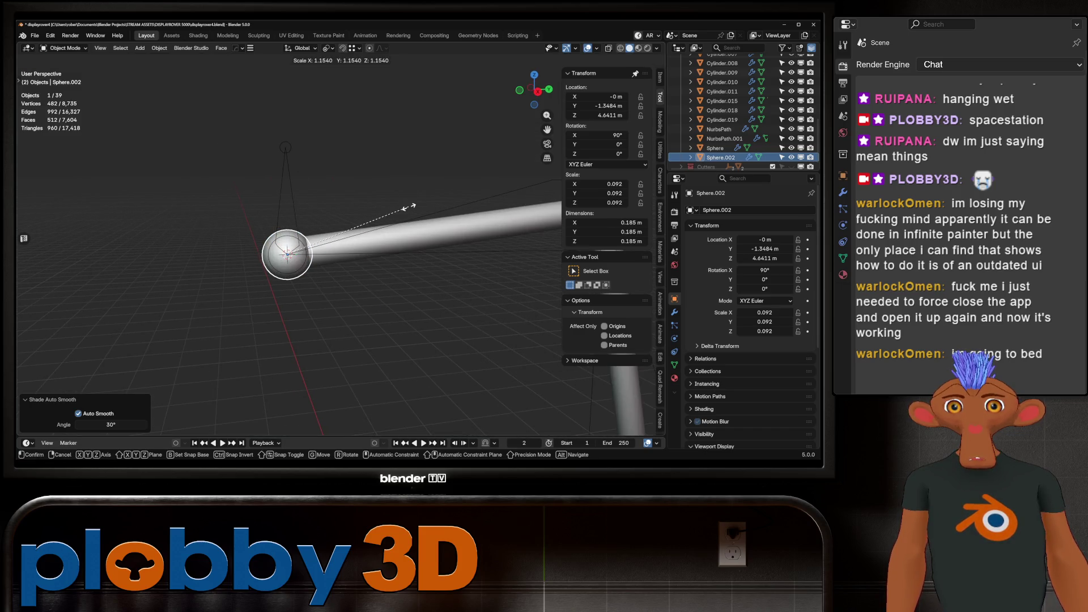
{"action": "left_click", "coordinate": [373, 232]}
{"action": "key", "text": "ctrl+a"}
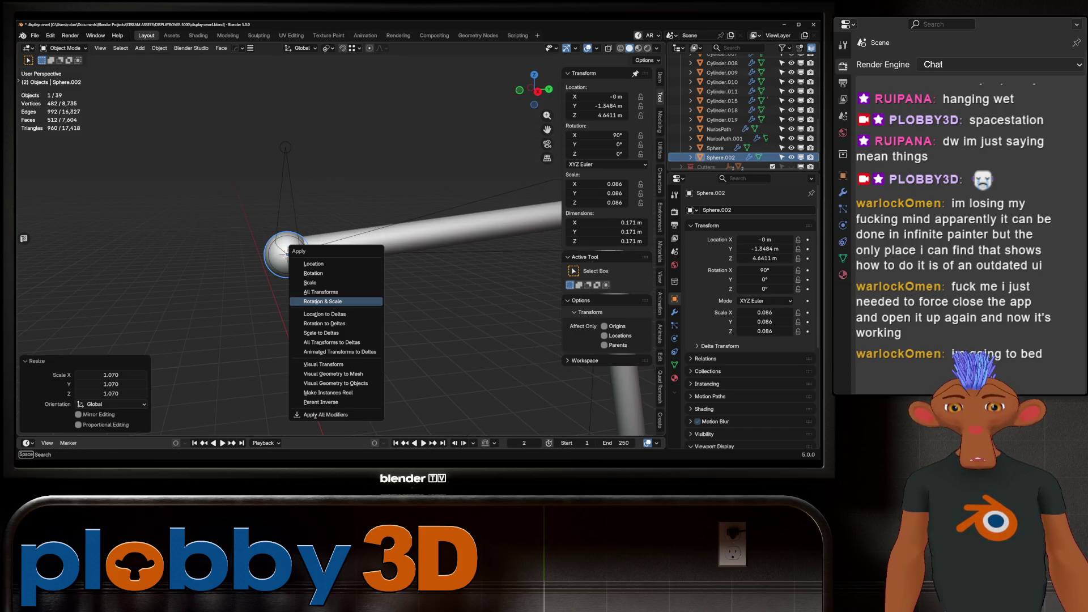
{"action": "left_click", "coordinate": [335, 301]}
{"action": "scroll", "coordinate": [334, 301], "scroll_direction": "down", "scroll_amount": 5}
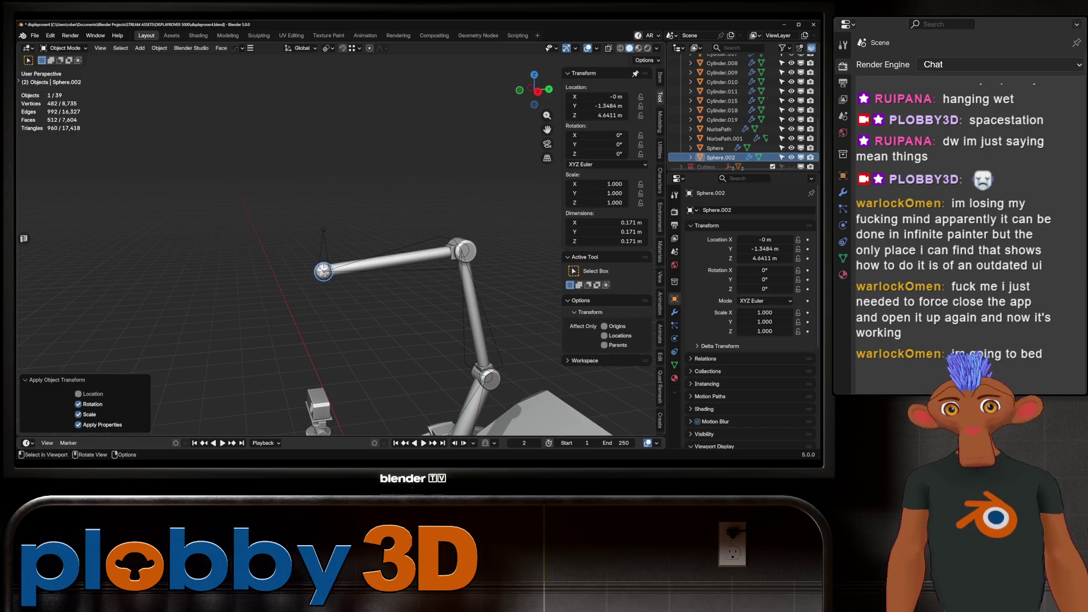
{"action": "mouse_move", "coordinate": [323, 271]}
{"action": "middle_mouse_down", "text": "shift"}
{"action": "mouse_move", "coordinate": [283, 111]}
{"action": "mouse_move", "coordinate": [234, 72]}
{"action": "mouse_move", "coordinate": [233, 111]}
{"action": "middle_mouse_up", "text": "shift"}
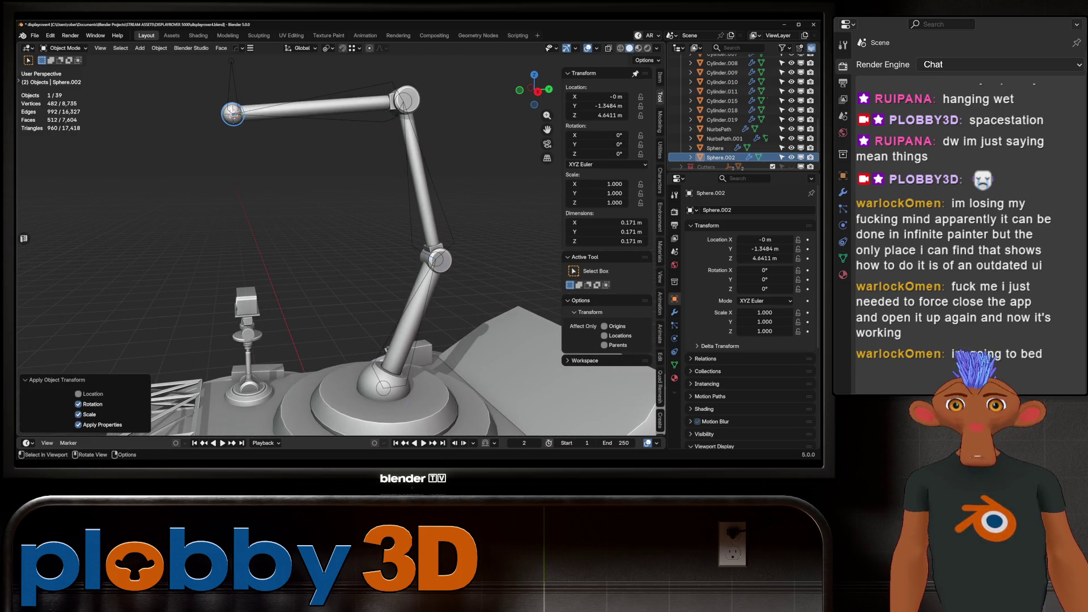
Select Sphere, Cylinder.018, Cylinder.019, Sphere.002 and finally the armature, then bring up Set Parent To.
{"action": "left_click", "coordinate": [383, 388]}
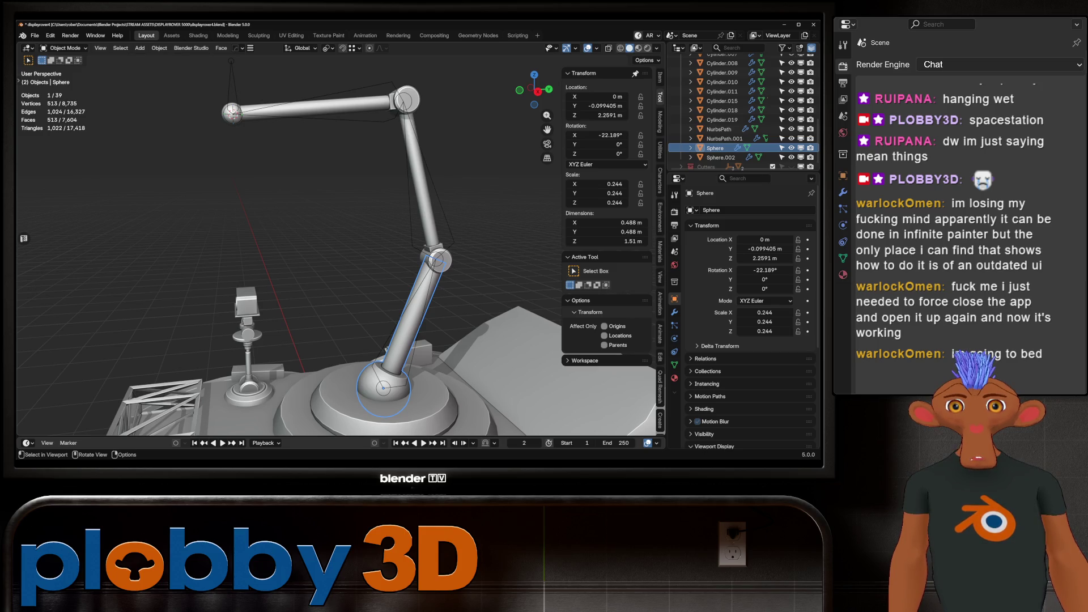
{"action": "left_click", "coordinate": [417, 306], "text": "shift"}
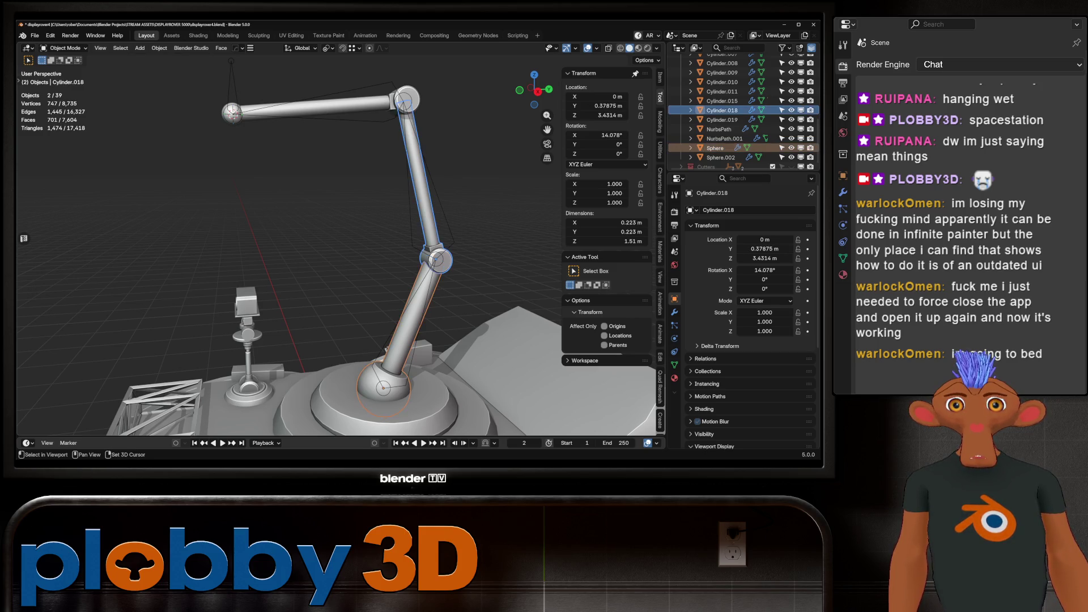
{"action": "left_click", "coordinate": [317, 105], "text": "shift"}
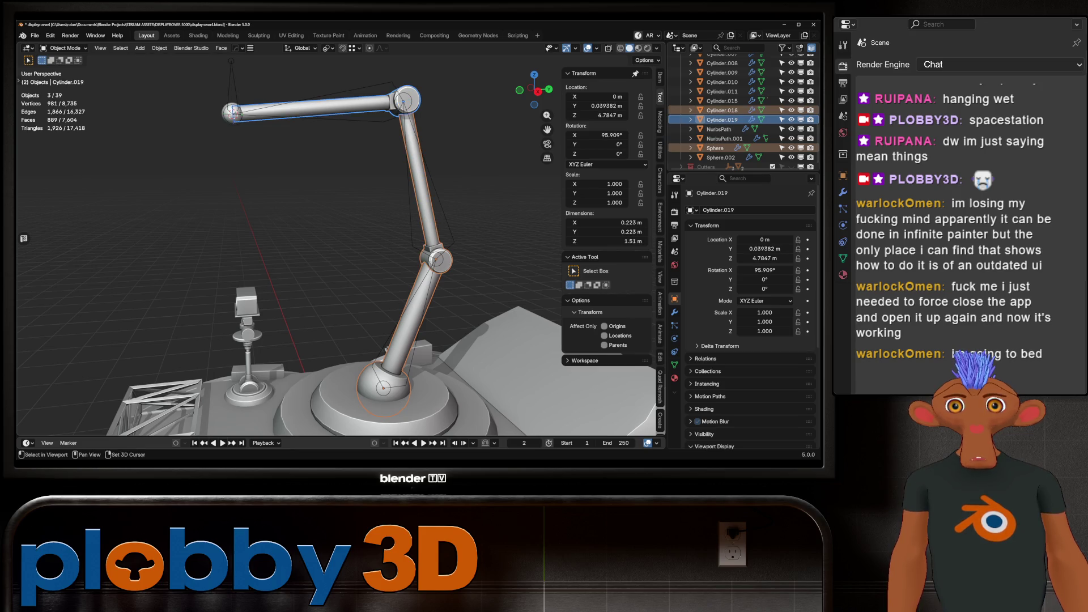
{"action": "scroll", "coordinate": [223, 85], "scroll_direction": "up", "scroll_amount": 5}
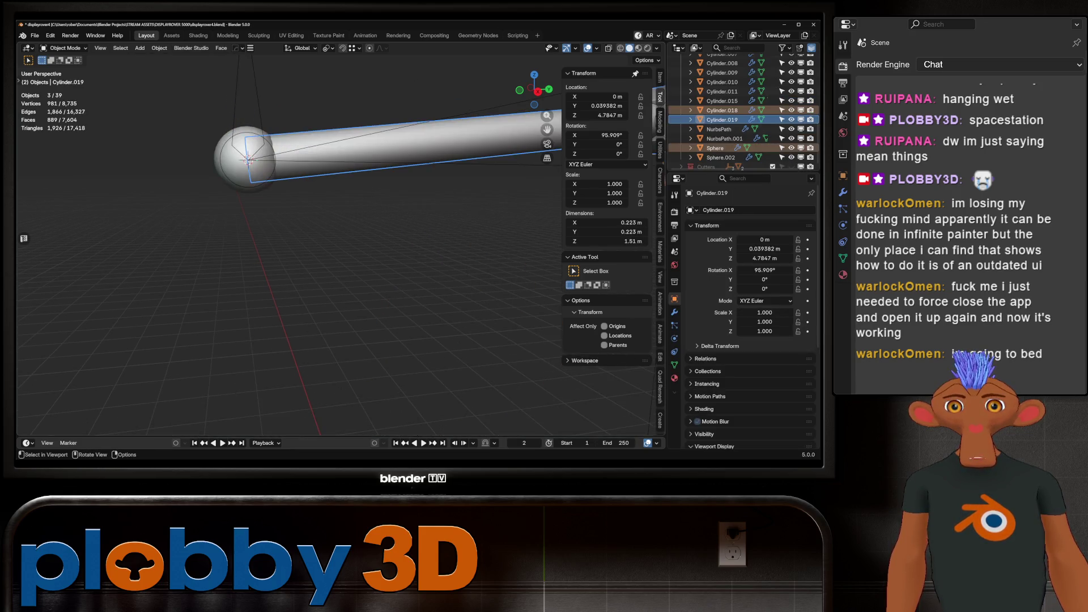
{"action": "left_click", "coordinate": [232, 170], "text": "shift"}
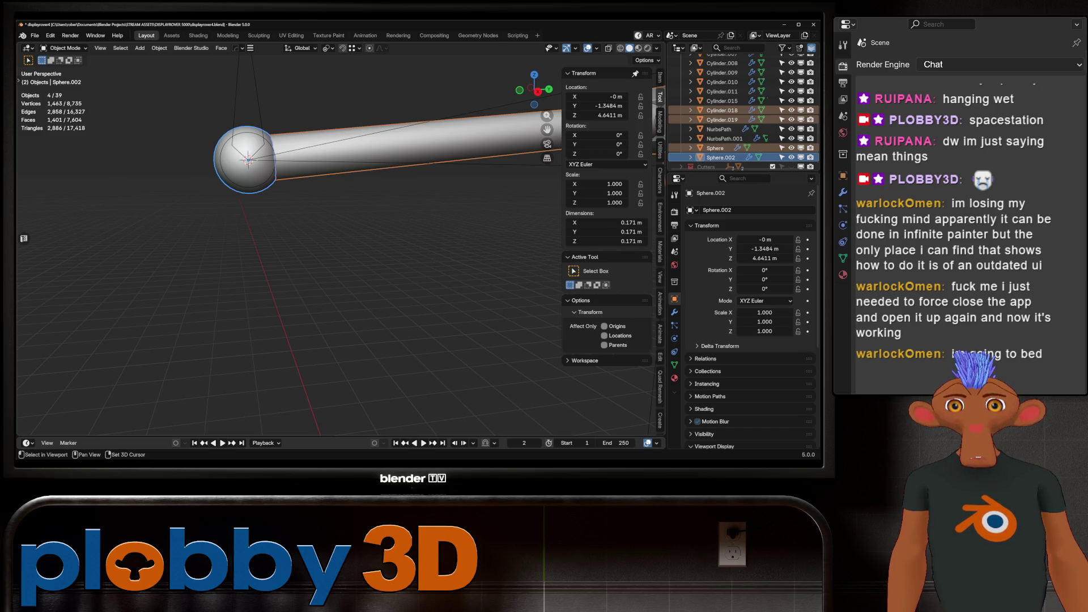
{"action": "left_click", "coordinate": [247, 159], "text": "shift"}
{"action": "scroll", "coordinate": [249, 142], "scroll_direction": "down", "scroll_amount": 5}
{"action": "key", "text": "ctrl+p"}
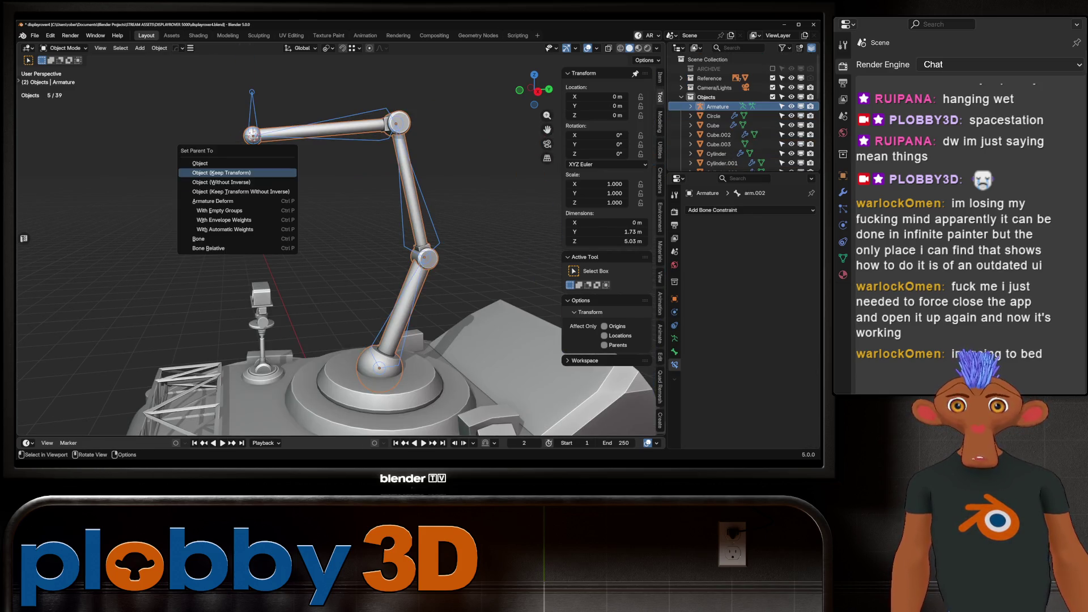
Parent the arm meshes to the armature with empty groups and show Sphere's vertex groups.
{"action": "left_click", "coordinate": [238, 211]}
{"action": "middle_click_drag", "start_coordinate": [238, 210], "coordinate": [194, 172], "text": "shift"}
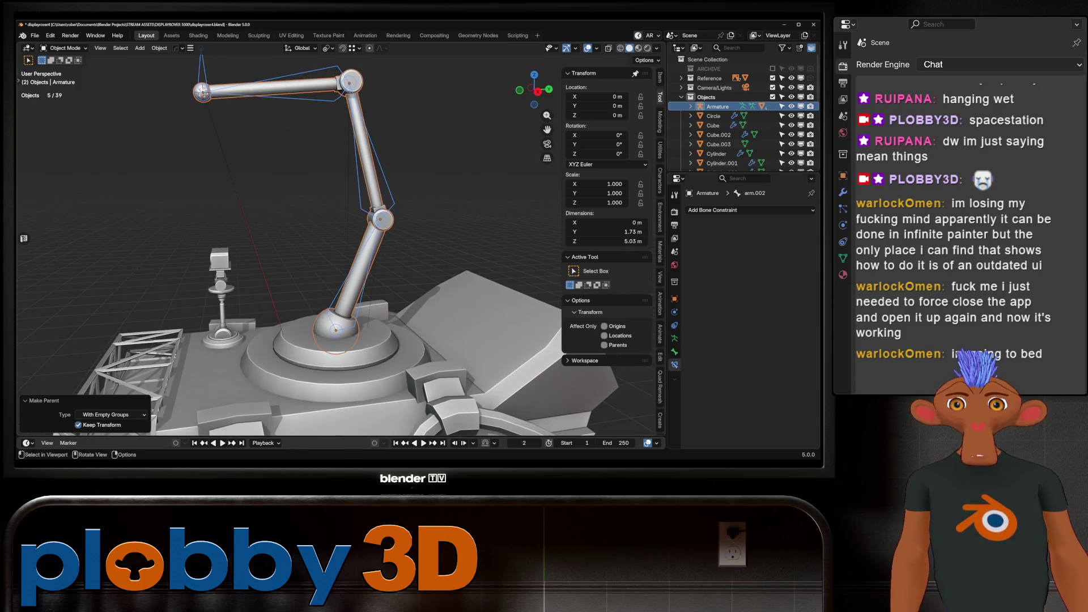
{"action": "left_click", "coordinate": [357, 272]}
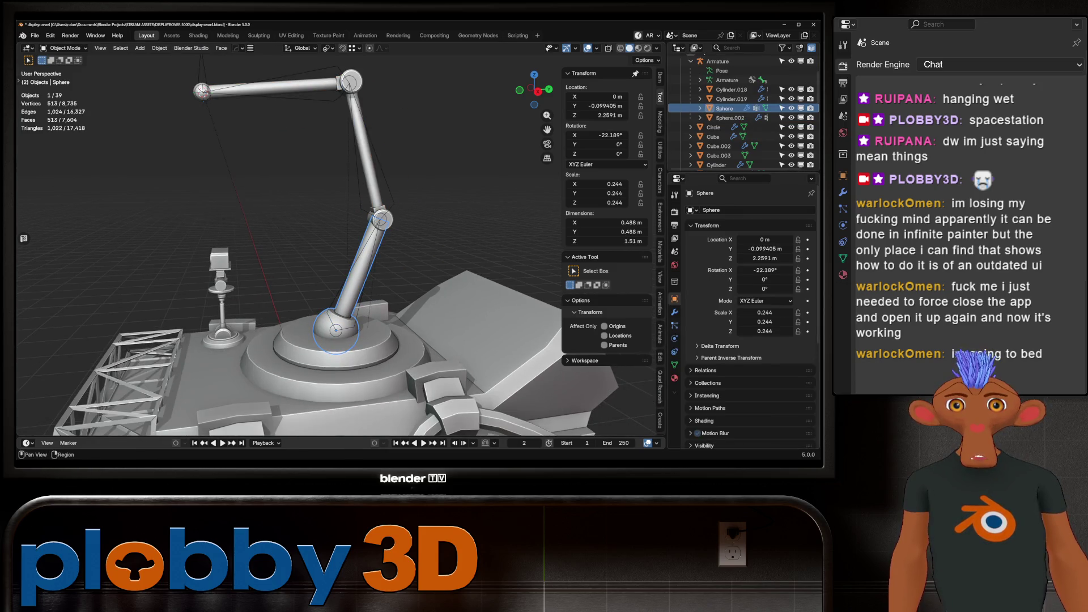
{"action": "left_click", "coordinate": [675, 312]}
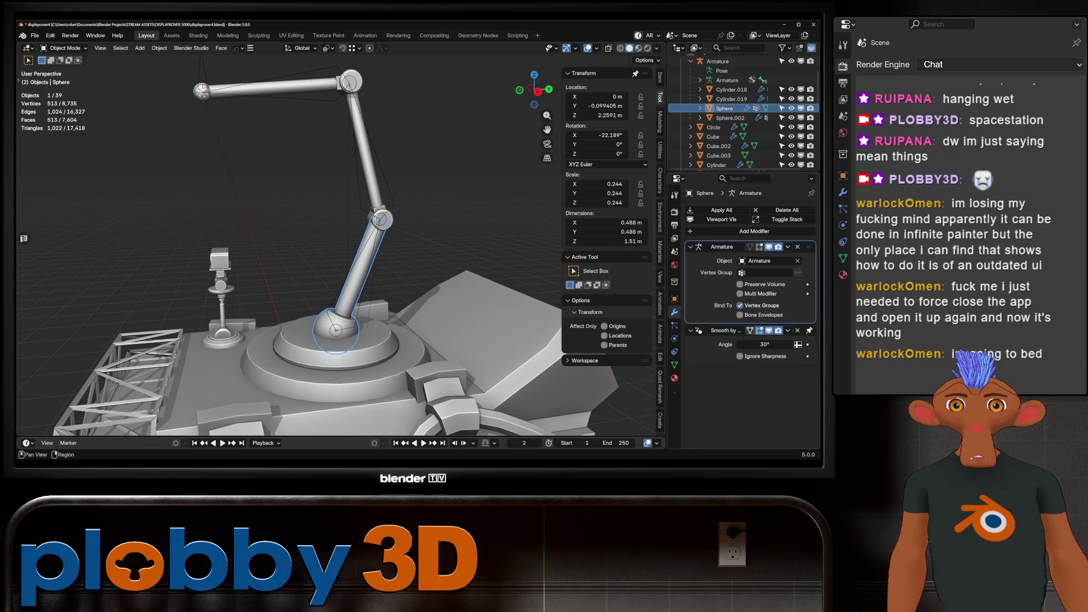
{"action": "left_click", "coordinate": [674, 364]}
Assign the base Sphere's mesh to the arm vertex group and return to object mode.
{"action": "scroll", "coordinate": [748, 312], "scroll_direction": "up", "scroll_amount": 2}
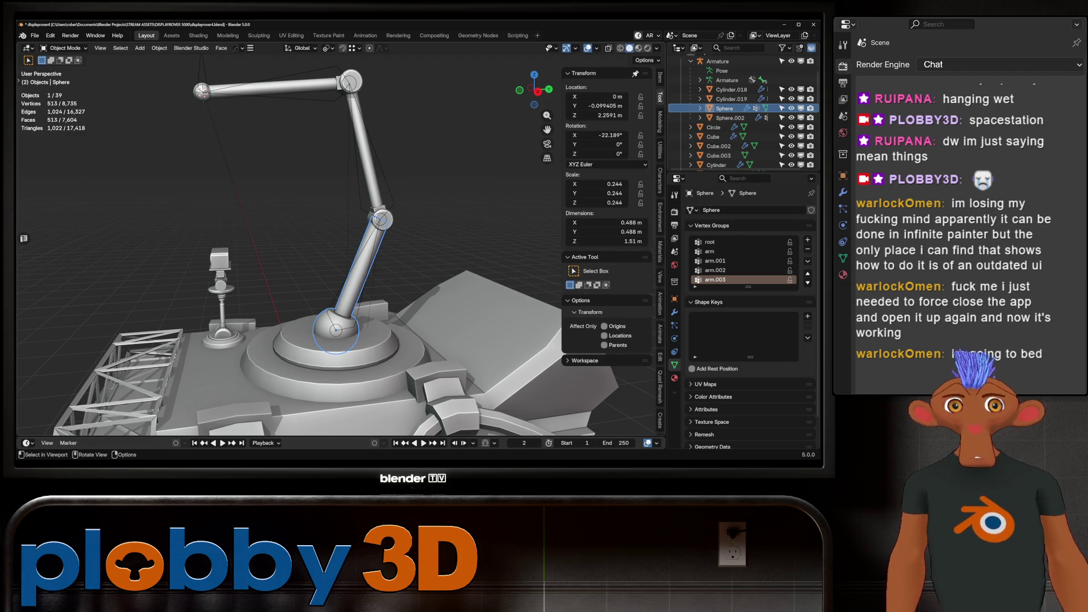
{"action": "key", "text": "Tab"}
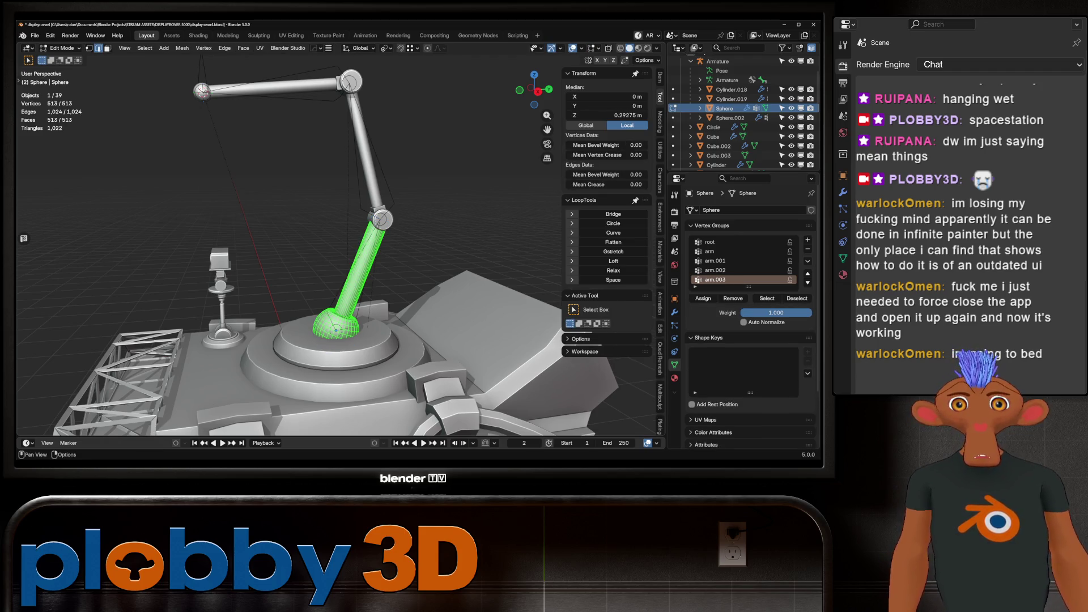
{"action": "left_click", "coordinate": [715, 252]}
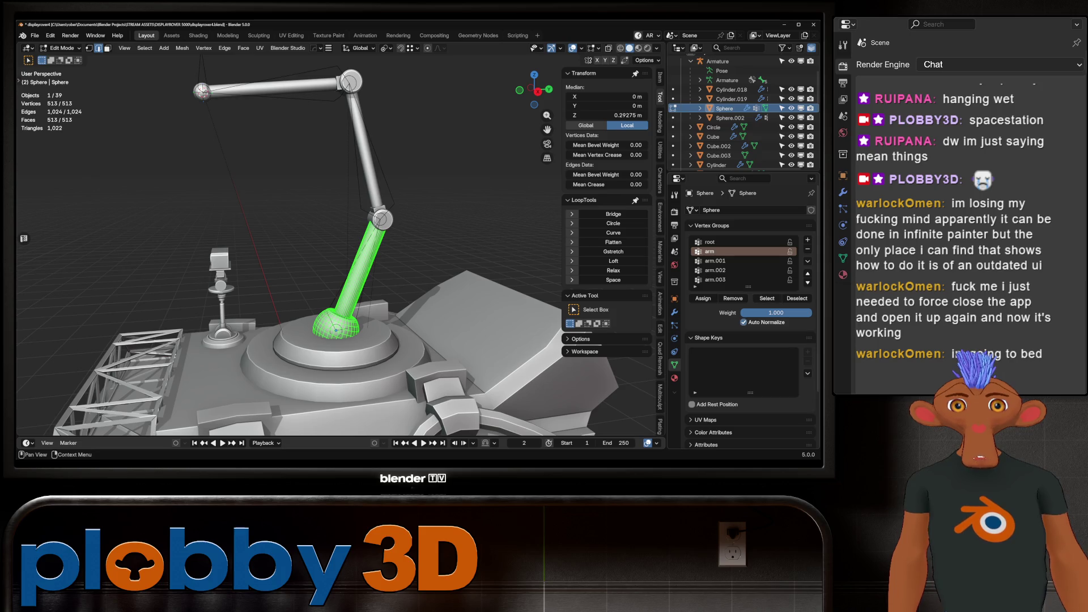
{"action": "key", "text": "Tab"}
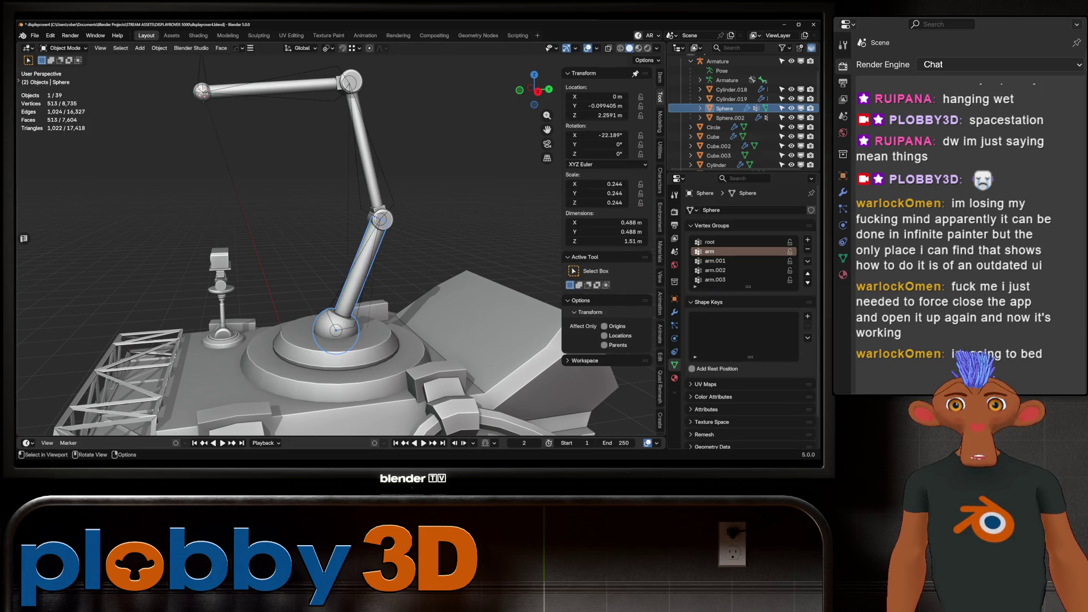
{"action": "left_click", "coordinate": [363, 147]}
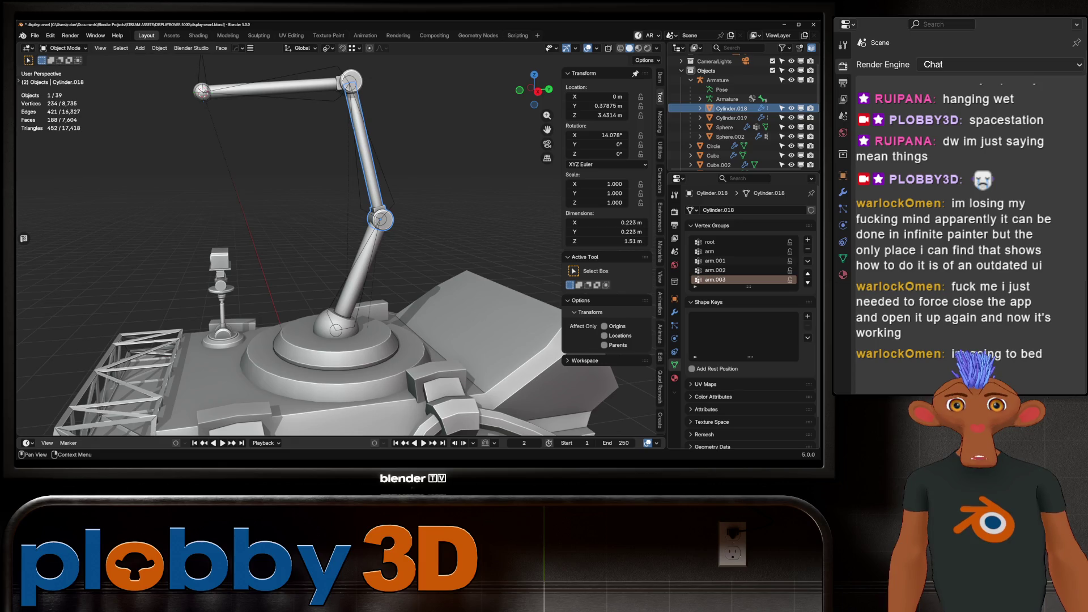
Make arm.001 the active vertex group on the middle arm cylinder.
{"action": "key", "text": "Tab"}
{"action": "left_click", "coordinate": [715, 261]}
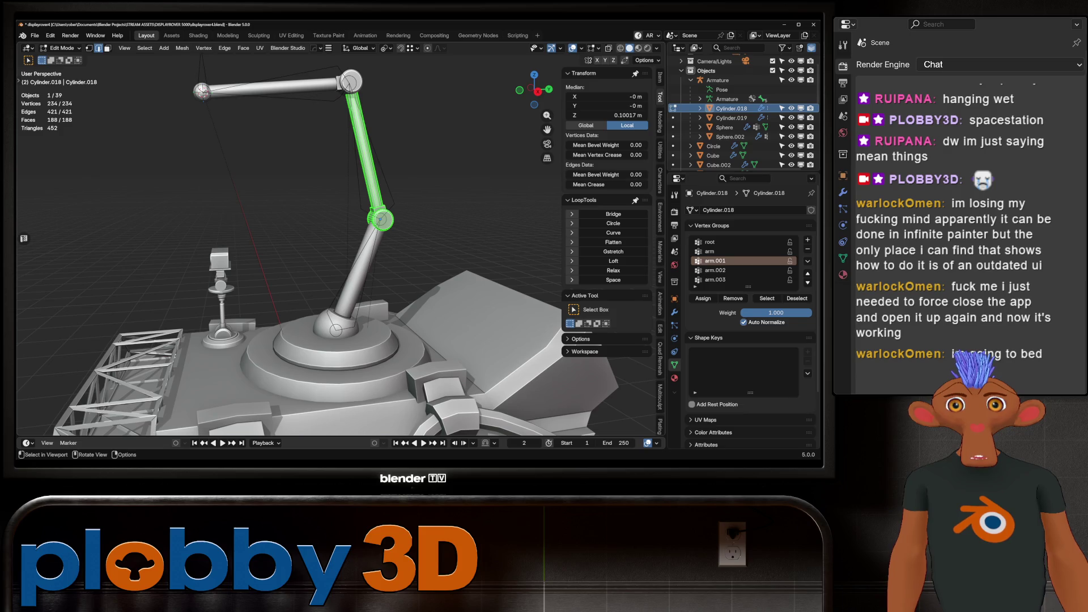
{"action": "key", "text": "Tab"}
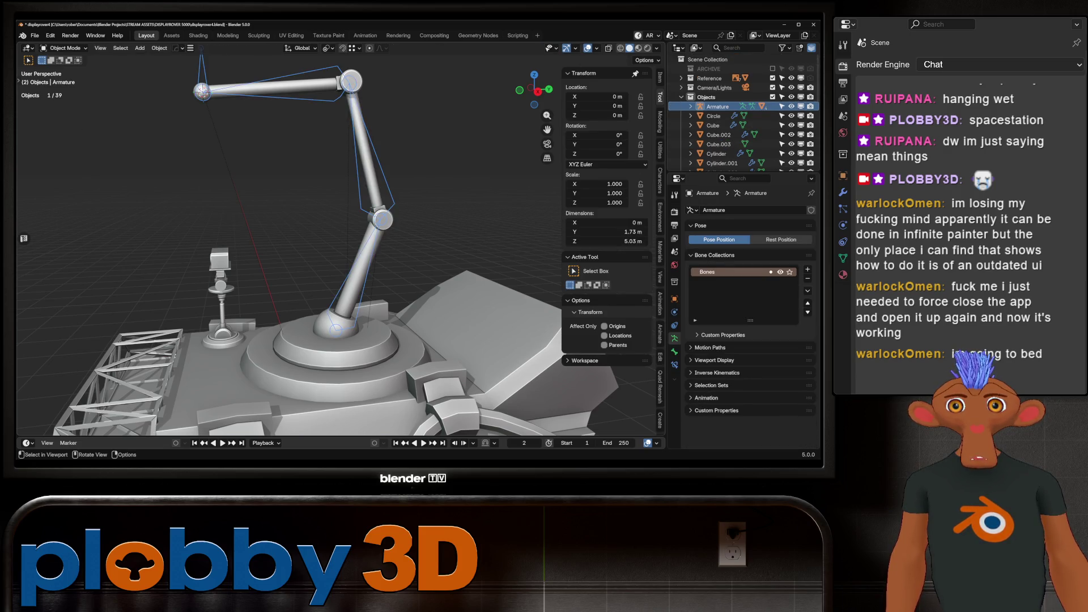
Assign all of Cylinder.019's vertices to the arm.002 vertex group.
{"action": "left_click", "coordinate": [272, 85]}
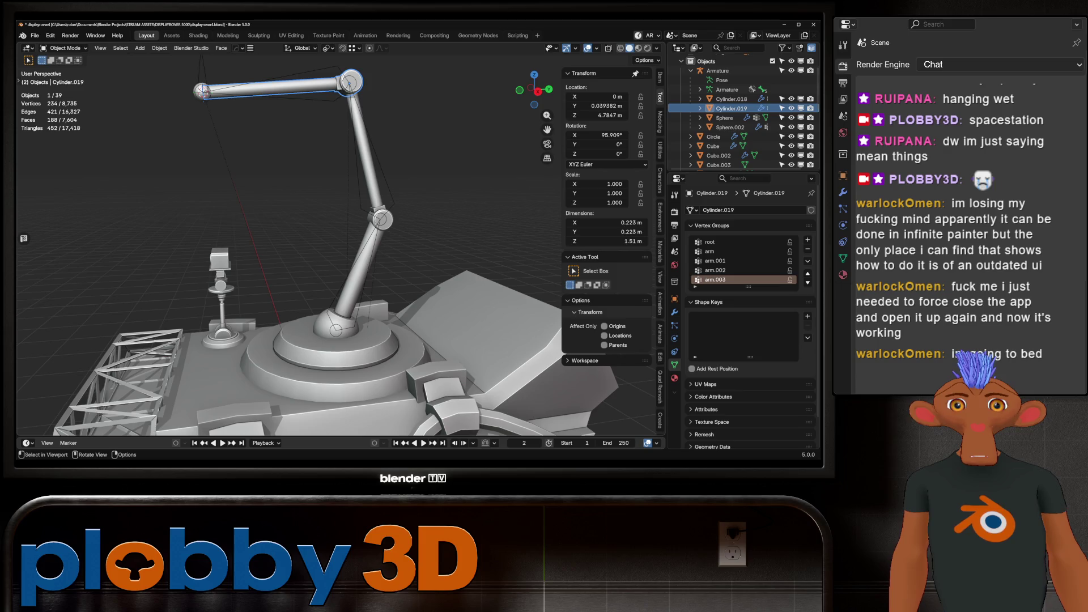
{"action": "key", "text": "Tab"}
{"action": "key", "text": "a"}
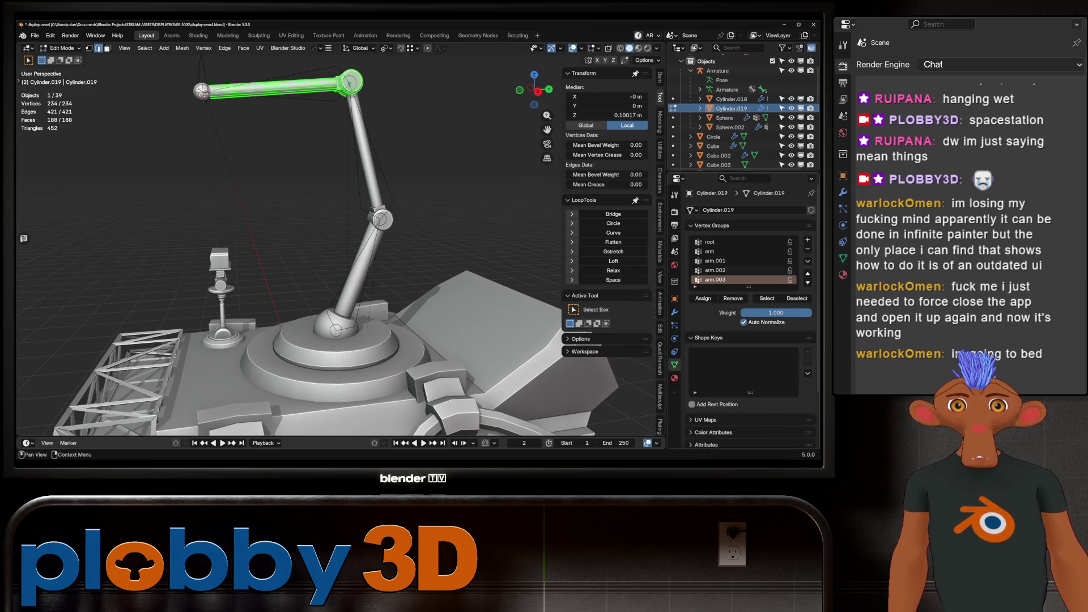
{"action": "scroll", "coordinate": [749, 284], "scroll_direction": "down", "scroll_amount": 2}
{"action": "left_click", "coordinate": [715, 232]}
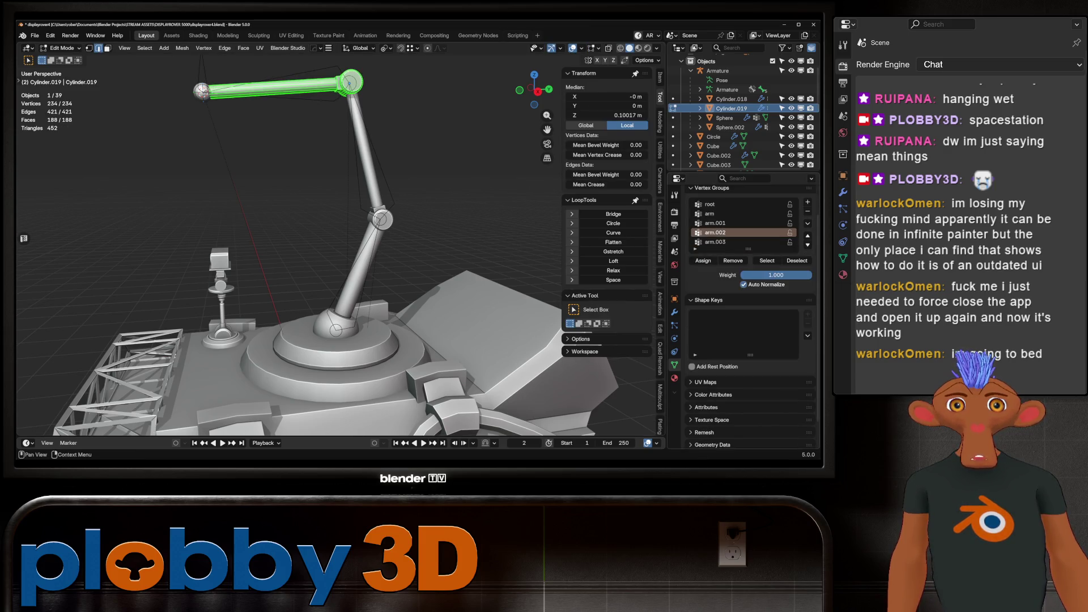
{"action": "left_click", "coordinate": [703, 261]}
{"action": "key", "text": "Tab"}
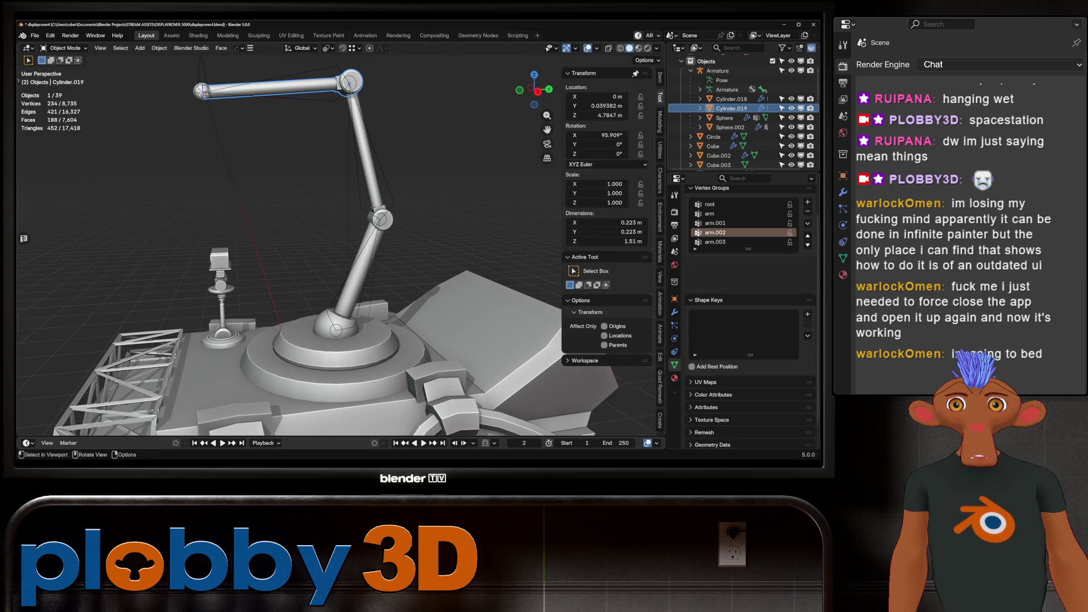
Assign the tip sphere Sphere.002's vertices to the arm.003 vertex group.
{"action": "left_click", "coordinate": [202, 92]}
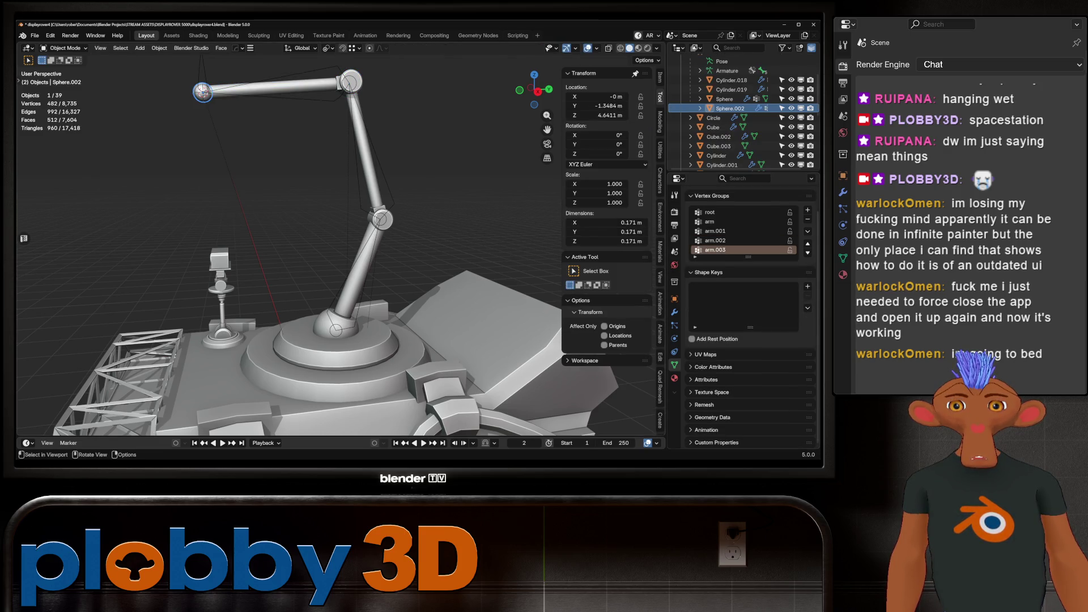
{"action": "key", "text": "Tab"}
{"action": "scroll", "coordinate": [748, 238], "scroll_direction": "down", "scroll_amount": 2}
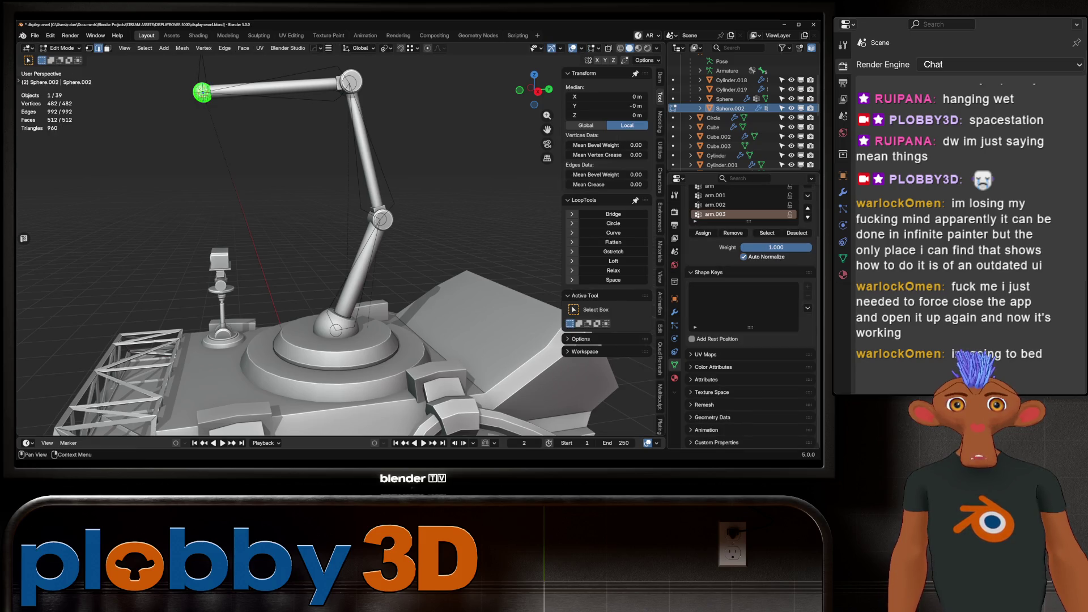
{"action": "left_click", "coordinate": [703, 233]}
{"action": "key", "text": "Tab"}
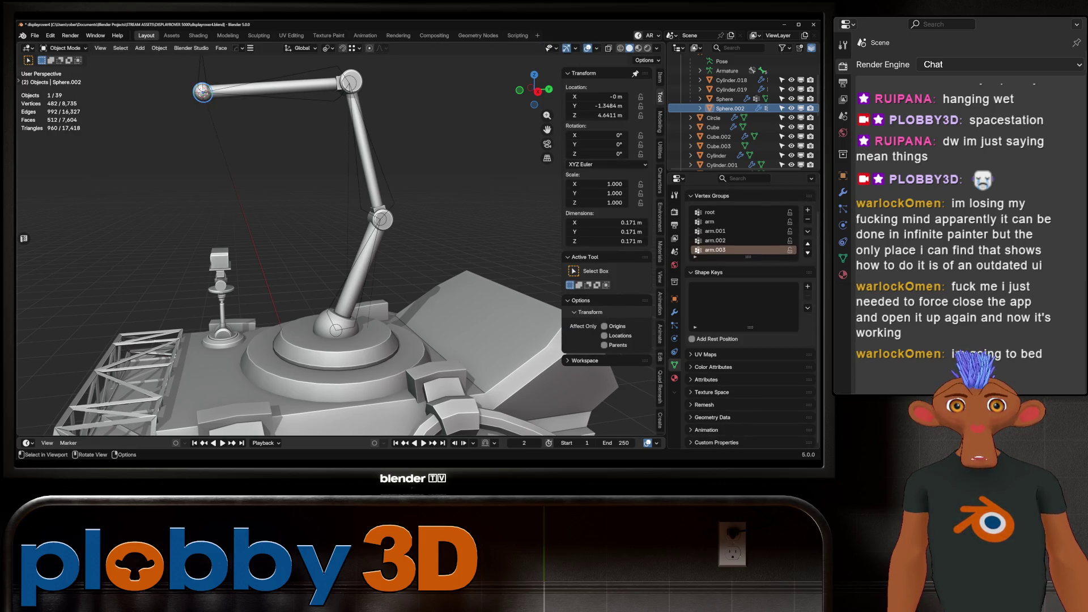
Make the armature active and switch it into Pose Mode.
{"action": "scroll", "coordinate": [334, 252], "scroll_direction": "down", "scroll_amount": 3}
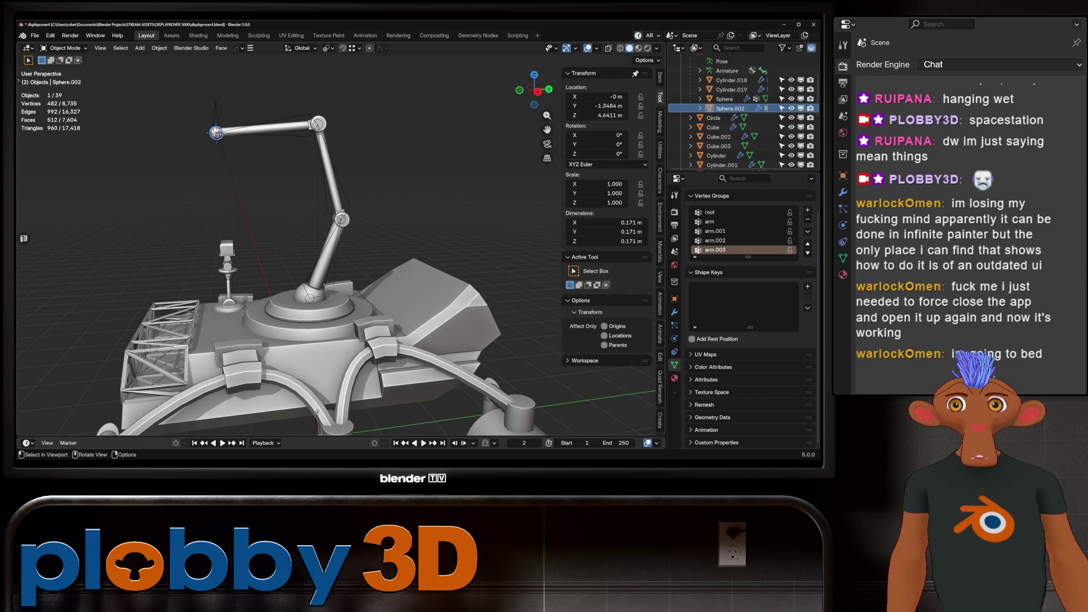
{"action": "key", "text": "bracketleft"}
{"action": "key", "text": "ctrl+Tab"}
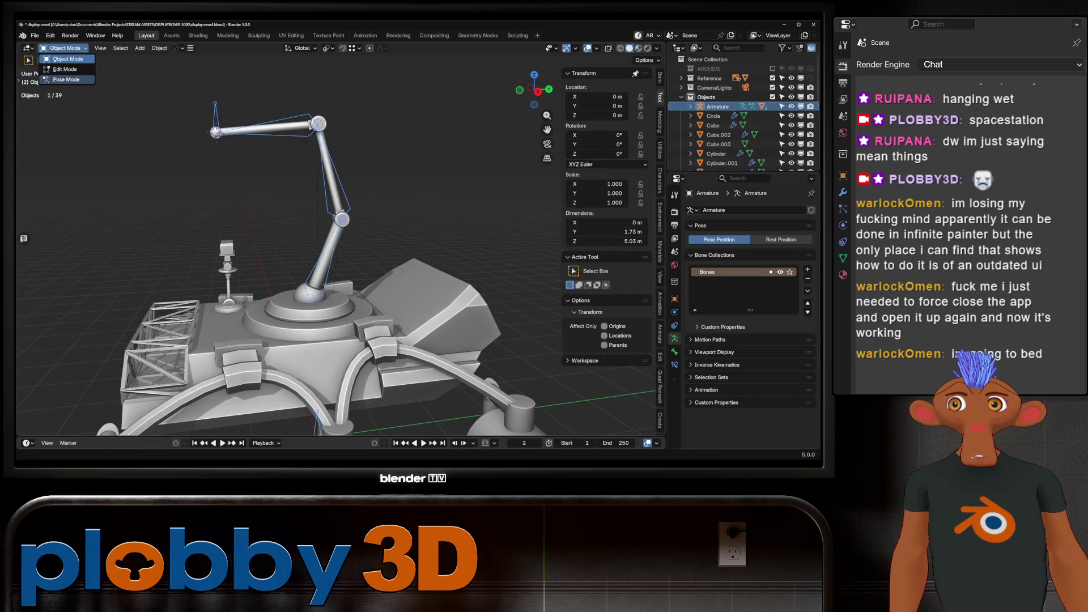
Grab the arm.003 IK bone and move it to test the arm.
{"action": "left_click", "coordinate": [215, 119]}
{"action": "key", "text": "g"}
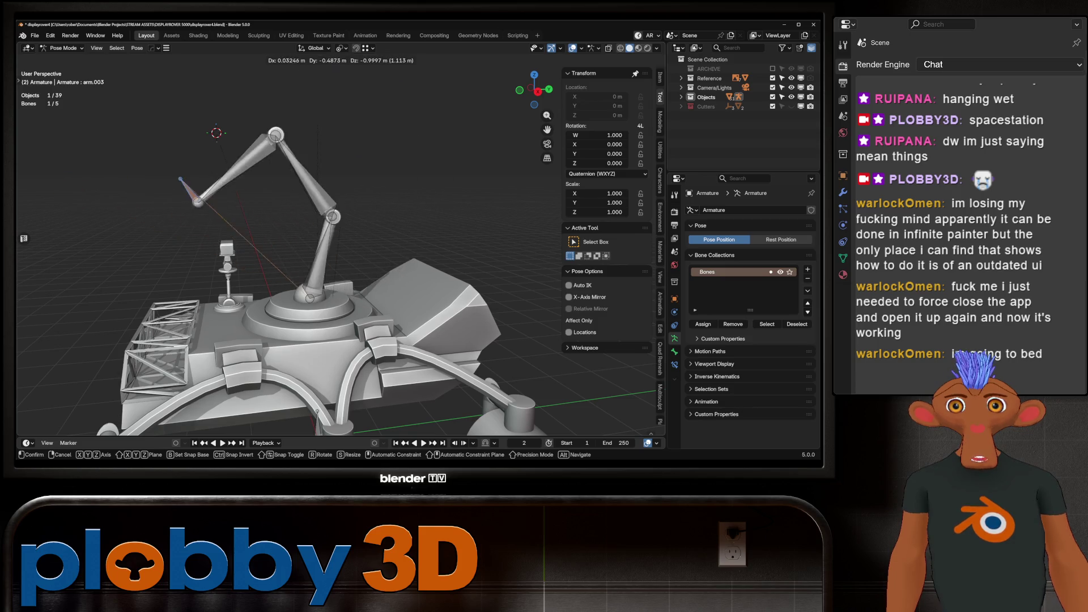
{"action": "key", "text": "Return"}
{"action": "middle_click_drag", "start_coordinate": [341, 255], "coordinate": [443, 255]}
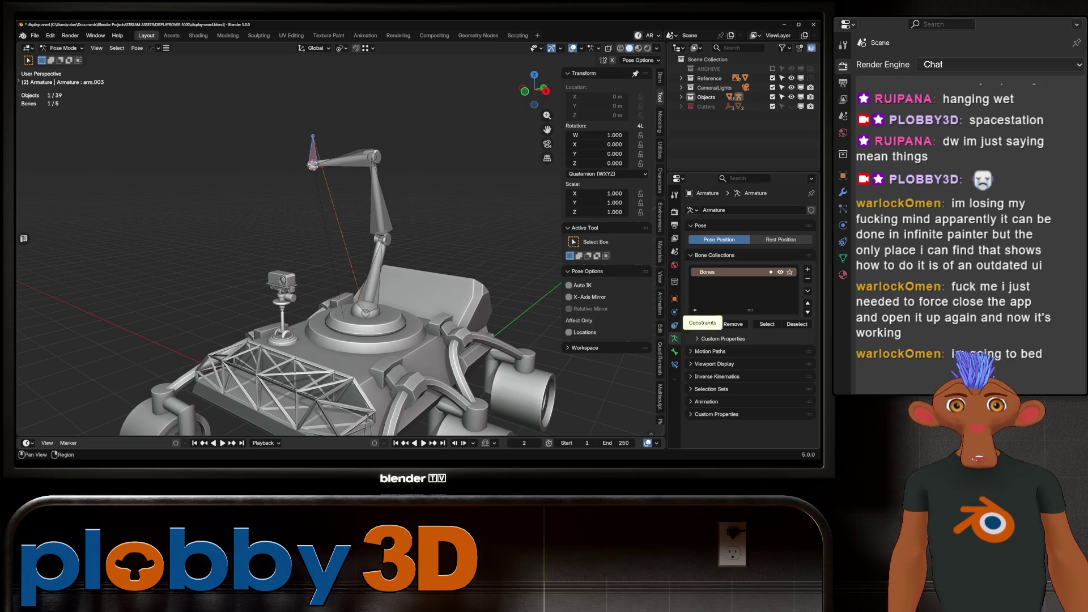
Turn off In Front in the armature's Viewport Display settings.
{"action": "left_click", "coordinate": [675, 298]}
{"action": "scroll", "coordinate": [743, 340], "scroll_direction": "down", "scroll_amount": 2}
{"action": "left_click", "coordinate": [739, 406]}
{"action": "middle_click_drag", "start_coordinate": [397, 255], "coordinate": [465, 267]}
Move the IK bone twice more to bend and raise the arm, viewing from several angles.
{"action": "key", "text": "g"}
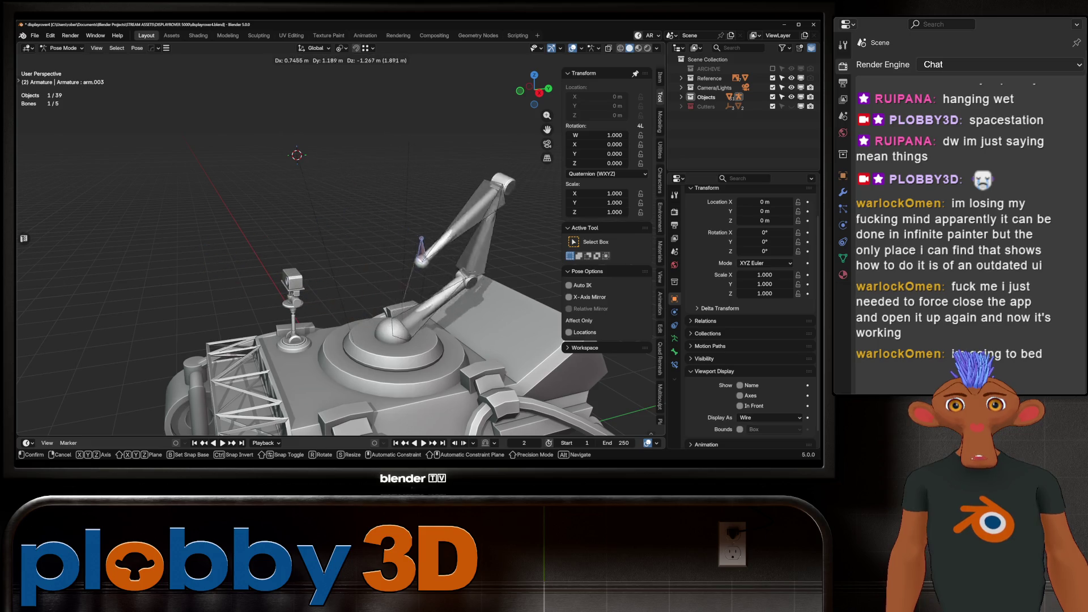
{"action": "left_click", "coordinate": [317, 113]}
{"action": "middle_click_drag", "start_coordinate": [318, 113], "coordinate": [362, 131]}
{"action": "key", "text": "g"}
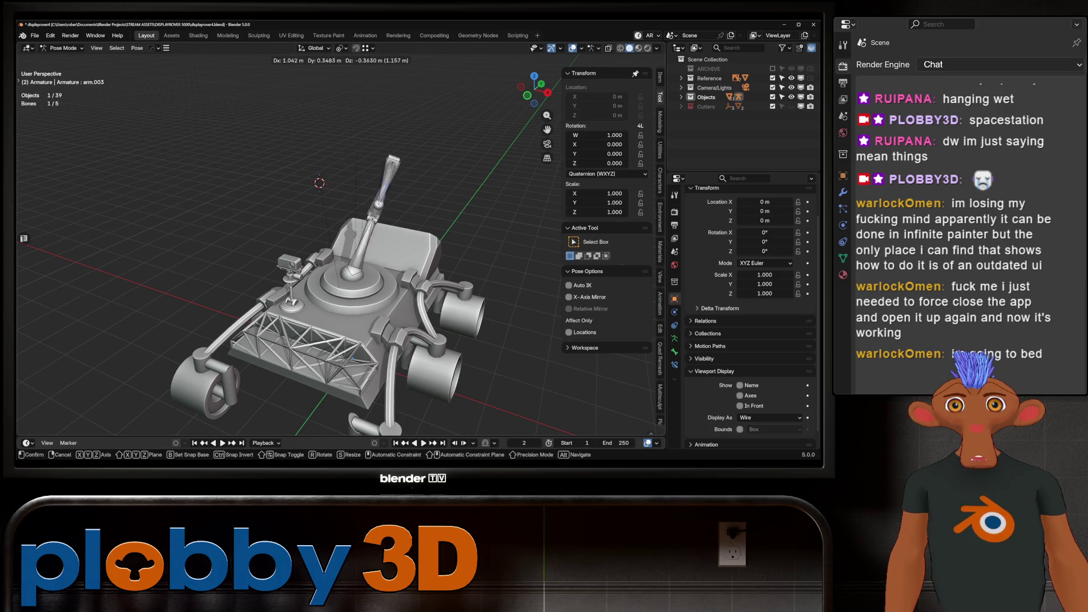
{"action": "scroll", "coordinate": [319, 182], "scroll_direction": "up", "scroll_amount": 5, "text": "alt"}
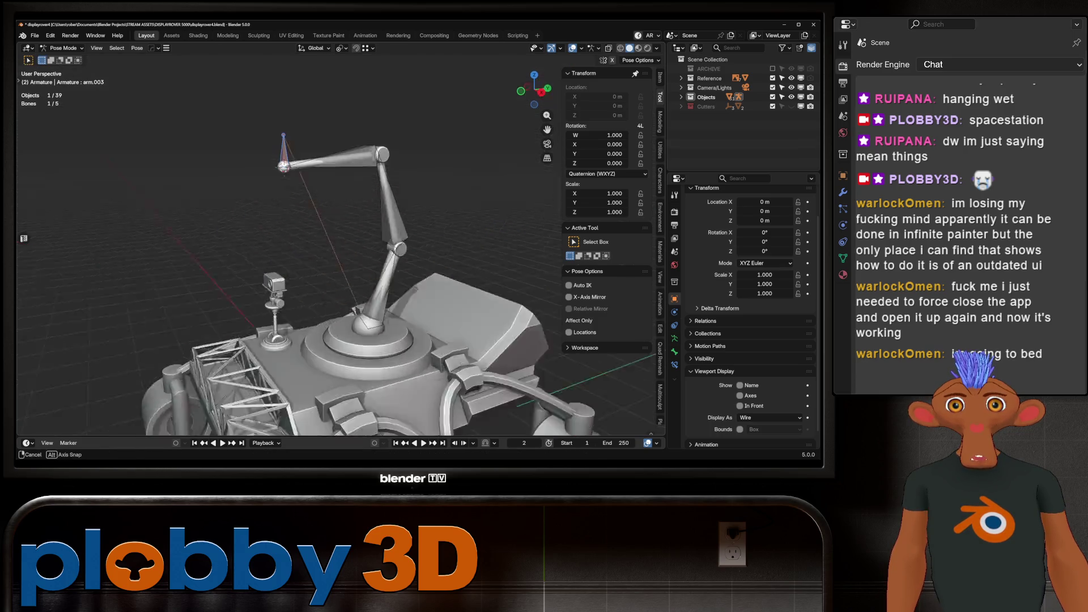
{"action": "left_click", "coordinate": [283, 166]}
{"action": "scroll", "coordinate": [283, 170], "scroll_direction": "down", "scroll_amount": 5}
{"action": "middle_click_drag", "start_coordinate": [283, 170], "coordinate": [266, 170]}
{"action": "scroll", "coordinate": [267, 171], "scroll_direction": "up", "scroll_amount": 5}
{"action": "middle_click_drag", "start_coordinate": [283, 226], "coordinate": [221, 211]}
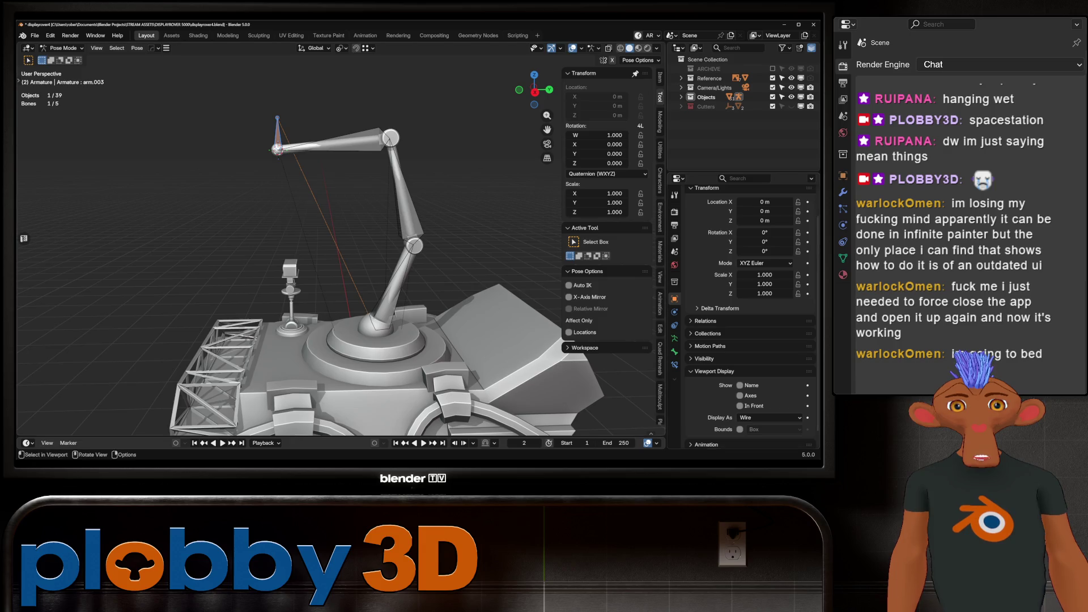
{"action": "middle_click_drag", "start_coordinate": [340, 255], "coordinate": [295, 230], "text": "shift"}
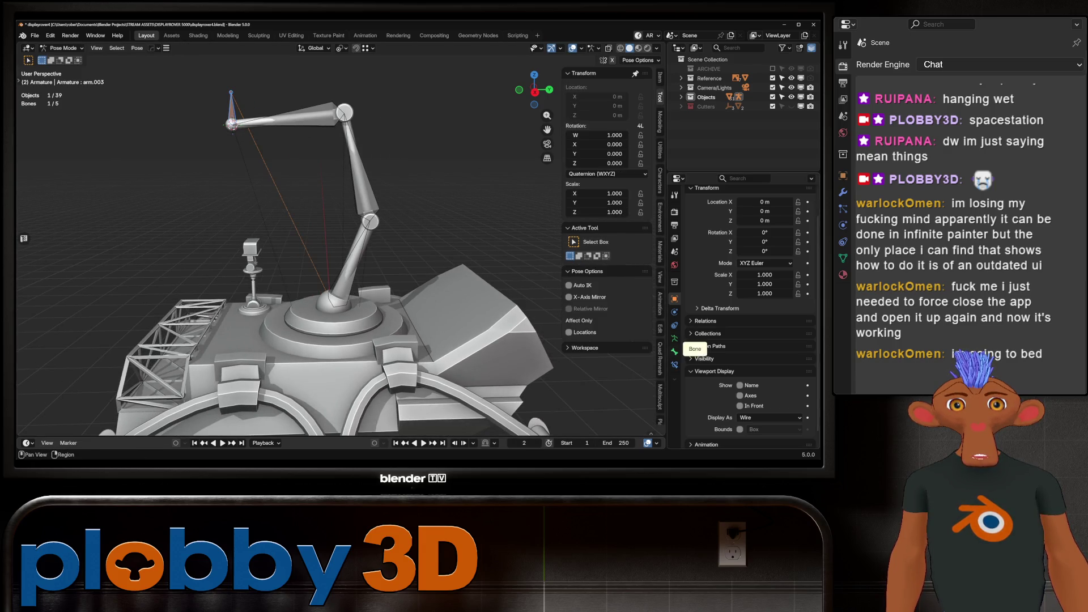
Set Display As to Stick for all of the arm's bones.
{"action": "left_click", "coordinate": [675, 351]}
{"action": "scroll", "coordinate": [752, 316], "scroll_direction": "down", "scroll_amount": 2}
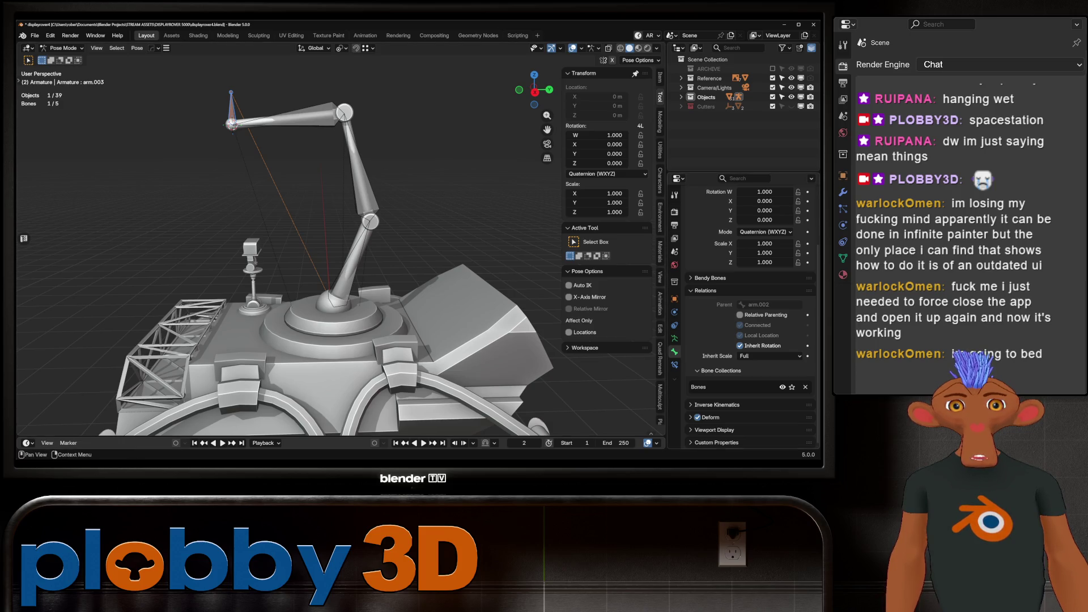
{"action": "left_click", "coordinate": [714, 430]}
{"action": "scroll", "coordinate": [753, 316], "scroll_direction": "down", "scroll_amount": 8}
{"action": "left_click", "coordinate": [769, 276]}
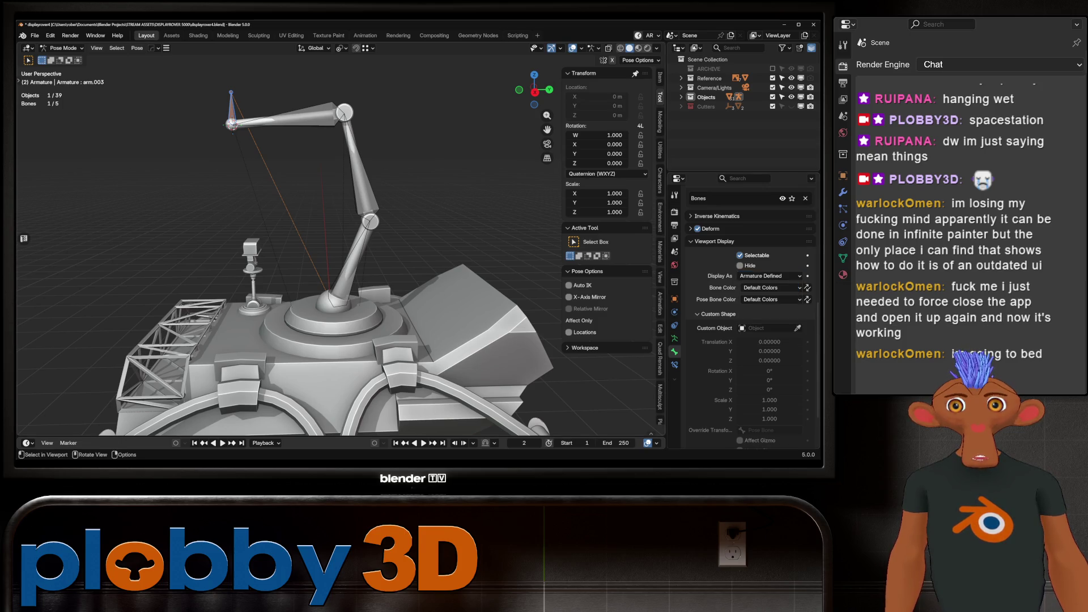
{"action": "key", "text": "a"}
{"action": "left_click", "coordinate": [769, 276]}
{"action": "left_click", "coordinate": [759, 307]}
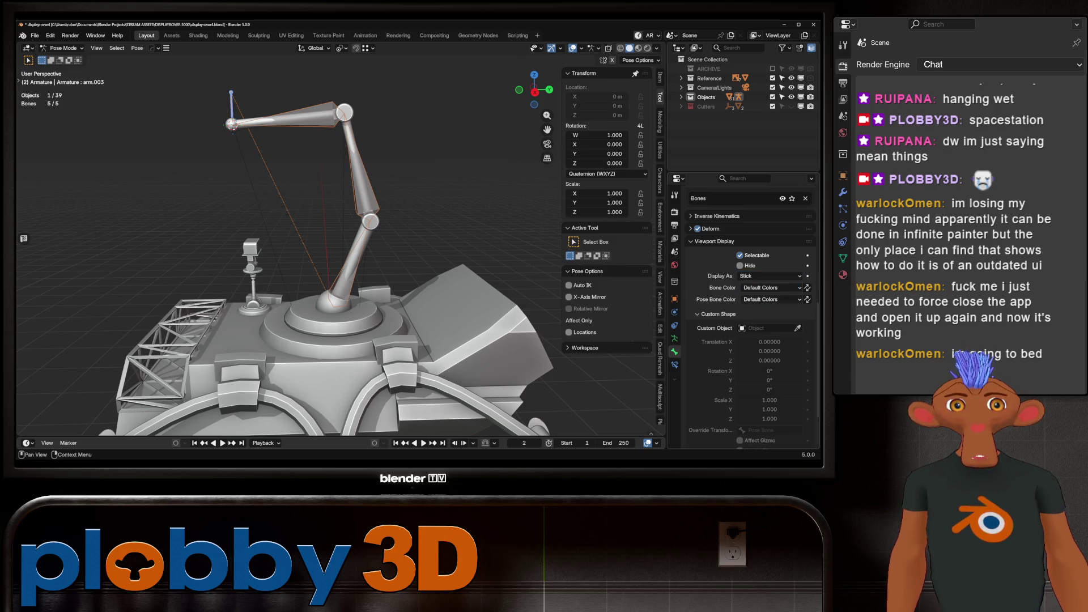
{"action": "left_click", "coordinate": [745, 276]}
{"action": "left_click", "coordinate": [737, 345]}
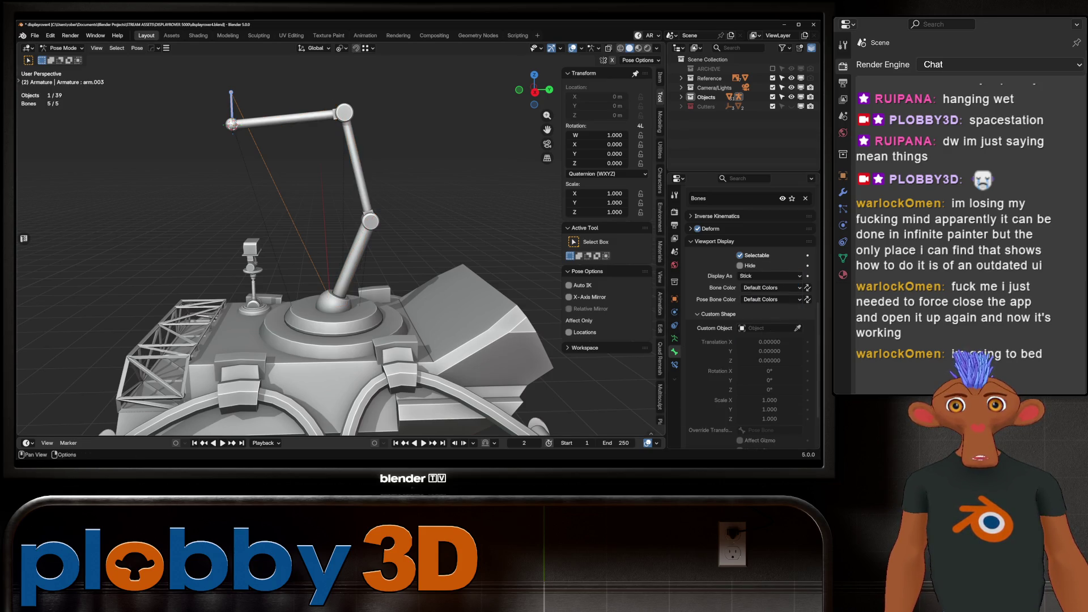
{"action": "scroll", "coordinate": [340, 255], "scroll_direction": "down", "scroll_amount": 3}
{"action": "middle_click_drag", "start_coordinate": [340, 255], "coordinate": [363, 249]}
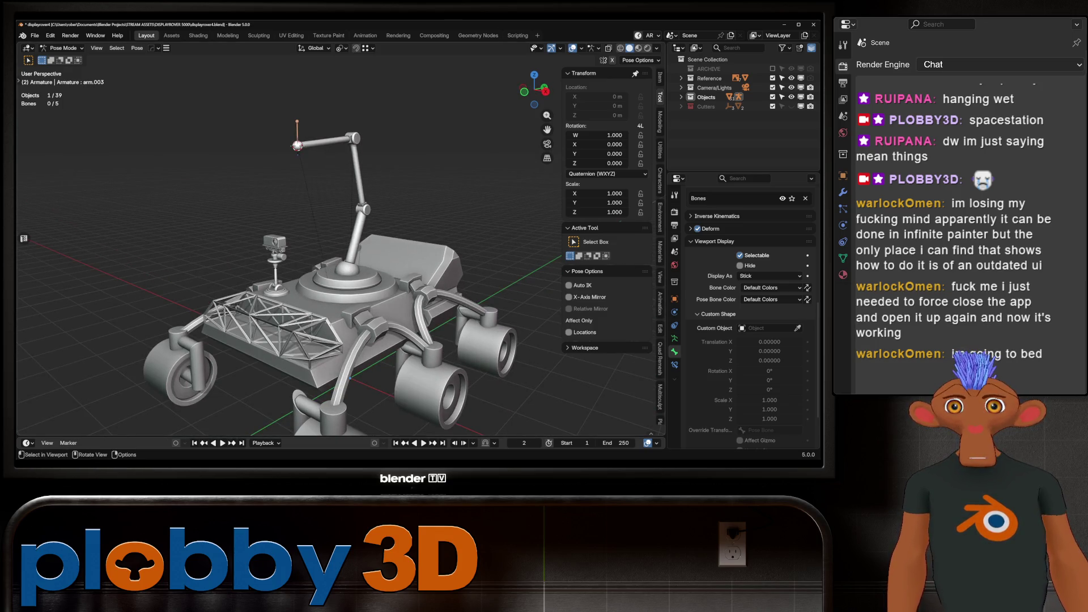
Reset the 3D cursor to the world origin, then drag the IK bone in Pose Mode to swing the arm.
{"action": "left_click", "coordinate": [297, 132]}
{"action": "key", "text": "q"}
{"action": "key", "text": "Escape"}
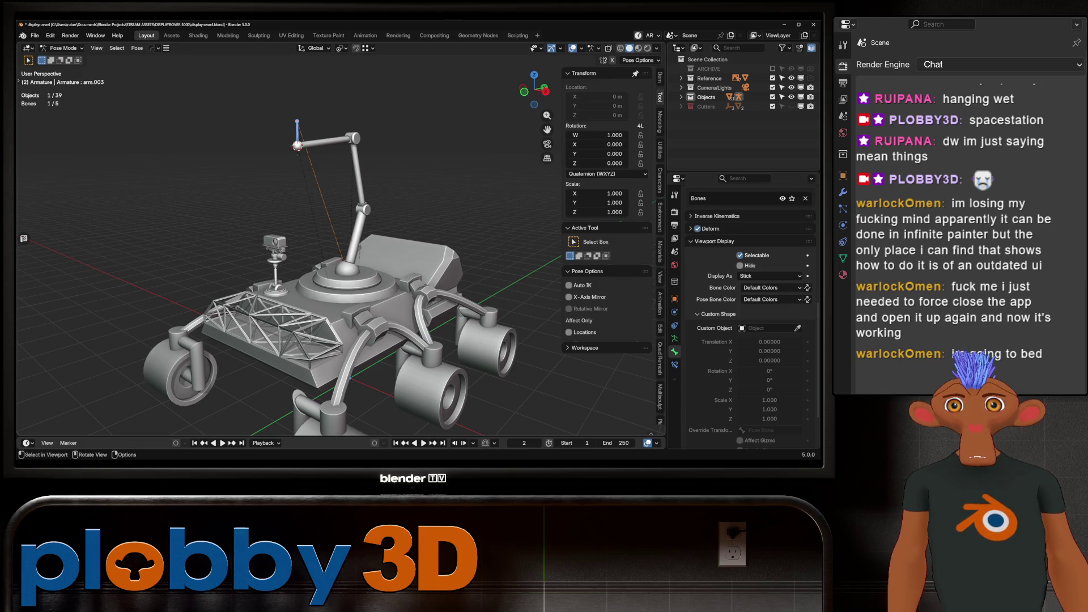
{"action": "key", "text": "ctrl+Tab"}
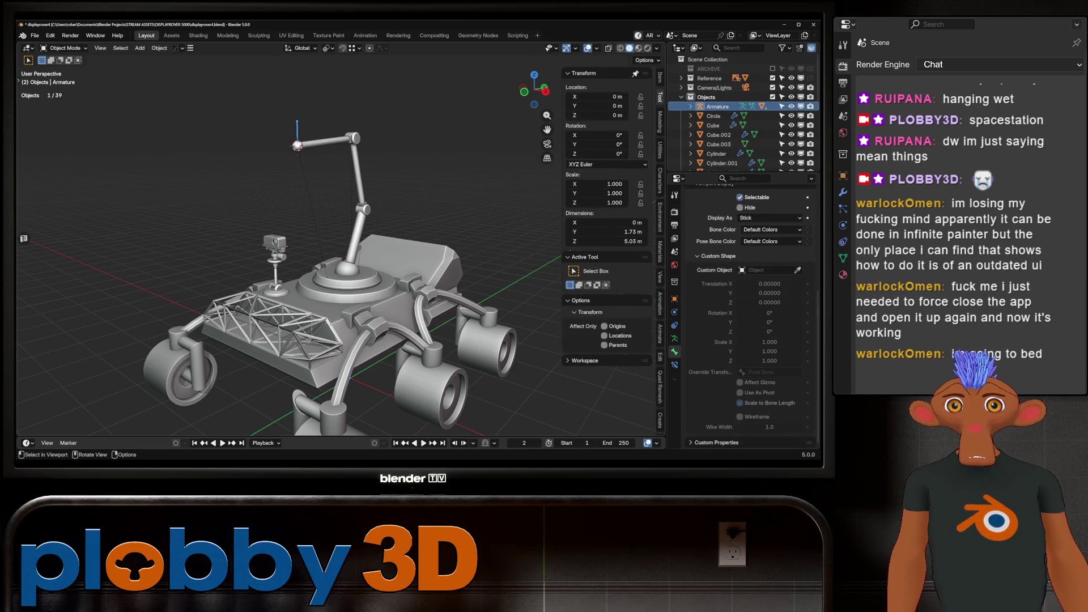
{"action": "key", "text": "q"}
{"action": "key", "text": "Return"}
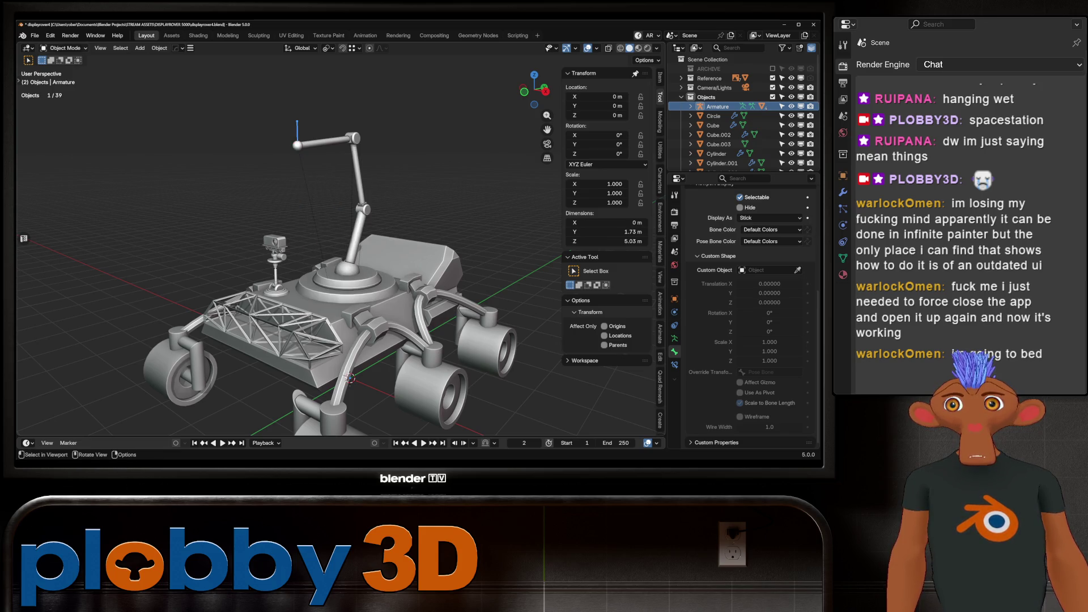
{"action": "key", "text": "ctrl+Tab"}
{"action": "key", "text": "g"}
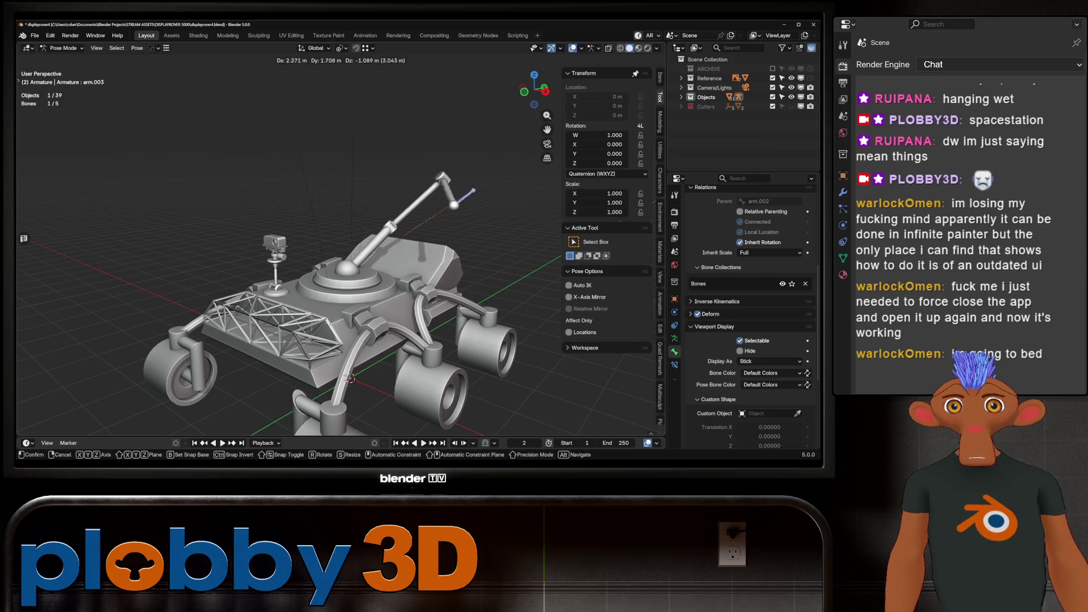
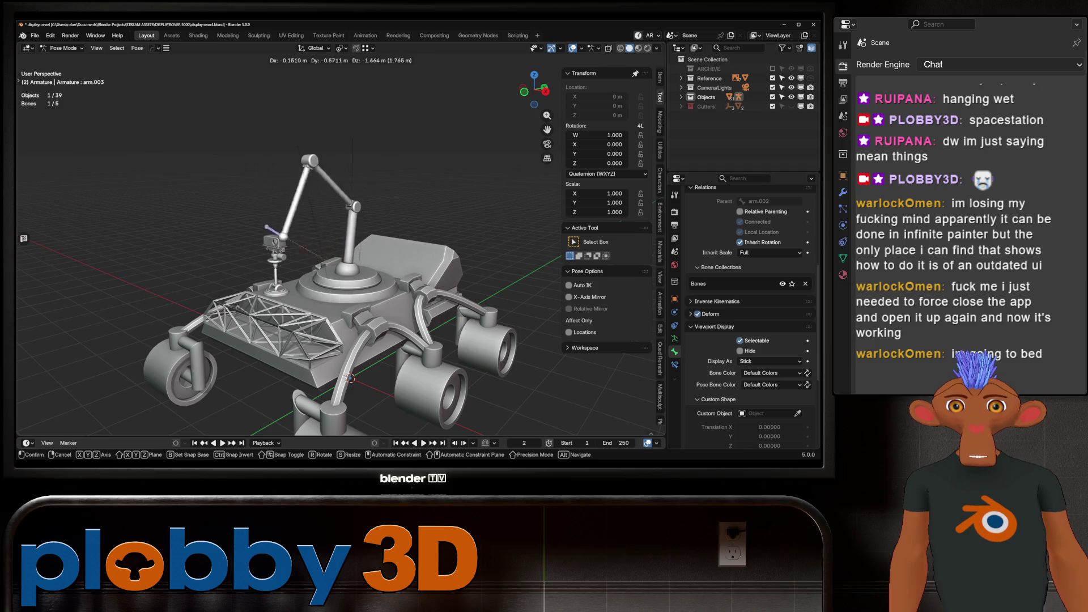
Move the IK tip bone so the robotic arm stands raised upright above the turret.
{"action": "key", "text": "Escape"}
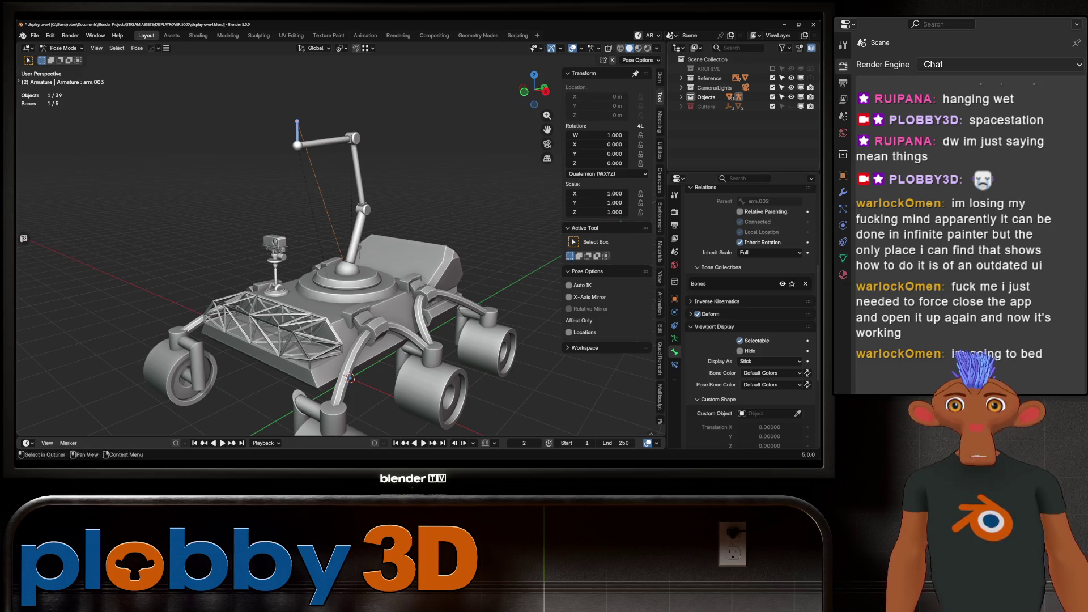
{"action": "key", "text": "g"}
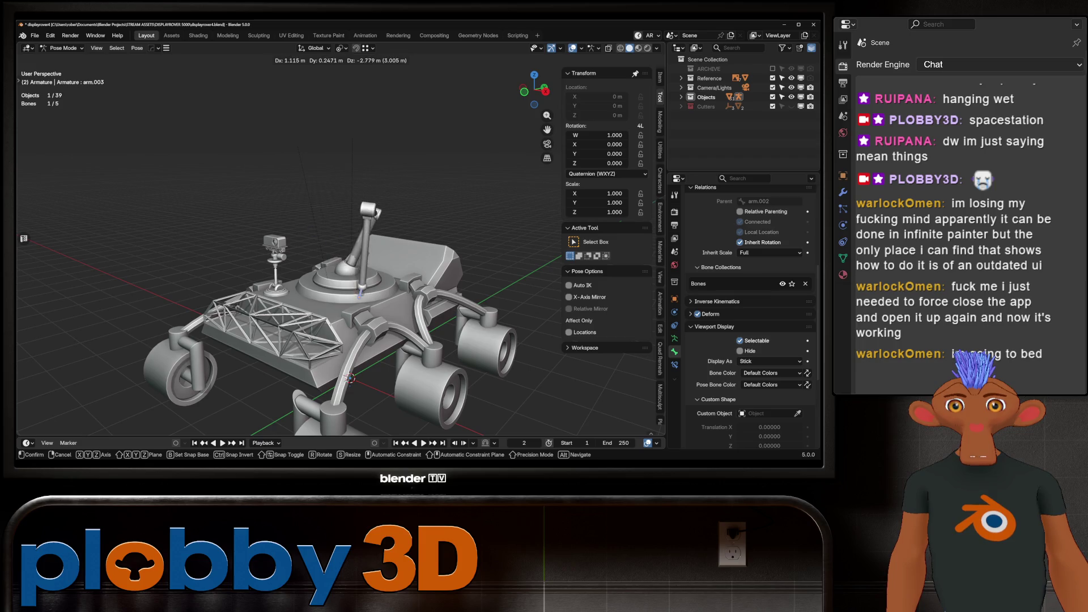
{"action": "left_click", "coordinate": [294, 138]}
{"action": "scroll", "coordinate": [294, 138], "scroll_direction": "up", "scroll_amount": 5}
{"action": "middle_click_drag", "start_coordinate": [294, 138], "coordinate": [340, 170]}
{"action": "scroll", "coordinate": [340, 170], "scroll_direction": "down", "scroll_amount": 3}
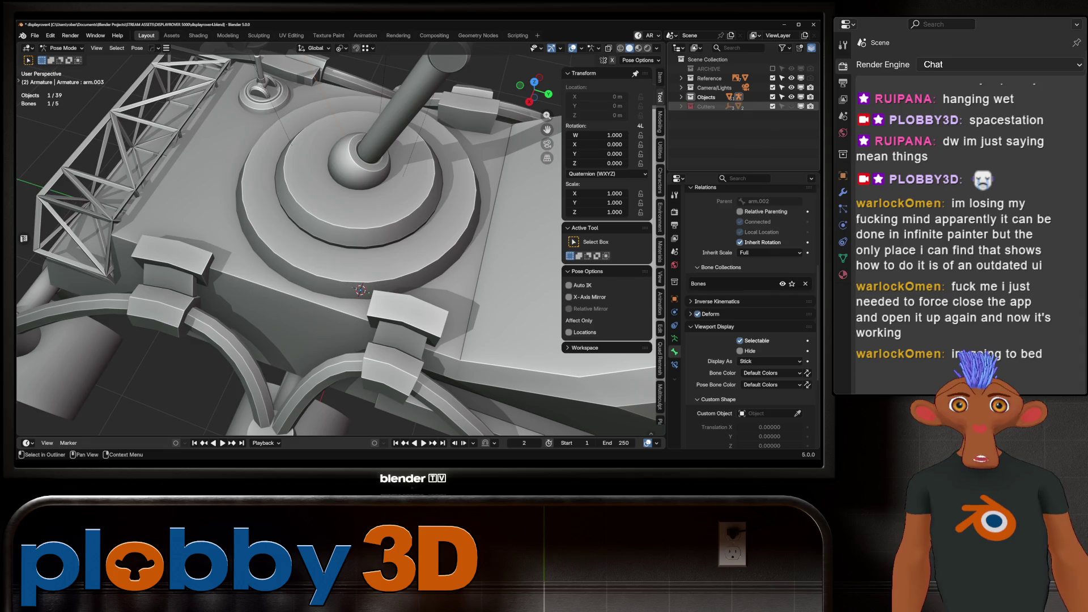
Expand the Cutters collection and select the Sphere.001 cutter.
{"action": "left_click", "coordinate": [682, 106]}
{"action": "left_click", "coordinate": [720, 154]}
{"action": "scroll", "coordinate": [363, 260], "scroll_direction": "down", "scroll_amount": 3}
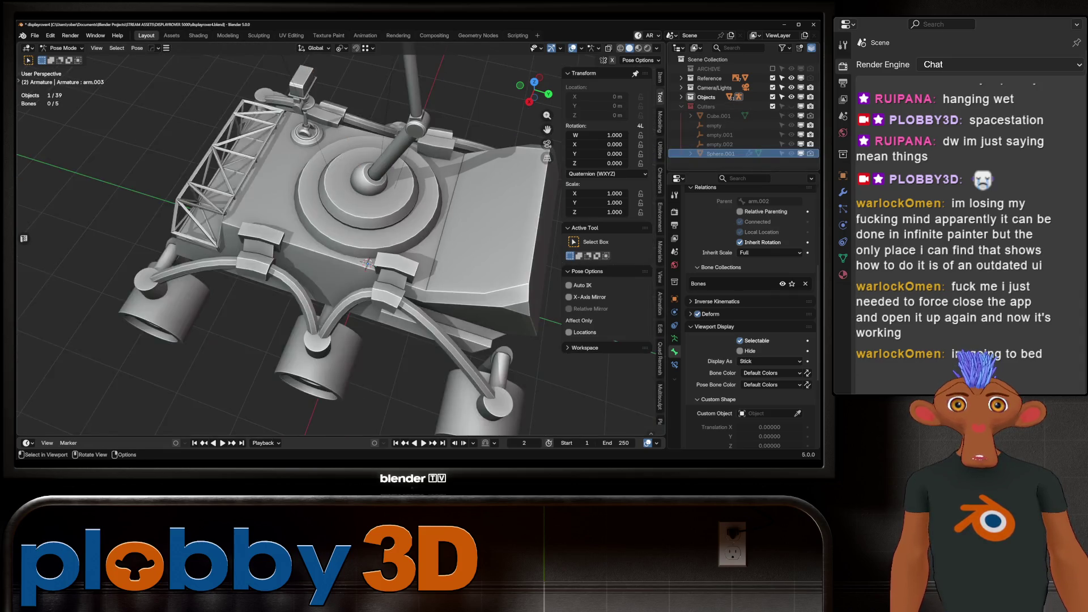
{"action": "middle_click_drag", "start_coordinate": [369, 263], "coordinate": [346, 305]}
{"action": "left_click", "coordinate": [62, 47]}
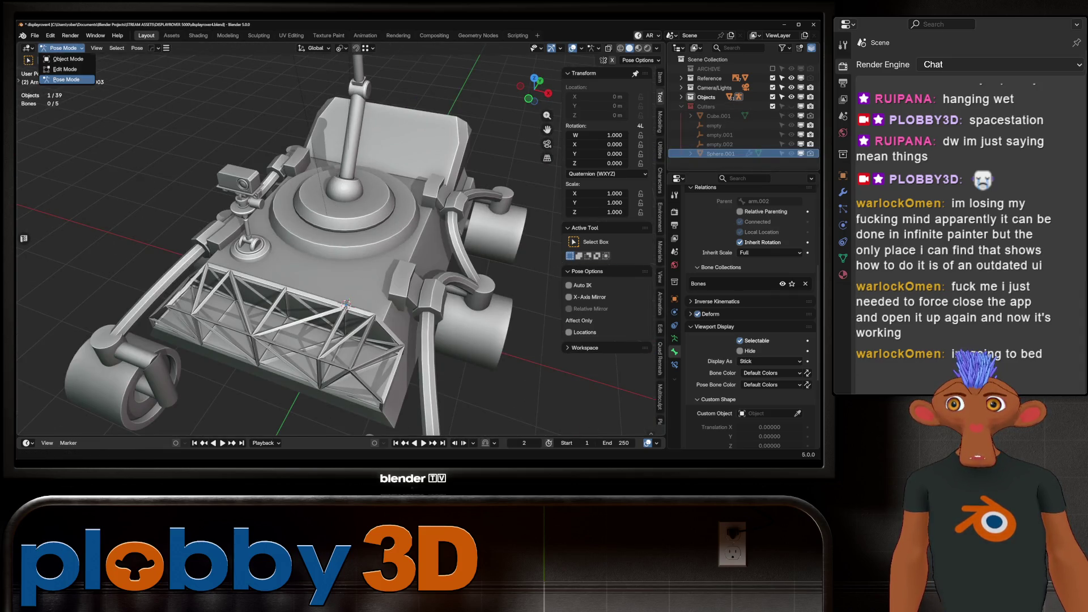
Switch to Object Mode and inspect the turret cylinder Cylinder.008's Boolean modifier.
{"action": "left_click", "coordinate": [68, 59]}
{"action": "left_click", "coordinate": [346, 305]}
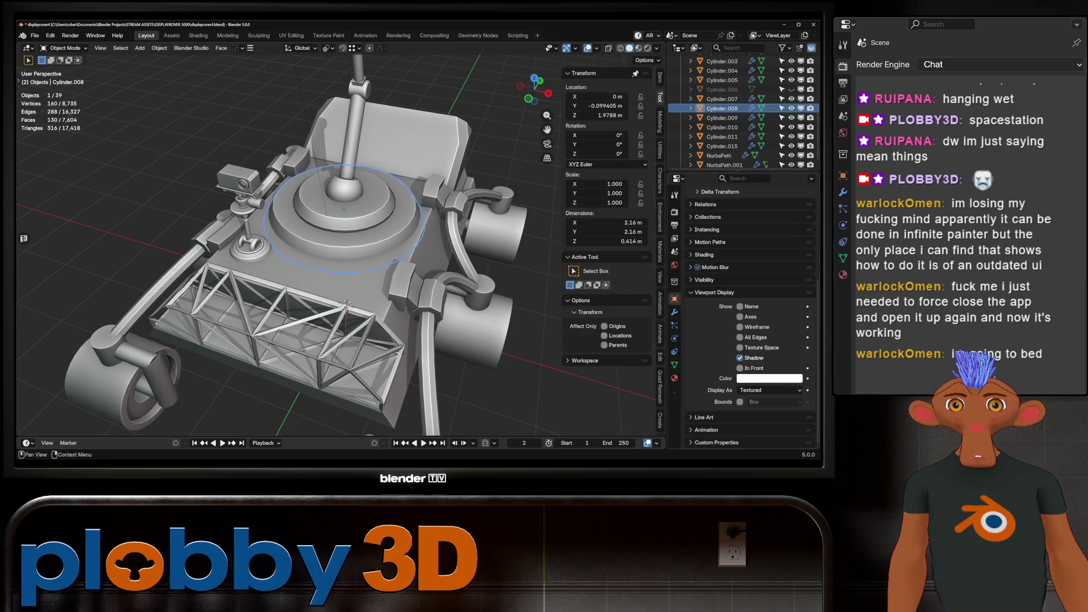
{"action": "left_click", "coordinate": [674, 312]}
{"action": "middle_click_drag", "start_coordinate": [346, 304], "coordinate": [431, 306]}
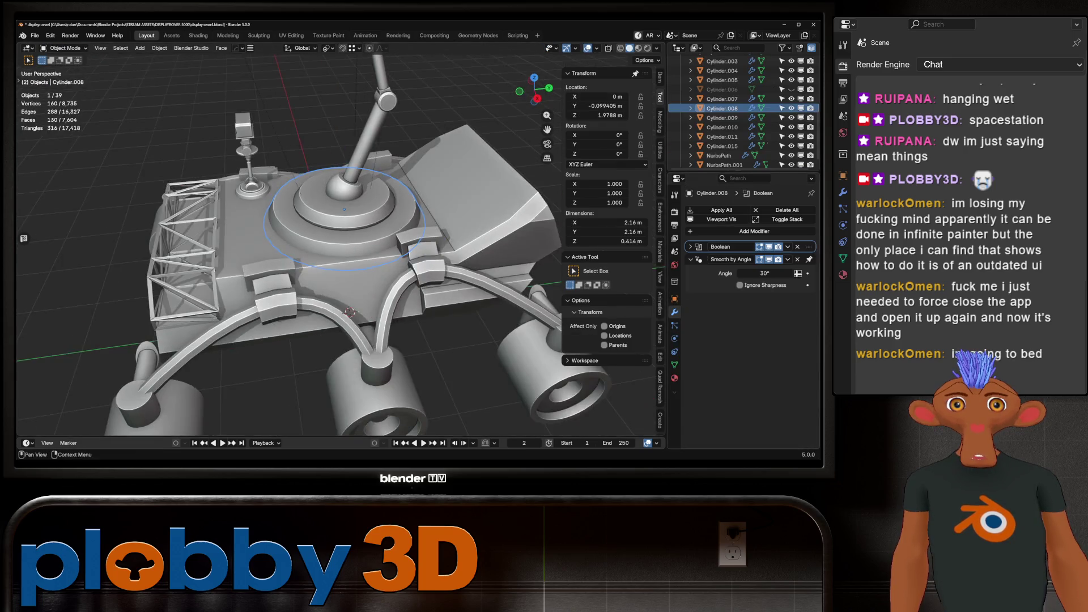
{"action": "left_click", "coordinate": [690, 247]}
{"action": "left_click", "coordinate": [691, 246]}
{"action": "scroll", "coordinate": [737, 113], "scroll_direction": "down", "scroll_amount": 1}
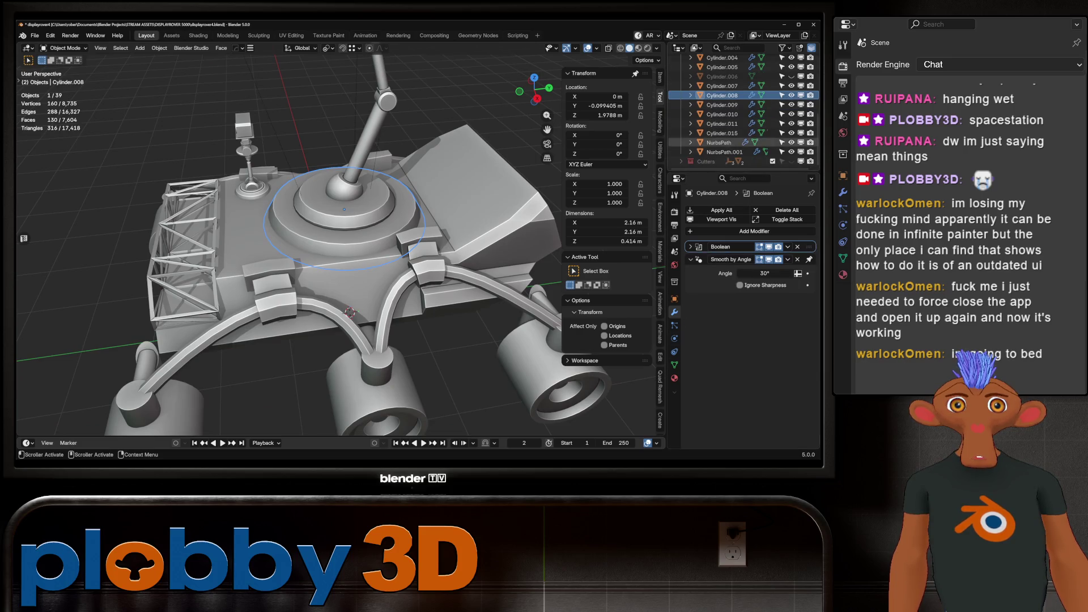
{"action": "scroll", "coordinate": [737, 113], "scroll_direction": "down", "scroll_amount": 5}
Select the Sphere.001 cutter and make the Cutters collection visible.
{"action": "left_click", "coordinate": [721, 162]}
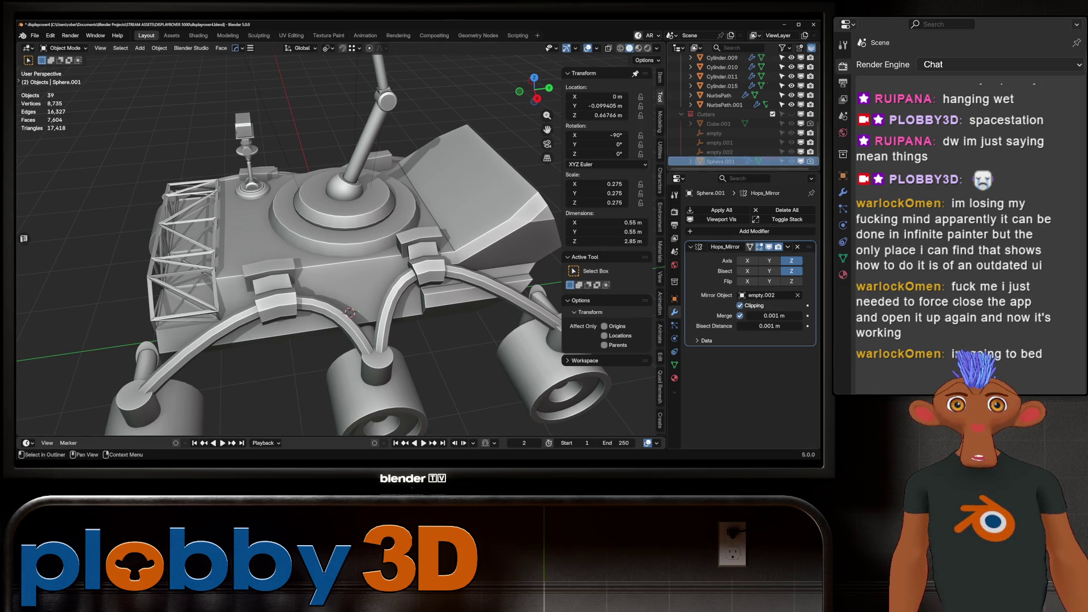
{"action": "left_click", "coordinate": [792, 114]}
{"action": "mouse_move", "coordinate": [340, 255]}
{"action": "middle_mouse_down"}
{"action": "mouse_move", "coordinate": [363, 249]}
{"action": "mouse_move", "coordinate": [346, 272]}
{"action": "middle_mouse_up"}
{"action": "scroll", "coordinate": [340, 255], "scroll_direction": "up", "scroll_amount": 6}
Try moving Sphere.001 vertically on Z, cancelling to keep its original height.
{"action": "key", "text": "g"}
{"action": "key", "text": "z"}
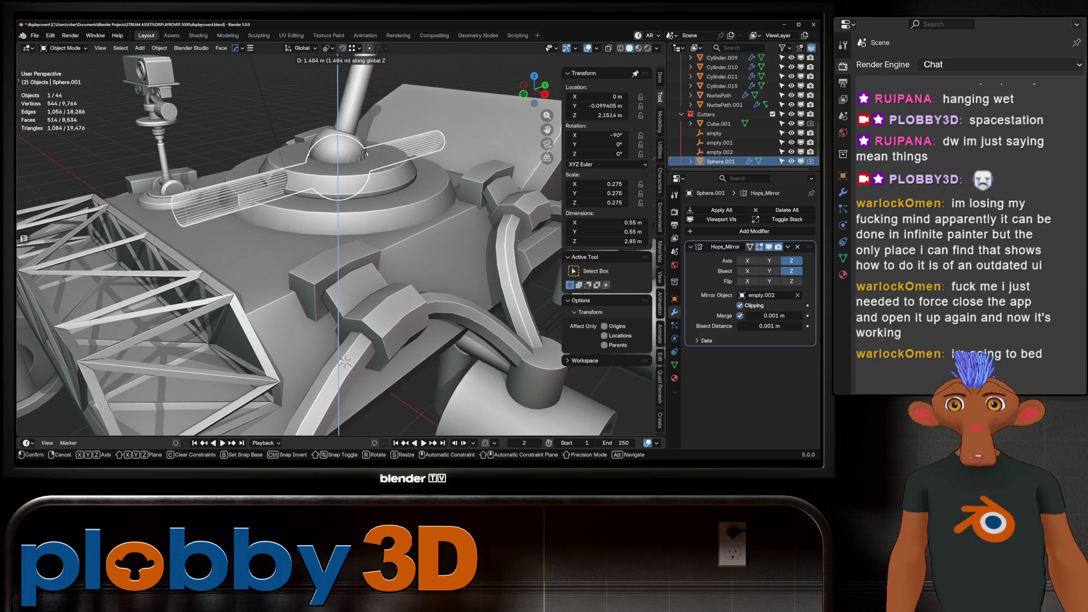
{"action": "key", "text": "Return"}
{"action": "key", "text": "g"}
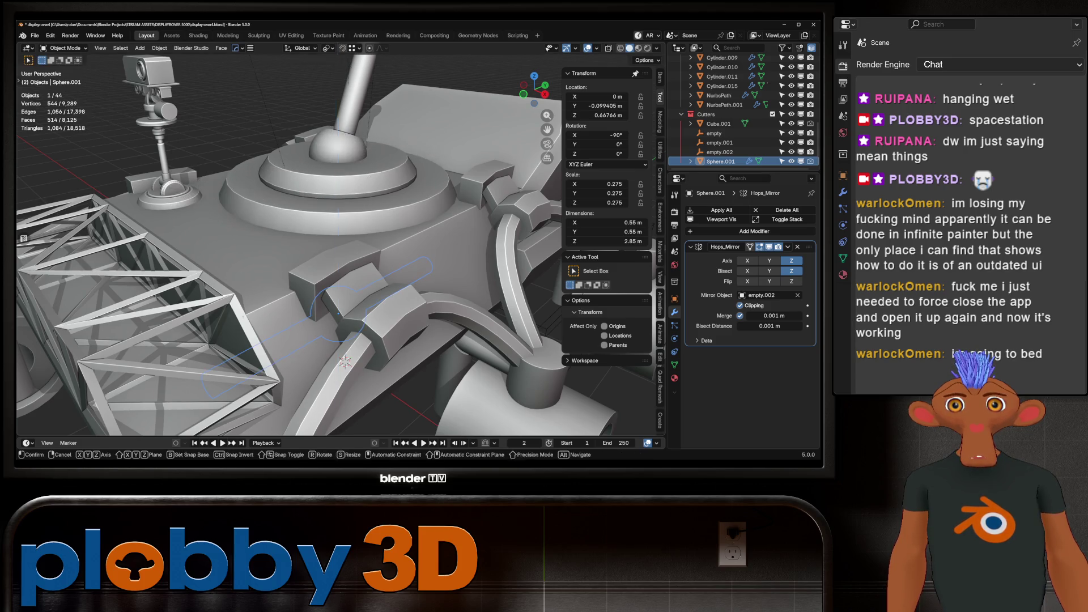
{"action": "key", "text": "z"}
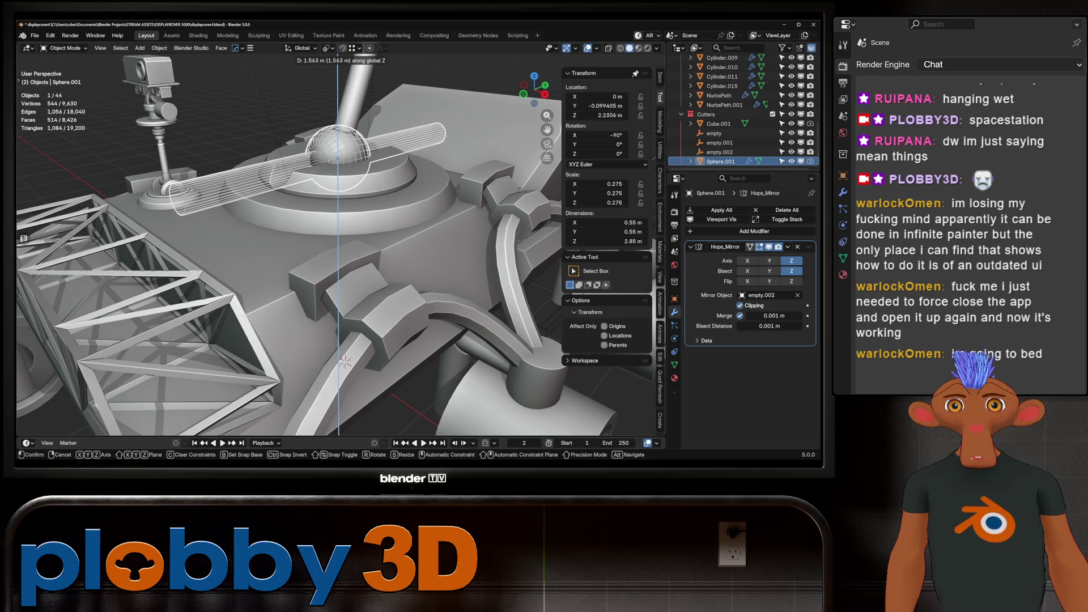
{"action": "key", "text": "Escape"}
{"action": "middle_click_drag", "start_coordinate": [345, 361], "coordinate": [340, 400]}
{"action": "left_click", "coordinate": [339, 162]}
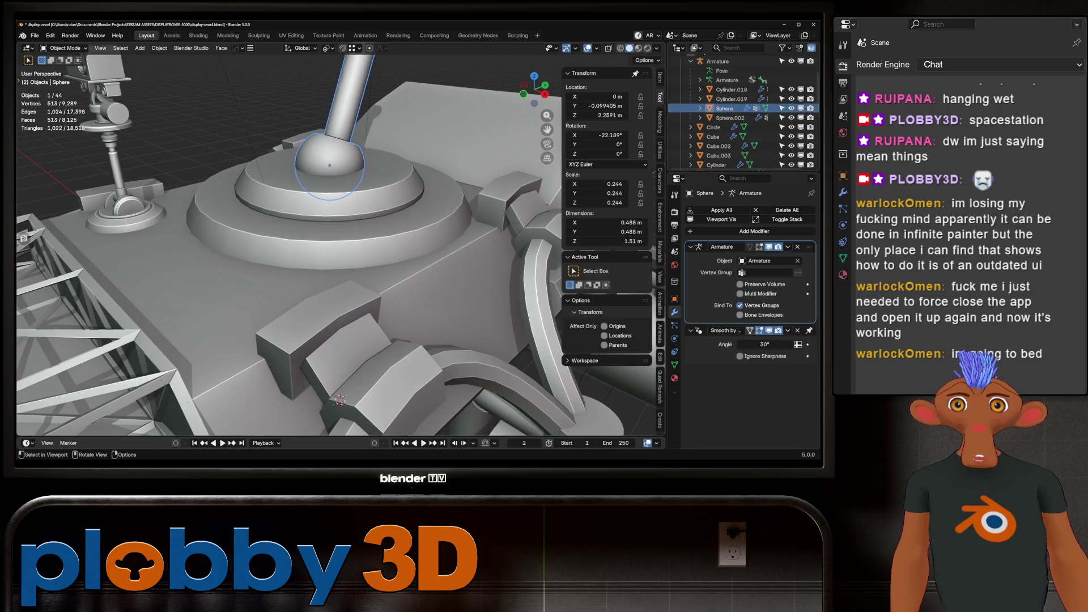
Centre the Sphere.001 cutter on the arm's ball joint using Cursor to Selected and Selection to Cursor.
{"action": "key", "text": "q"}
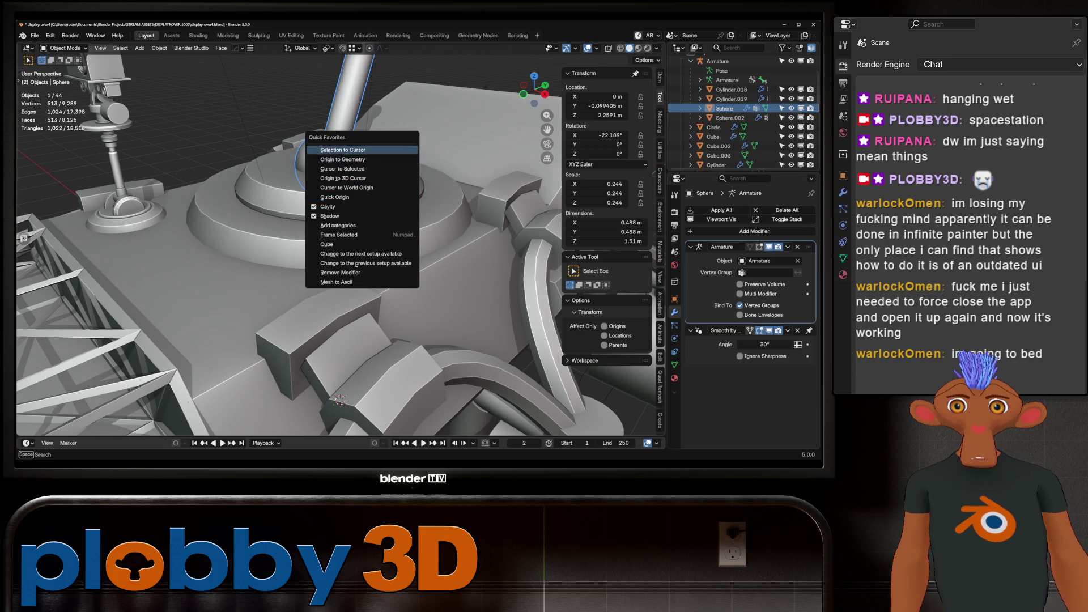
{"action": "left_click", "coordinate": [351, 168]}
{"action": "scroll", "coordinate": [352, 169], "scroll_direction": "down", "scroll_amount": 6}
{"action": "mouse_move", "coordinate": [351, 168]}
{"action": "middle_mouse_down"}
{"action": "mouse_move", "coordinate": [362, 317]}
{"action": "mouse_move", "coordinate": [392, 266]}
{"action": "mouse_move", "coordinate": [340, 244]}
{"action": "mouse_move", "coordinate": [374, 181]}
{"action": "middle_mouse_up"}
{"action": "left_click", "coordinate": [354, 334]}
{"action": "key", "text": "q"}
{"action": "left_click", "coordinate": [399, 306]}
{"action": "scroll", "coordinate": [374, 255], "scroll_direction": "up", "scroll_amount": 2}
Apply the Boolean cut on the turret cylinder Cylinder.008.
{"action": "left_click", "coordinate": [318, 272]}
{"action": "scroll", "coordinate": [317, 255], "scroll_direction": "down", "scroll_amount": 5}
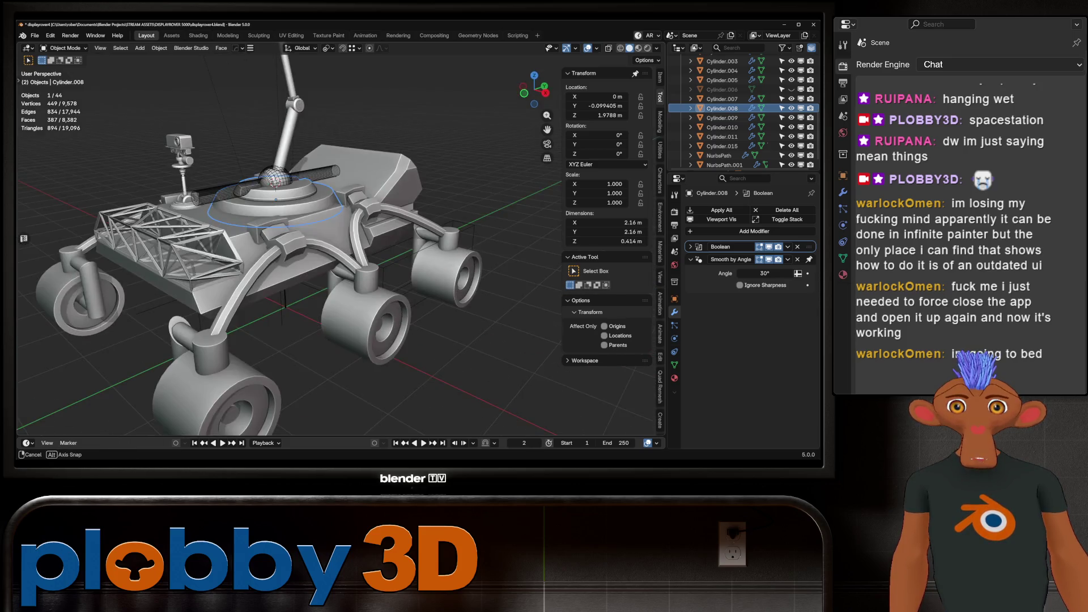
{"action": "scroll", "coordinate": [372, 222], "scroll_direction": "up", "scroll_amount": 4}
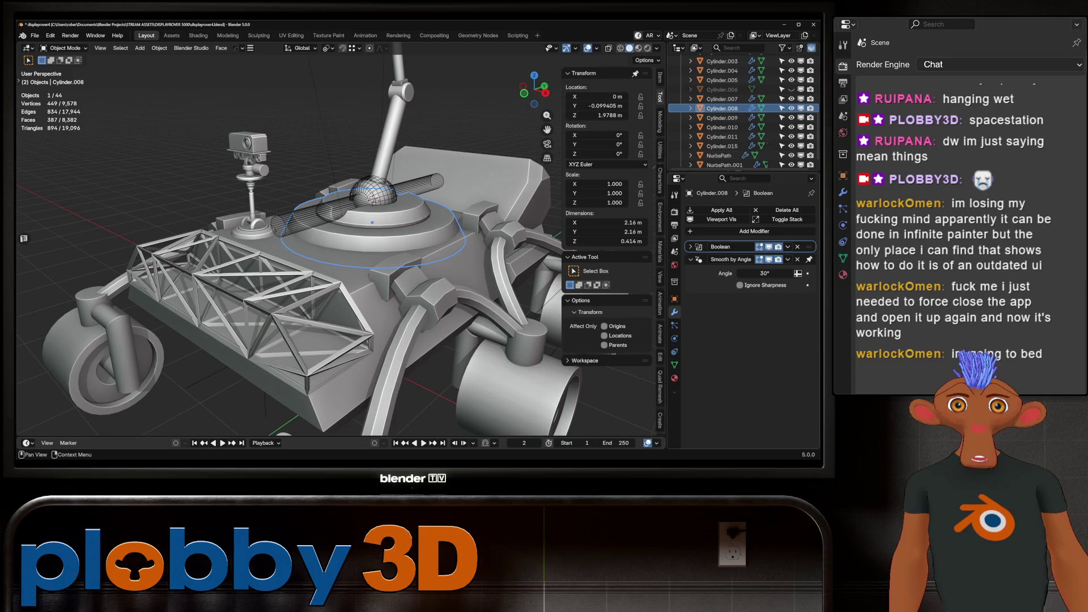
{"action": "left_click", "coordinate": [721, 209]}
Hide the Cutters collection again and select the armature.
{"action": "left_click", "coordinate": [371, 193]}
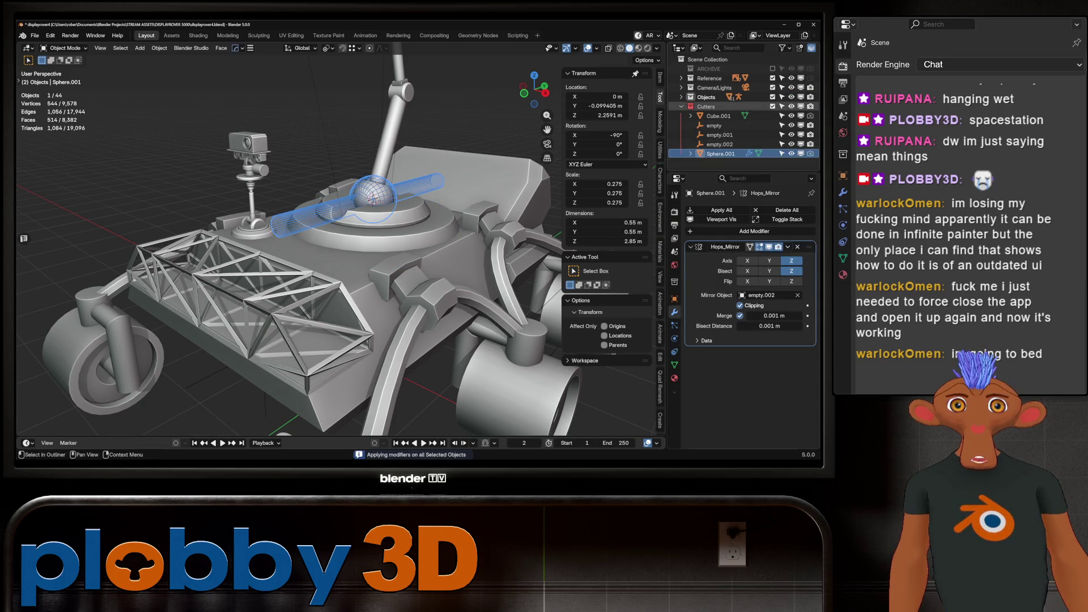
{"action": "left_click", "coordinate": [791, 106]}
{"action": "middle_click_drag", "start_coordinate": [340, 256], "coordinate": [539, 244]}
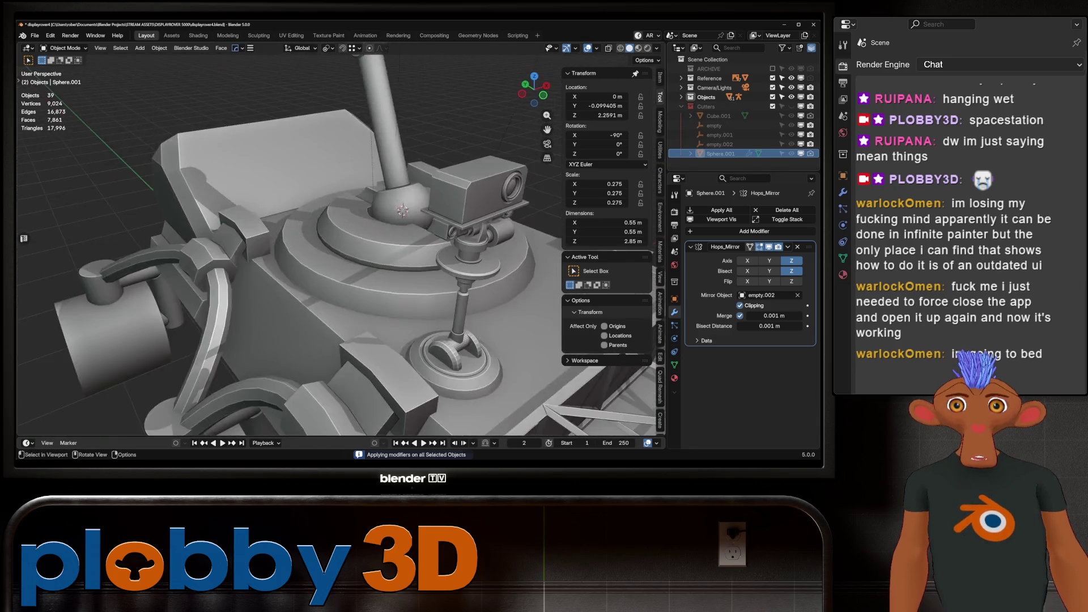
{"action": "scroll", "coordinate": [341, 238], "scroll_direction": "down", "scroll_amount": 10}
{"action": "mouse_move", "coordinate": [318, 164]}
{"action": "middle_mouse_down"}
{"action": "mouse_move", "coordinate": [311, 155]}
{"action": "mouse_move", "coordinate": [346, 153]}
{"action": "middle_mouse_up"}
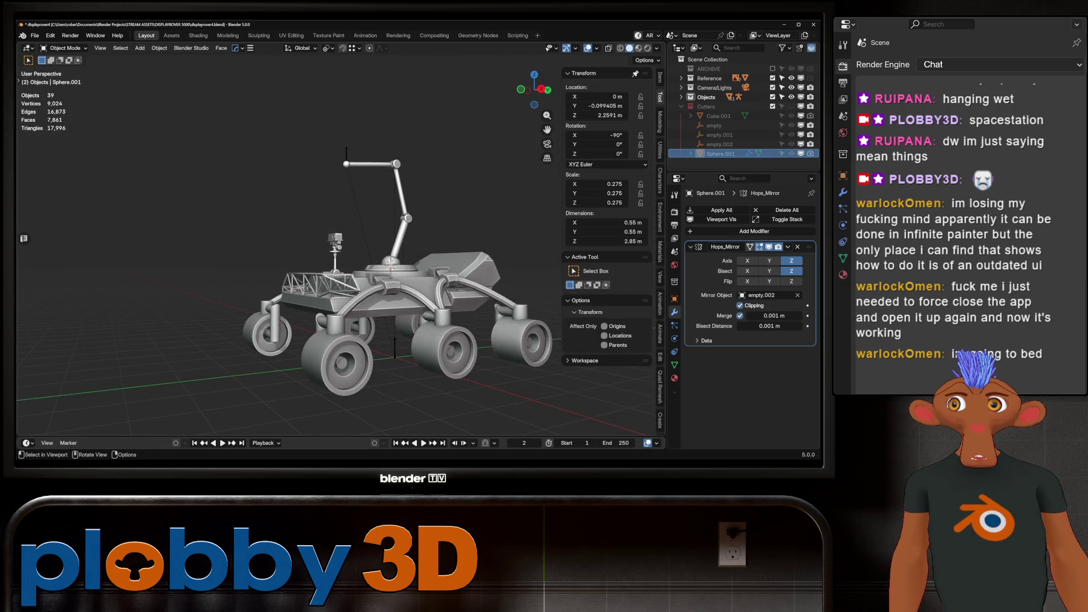
{"action": "left_click", "coordinate": [346, 153]}
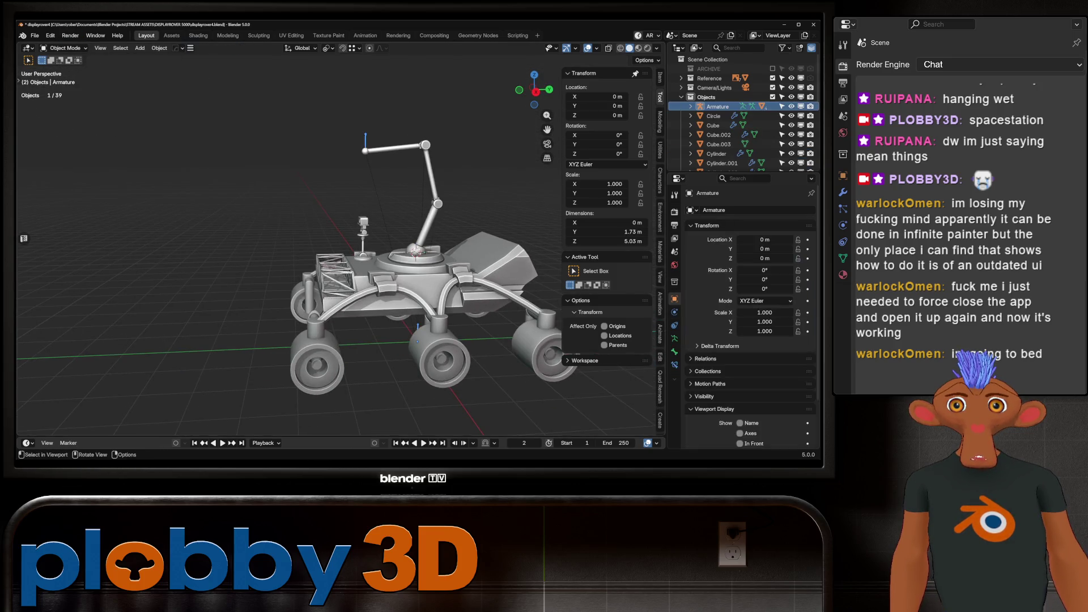
In Pose Mode, pull the arm's tip bone to the left and confirm the pose.
{"action": "middle_click_drag", "start_coordinate": [346, 153], "coordinate": [363, 156]}
{"action": "key", "text": "ctrl+Tab"}
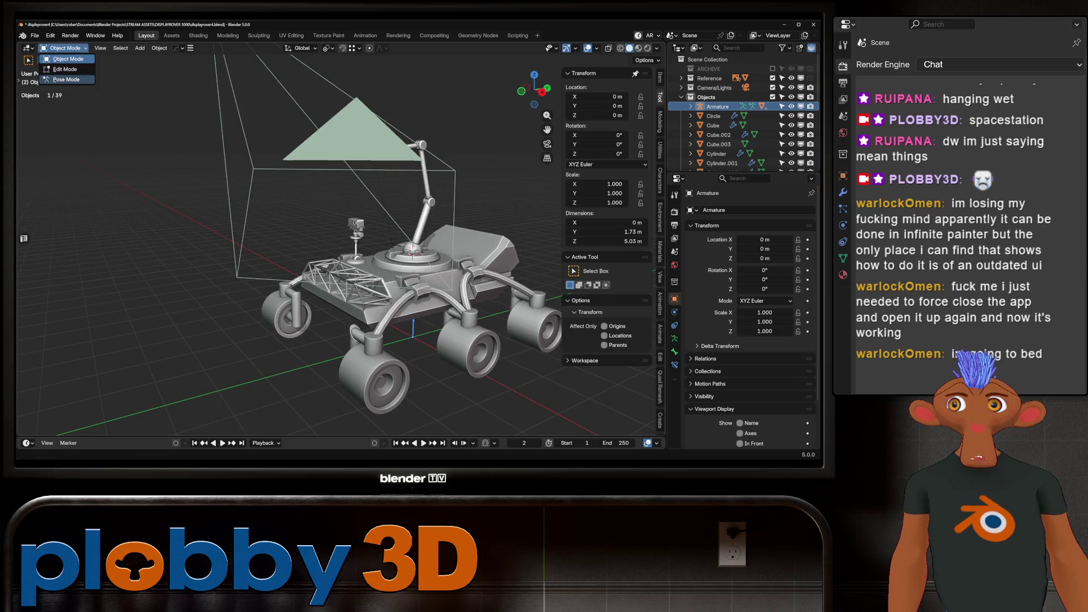
{"action": "scroll", "coordinate": [352, 255], "scroll_direction": "up", "scroll_amount": 3}
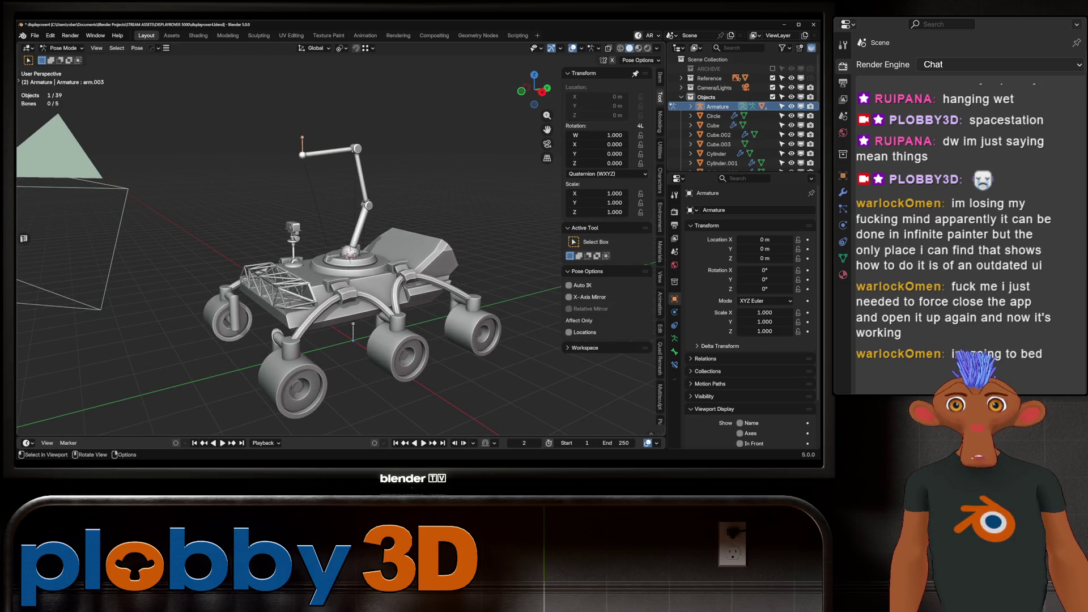
{"action": "mouse_move", "coordinate": [302, 146]}
{"action": "left_mouse_down"}
{"action": "mouse_move", "coordinate": [340, 148]}
{"action": "mouse_move", "coordinate": [249, 193]}
{"action": "mouse_move", "coordinate": [162, 213]}
{"action": "mouse_move", "coordinate": [294, 182]}
{"action": "mouse_move", "coordinate": [227, 187]}
{"action": "mouse_move", "coordinate": [328, 159]}
{"action": "mouse_move", "coordinate": [368, 120]}
{"action": "mouse_move", "coordinate": [363, 164]}
{"action": "mouse_move", "coordinate": [211, 179]}
{"action": "mouse_move", "coordinate": [374, 158]}
{"action": "mouse_move", "coordinate": [462, 184]}
{"action": "mouse_move", "coordinate": [362, 109]}
{"action": "mouse_move", "coordinate": [347, 63]}
{"action": "mouse_move", "coordinate": [304, 165]}
{"action": "mouse_move", "coordinate": [243, 195]}
{"action": "mouse_move", "coordinate": [297, 154]}
{"action": "left_mouse_up"}
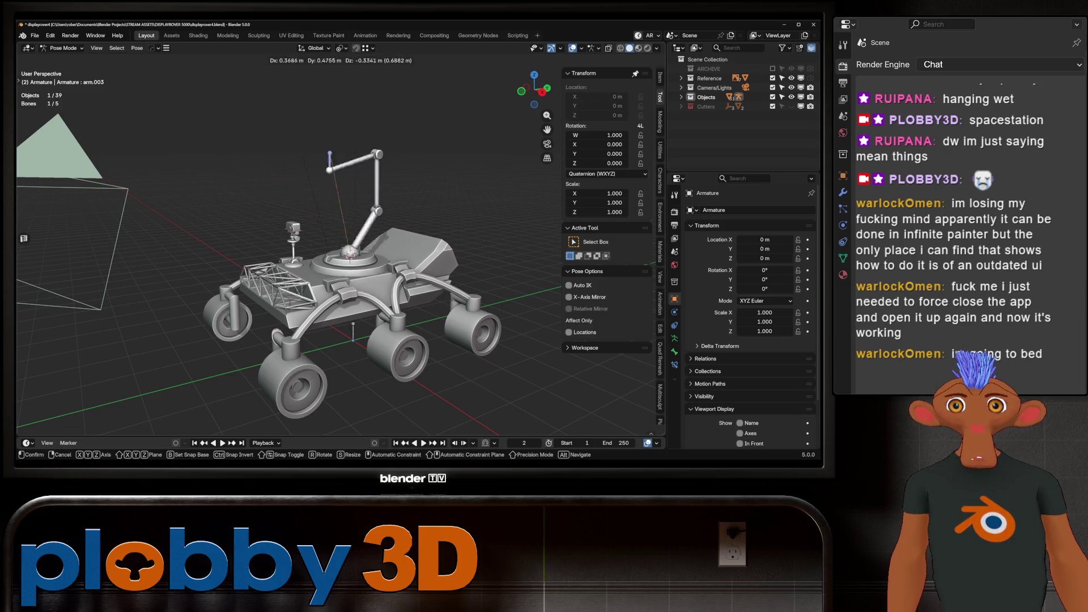
{"action": "left_click_drag", "start_coordinate": [330, 154], "coordinate": [331, 154]}
{"action": "mouse_move", "coordinate": [331, 154]}
{"action": "middle_mouse_down"}
{"action": "mouse_move", "coordinate": [465, 158]}
{"action": "mouse_move", "coordinate": [430, 156]}
{"action": "middle_mouse_up"}
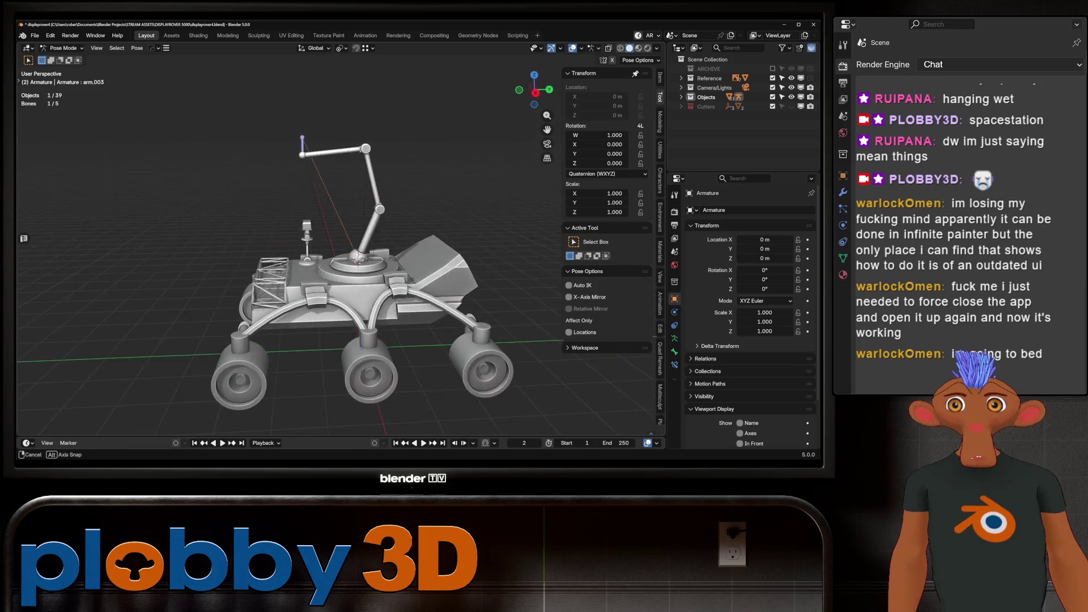
Try rotating arm bones on X, then move the tip bone to a new position instead.
{"action": "key", "text": "r"}
{"action": "key", "text": "x"}
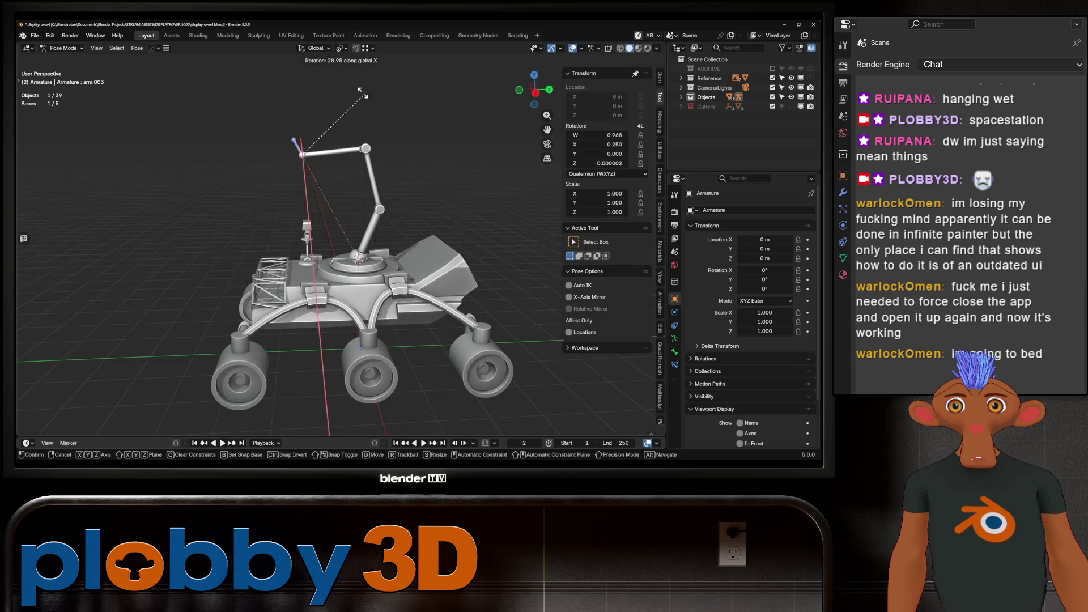
{"action": "key", "text": "Escape"}
{"action": "key", "text": "r"}
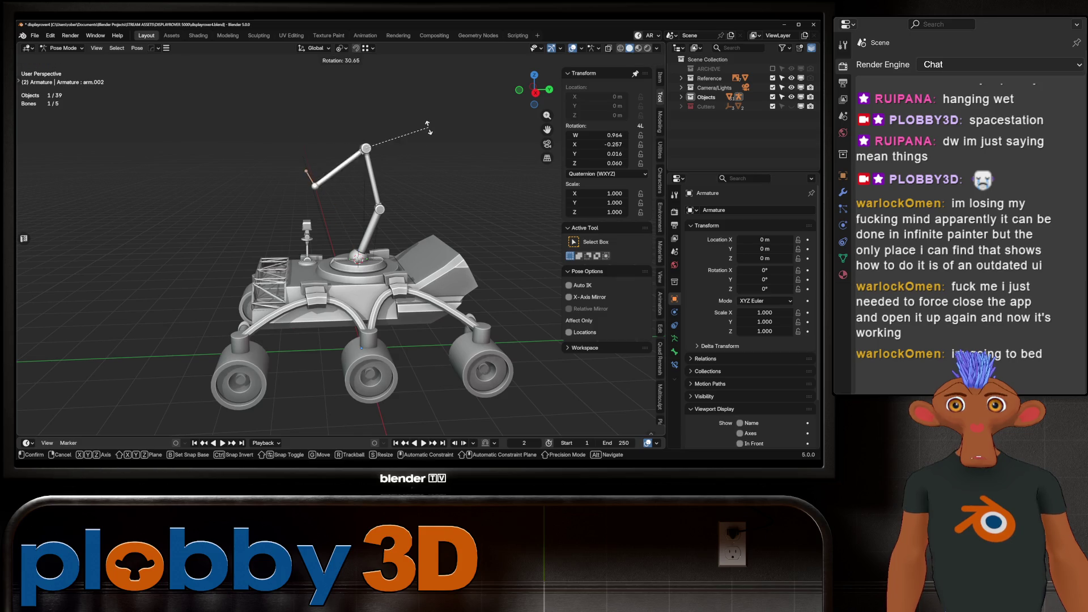
{"action": "key", "text": "Escape"}
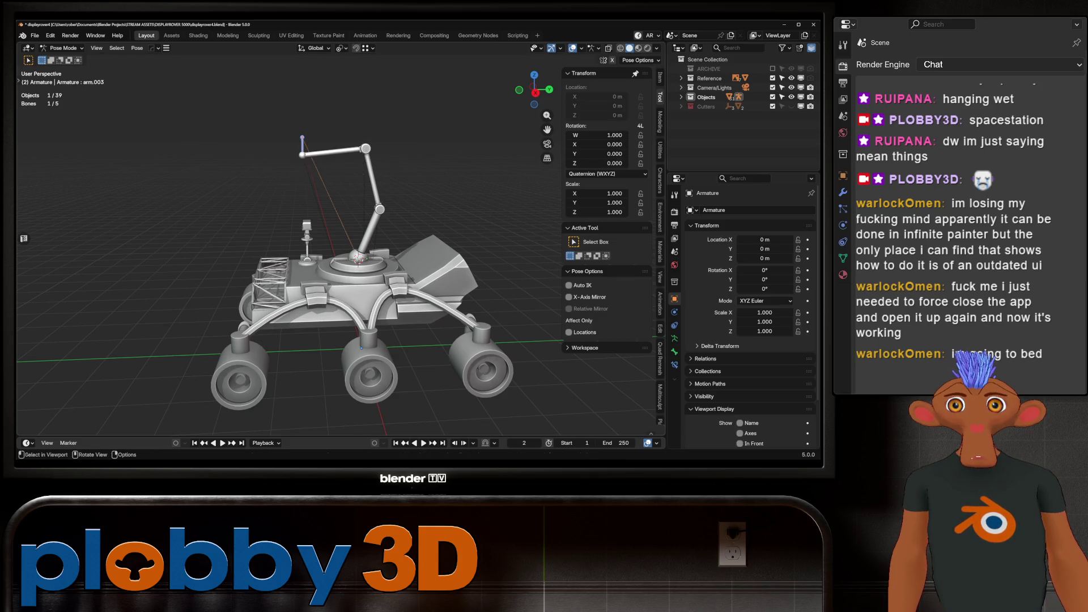
{"action": "key", "text": "g"}
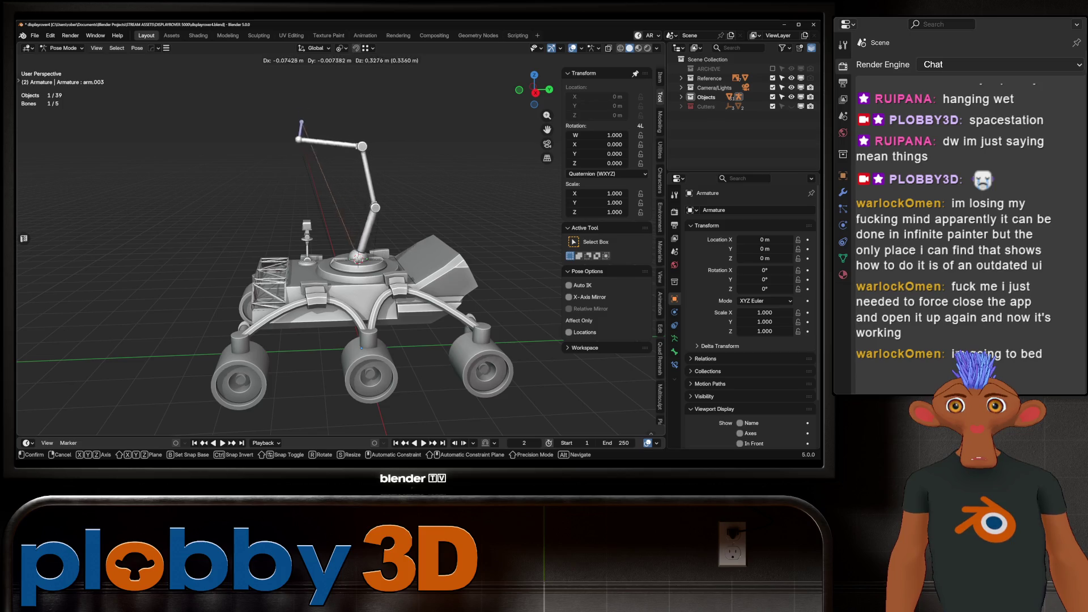
{"action": "left_click", "coordinate": [256, 140]}
Return the armature to Object Mode and bring up the Add menu.
{"action": "mouse_move", "coordinate": [256, 140]}
{"action": "middle_mouse_down"}
{"action": "mouse_move", "coordinate": [267, 142]}
{"action": "mouse_move", "coordinate": [216, 148]}
{"action": "mouse_move", "coordinate": [374, 154]}
{"action": "mouse_move", "coordinate": [374, 130]}
{"action": "mouse_move", "coordinate": [397, 255]}
{"action": "middle_mouse_up"}
{"action": "key", "text": "ctrl+Tab"}
{"action": "key", "text": "shift+a"}
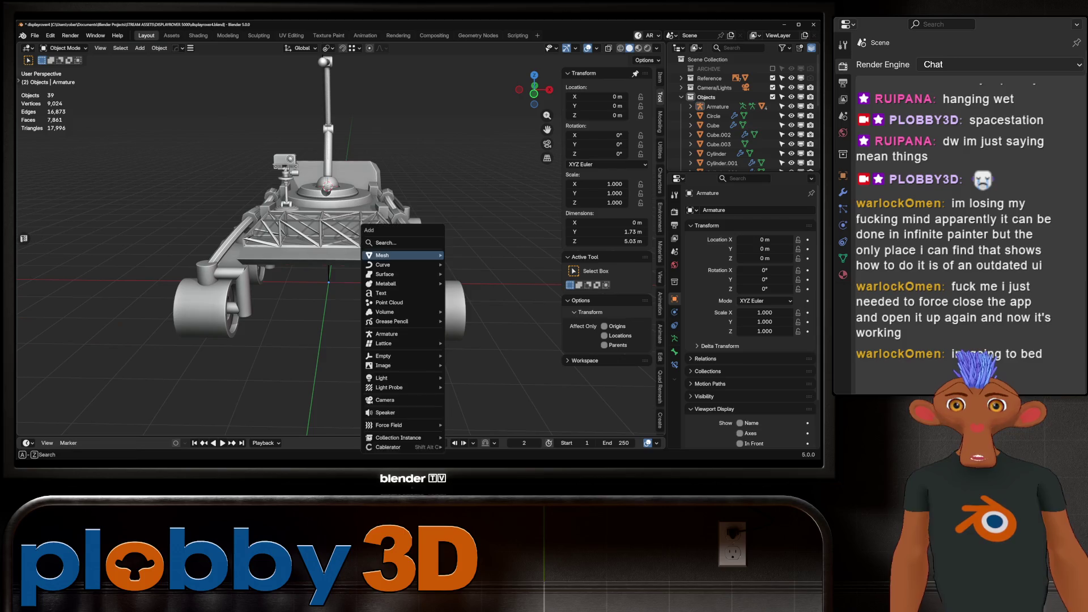
Add a plane, rotate it 90° about X to stand upright, and apply rotation and scale.
{"action": "mouse_move", "coordinate": [396, 255]}
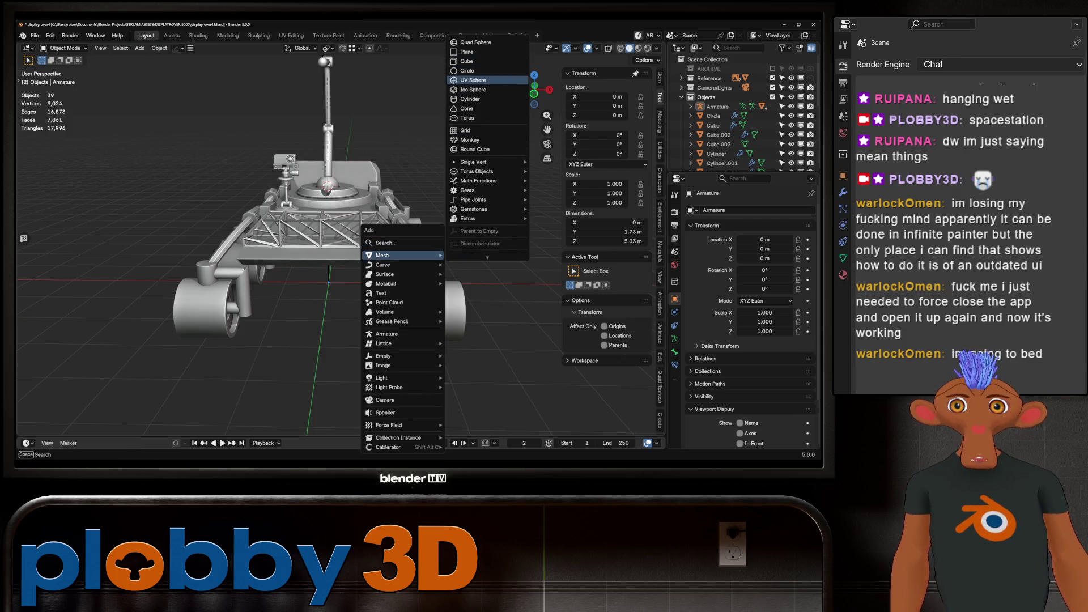
{"action": "left_click", "coordinate": [467, 52]}
{"action": "middle_click_drag", "start_coordinate": [340, 227], "coordinate": [375, 255]}
{"action": "type", "text": "rx90"}
{"action": "key", "text": "Return"}
{"action": "key", "text": "ctrl+a"}
{"action": "left_click", "coordinate": [355, 219]}
{"action": "middle_click_drag", "start_coordinate": [355, 219], "coordinate": [420, 217]}
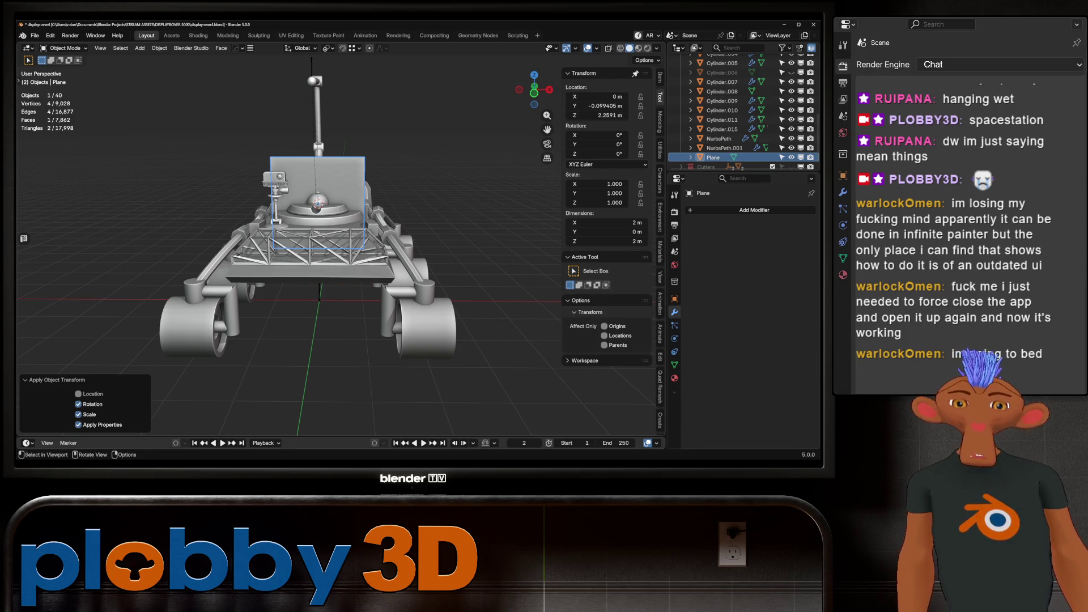
Set the plane's dimensions to 1.6 m on X and 0.9 m on Z, then apply scale.
{"action": "left_click", "coordinate": [606, 222]}
{"action": "type", "text": "1.4"}
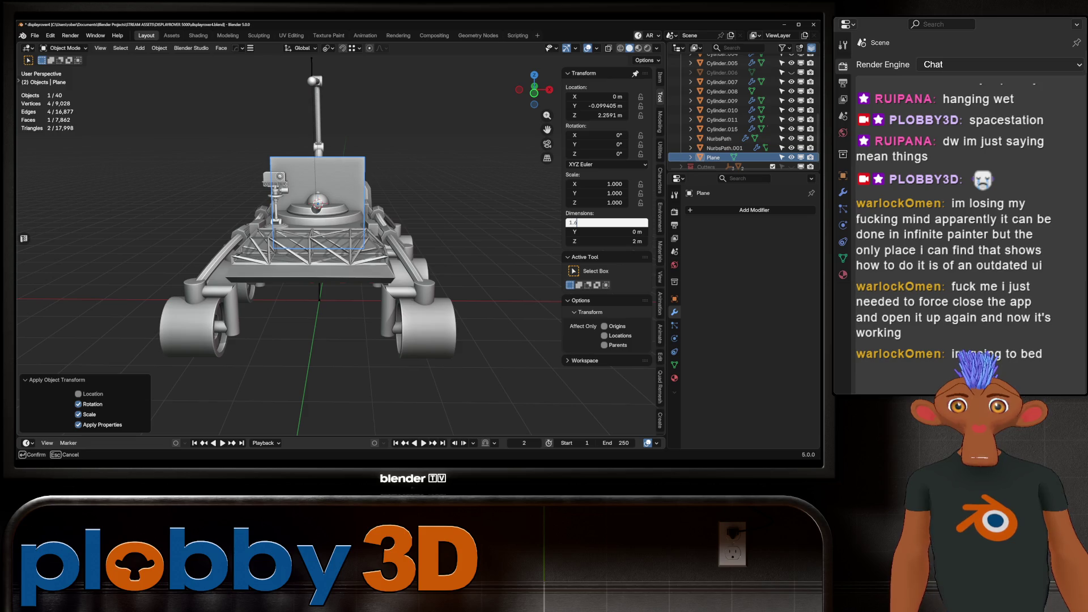
{"action": "key", "text": "Return"}
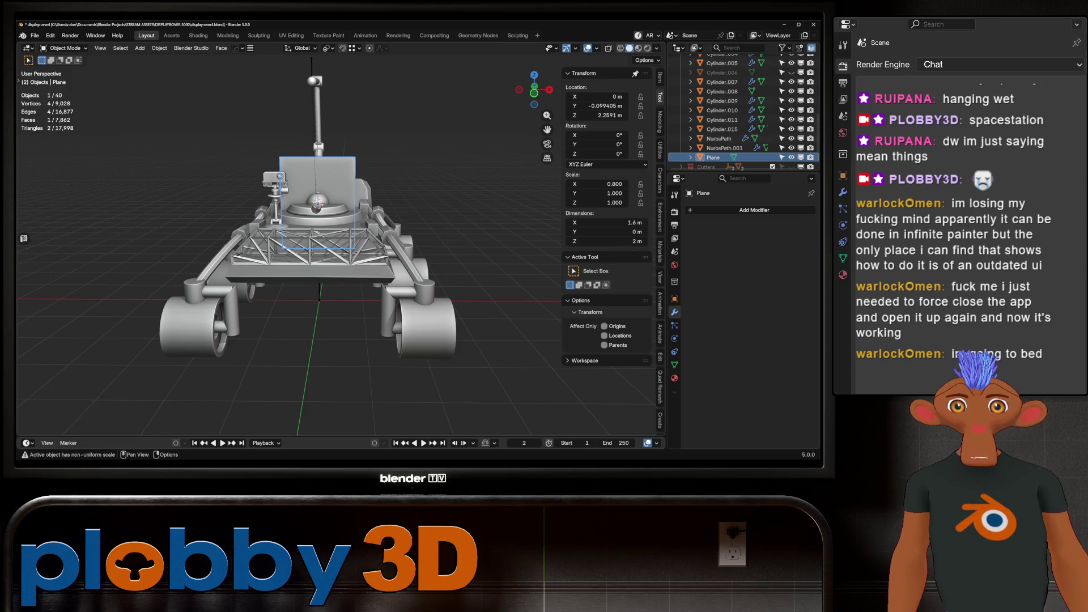
{"action": "left_click", "coordinate": [607, 241]}
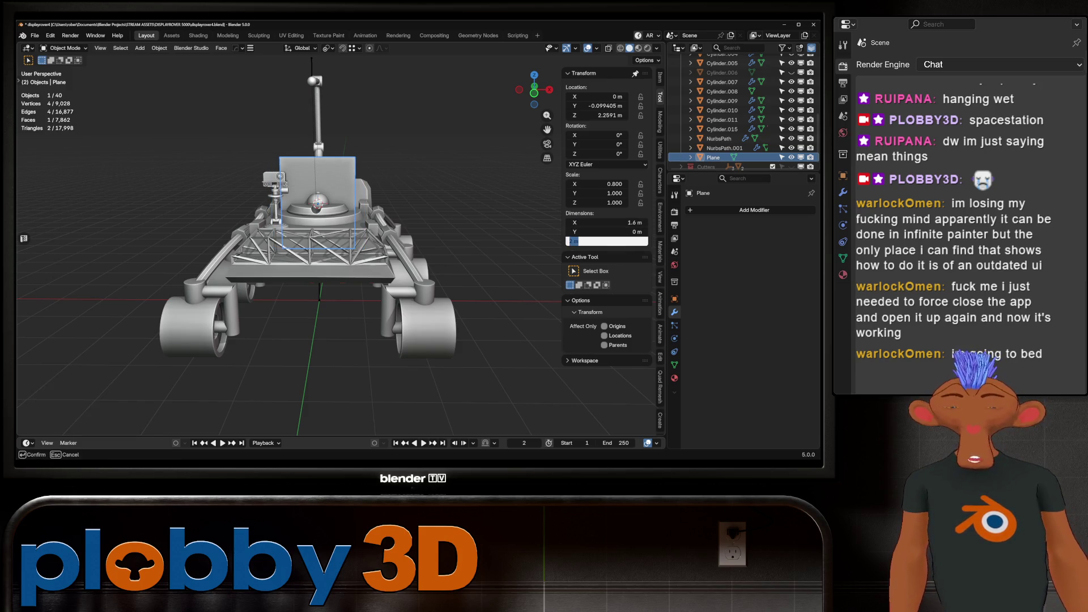
{"action": "type", "text": "0.9"}
{"action": "key", "text": "Return"}
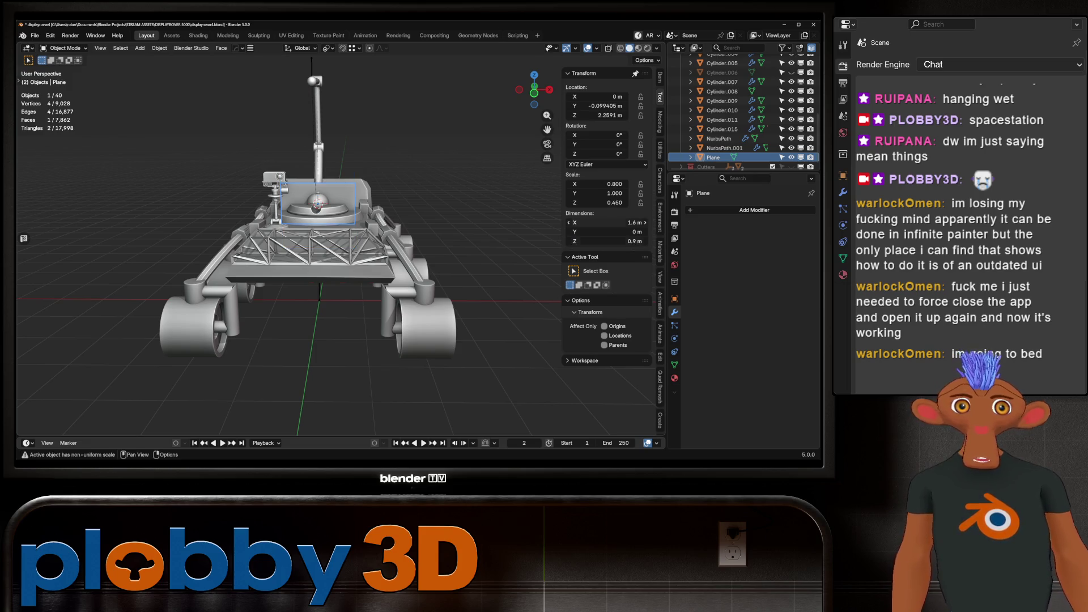
{"action": "key", "text": "ctrl+a"}
{"action": "left_click", "coordinate": [352, 144]}
{"action": "middle_click_drag", "start_coordinate": [351, 144], "coordinate": [476, 147]}
Snap the plane to the arm-tip sphere via the 3D cursor.
{"action": "scroll", "coordinate": [289, 252], "scroll_direction": "up", "scroll_amount": 3}
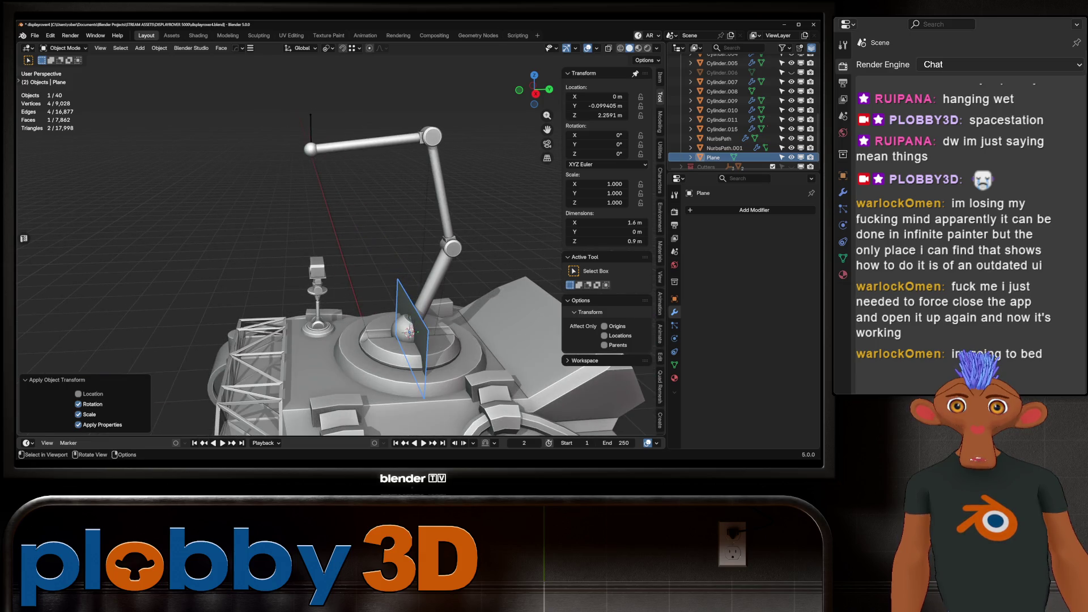
{"action": "left_click", "coordinate": [311, 149]}
{"action": "key", "text": "q"}
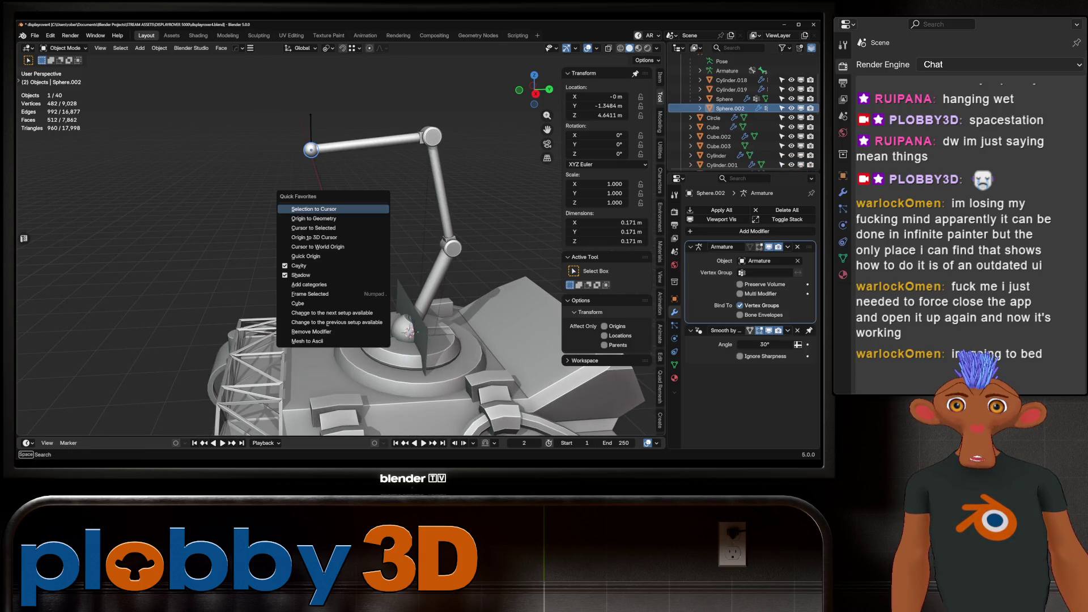
{"action": "left_click", "coordinate": [314, 228]}
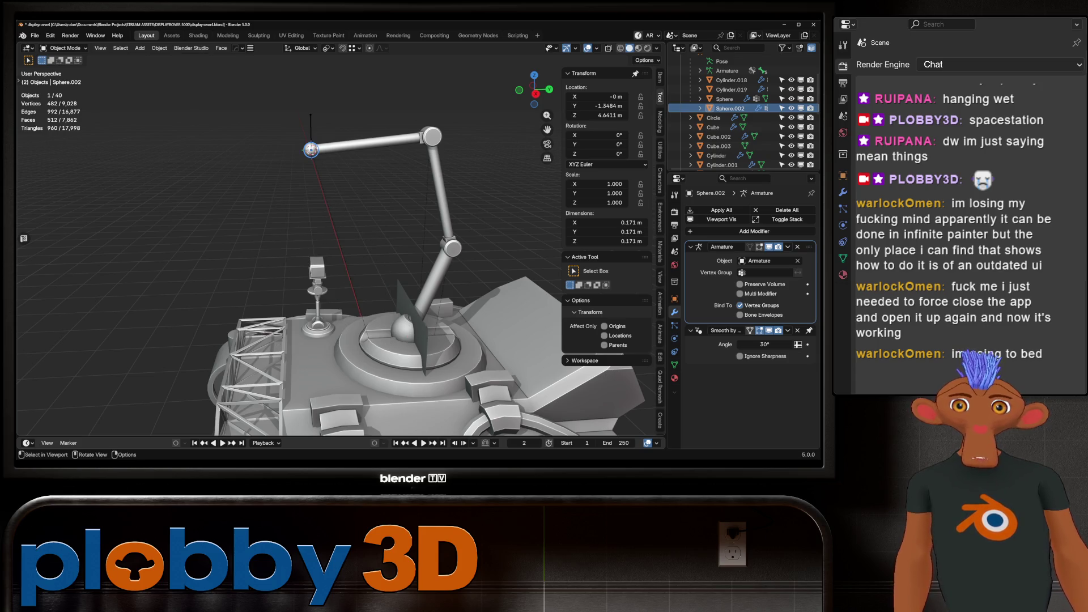
{"action": "left_click", "coordinate": [408, 329]}
{"action": "key", "text": "q"}
{"action": "left_click", "coordinate": [391, 277]}
Reset the 3D cursor to the world origin and slide the plane along Y.
{"action": "middle_click_drag", "start_coordinate": [391, 277], "coordinate": [363, 214]}
{"action": "key", "text": "q"}
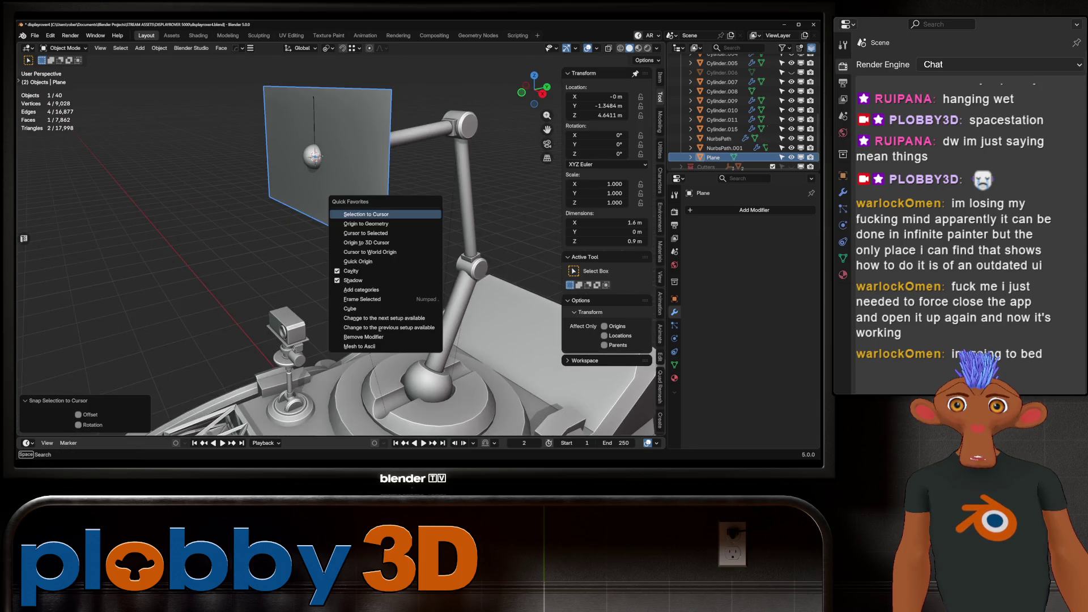
{"action": "left_click", "coordinate": [369, 251]}
{"action": "middle_click_drag", "start_coordinate": [368, 252], "coordinate": [328, 249]}
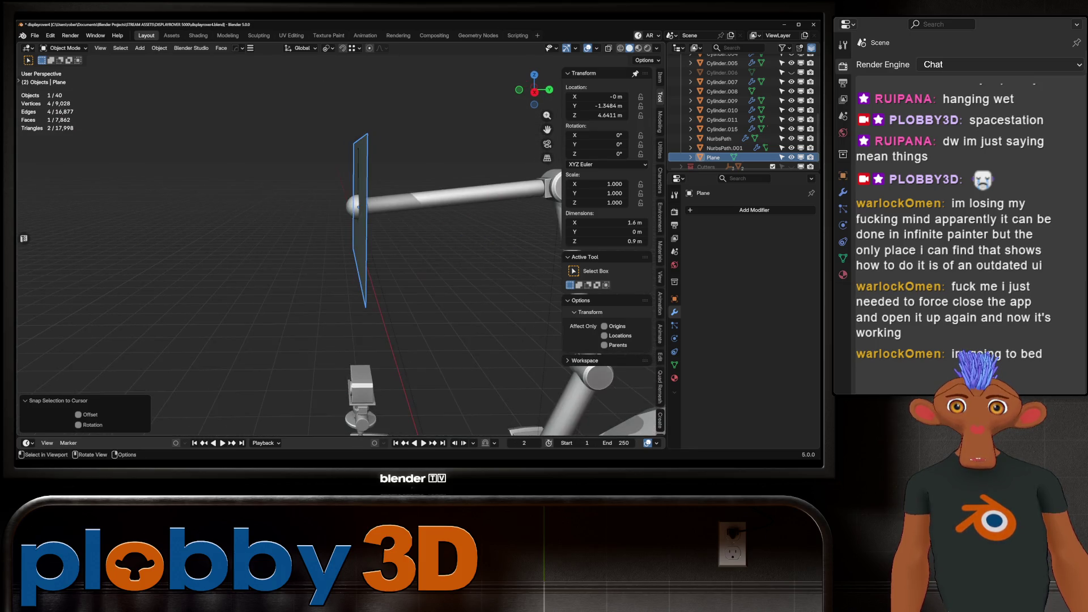
{"action": "key", "text": "g"}
{"action": "key", "text": "y"}
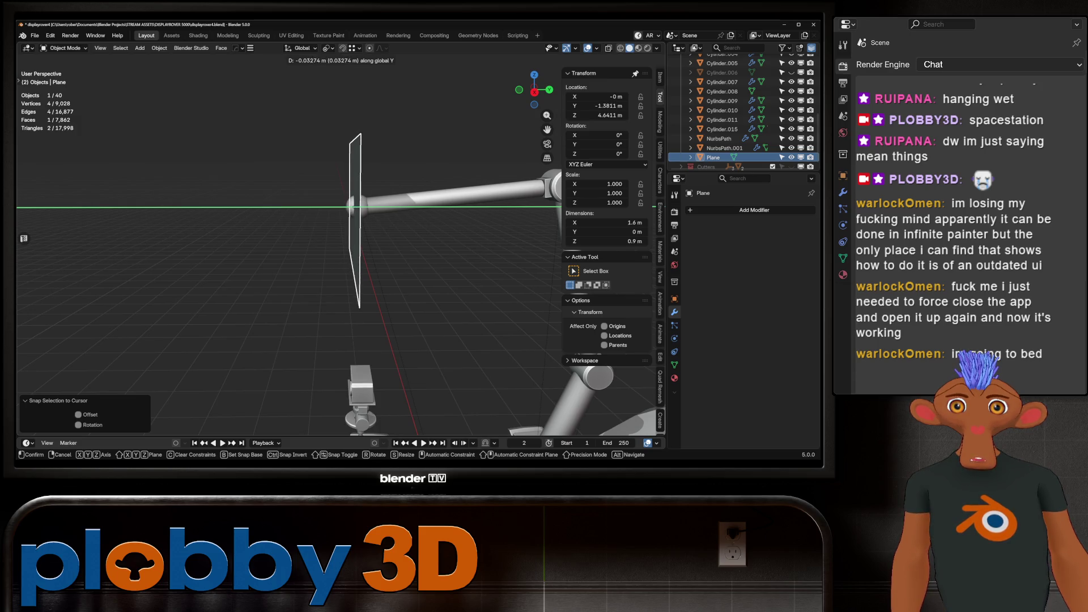
{"action": "key", "text": "Return"}
Extrude the plane's face in Edit Mode to give the panel about 0.176 m thickness.
{"action": "key", "text": "Tab"}
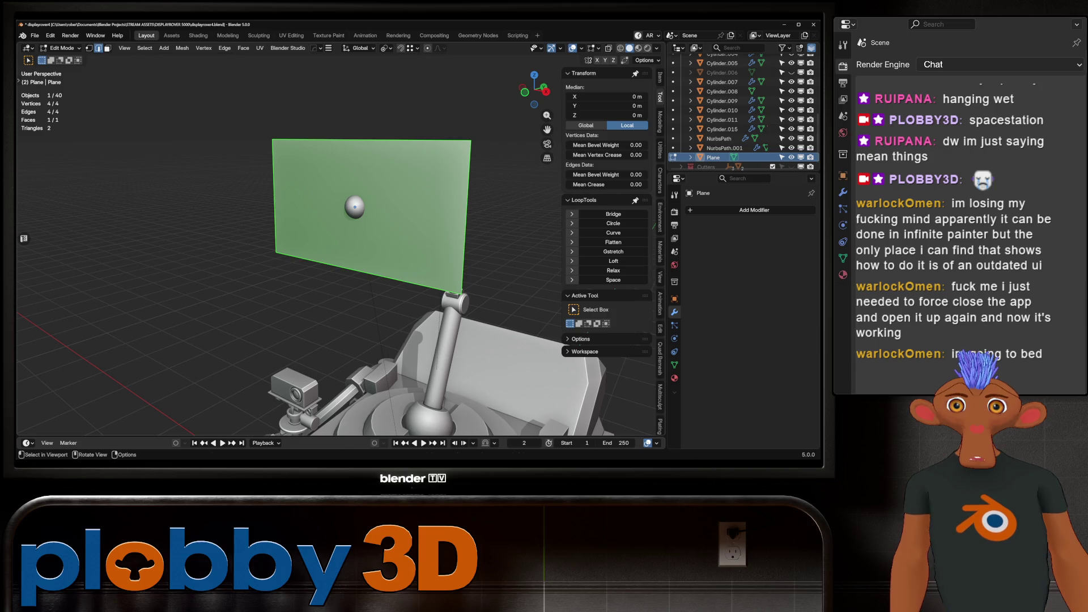
{"action": "key", "text": "e"}
{"action": "key", "text": "Return"}
{"action": "middle_click_drag", "start_coordinate": [363, 238], "coordinate": [306, 229]}
{"action": "key", "text": "Tab"}
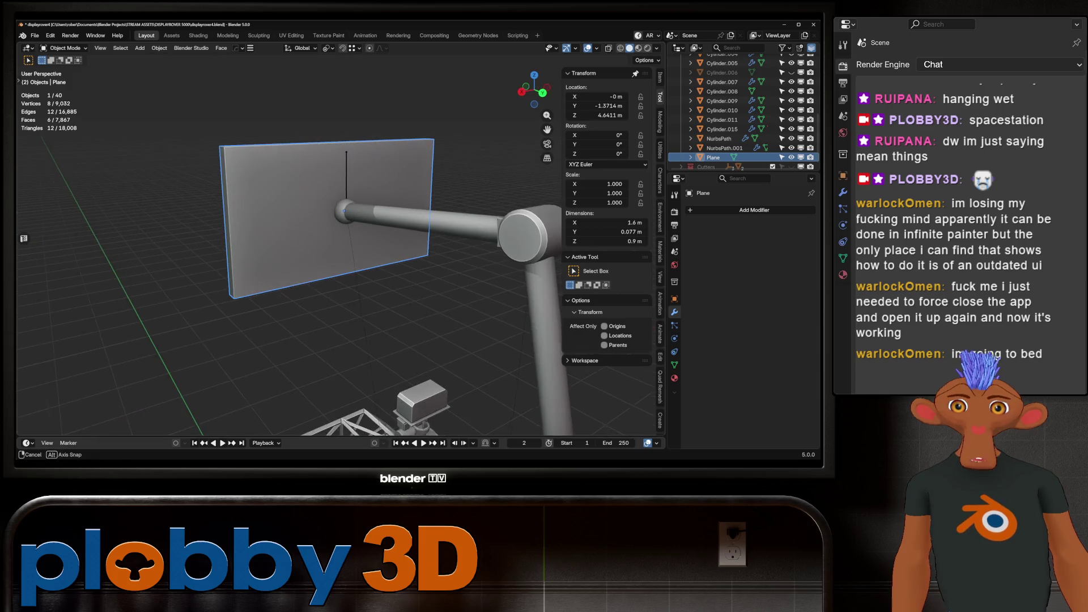
Scale the panel up in several successive passes.
{"action": "key", "text": "s"}
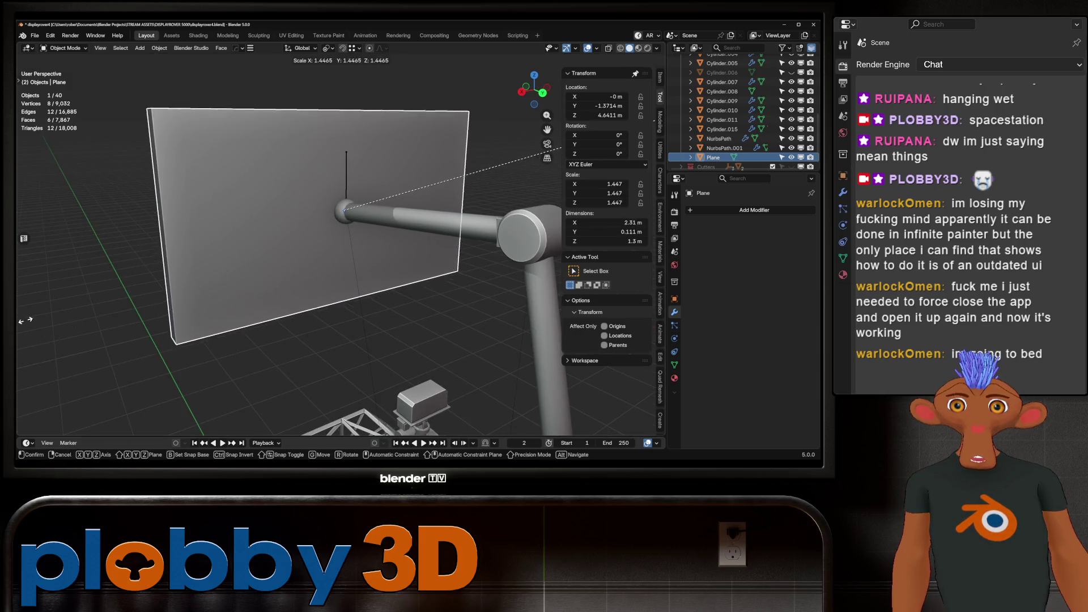
{"action": "left_click", "coordinate": [25, 320]}
{"action": "scroll", "coordinate": [283, 255], "scroll_direction": "down", "scroll_amount": 5}
{"action": "middle_click_drag", "start_coordinate": [283, 255], "coordinate": [306, 227]}
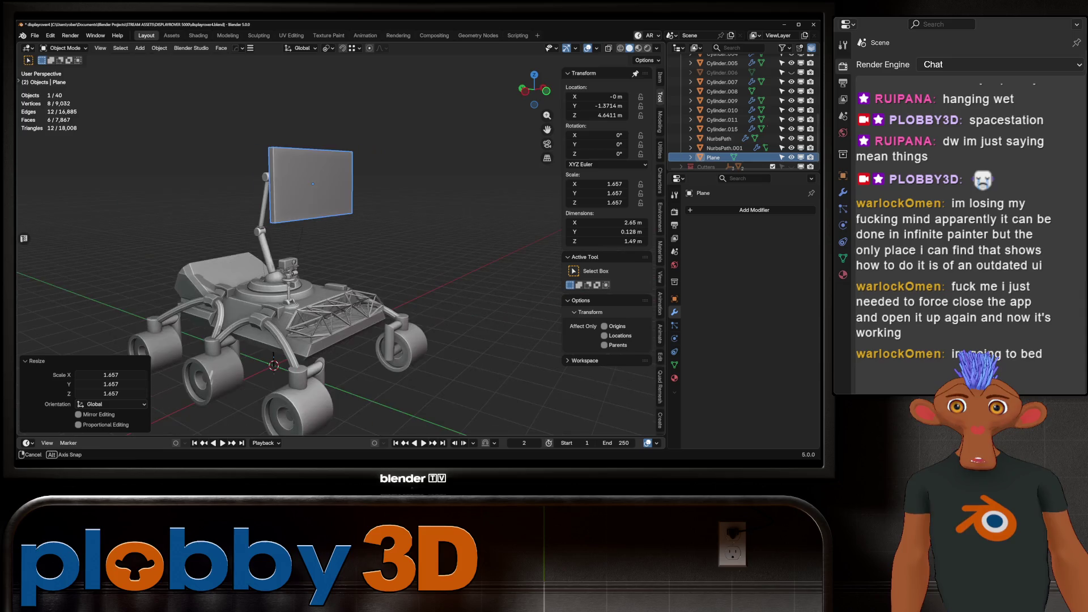
{"action": "key", "text": "s"}
{"action": "left_click", "coordinate": [549, 127]}
{"action": "scroll", "coordinate": [549, 128], "scroll_direction": "up", "scroll_amount": 5}
{"action": "middle_click_drag", "start_coordinate": [548, 127], "coordinate": [516, 142]}
{"action": "scroll", "coordinate": [454, 255], "scroll_direction": "down", "scroll_amount": 4}
{"action": "middle_click_drag", "start_coordinate": [453, 255], "coordinate": [482, 249]}
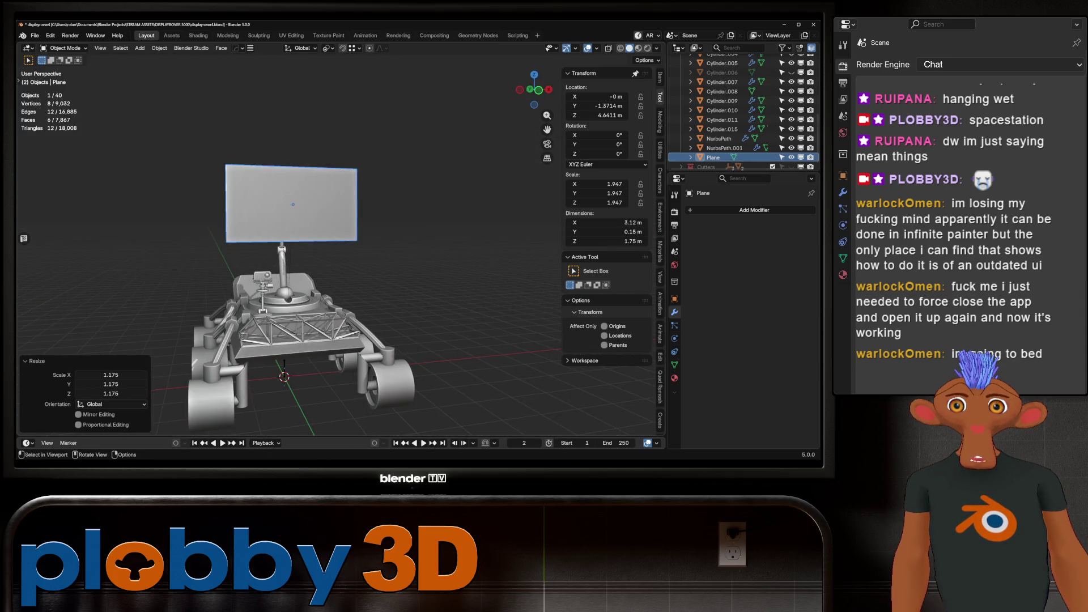
Fine-tune the panel's scale to a final 3.65 m by 2.05 m.
{"action": "key", "text": "s"}
{"action": "left_click", "coordinate": [422, 269]}
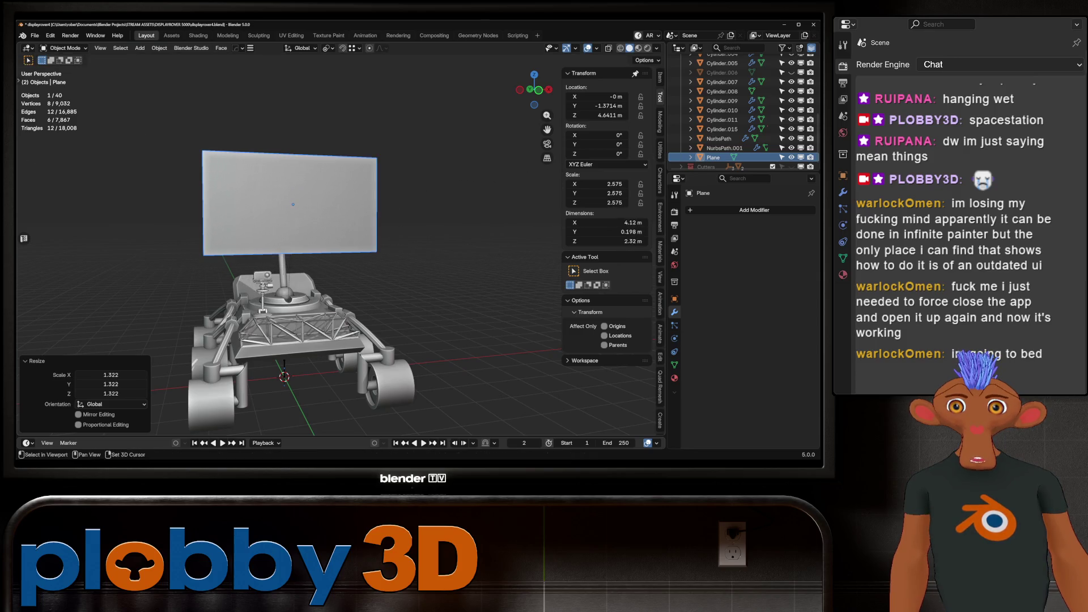
{"action": "middle_click_drag", "start_coordinate": [422, 268], "coordinate": [391, 272]}
{"action": "key", "text": "s"}
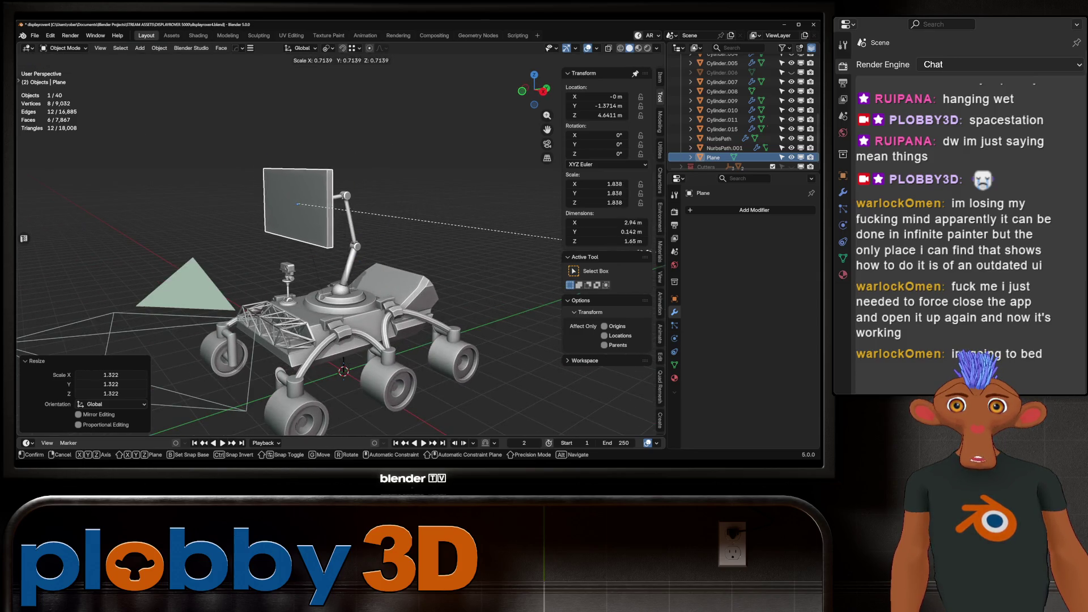
{"action": "left_click", "coordinate": [563, 239]}
{"action": "middle_click_drag", "start_coordinate": [563, 240], "coordinate": [431, 250]}
{"action": "scroll", "coordinate": [317, 238], "scroll_direction": "up", "scroll_amount": 6}
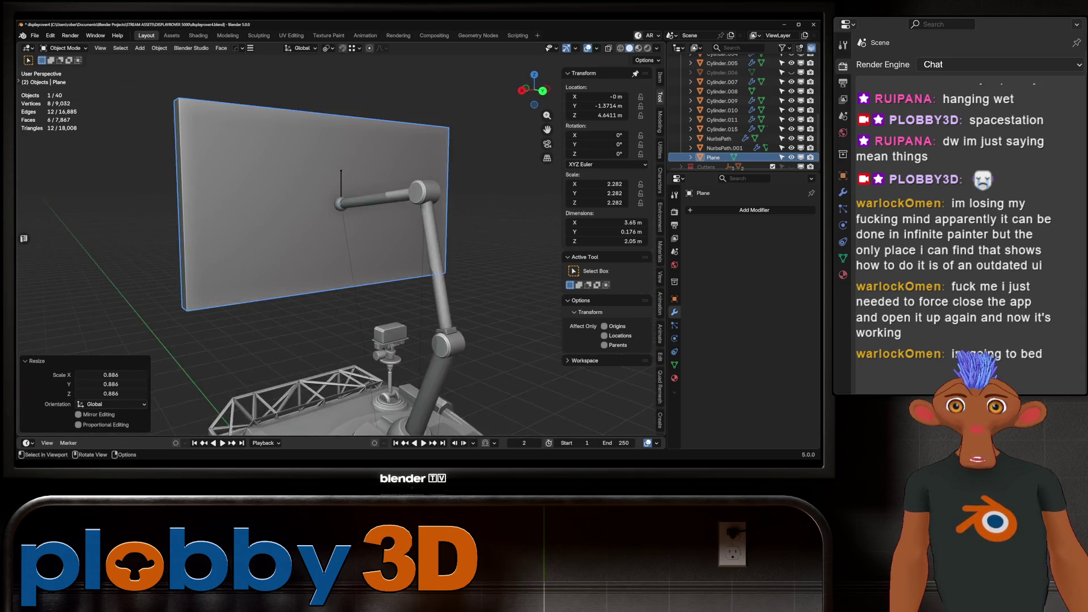
{"action": "scroll", "coordinate": [272, 266], "scroll_direction": "down", "scroll_amount": 5}
{"action": "mouse_move", "coordinate": [272, 267]}
{"action": "middle_mouse_down"}
{"action": "mouse_move", "coordinate": [294, 266]}
{"action": "mouse_move", "coordinate": [238, 254]}
{"action": "mouse_move", "coordinate": [334, 266]}
{"action": "middle_mouse_up"}
{"action": "key", "text": "Tab"}
{"action": "right_click", "coordinate": [335, 266]}
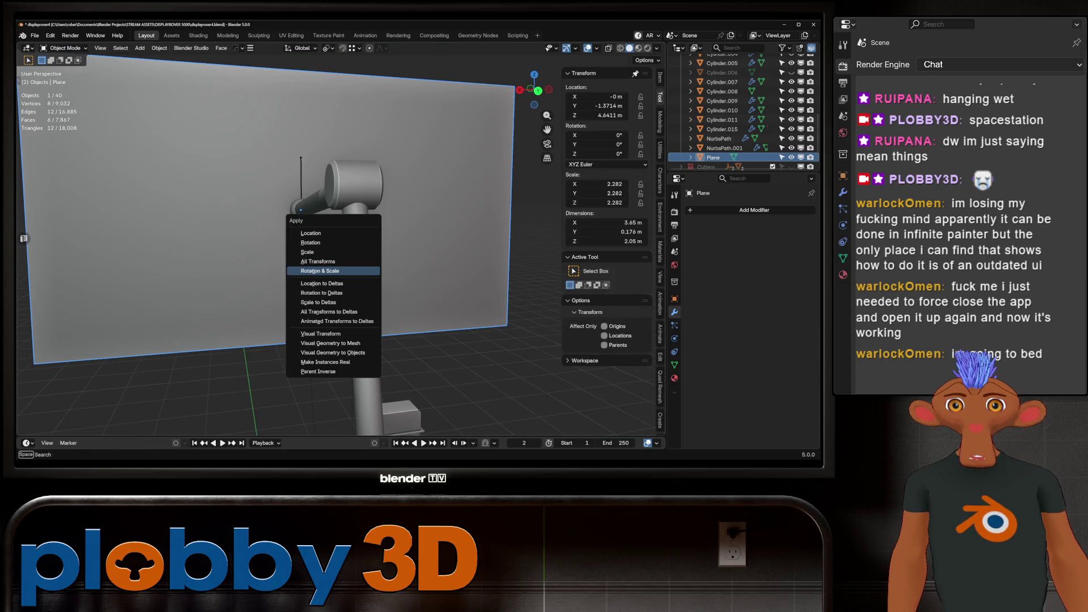
Apply the panel's scale and inset its back face.
{"action": "left_click", "coordinate": [334, 266]}
{"action": "key", "text": "a"}
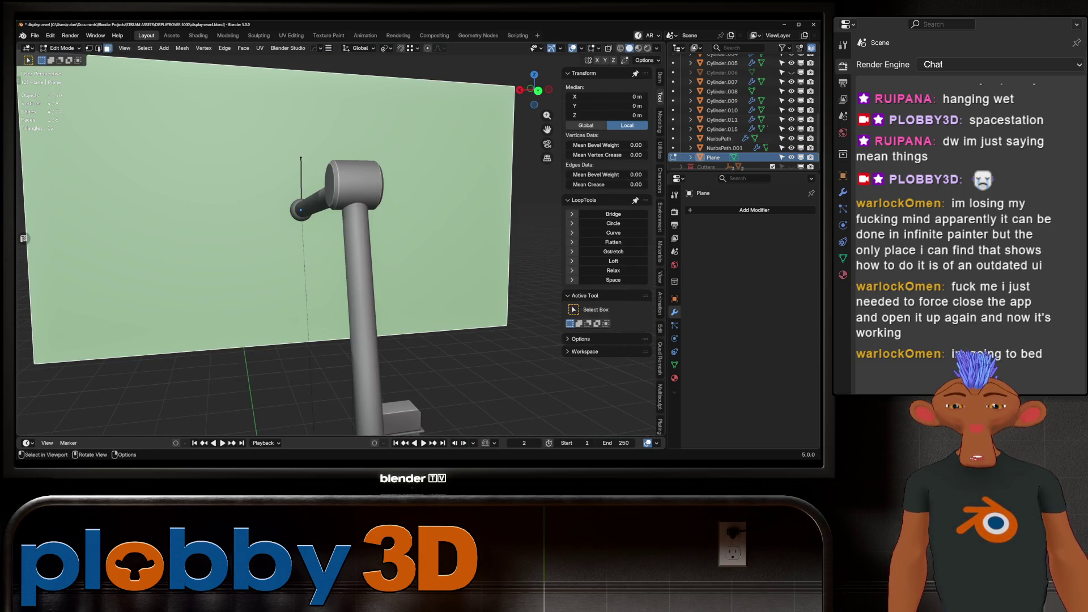
{"action": "key", "text": "i"}
{"action": "key", "text": "Escape"}
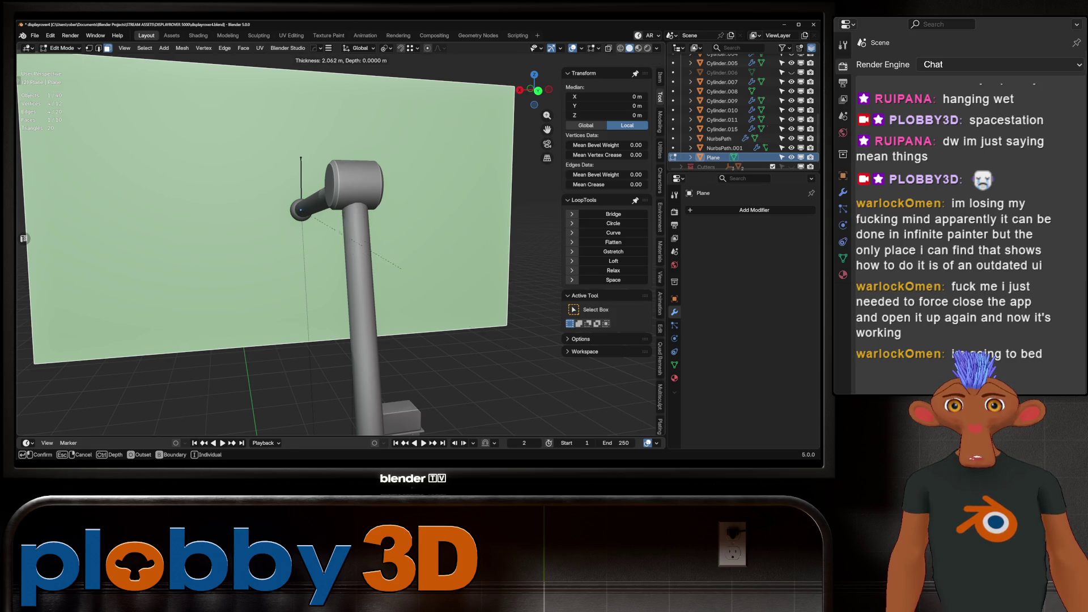
{"action": "mouse_move", "coordinate": [272, 255]}
{"action": "middle_mouse_down"}
{"action": "mouse_move", "coordinate": [317, 244]}
{"action": "mouse_move", "coordinate": [266, 238]}
{"action": "middle_mouse_up"}
{"action": "key", "text": "i"}
{"action": "key", "text": "Return"}
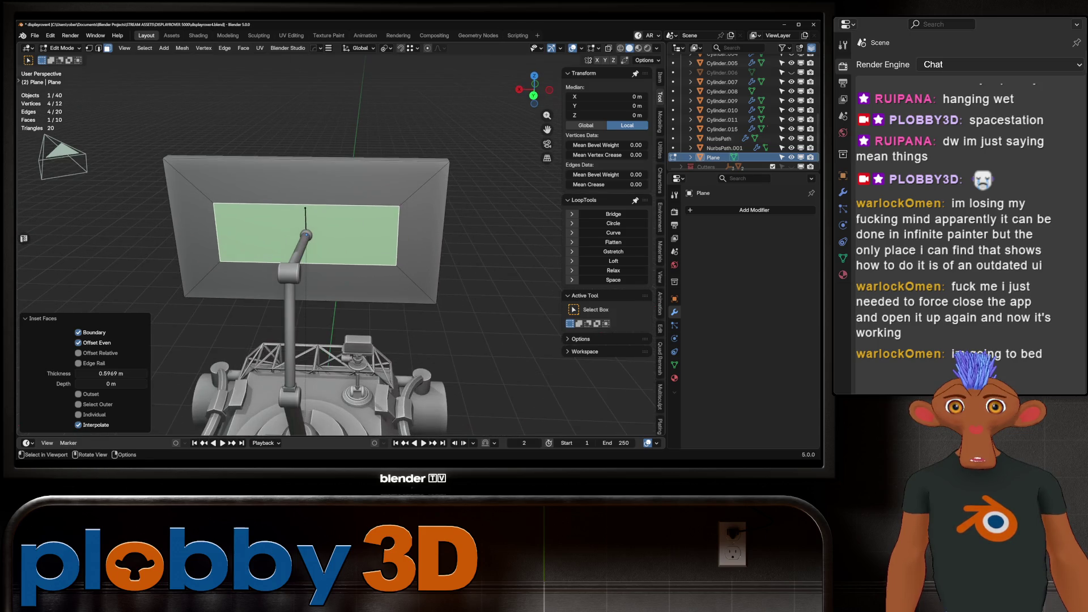
Narrow the inset back face to 0.349 along X and extrude it outward as a mounting block.
{"action": "left_click", "coordinate": [613, 223]}
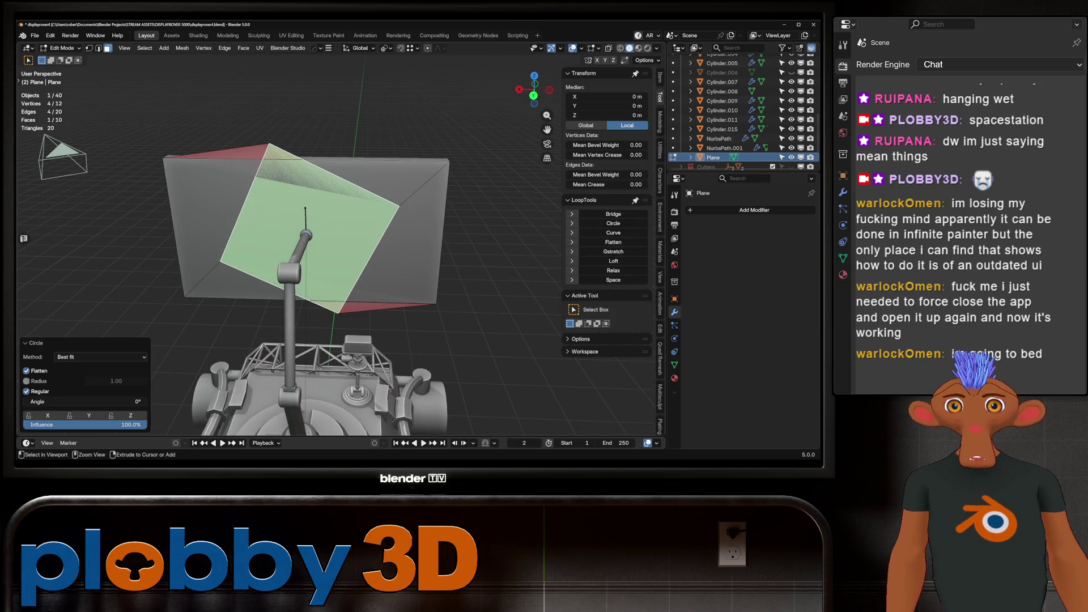
{"action": "key", "text": "ctrl+z"}
{"action": "key", "text": "s"}
{"action": "key", "text": "x"}
{"action": "left_click", "coordinate": [370, 262]}
{"action": "middle_click_drag", "start_coordinate": [370, 262], "coordinate": [295, 272]}
{"action": "key", "text": "e"}
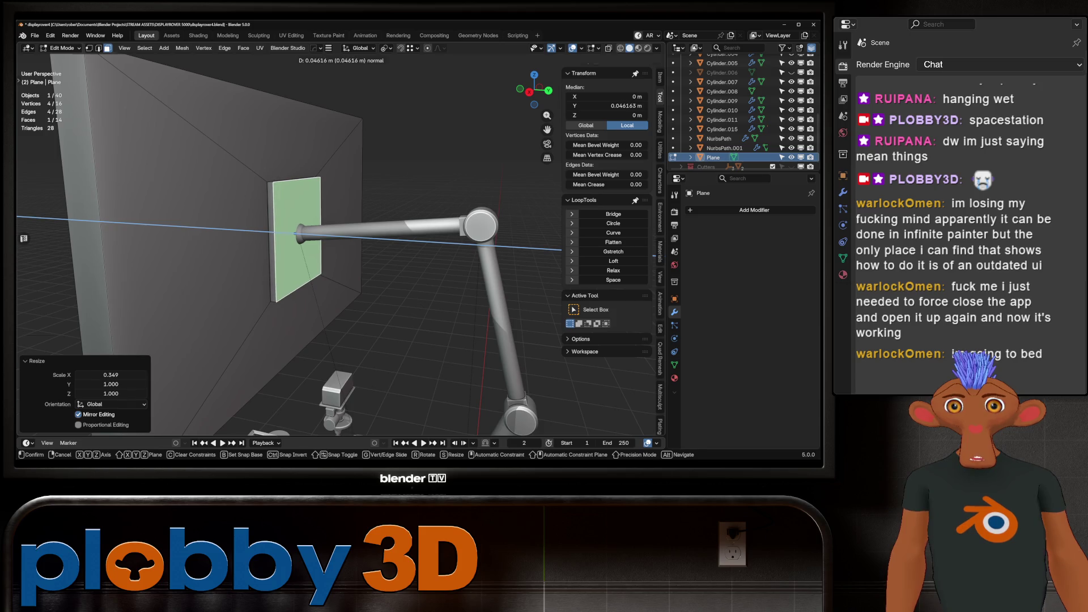
{"action": "key", "text": "Return"}
{"action": "key", "text": "Tab"}
Move the panel along the Y axis to its new position.
{"action": "key", "text": "g"}
{"action": "key", "text": "y"}
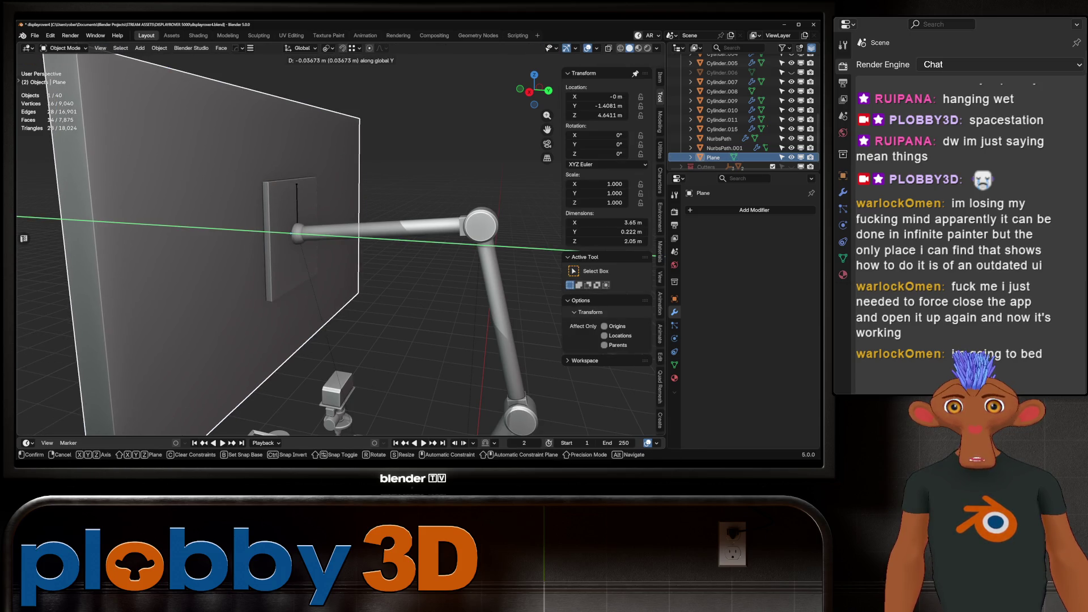
{"action": "key", "text": "Return"}
{"action": "scroll", "coordinate": [340, 244], "scroll_direction": "down", "scroll_amount": 5}
{"action": "mouse_move", "coordinate": [340, 244]}
{"action": "middle_mouse_down"}
{"action": "mouse_move", "coordinate": [363, 243]}
{"action": "mouse_move", "coordinate": [302, 241]}
{"action": "middle_mouse_up"}
{"action": "scroll", "coordinate": [340, 244], "scroll_direction": "up", "scroll_amount": 5}
Inset the front face by 0.0465 m as a bezel and push it inward as a recessed screen.
{"action": "key", "text": "Tab"}
{"action": "left_click", "coordinate": [302, 240]}
{"action": "key", "text": "i"}
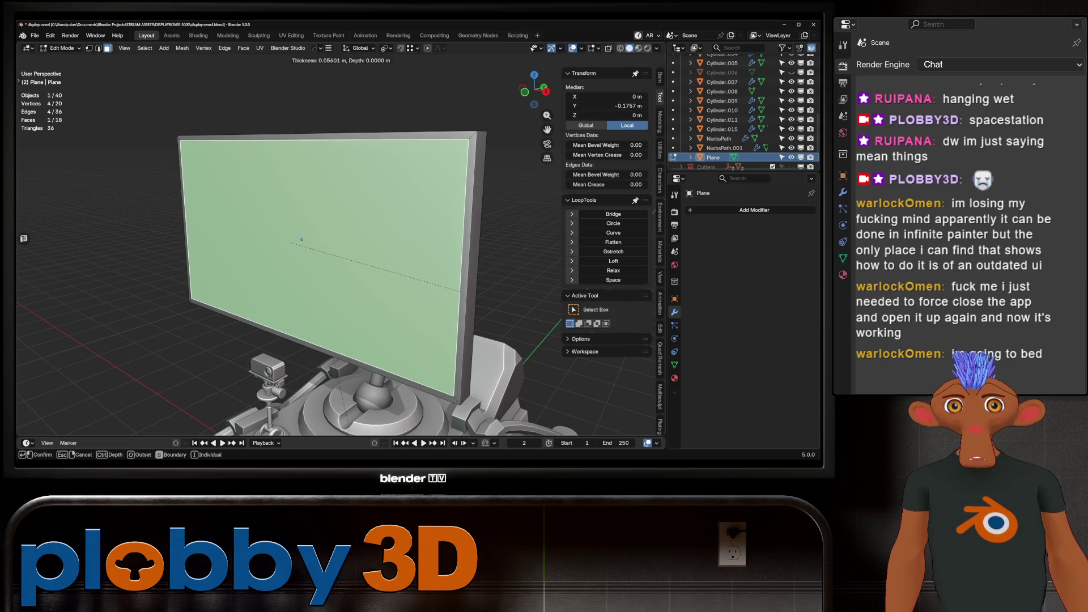
{"action": "left_click", "coordinate": [301, 240]}
{"action": "key", "text": "e"}
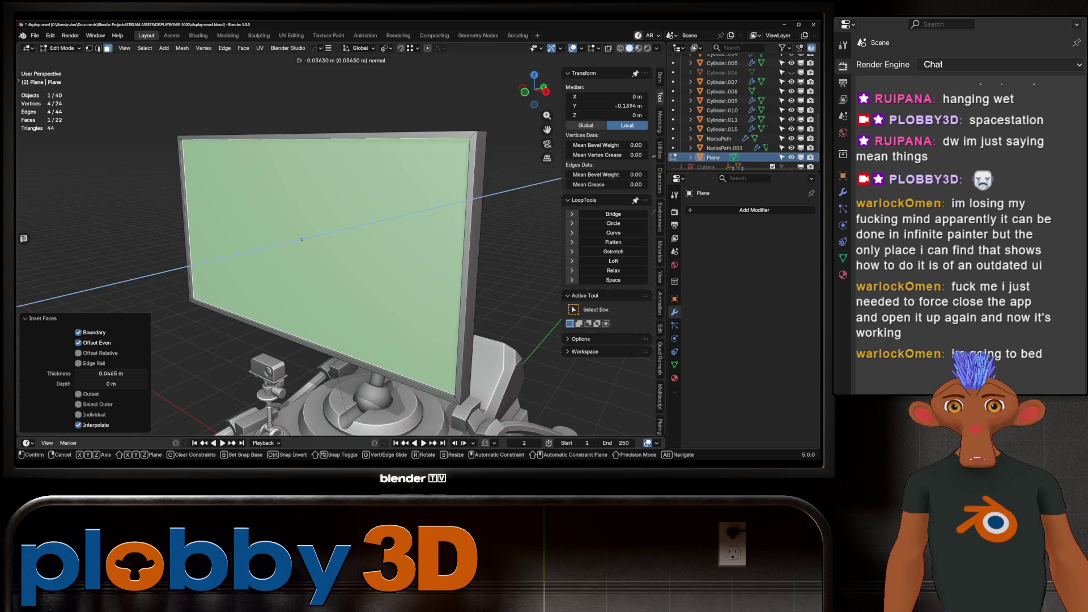
{"action": "key", "text": "Return"}
{"action": "key", "text": "Tab"}
{"action": "scroll", "coordinate": [340, 255], "scroll_direction": "down", "scroll_amount": 5}
{"action": "mouse_move", "coordinate": [340, 255]}
{"action": "middle_mouse_down"}
{"action": "mouse_move", "coordinate": [142, 244]}
{"action": "mouse_move", "coordinate": [181, 241]}
{"action": "middle_mouse_up"}
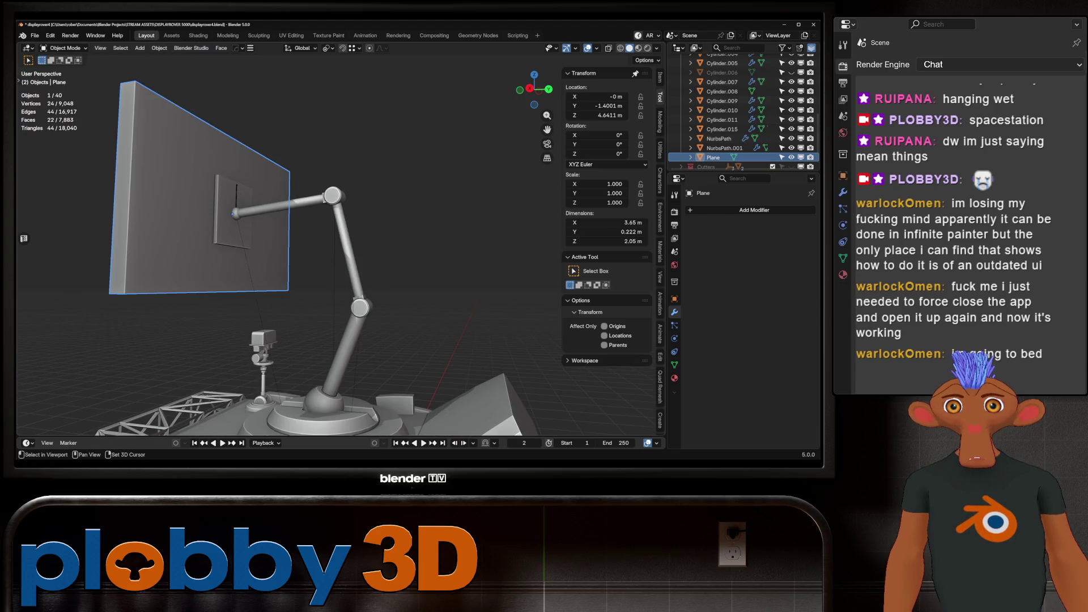
Select the display panel, then add the arm's armature to the selection.
{"action": "left_click", "coordinate": [236, 196], "text": "shift"}
{"action": "key", "text": "ctrl+z"}
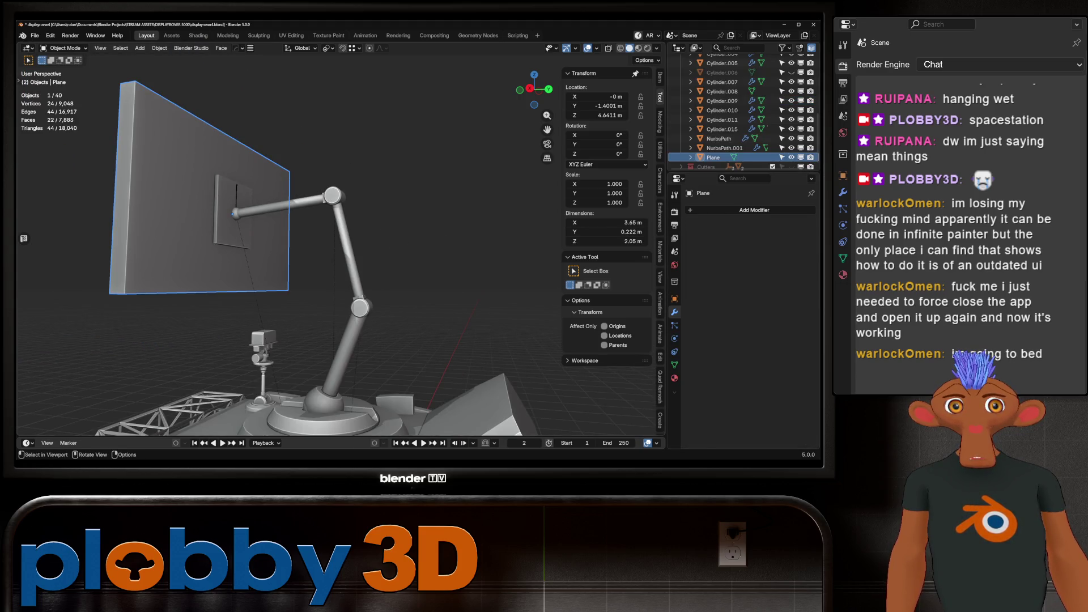
{"action": "key", "text": "alt+a"}
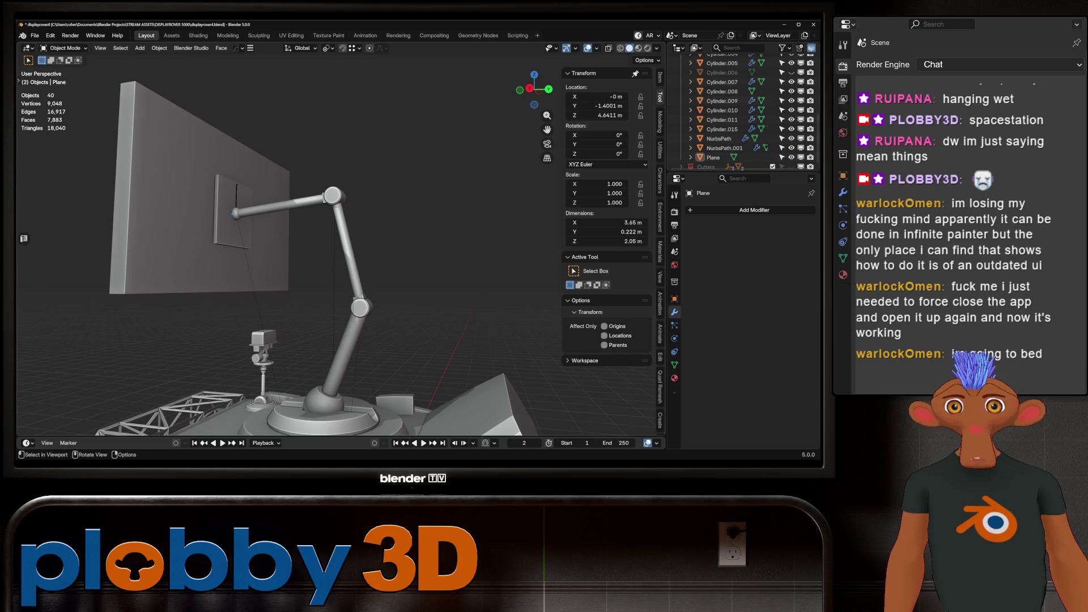
{"action": "key", "text": "ctrl+z"}
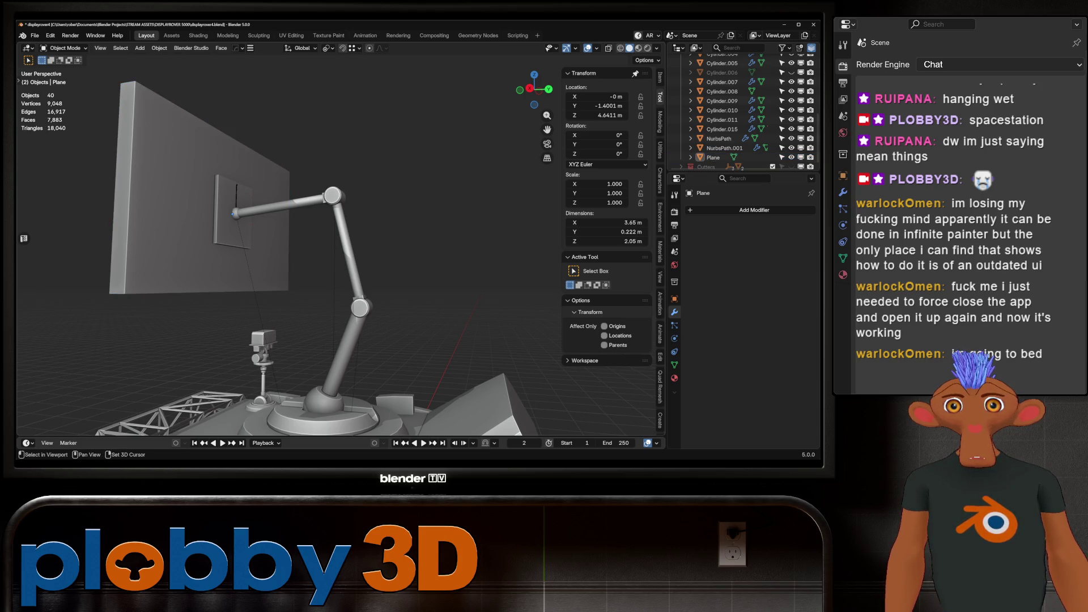
{"action": "scroll", "coordinate": [235, 214], "scroll_direction": "up", "scroll_amount": 8}
{"action": "scroll", "coordinate": [235, 213], "scroll_direction": "up", "scroll_amount": 2}
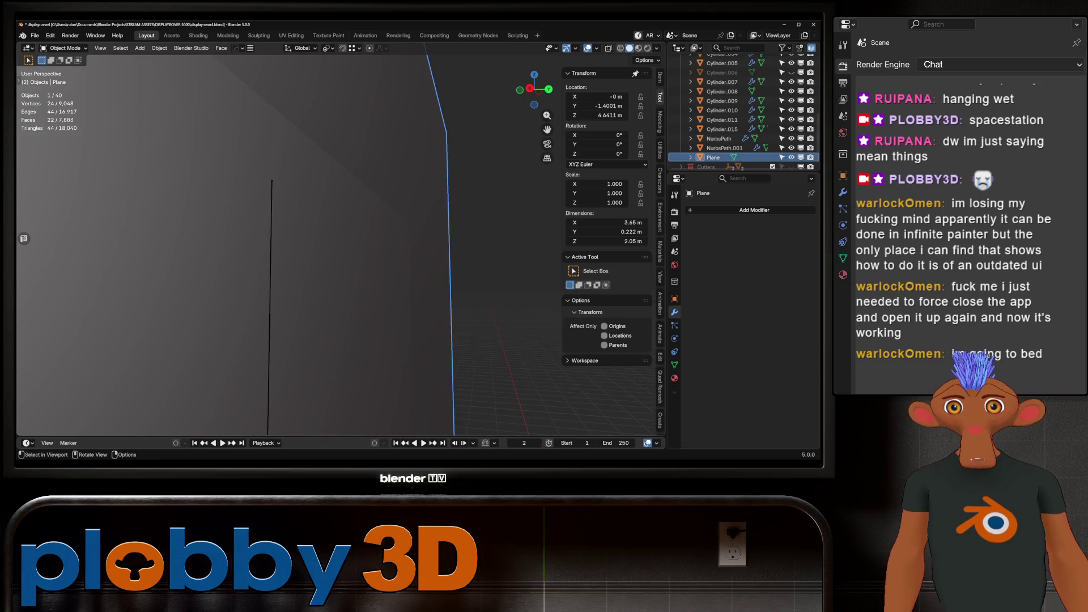
{"action": "left_click", "coordinate": [717, 106]}
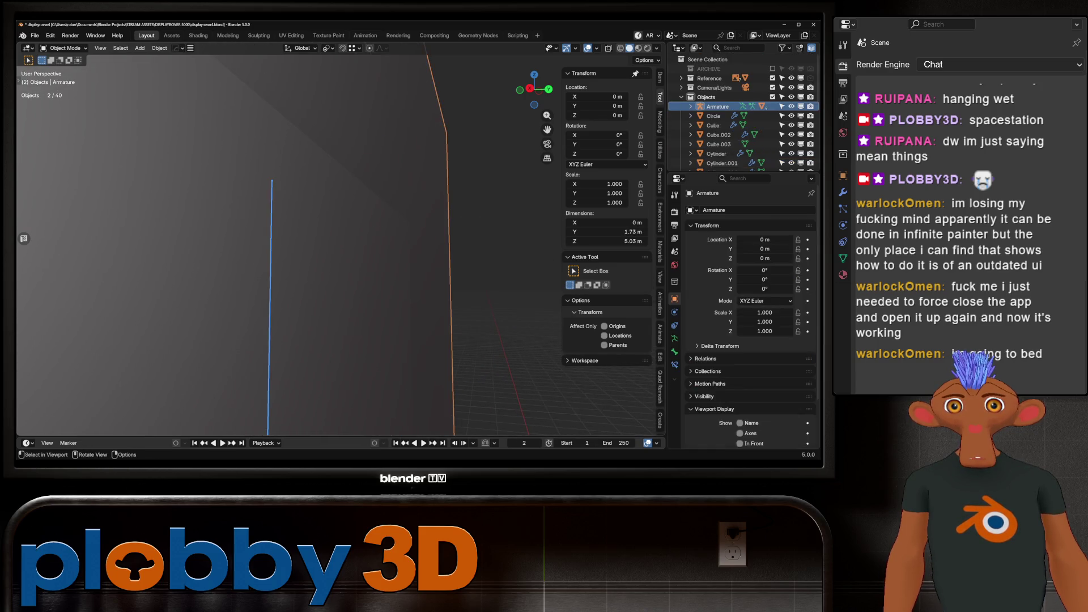
{"action": "scroll", "coordinate": [337, 244], "scroll_direction": "down", "scroll_amount": 10}
{"action": "middle_click_drag", "start_coordinate": [337, 244], "coordinate": [528, 247]}
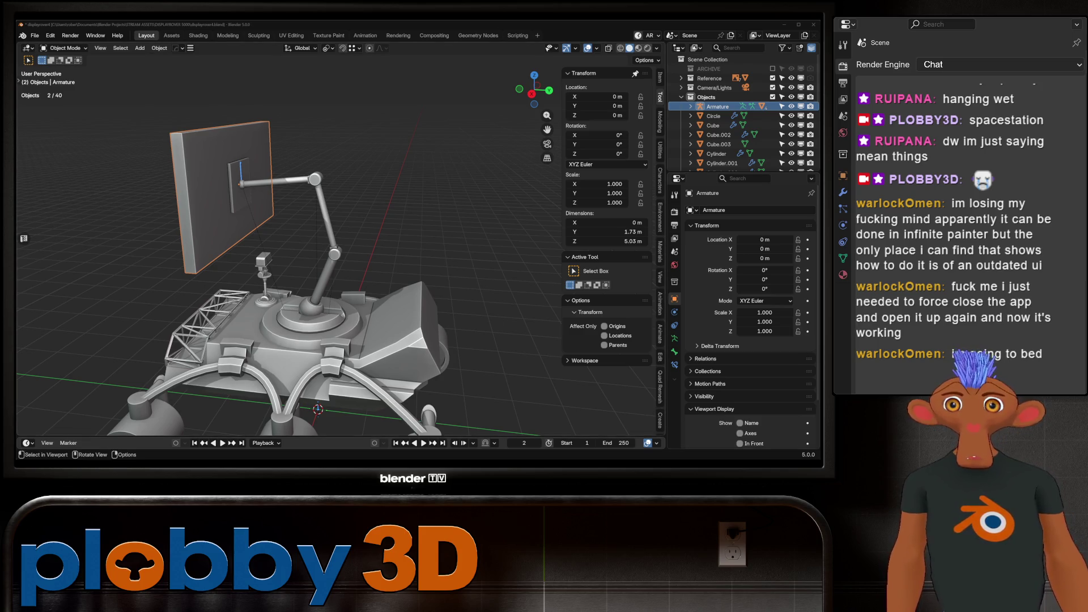
Parent the panel to the armature With Empty Groups.
{"action": "right_click", "coordinate": [286, 146]}
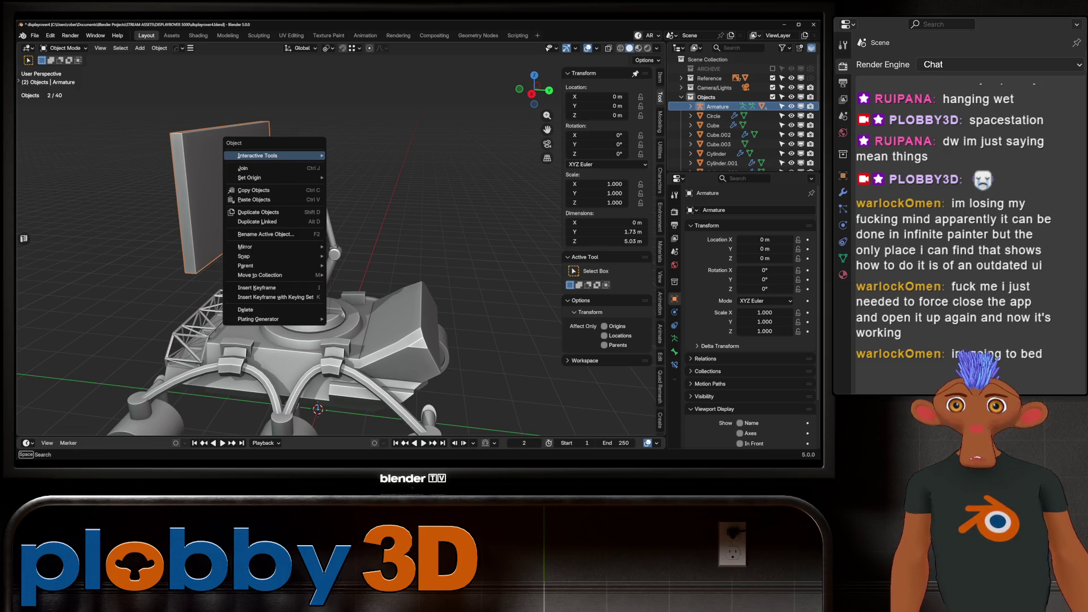
{"action": "left_click", "coordinate": [374, 170]}
{"action": "key", "text": "ctrl+p"}
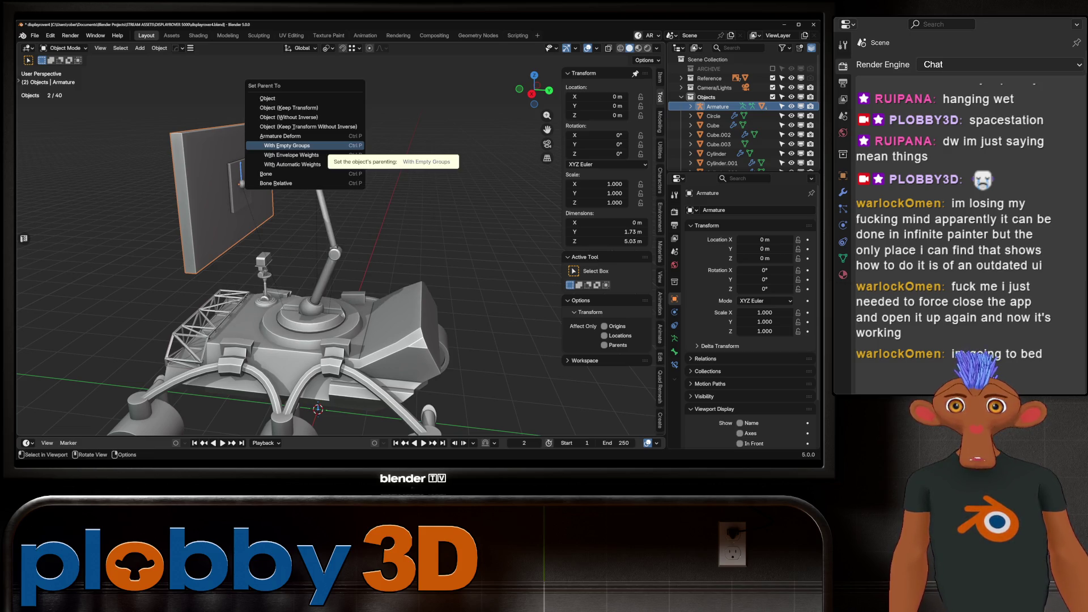
{"action": "left_click", "coordinate": [287, 146]}
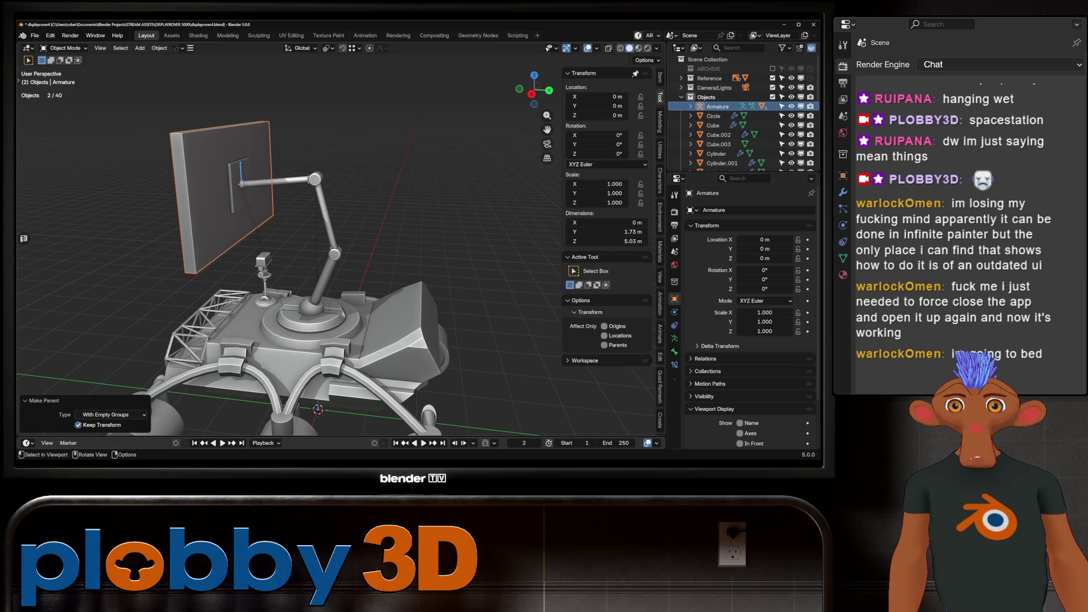
Assign the panel's vertices to the arm.003 vertex group in Edit Mode.
{"action": "left_click", "coordinate": [743, 107]}
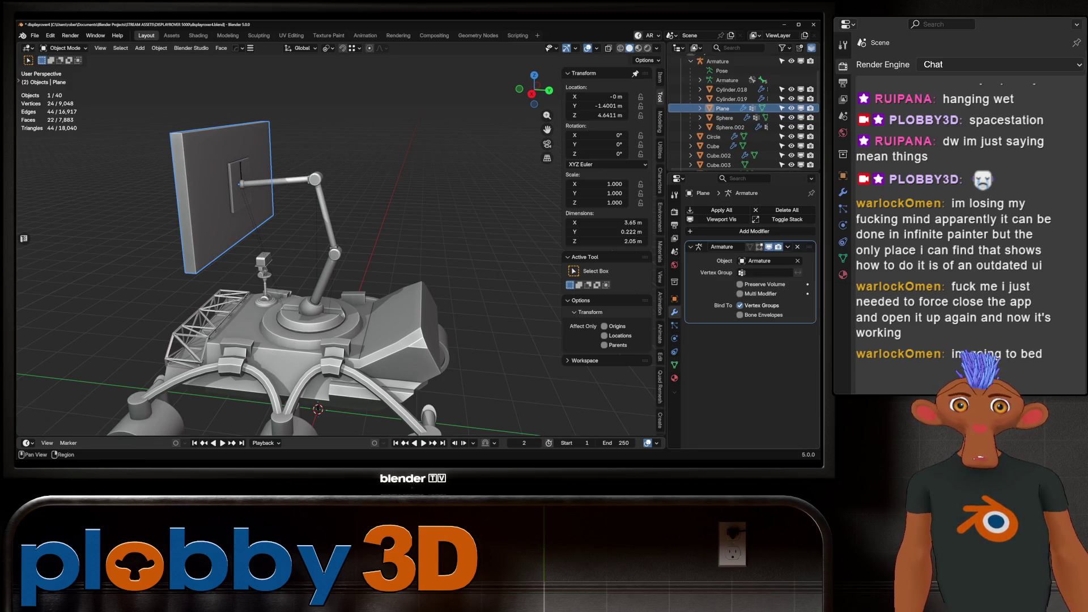
{"action": "left_click", "coordinate": [675, 365]}
{"action": "key", "text": "Tab"}
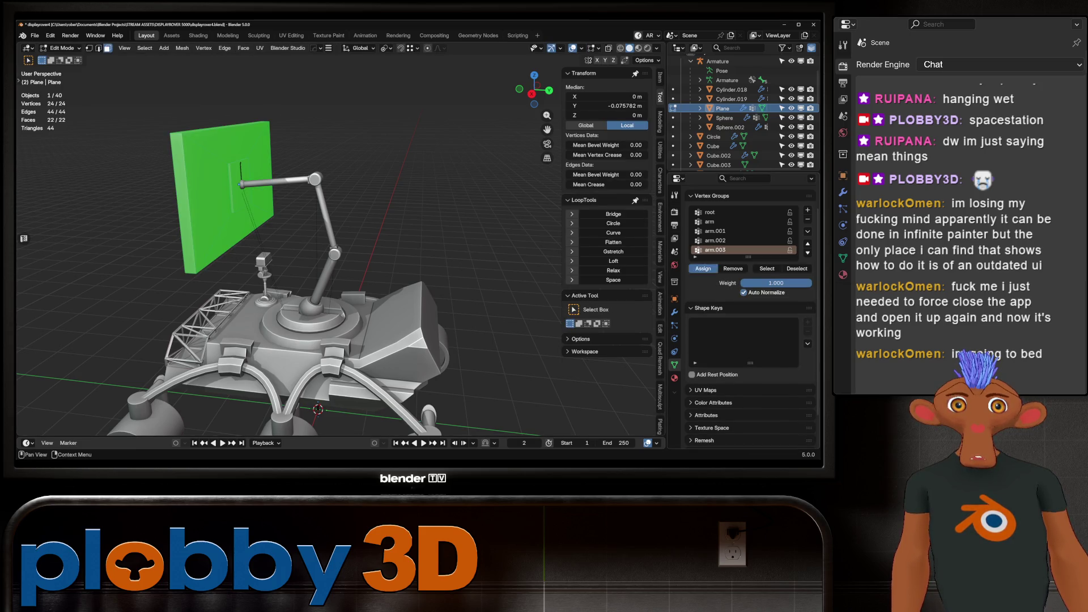
{"action": "key", "text": "Tab"}
{"action": "scroll", "coordinate": [227, 175], "scroll_direction": "up", "scroll_amount": 4}
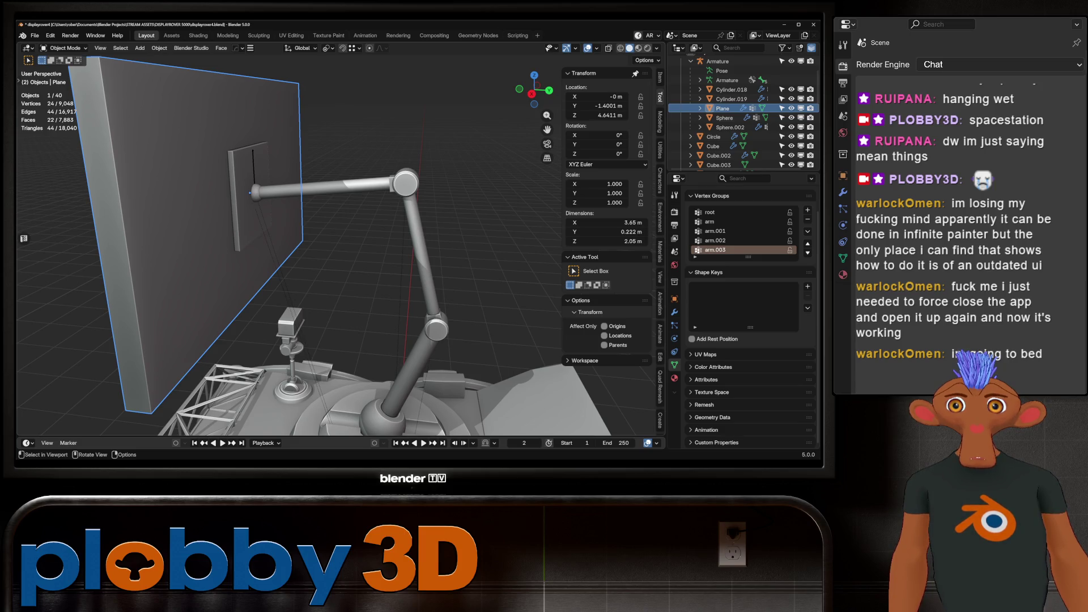
Select the armature and switch it into Pose Mode.
{"action": "left_click", "coordinate": [250, 193]}
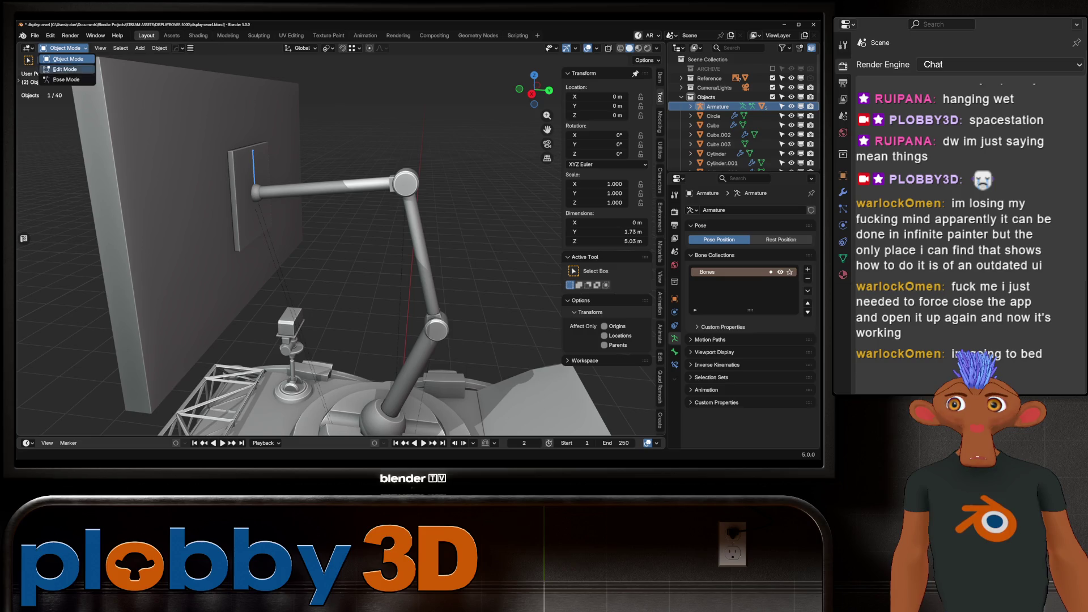
{"action": "left_click", "coordinate": [66, 79]}
{"action": "scroll", "coordinate": [340, 255], "scroll_direction": "down", "scroll_amount": 4}
{"action": "key", "text": "g"}
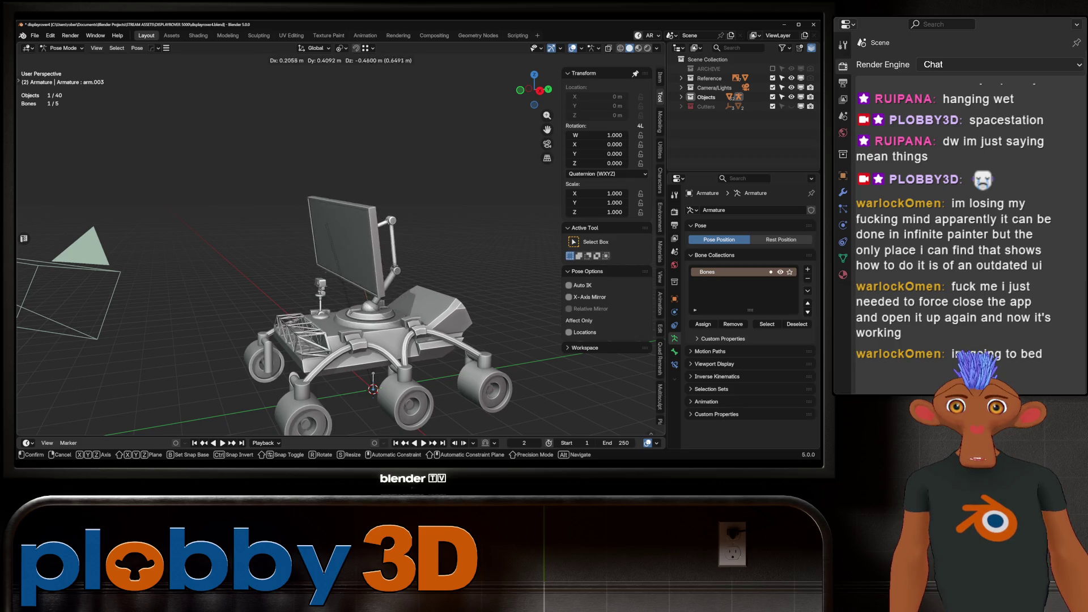
Tilt the arm.003 bone by -17° around the X axis.
{"action": "middle_click_drag", "start_coordinate": [410, 298], "coordinate": [397, 267], "text": "alt"}
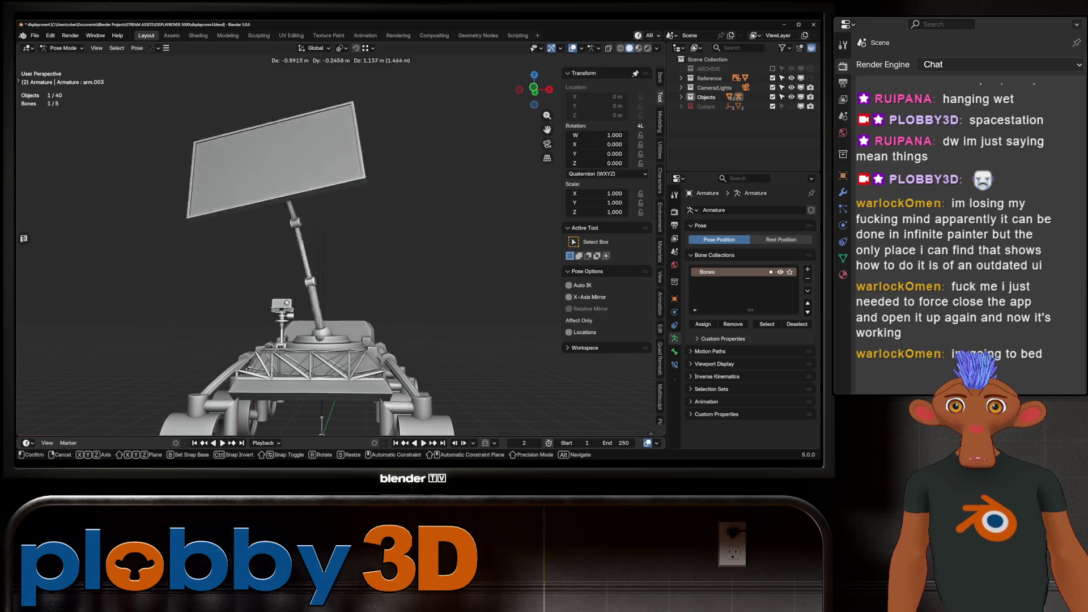
{"action": "mouse_move", "coordinate": [397, 266]}
{"action": "middle_mouse_down", "text": "alt"}
{"action": "mouse_move", "coordinate": [357, 272]}
{"action": "mouse_move", "coordinate": [401, 304]}
{"action": "middle_mouse_up", "text": "alt"}
{"action": "type", "text": "rx"}
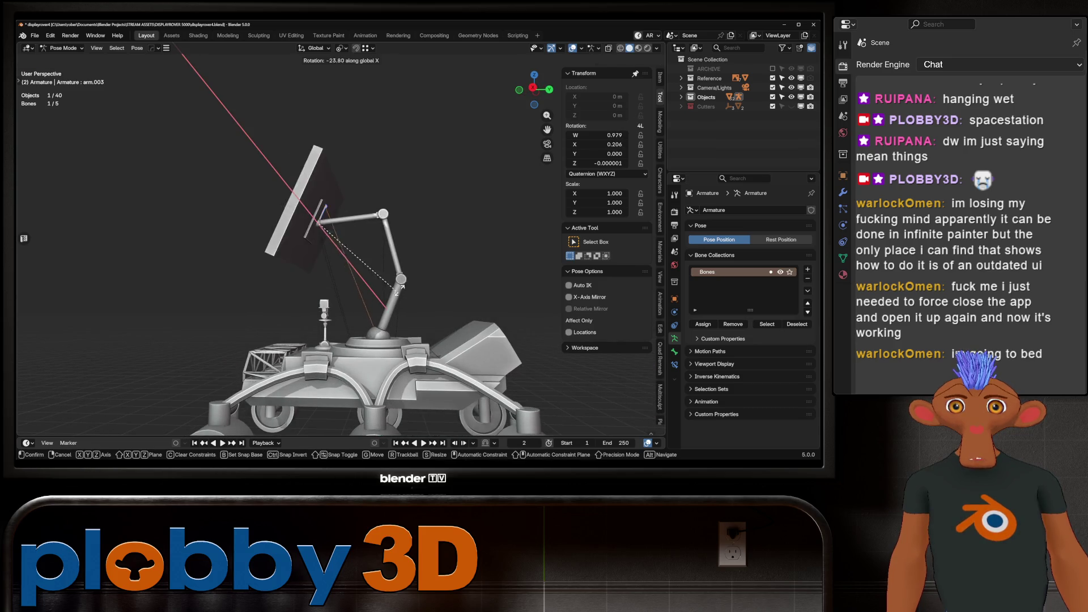
{"action": "type", "text": "-17"}
{"action": "key", "text": "Return"}
Move the bone along Y and Z and rotate it around X and Z to test the panel follows.
{"action": "key", "text": "Return"}
{"action": "mouse_move", "coordinate": [401, 304]}
{"action": "middle_mouse_down"}
{"action": "mouse_move", "coordinate": [374, 249]}
{"action": "mouse_move", "coordinate": [317, 231]}
{"action": "mouse_move", "coordinate": [300, 243]}
{"action": "mouse_move", "coordinate": [374, 245]}
{"action": "mouse_move", "coordinate": [340, 244]}
{"action": "mouse_move", "coordinate": [363, 243]}
{"action": "middle_mouse_up"}
{"action": "key", "text": "g"}
{"action": "key", "text": "y"}
{"action": "key", "text": "Return"}
{"action": "key", "text": "r"}
{"action": "key", "text": "x"}
{"action": "key", "text": "Return"}
{"action": "key", "text": "r"}
{"action": "key", "text": "z"}
{"action": "key", "text": "g"}
{"action": "key", "text": "z"}
Move the bone freely and rotate it around X, checking from a side view.
{"action": "key", "text": "Return"}
{"action": "key", "text": "g"}
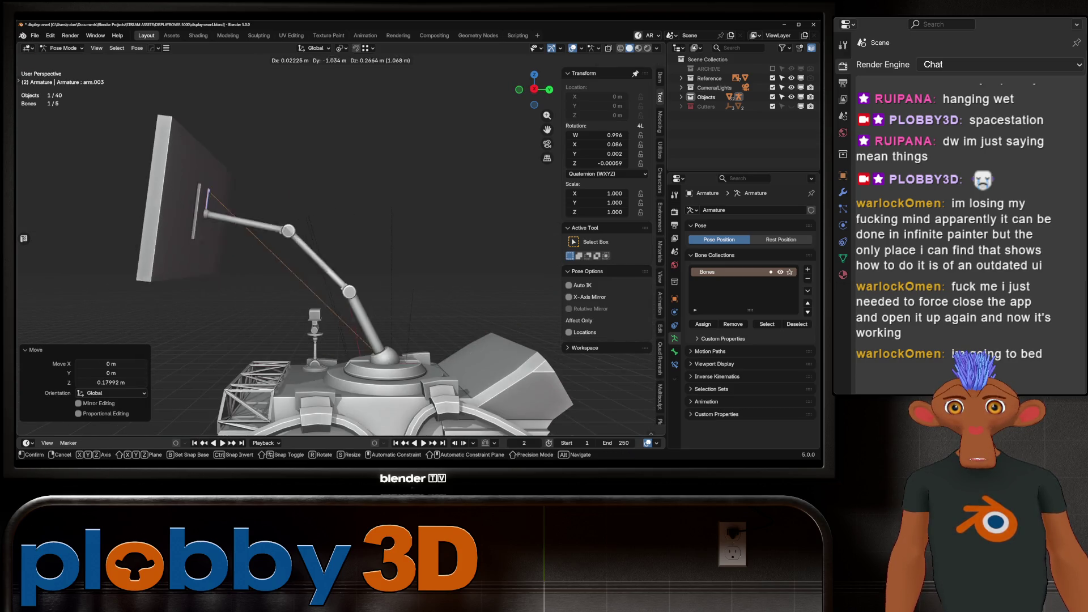
{"action": "key", "text": "Return"}
{"action": "key", "text": "r"}
{"action": "key", "text": "x"}
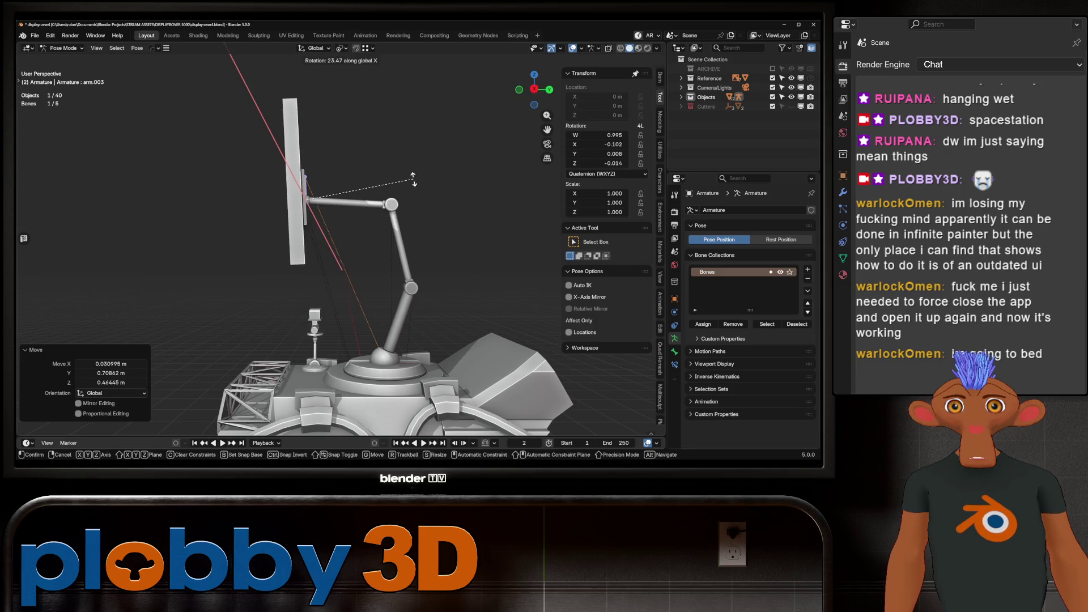
{"action": "key", "text": "Return"}
{"action": "scroll", "coordinate": [408, 195], "scroll_direction": "down", "scroll_amount": 6}
{"action": "middle_click_drag", "start_coordinate": [408, 195], "coordinate": [482, 201]}
Move and rotate the bone around Z again, then cancel a trackball rotation.
{"action": "key", "text": "g"}
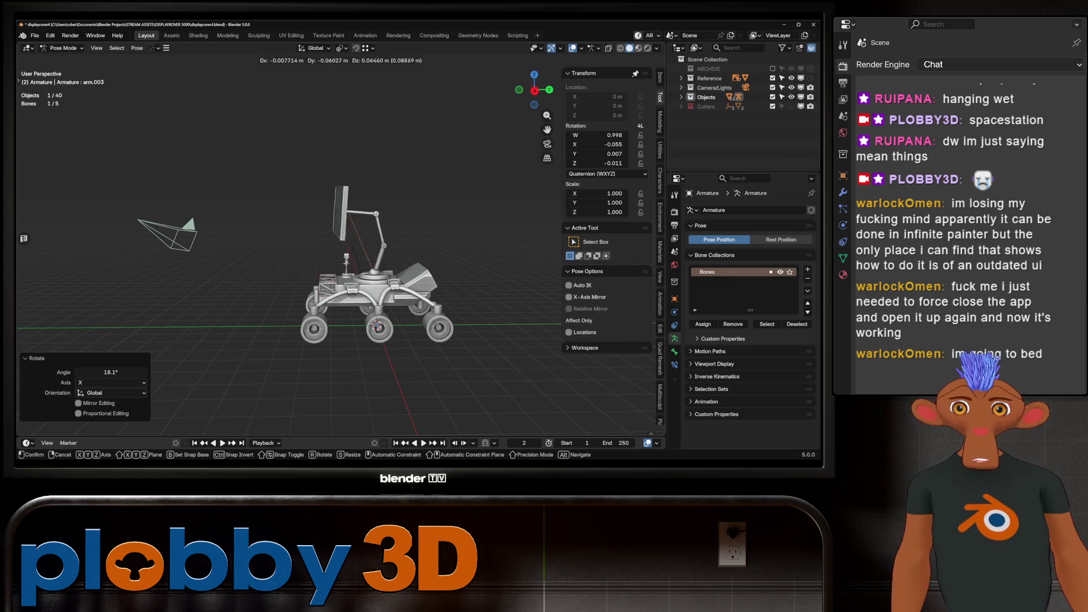
{"action": "key", "text": "r"}
{"action": "key", "text": "z"}
{"action": "key", "text": "g"}
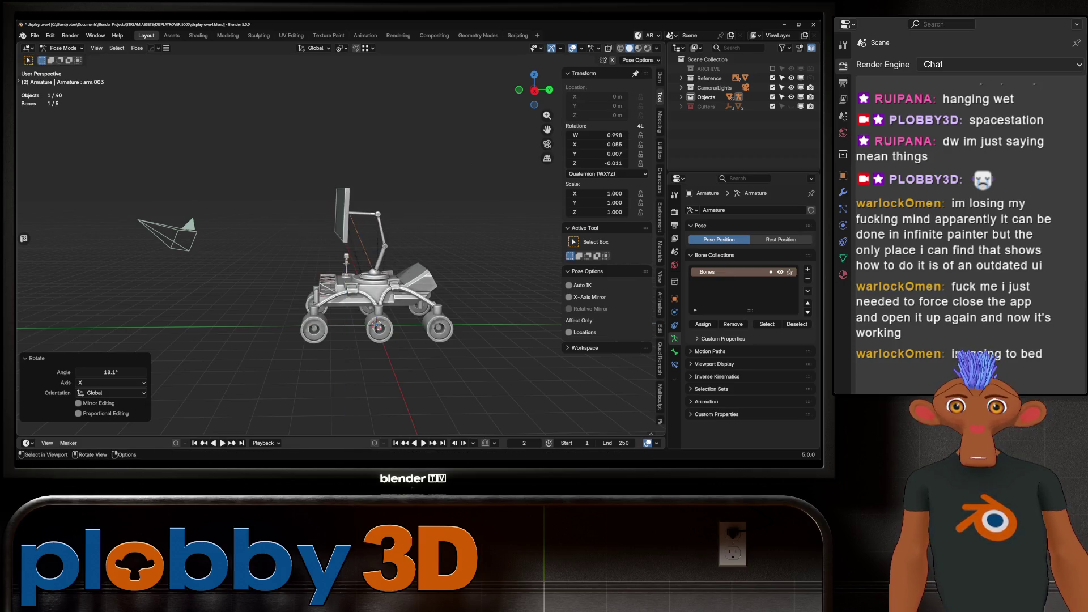
{"action": "scroll", "coordinate": [387, 237], "scroll_direction": "up", "scroll_amount": 5}
{"action": "middle_click_drag", "start_coordinate": [387, 236], "coordinate": [363, 204]}
{"action": "key", "text": "Return"}
{"action": "key", "text": "r"}
{"action": "key", "text": "r"}
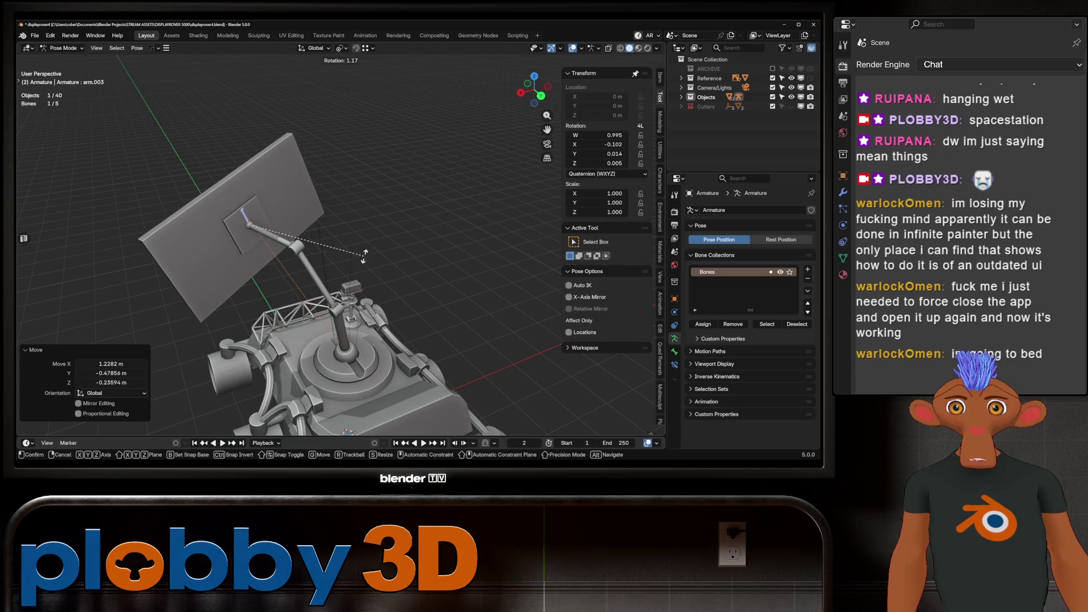
{"action": "key", "text": "Escape"}
Clear the bone's rotation back to rest with Alt+R and save as displayrover4.blend.
{"action": "key", "text": "alt+r"}
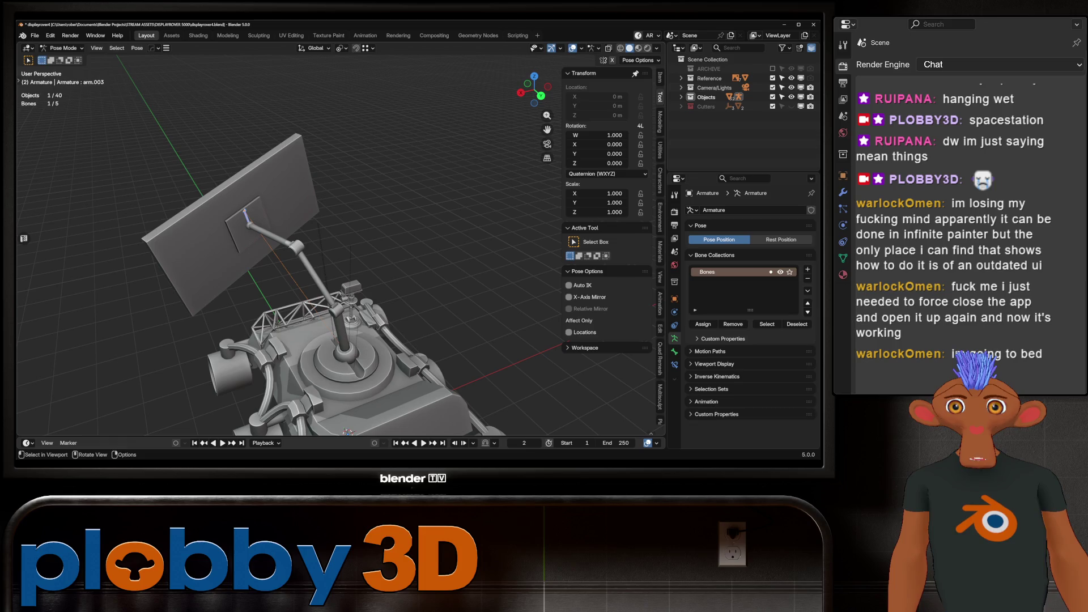
{"action": "mouse_move", "coordinate": [340, 255]}
{"action": "middle_mouse_down"}
{"action": "mouse_move", "coordinate": [525, 255]}
{"action": "mouse_move", "coordinate": [502, 249]}
{"action": "mouse_move", "coordinate": [479, 266]}
{"action": "mouse_move", "coordinate": [374, 269]}
{"action": "mouse_move", "coordinate": [558, 214]}
{"action": "mouse_move", "coordinate": [771, 210]}
{"action": "middle_mouse_up"}
{"action": "scroll", "coordinate": [340, 255], "scroll_direction": "down", "scroll_amount": 5}
{"action": "key", "text": "Tab"}
{"action": "key", "text": "Tab"}
{"action": "key", "text": "ctrl+s"}
Return to Object Mode and give the Circle object auto-smooth shading.
{"action": "scroll", "coordinate": [340, 244], "scroll_direction": "up", "scroll_amount": 3}
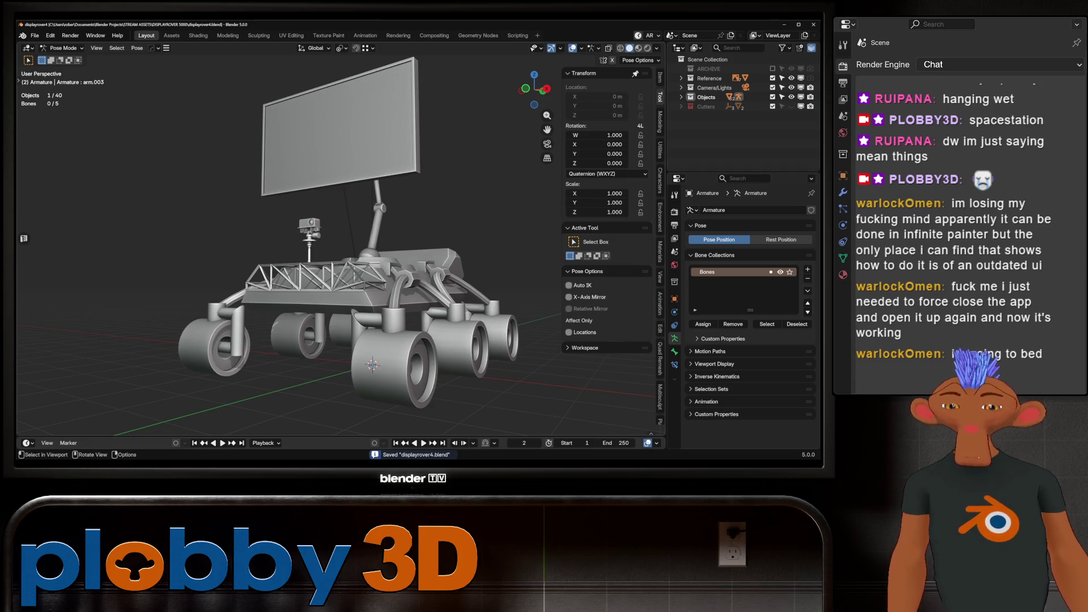
{"action": "scroll", "coordinate": [340, 238], "scroll_direction": "up", "scroll_amount": 5}
{"action": "mouse_move", "coordinate": [340, 239]}
{"action": "middle_mouse_down"}
{"action": "mouse_move", "coordinate": [391, 221]}
{"action": "mouse_move", "coordinate": [352, 233]}
{"action": "mouse_move", "coordinate": [363, 226]}
{"action": "middle_mouse_up"}
{"action": "scroll", "coordinate": [283, 216], "scroll_direction": "up", "scroll_amount": 5}
{"action": "scroll", "coordinate": [340, 238], "scroll_direction": "down", "scroll_amount": 6}
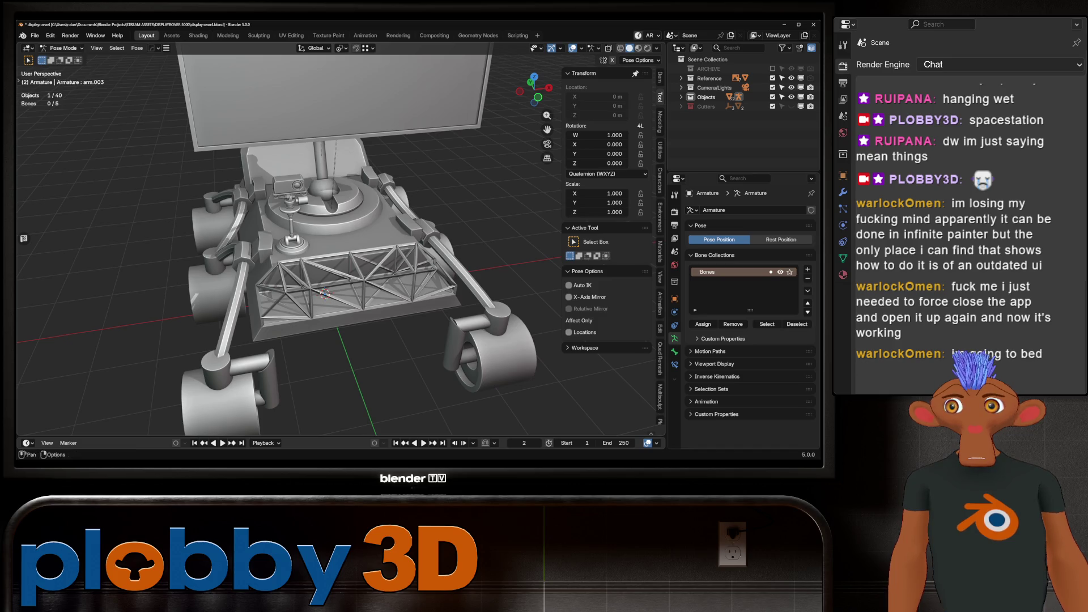
{"action": "left_click", "coordinate": [64, 59]}
{"action": "left_click", "coordinate": [290, 241]}
{"action": "key", "text": "KP_Decimal"}
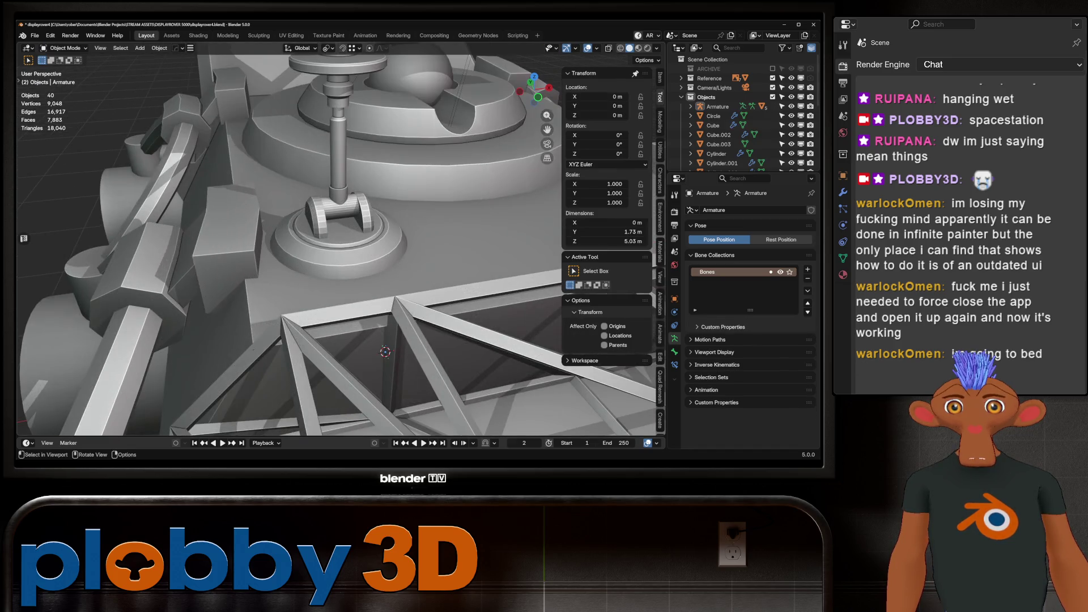
{"action": "right_click", "coordinate": [284, 218]}
{"action": "left_click", "coordinate": [284, 218]}
Apply auto-smooth shading to Cylinder.011, then deselect everything.
{"action": "mouse_move", "coordinate": [284, 218]}
{"action": "middle_mouse_down"}
{"action": "mouse_move", "coordinate": [329, 207]}
{"action": "mouse_move", "coordinate": [362, 232]}
{"action": "mouse_move", "coordinate": [385, 227]}
{"action": "mouse_move", "coordinate": [317, 238]}
{"action": "middle_mouse_up"}
{"action": "left_click", "coordinate": [338, 208]}
{"action": "right_click", "coordinate": [338, 209]}
{"action": "left_click", "coordinate": [338, 209]}
{"action": "scroll", "coordinate": [340, 238], "scroll_direction": "down", "scroll_amount": 3}
{"action": "key", "text": "alt+a"}
Select every object, apply Shade Auto Smooth to all of them, then deselect.
{"action": "scroll", "coordinate": [340, 238], "scroll_direction": "down", "scroll_amount": 5}
{"action": "scroll", "coordinate": [340, 238], "scroll_direction": "down", "scroll_amount": 3}
{"action": "key", "text": "a"}
{"action": "right_click", "coordinate": [289, 238]}
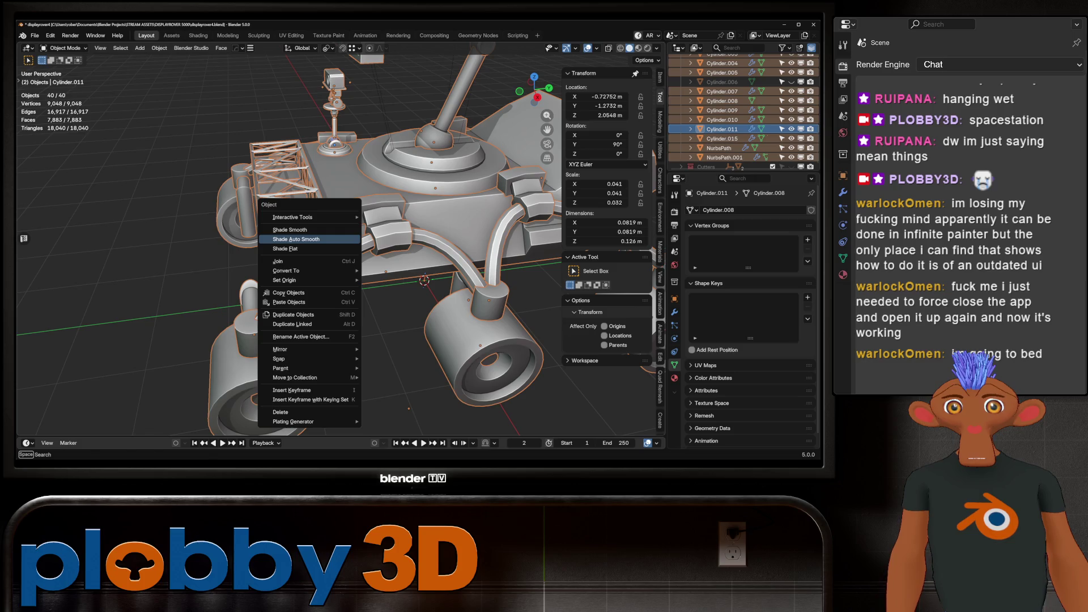
{"action": "left_click", "coordinate": [289, 238]}
{"action": "key", "text": "alt+a"}
{"action": "middle_click_drag", "start_coordinate": [318, 244], "coordinate": [456, 231]}
Chamfer the display panel's outline edges with a Ctrl+B bevel, then inspect it from several angles.
{"action": "left_click", "coordinate": [261, 187]}
{"action": "key", "text": "Tab"}
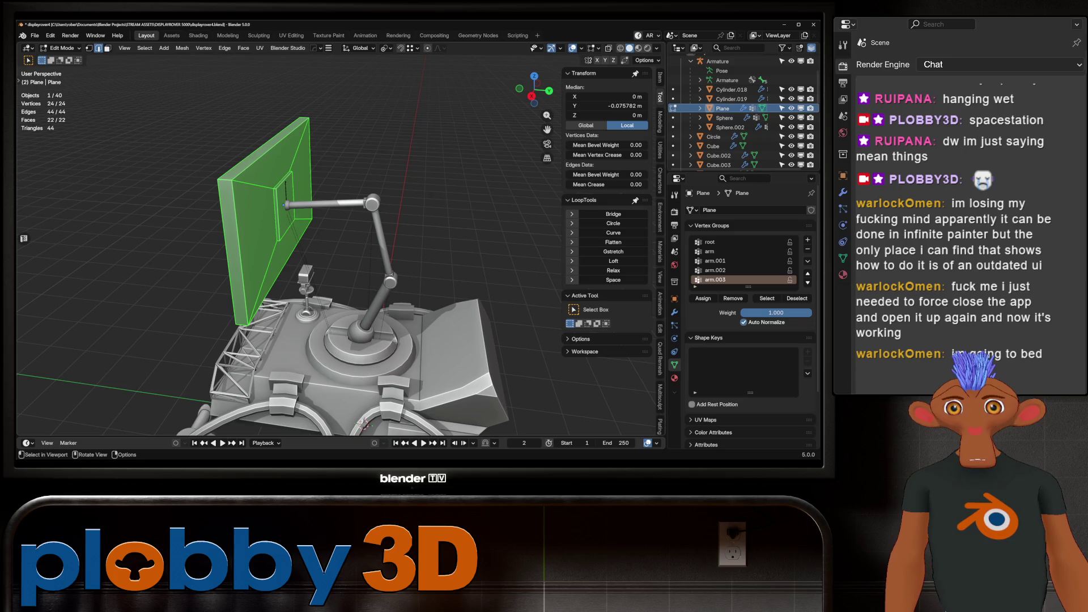
{"action": "key", "text": "ctrl+b"}
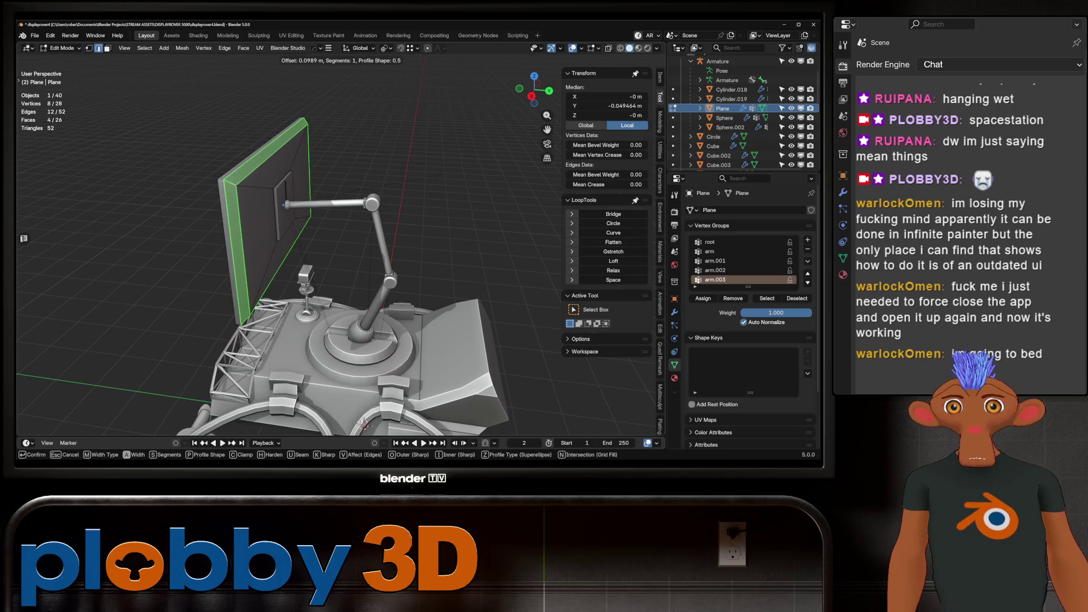
{"action": "key", "text": "Return"}
{"action": "key", "text": "Tab"}
{"action": "mouse_move", "coordinate": [340, 255]}
{"action": "middle_mouse_down"}
{"action": "mouse_move", "coordinate": [442, 255]}
{"action": "mouse_move", "coordinate": [159, 255]}
{"action": "mouse_move", "coordinate": [85, 216]}
{"action": "middle_mouse_up"}
{"action": "middle_click_drag", "start_coordinate": [283, 283], "coordinate": [295, 170]}
{"action": "mouse_move", "coordinate": [283, 256]}
{"action": "middle_mouse_down"}
{"action": "mouse_move", "coordinate": [238, 255]}
{"action": "mouse_move", "coordinate": [261, 227]}
{"action": "mouse_move", "coordinate": [340, 204]}
{"action": "mouse_move", "coordinate": [482, 201]}
{"action": "middle_mouse_up"}
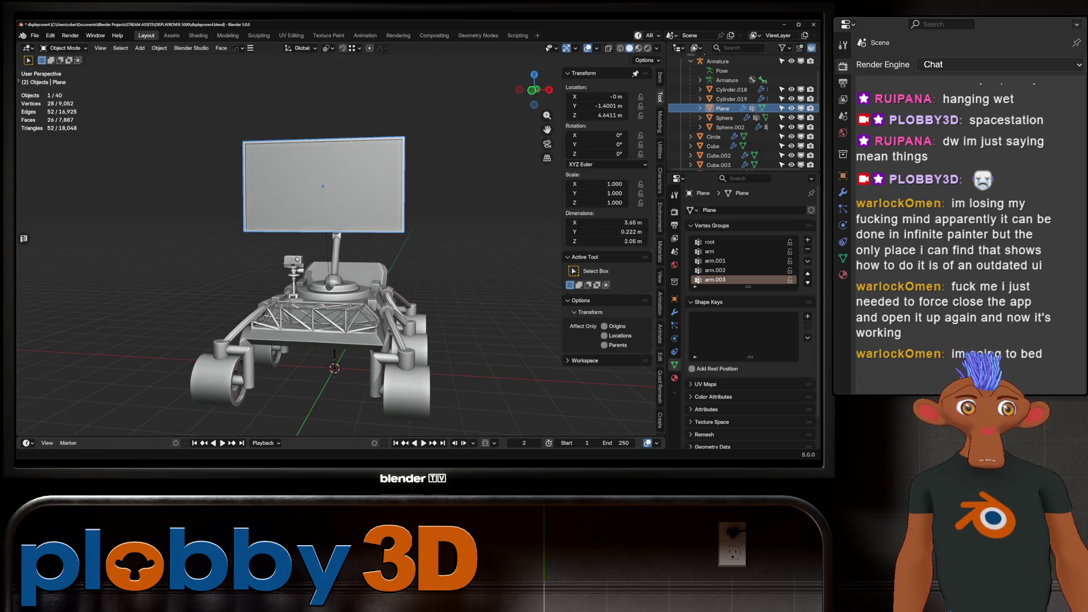